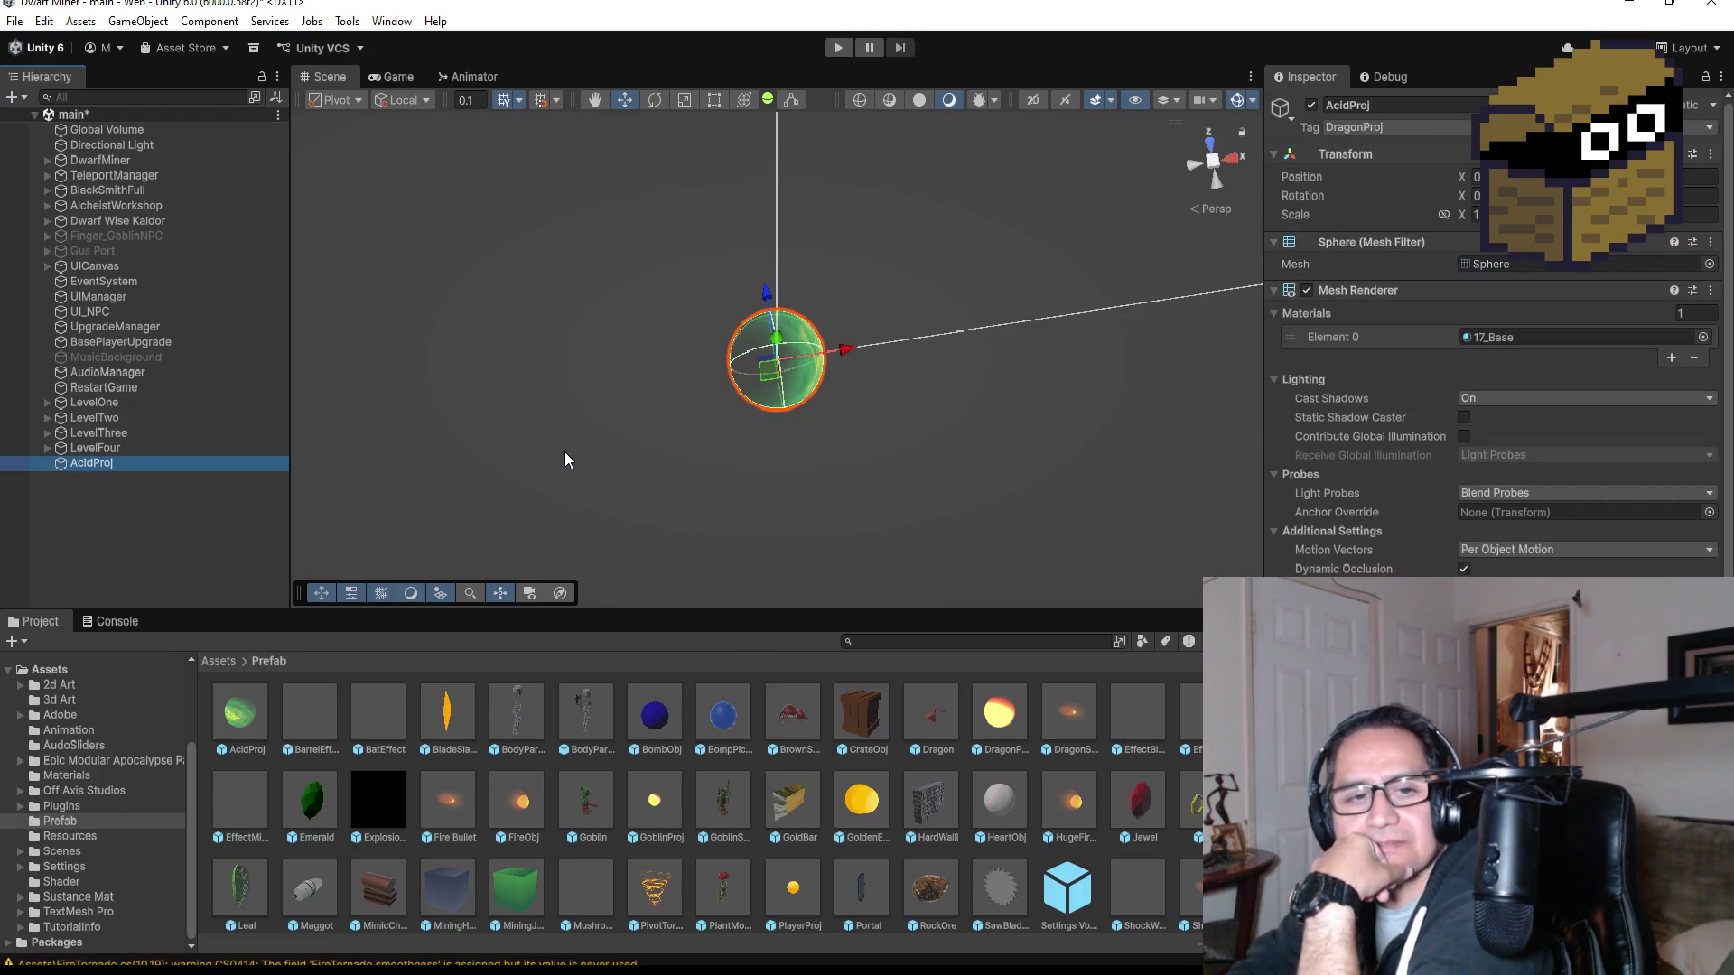
- Confirm AcidProj's Sphere Collider (radius 0.5) is a trigger, then switch to AcidProj.cs in Visual Studio
scroll(1490, 361, "down", 5)
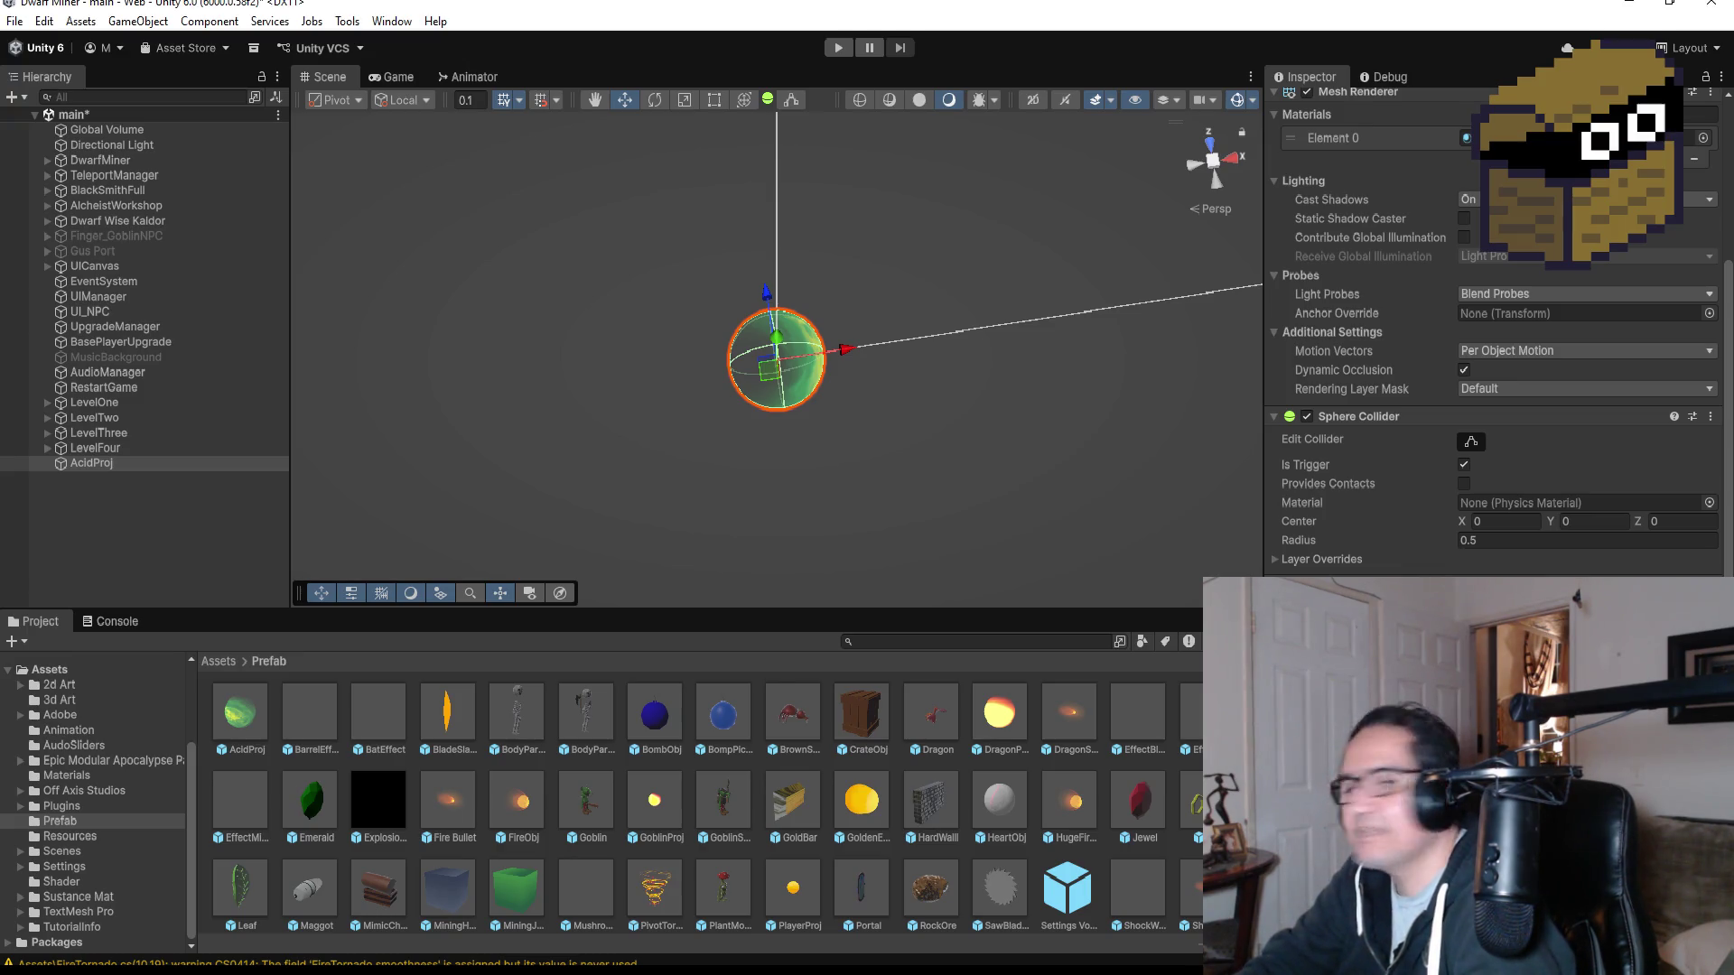
key("alt+Tab")
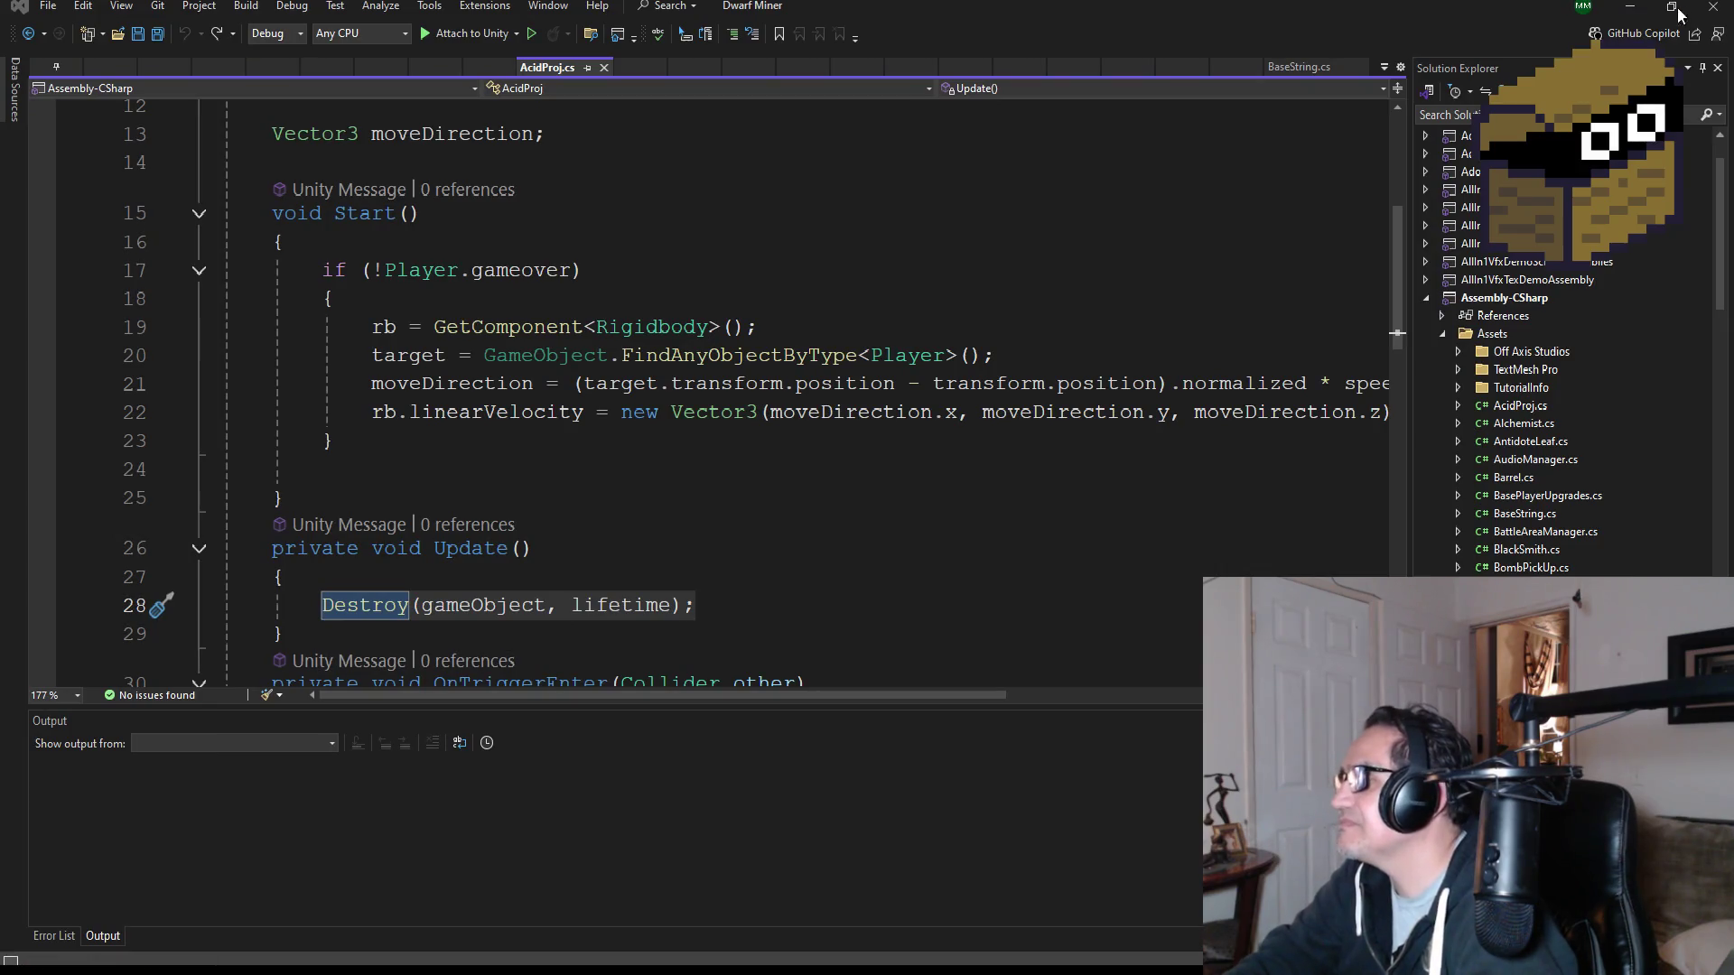
- Leave Visual Studio for the reloaded Unity editor and select the AcidProj object
left_click(1625, 17)
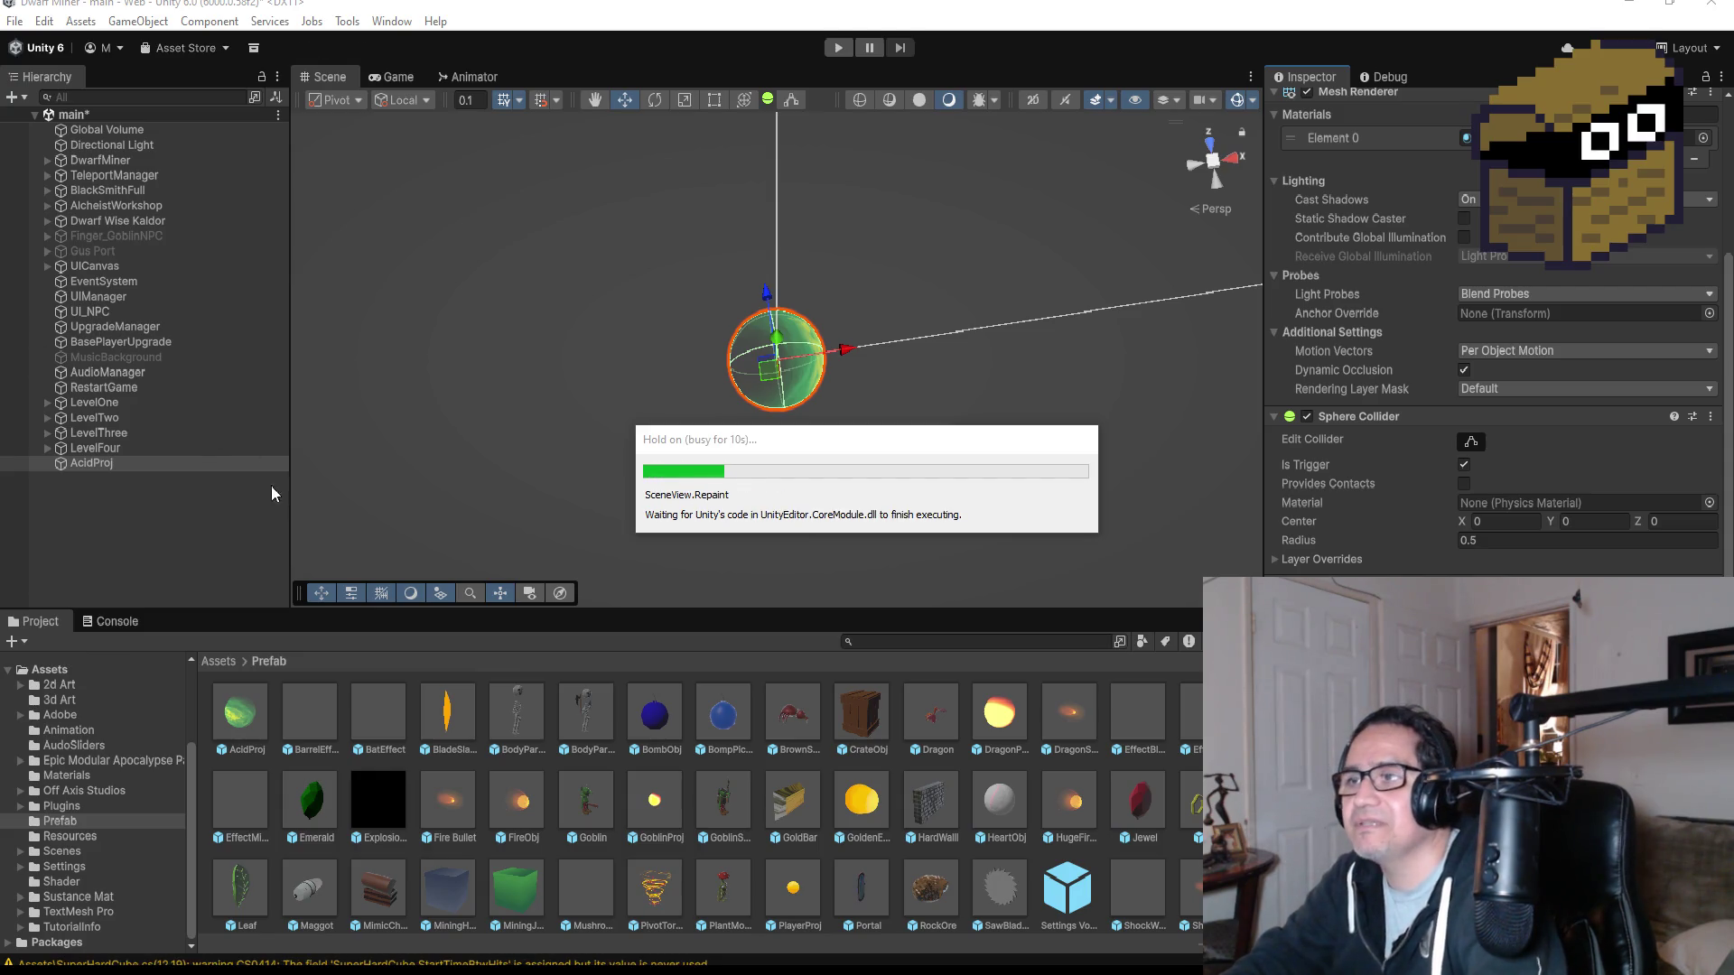
left_click(219, 469)
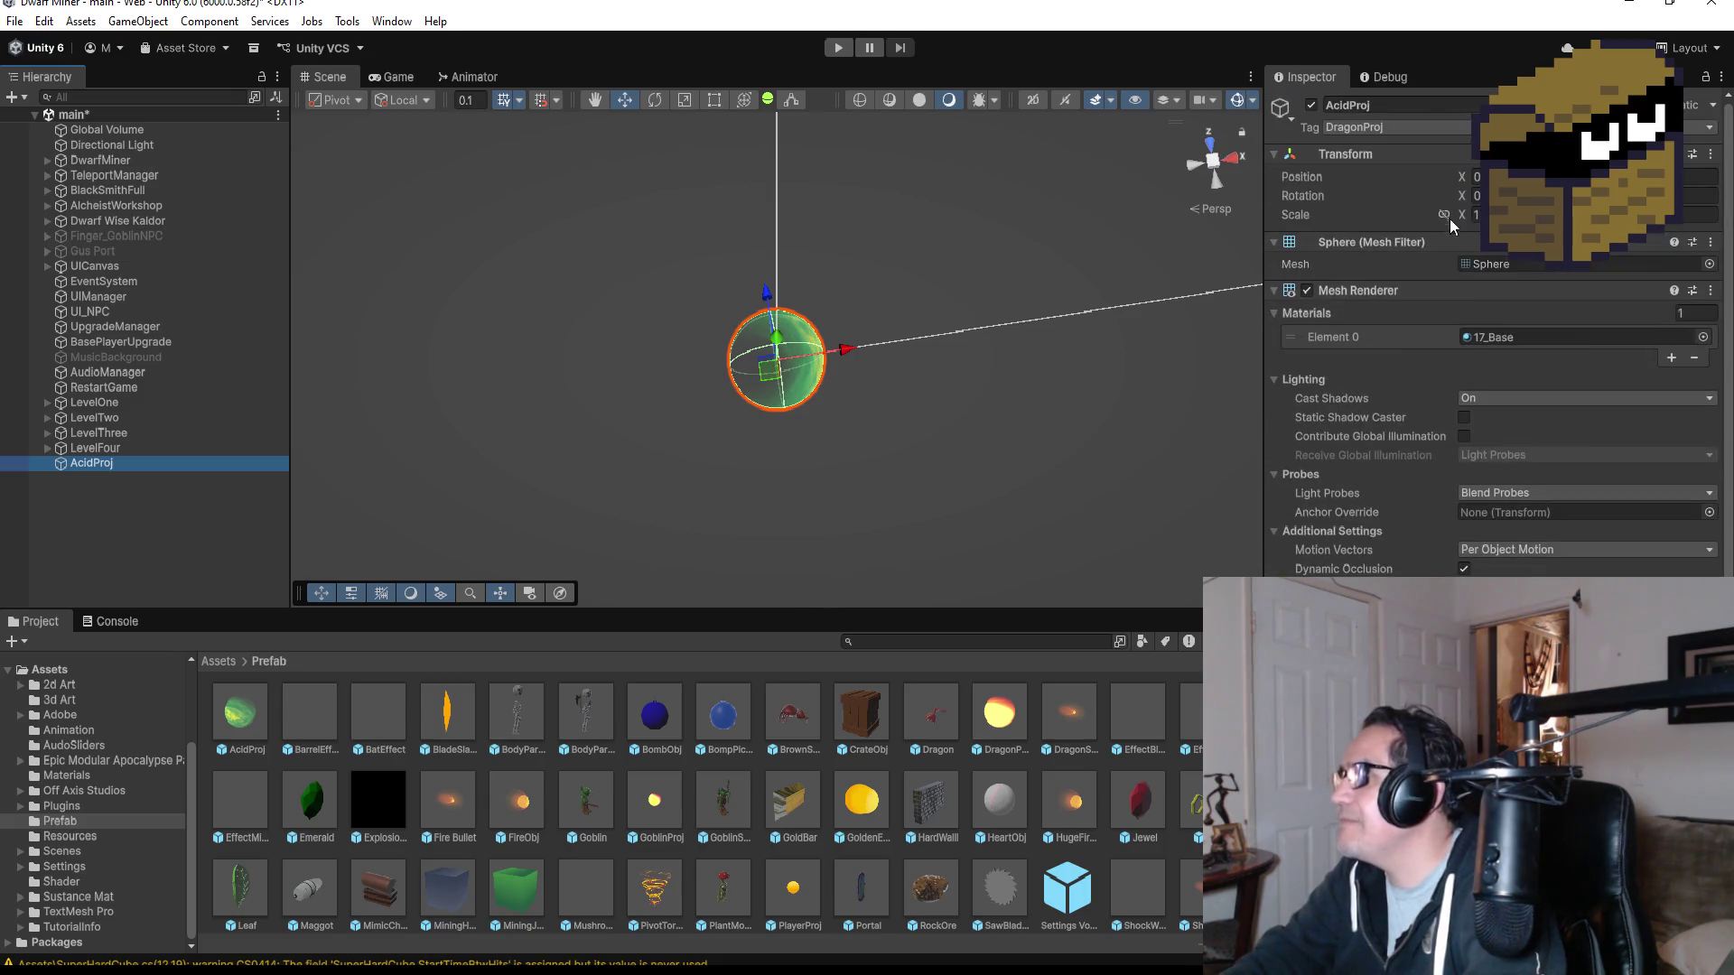
- Set AcidProj's Transform Scale to 2 on X, Y and Z
left_click(1478, 214)
type("2")
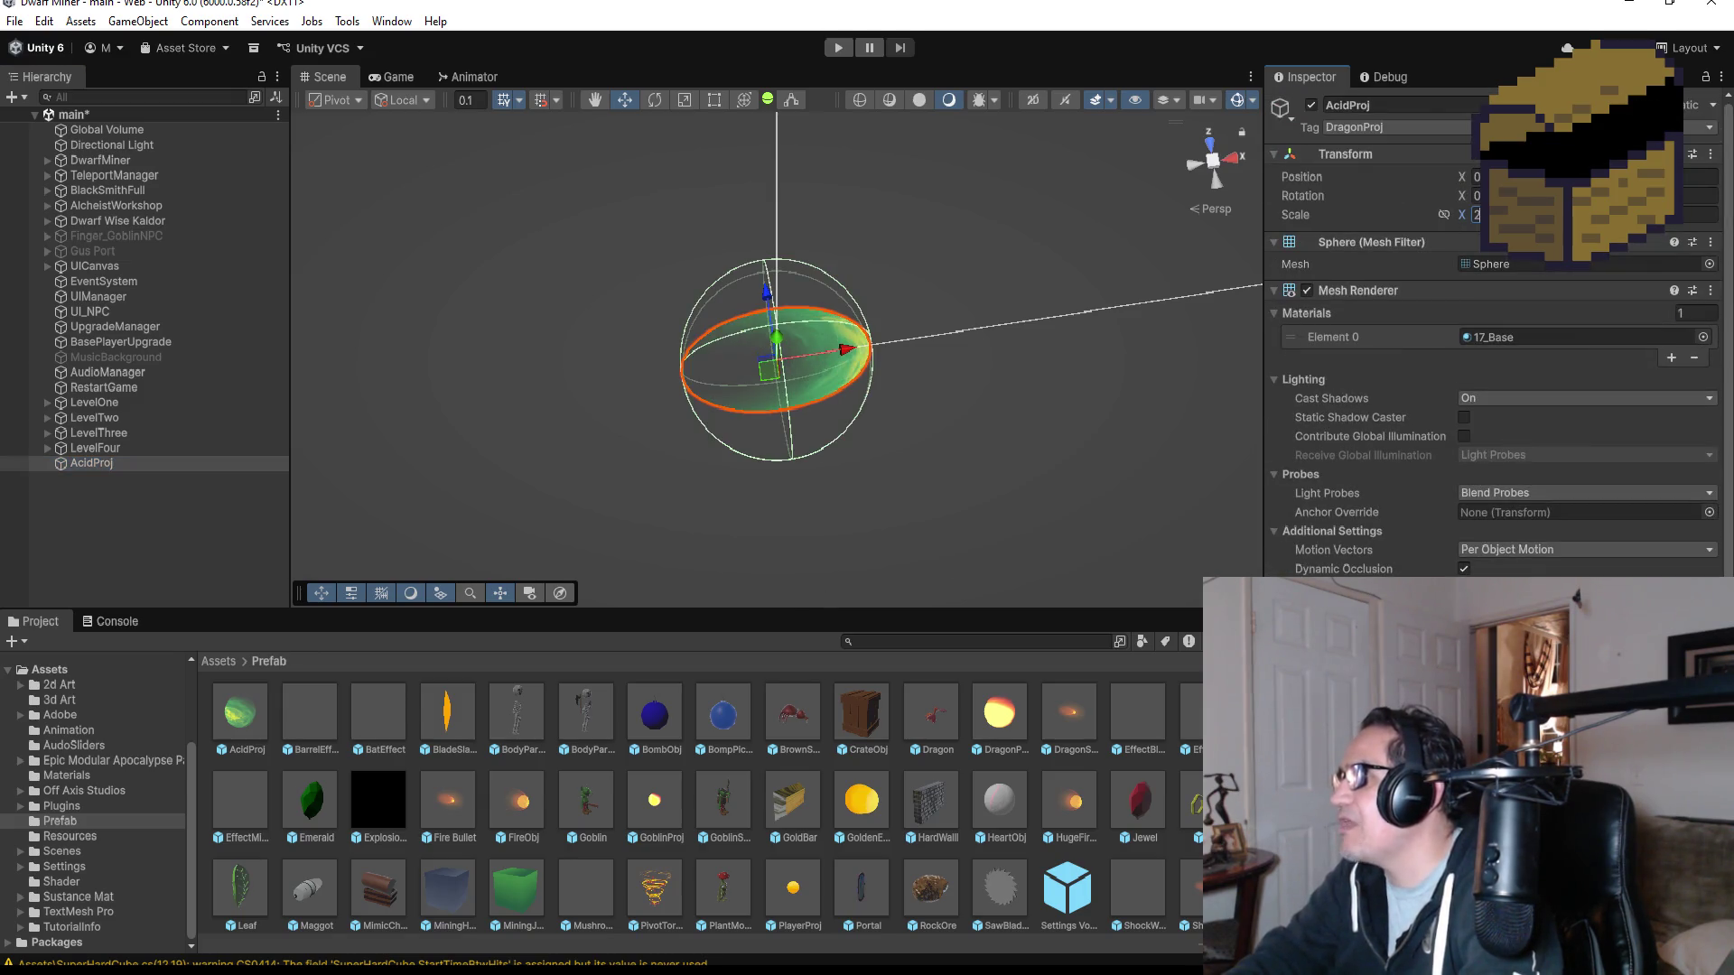
key("Tab")
type("2")
key("Tab")
type("2")
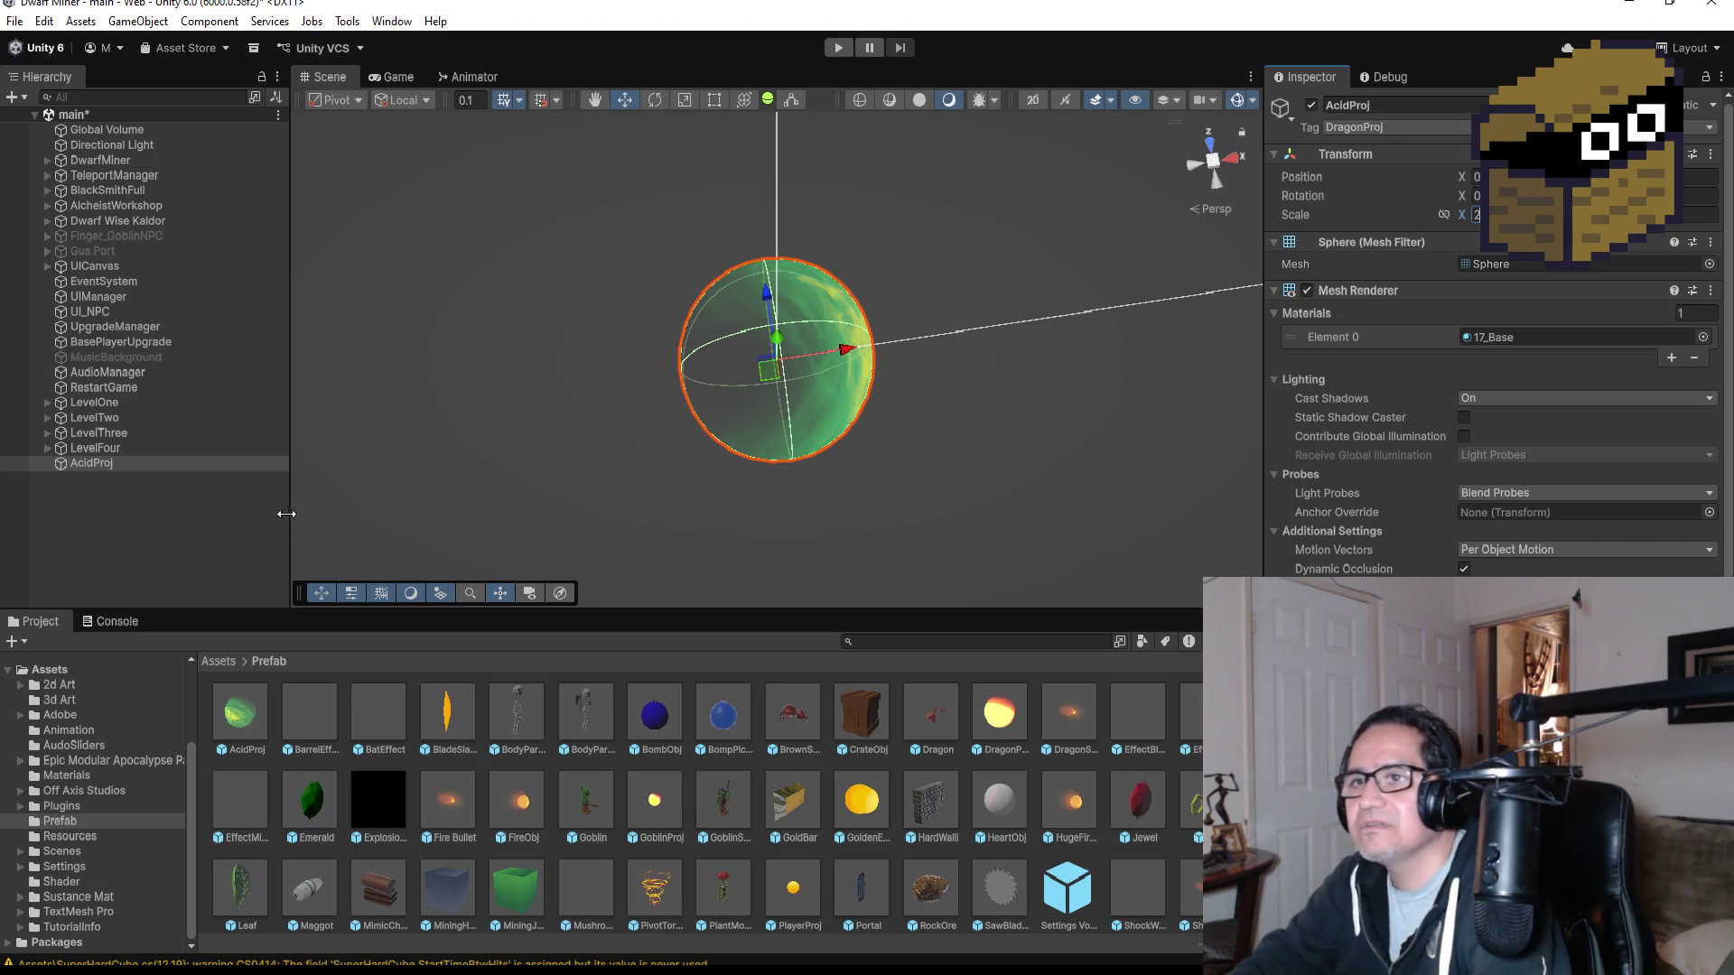
- Reselect AcidProj to check its Rigidbody, then return to AcidProj.cs in Visual Studio
left_click(154, 473)
left_click(149, 464)
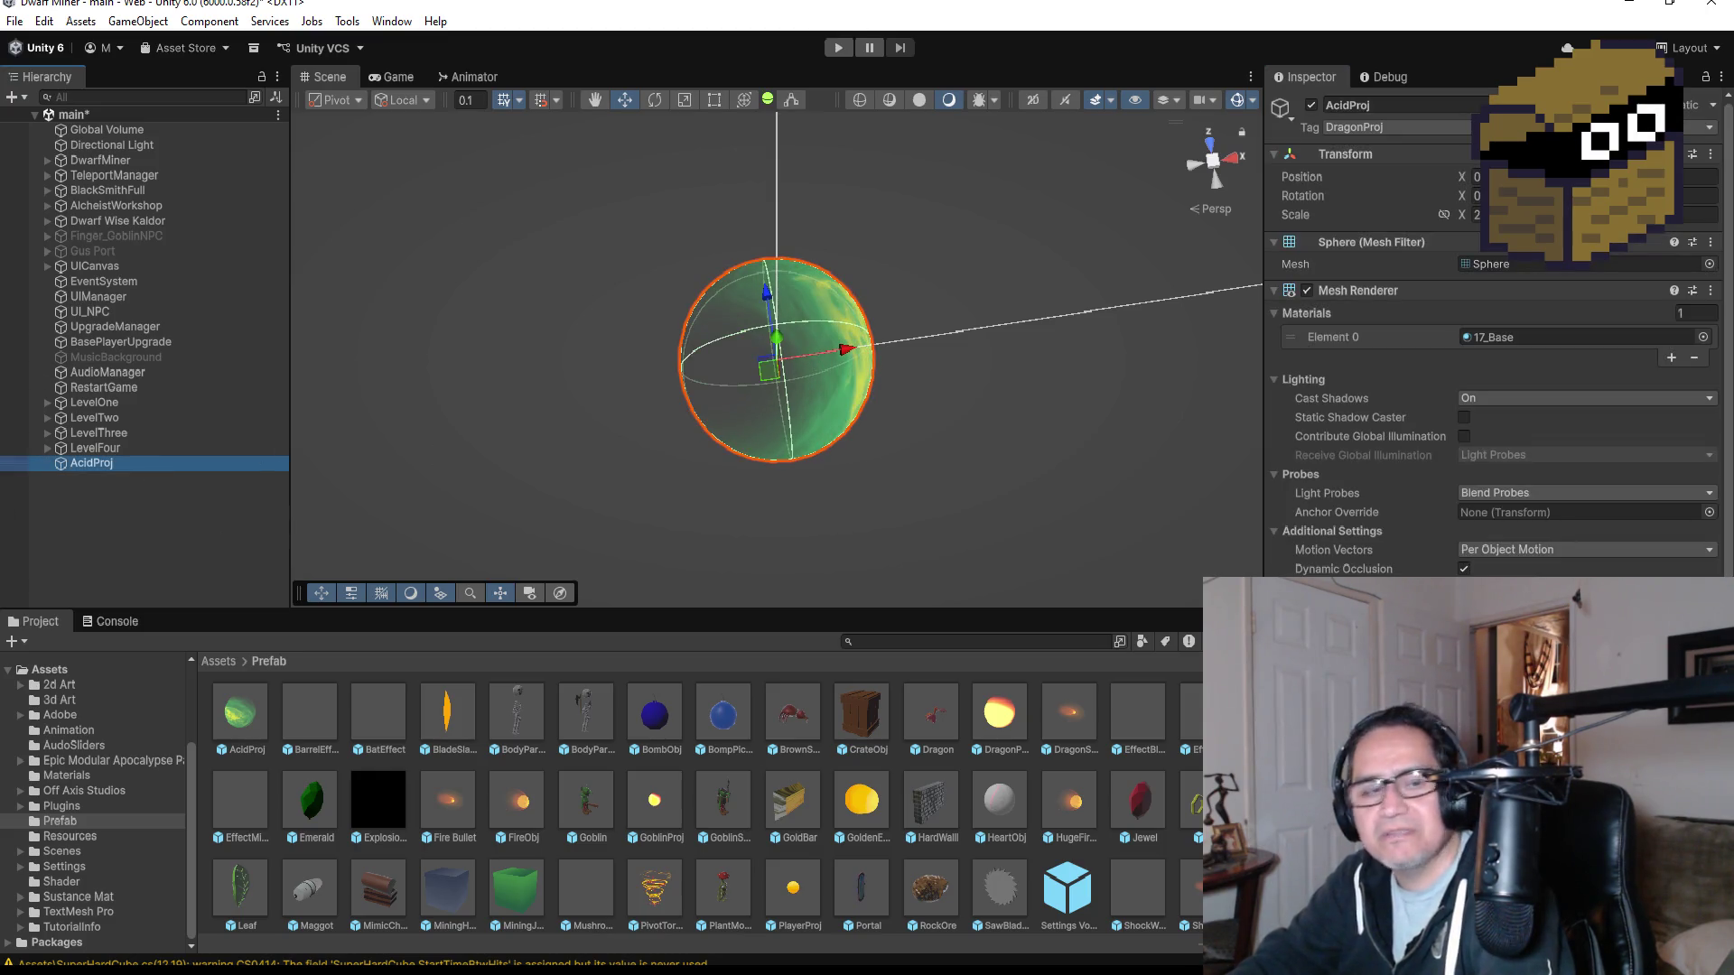
scroll(1489, 361, "down", 8)
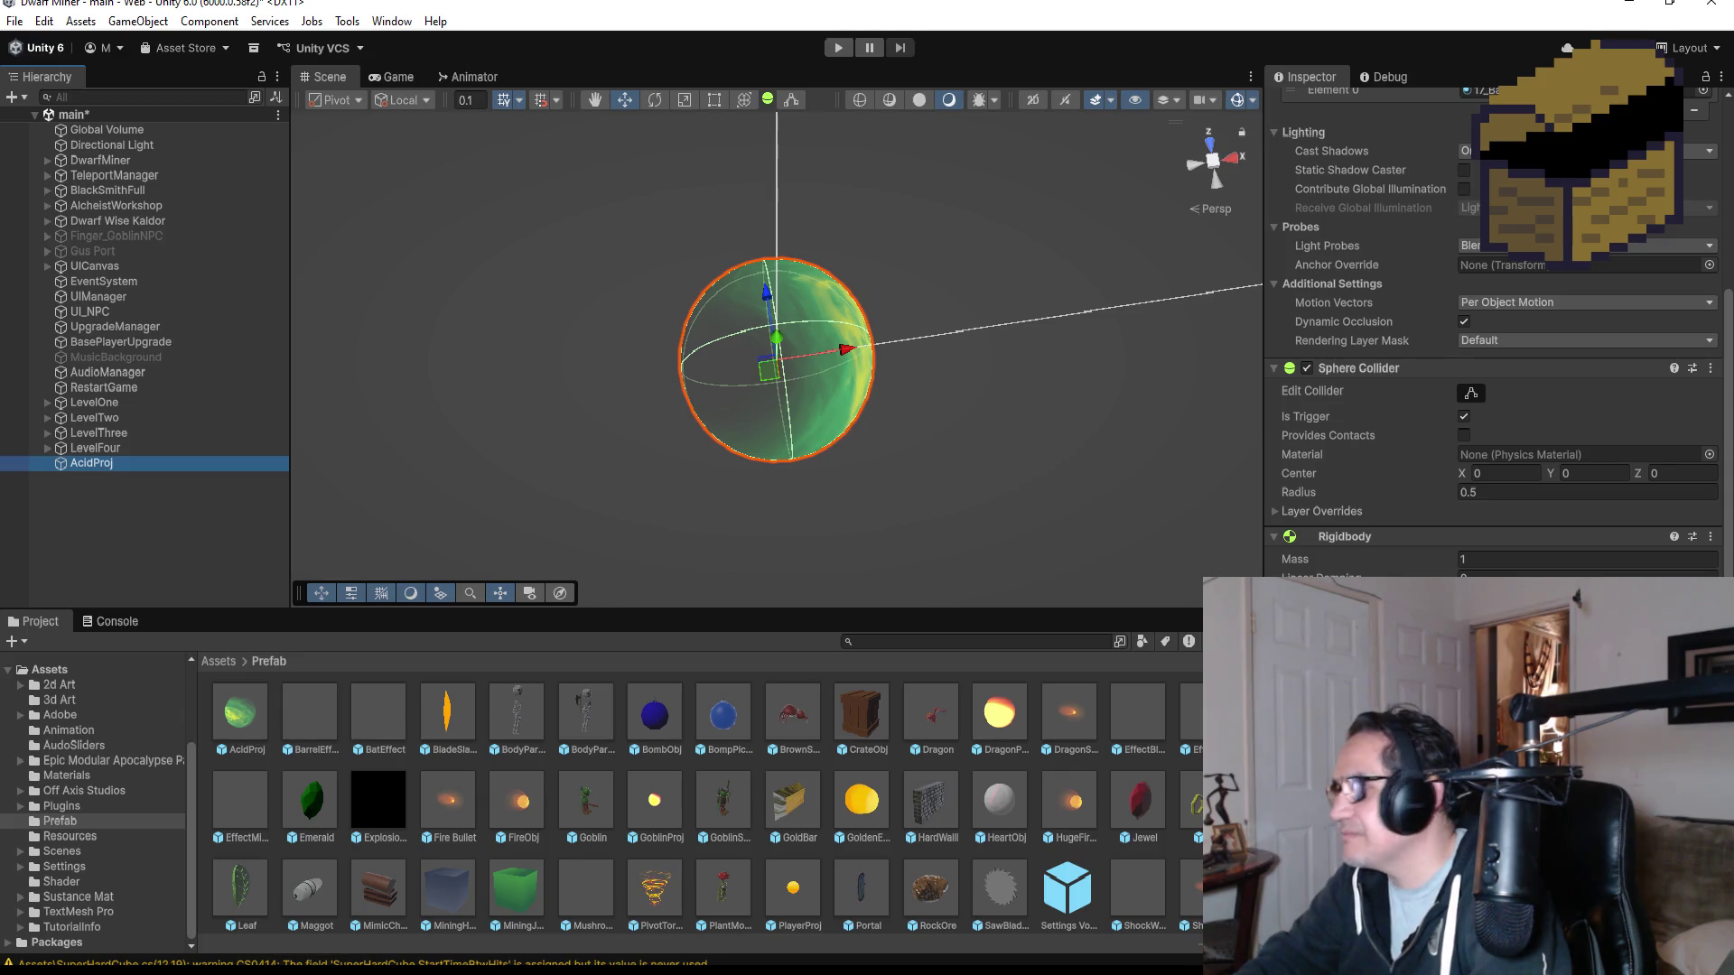
key("alt+Tab")
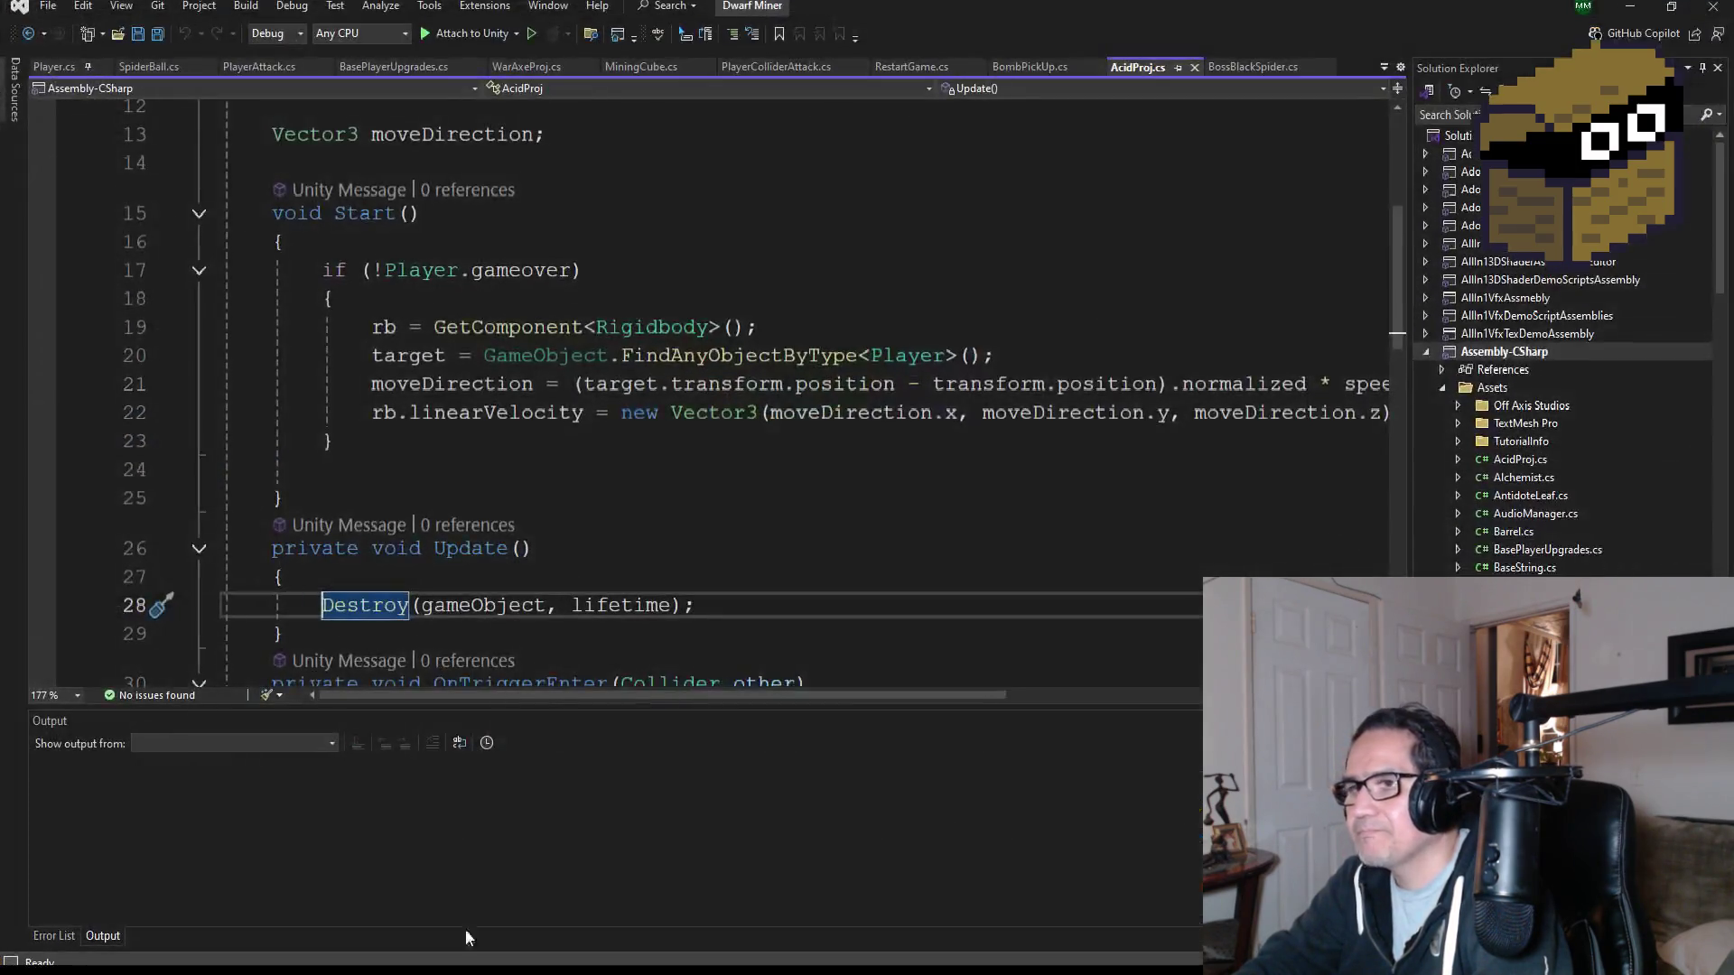
- Save all scripts and review AcidProj.cs's speed, lifetime and collision methods before going back to Unity
left_click(163, 37)
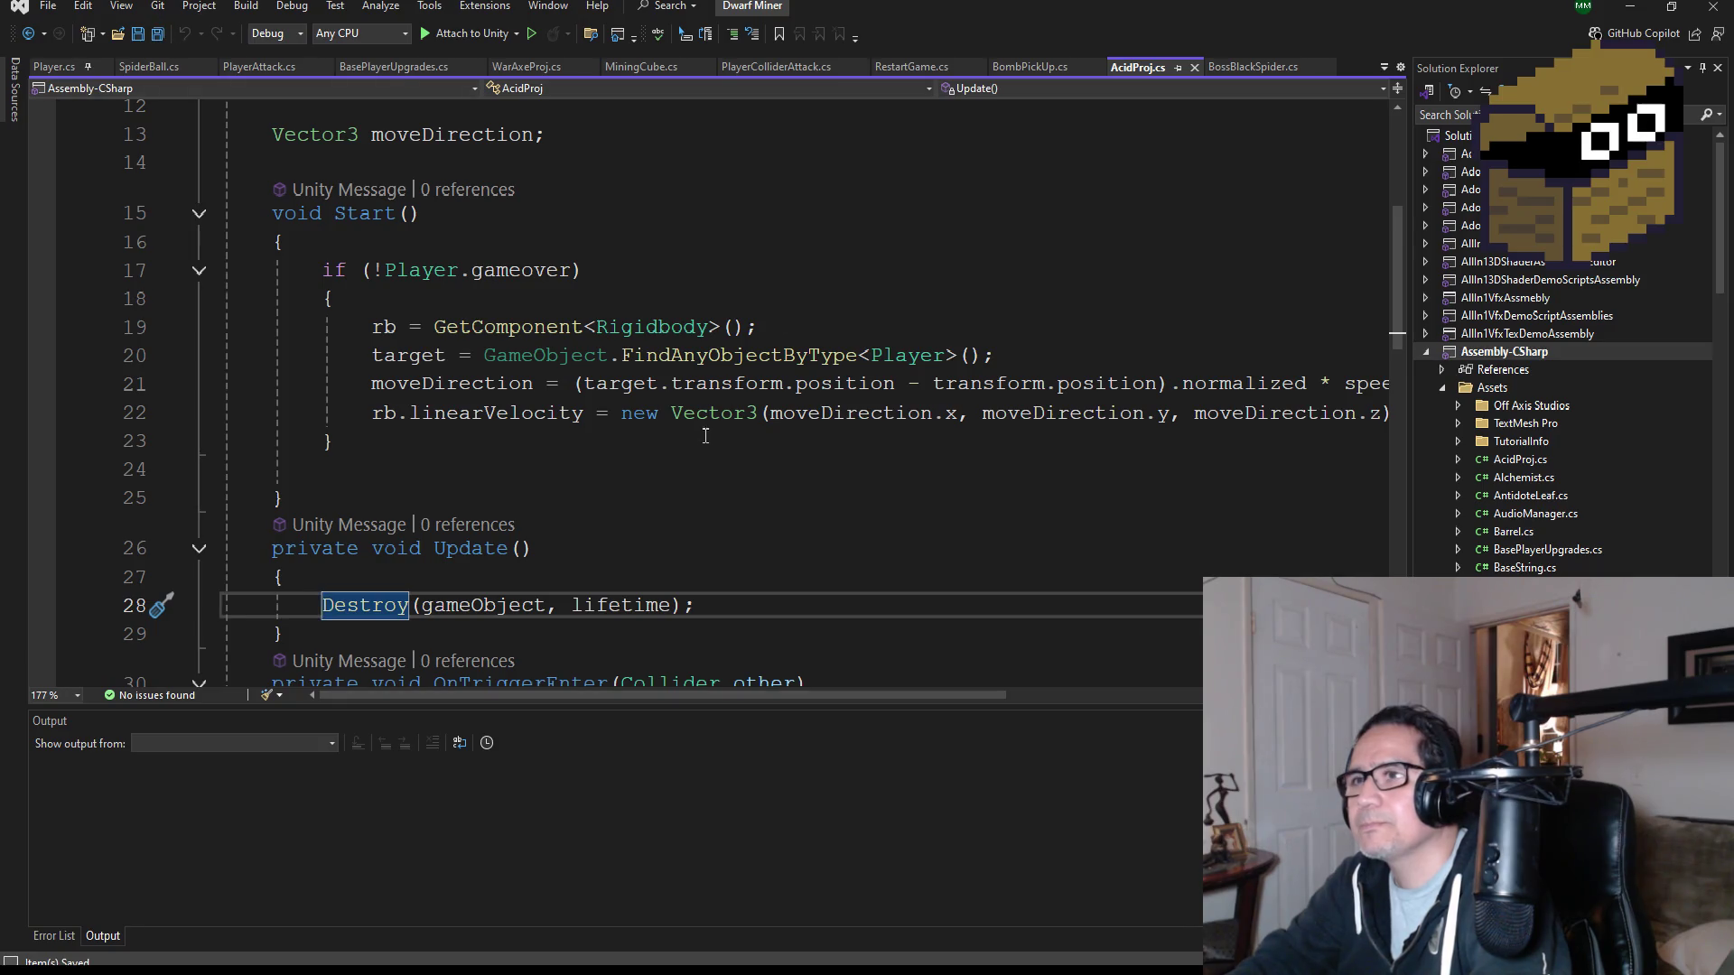
scroll(700, 425, "up", 4)
scroll(638, 437, "down", 15)
scroll(632, 437, "up", 4)
mouse_move(366, 509)
left_mouse_down()
mouse_move(226, 449)
mouse_move(221, 118)
mouse_move(227, 198)
mouse_move(239, 94)
mouse_move(220, 140)
left_mouse_up()
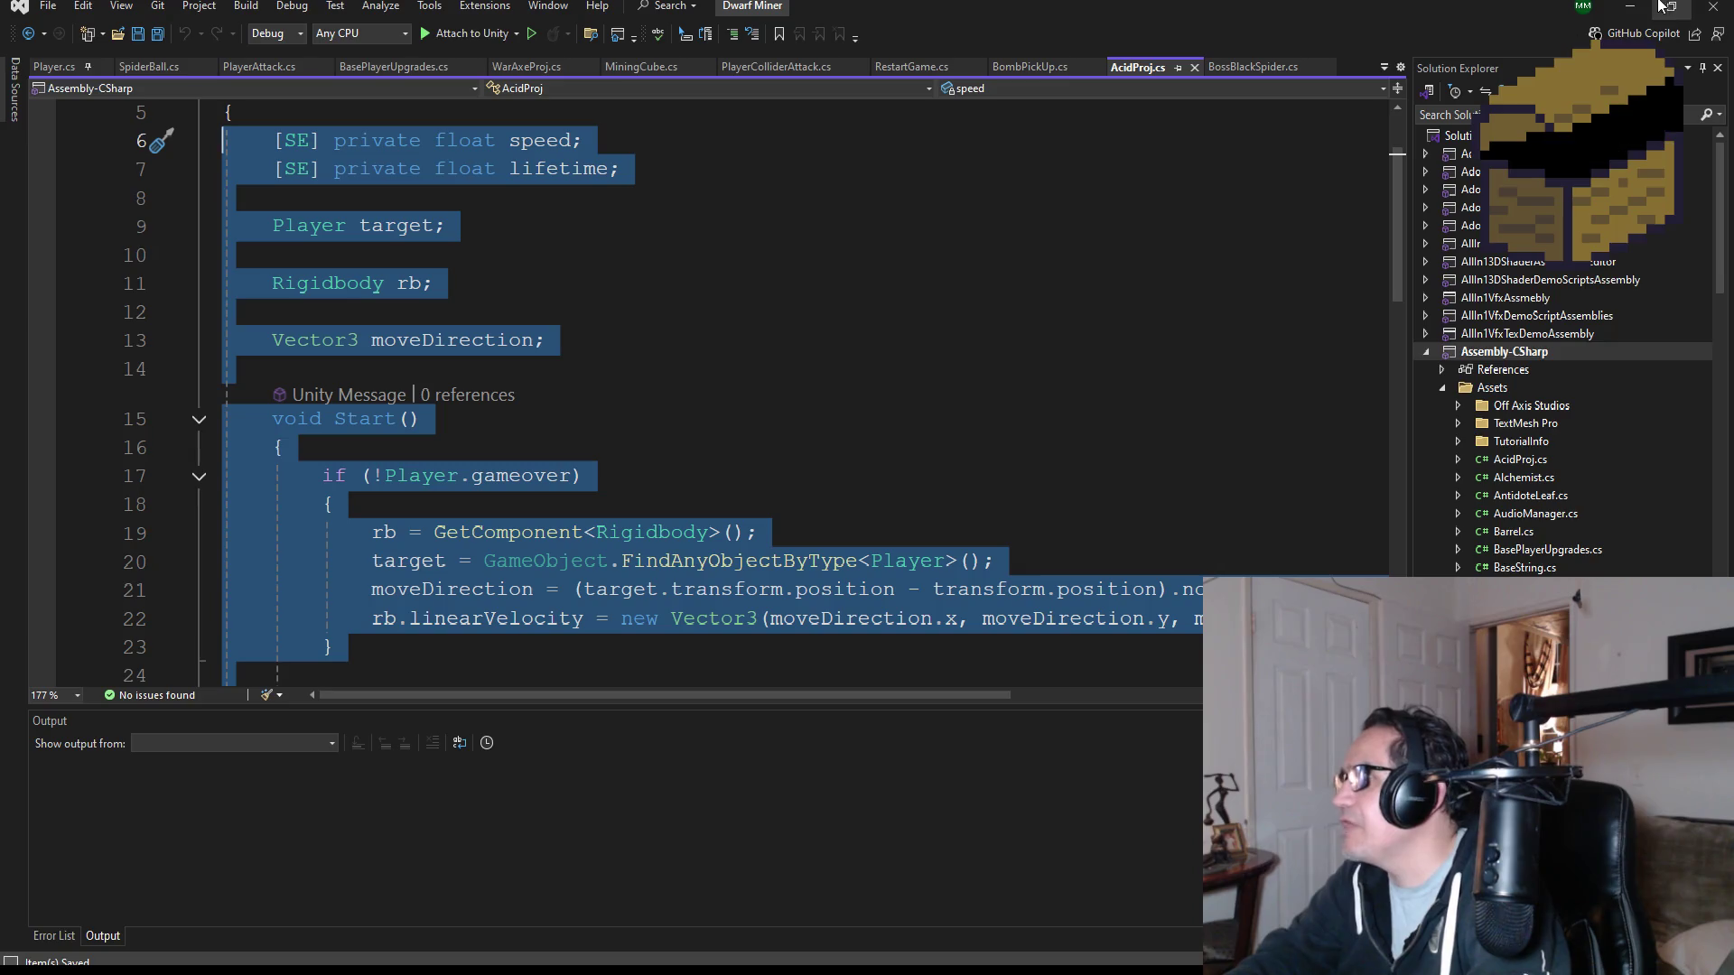
left_click(1630, 6)
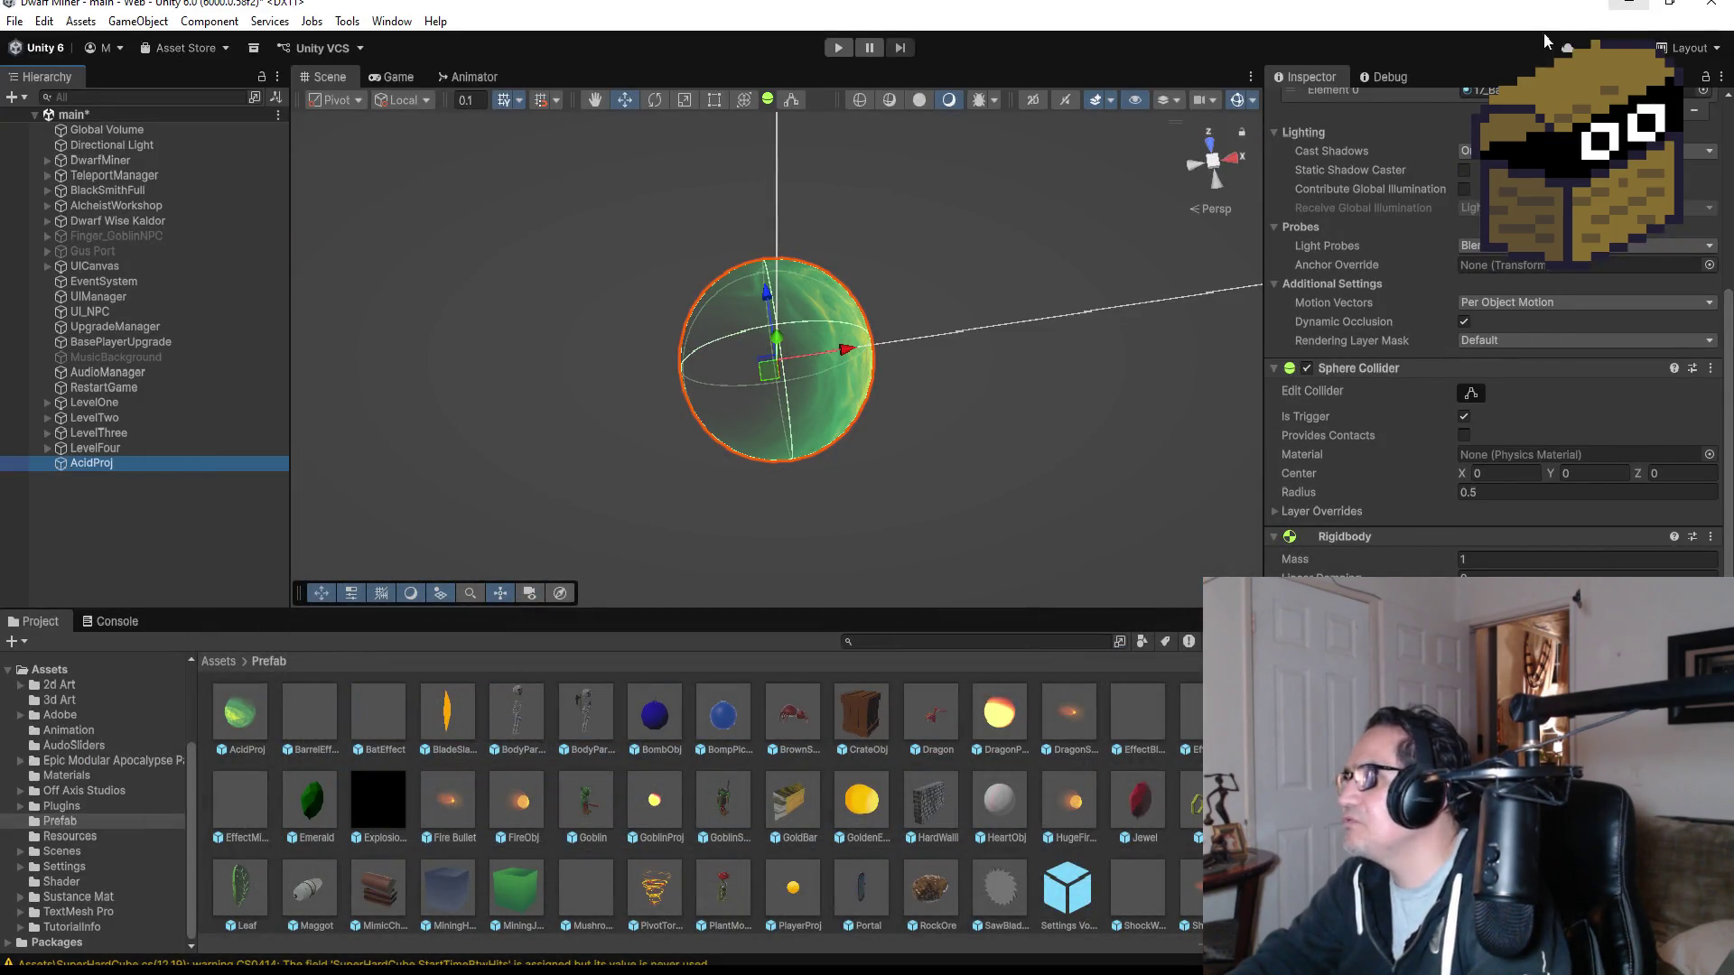
- Tag the five WallCaveStone objects under LevelFour's GroupWallStone as Wall
left_click(46, 449)
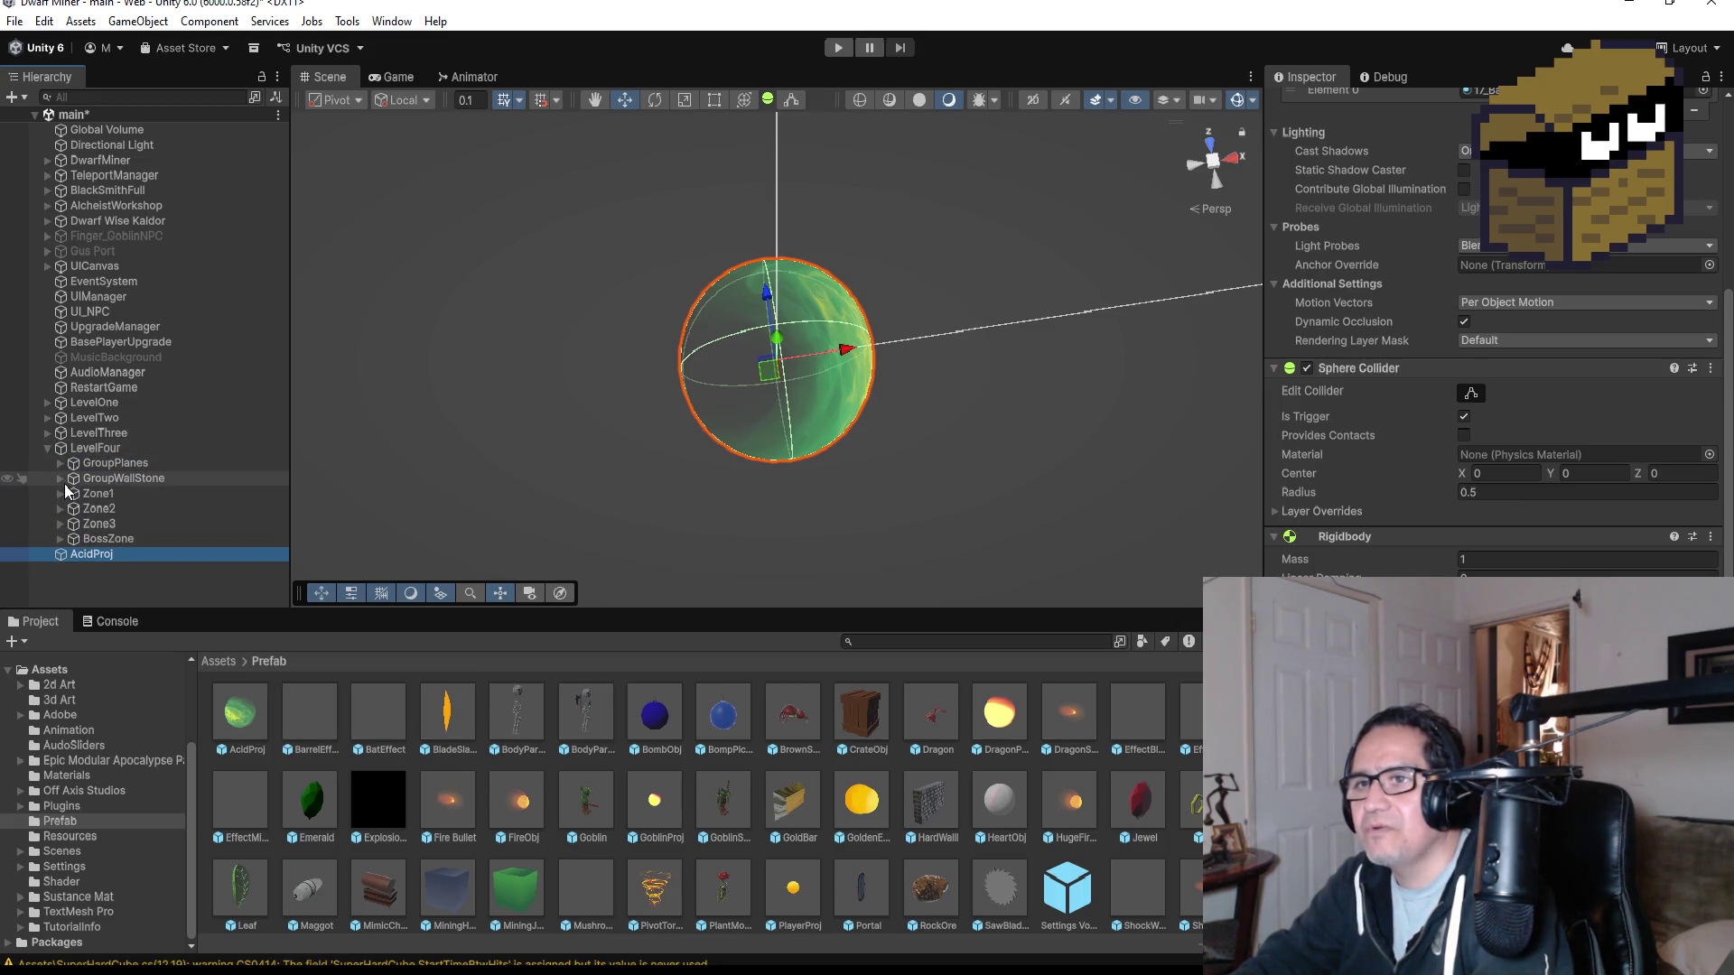
left_click(63, 479)
left_click(60, 479)
left_click(61, 479)
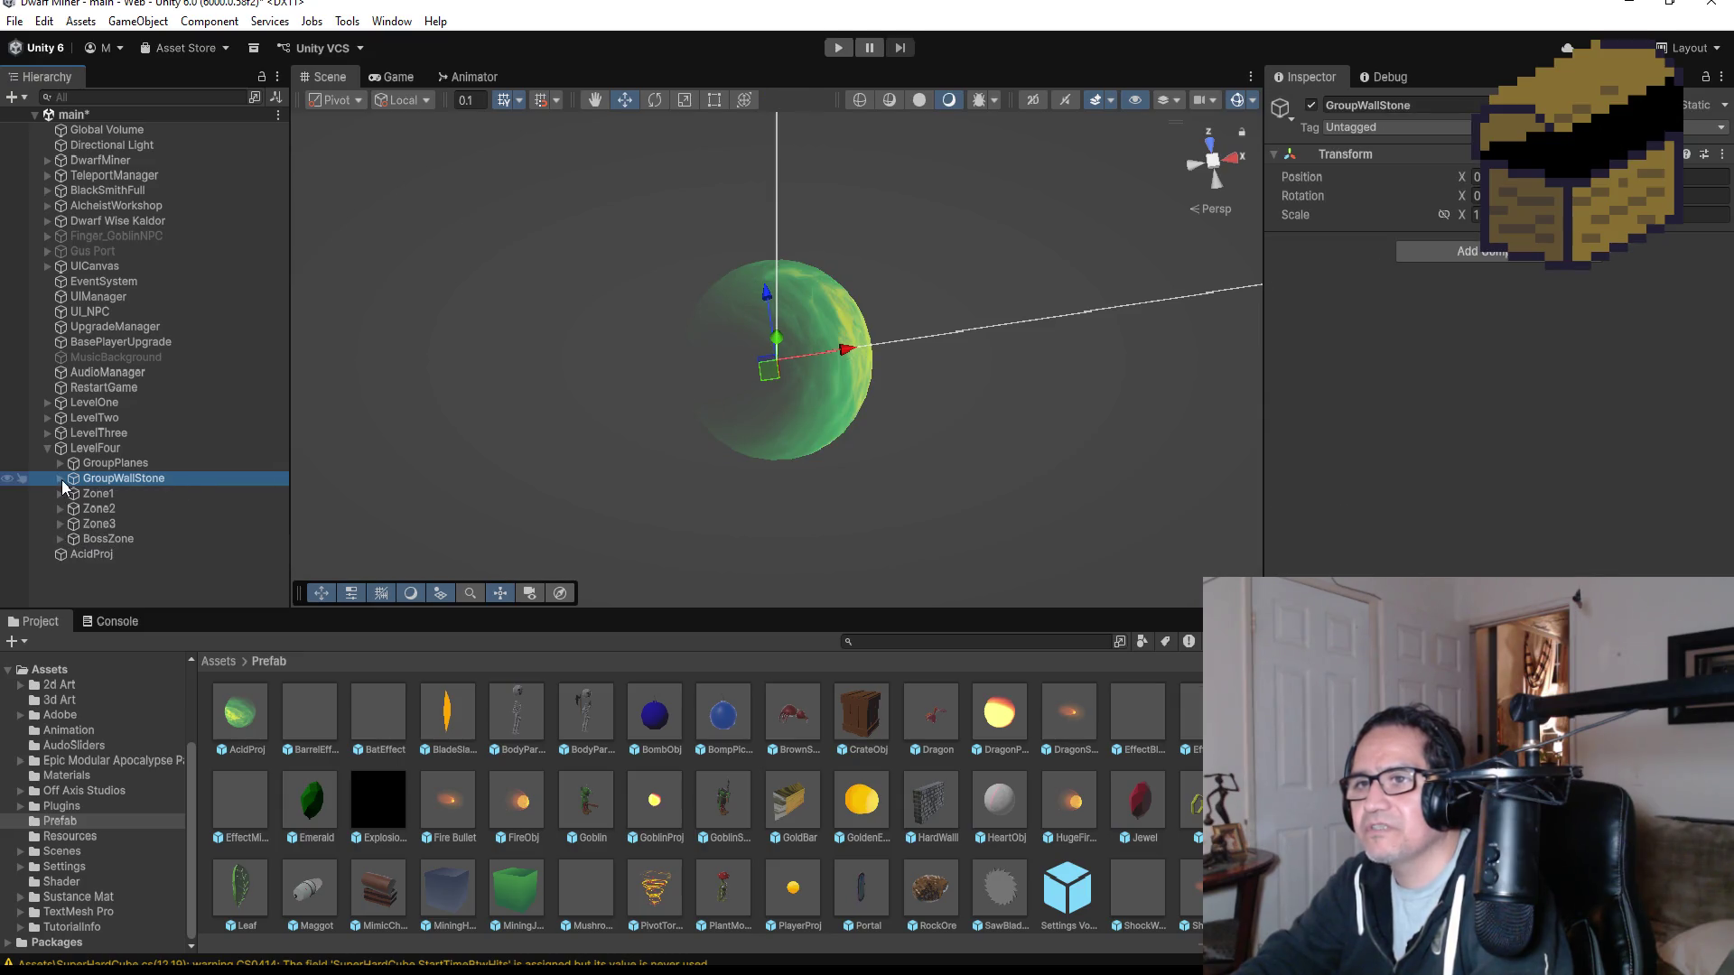
left_click(62, 480)
left_click(127, 494)
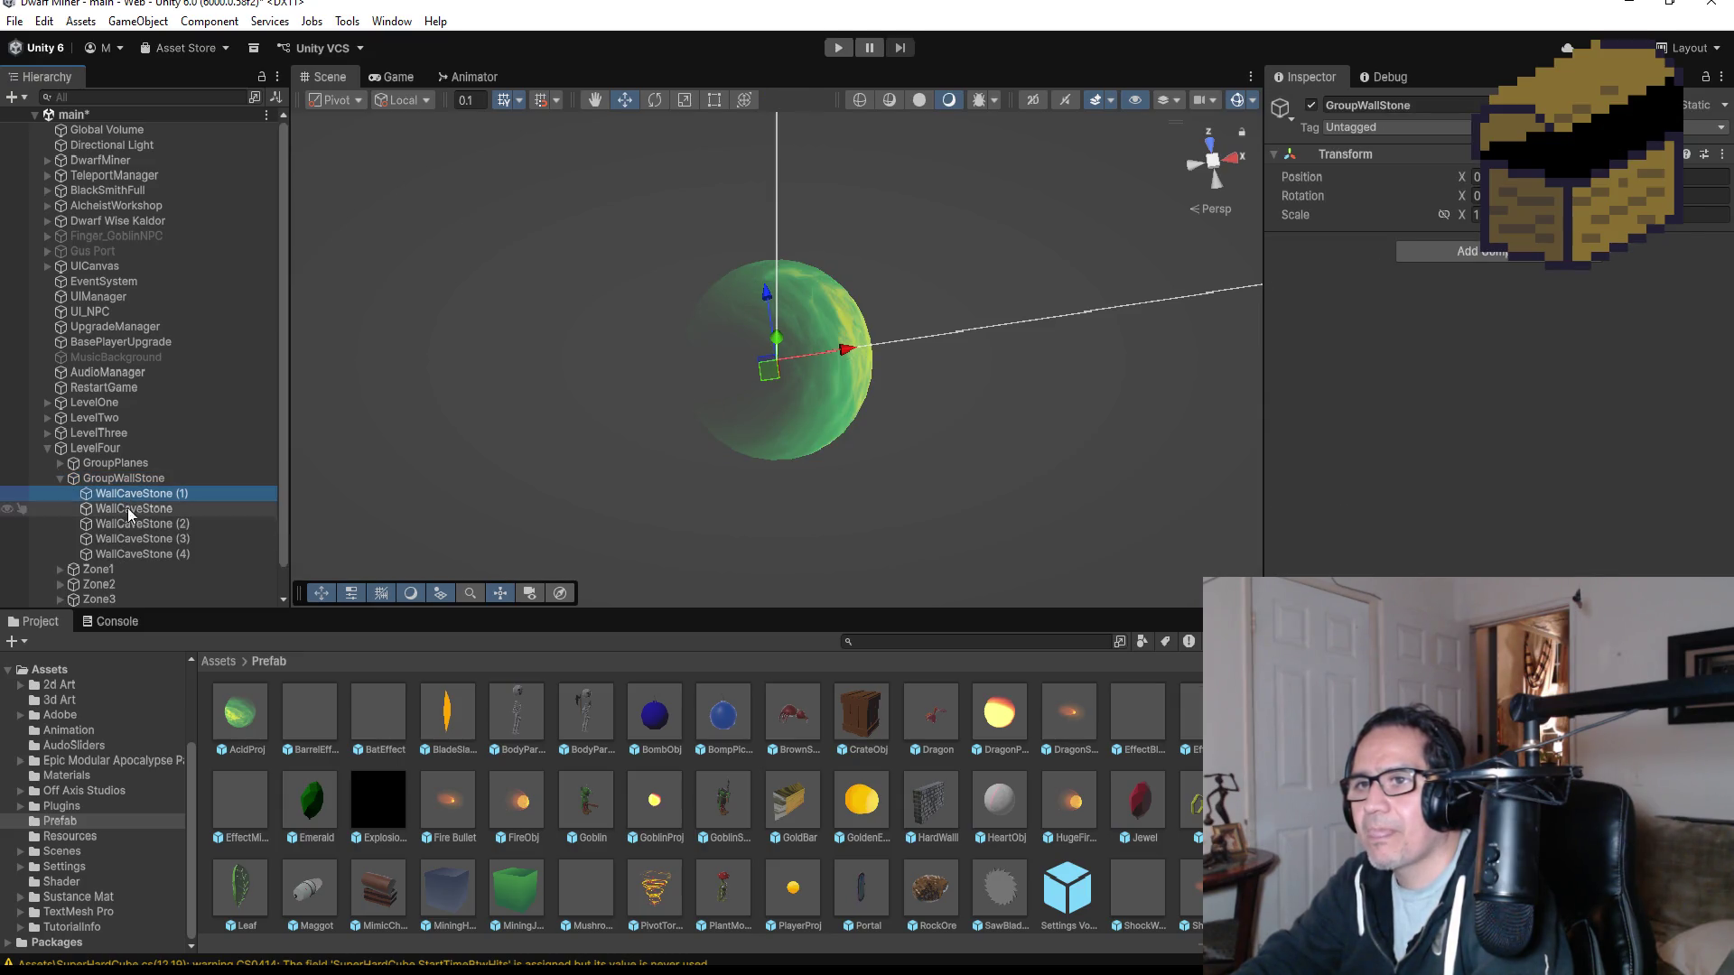
left_click(150, 554, "shift")
left_click(1409, 132)
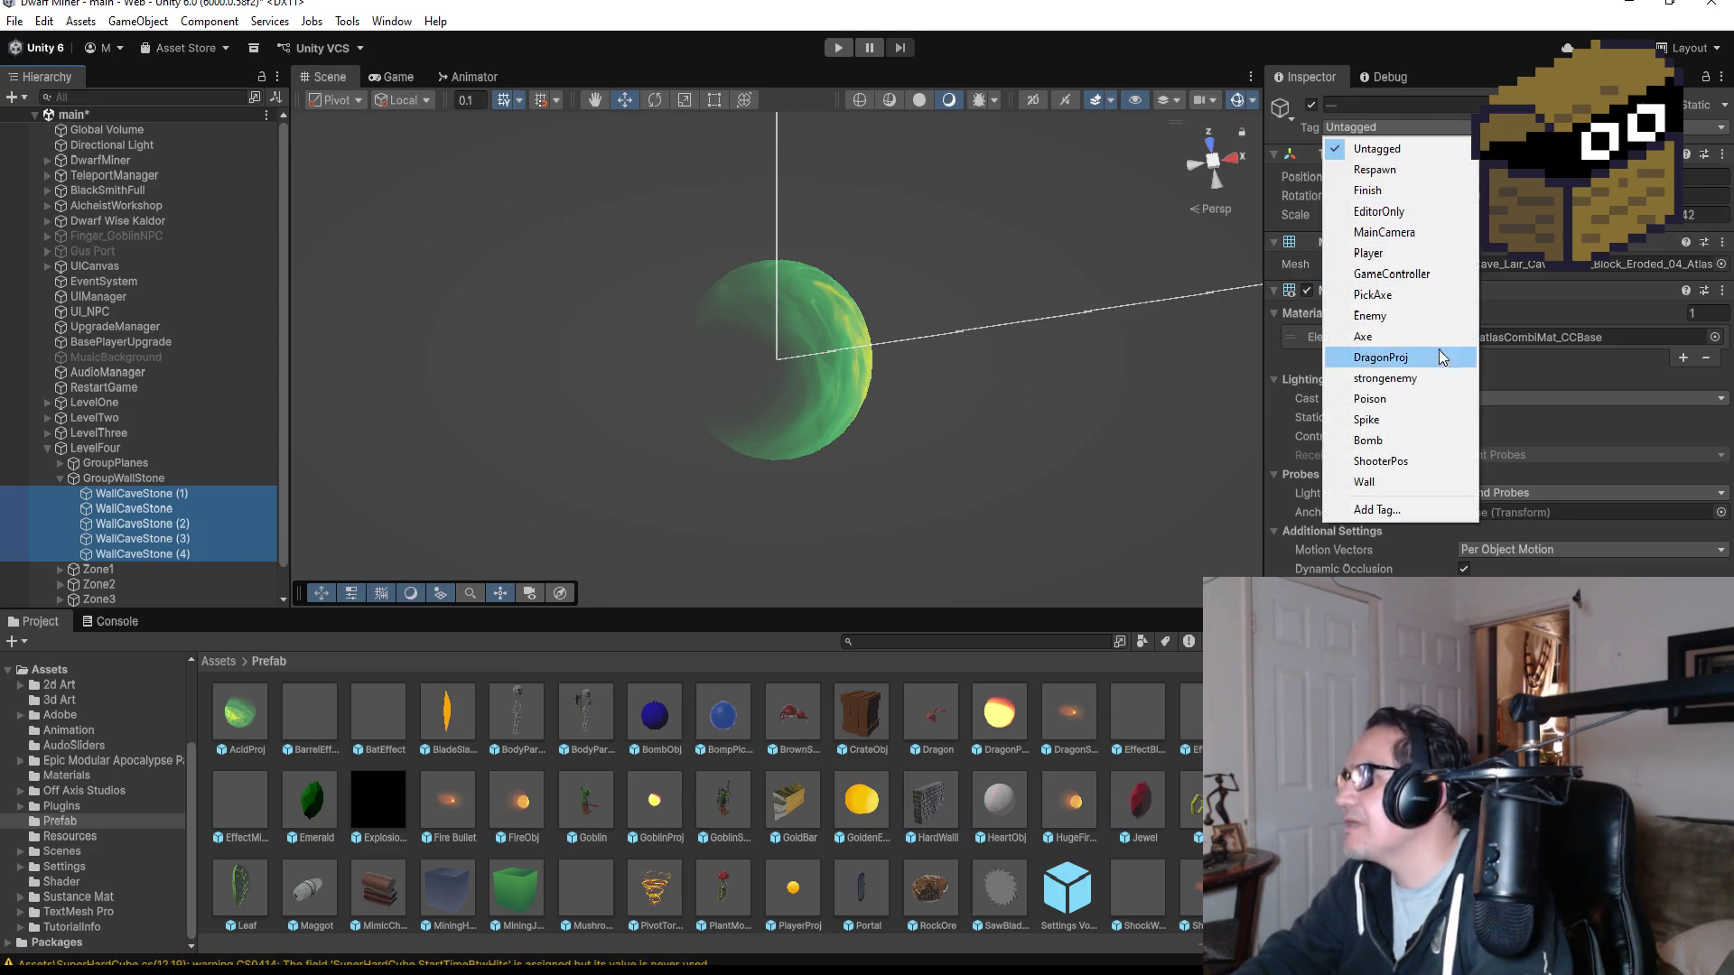
left_click(1401, 487)
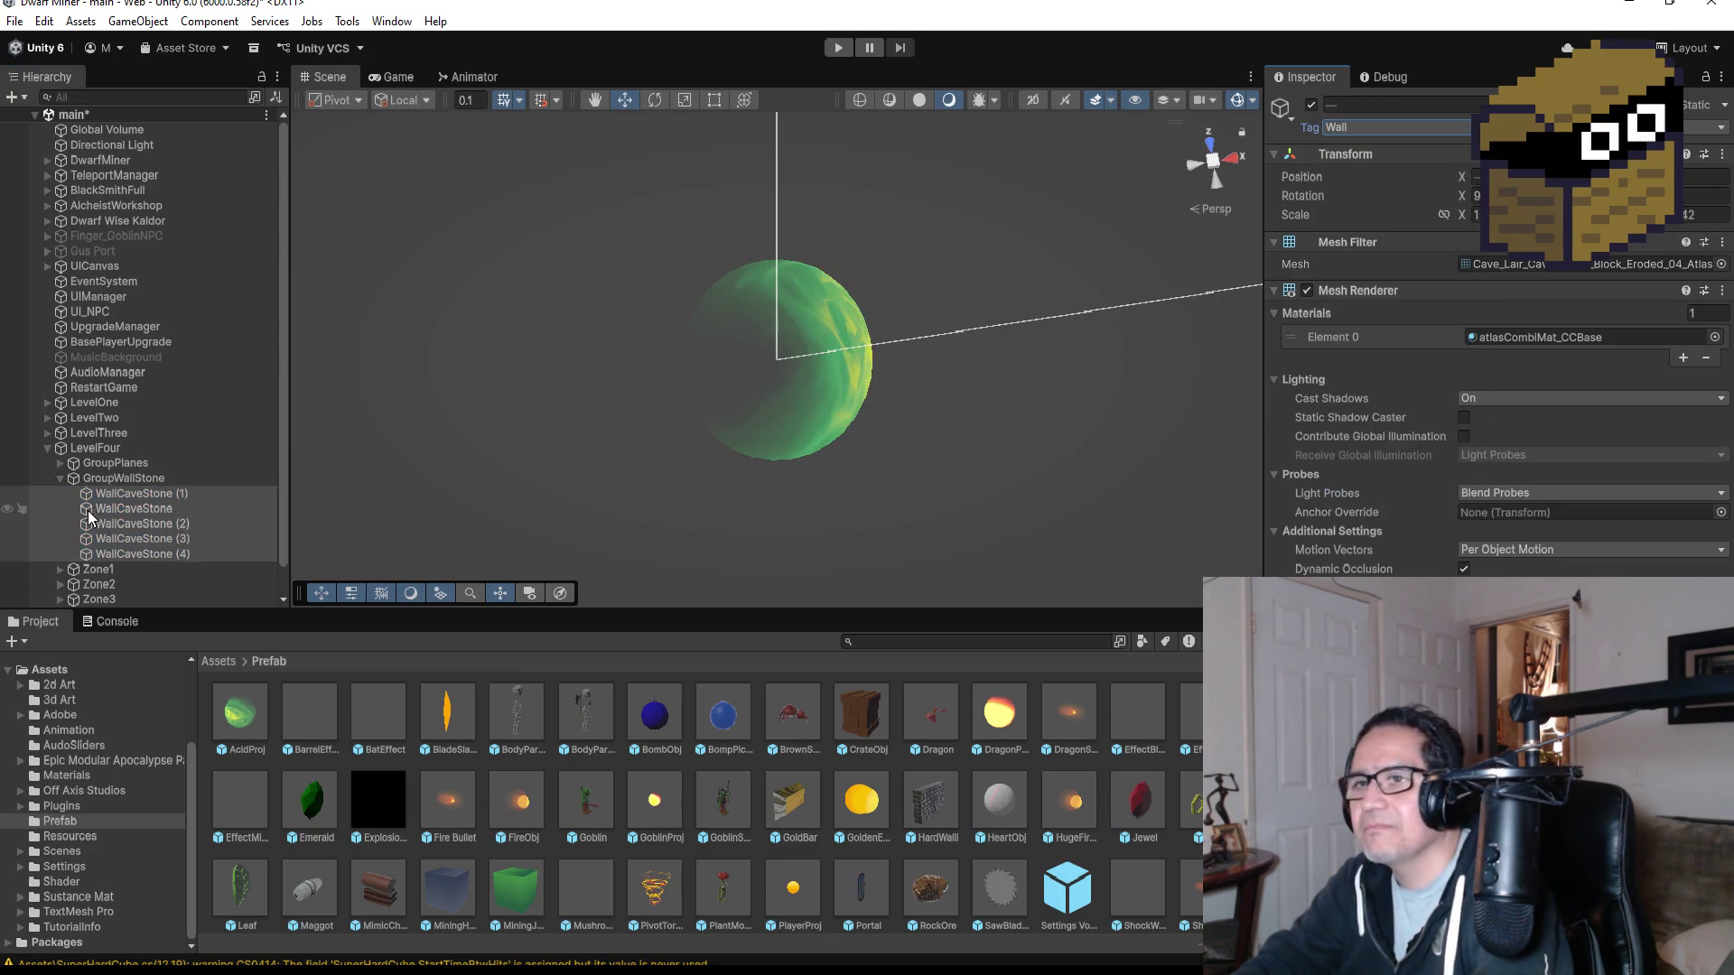
- Browse LevelFour's BossZone and Zone1 groups, ending with Zone1's GroupRocks expanded
left_click(69, 479)
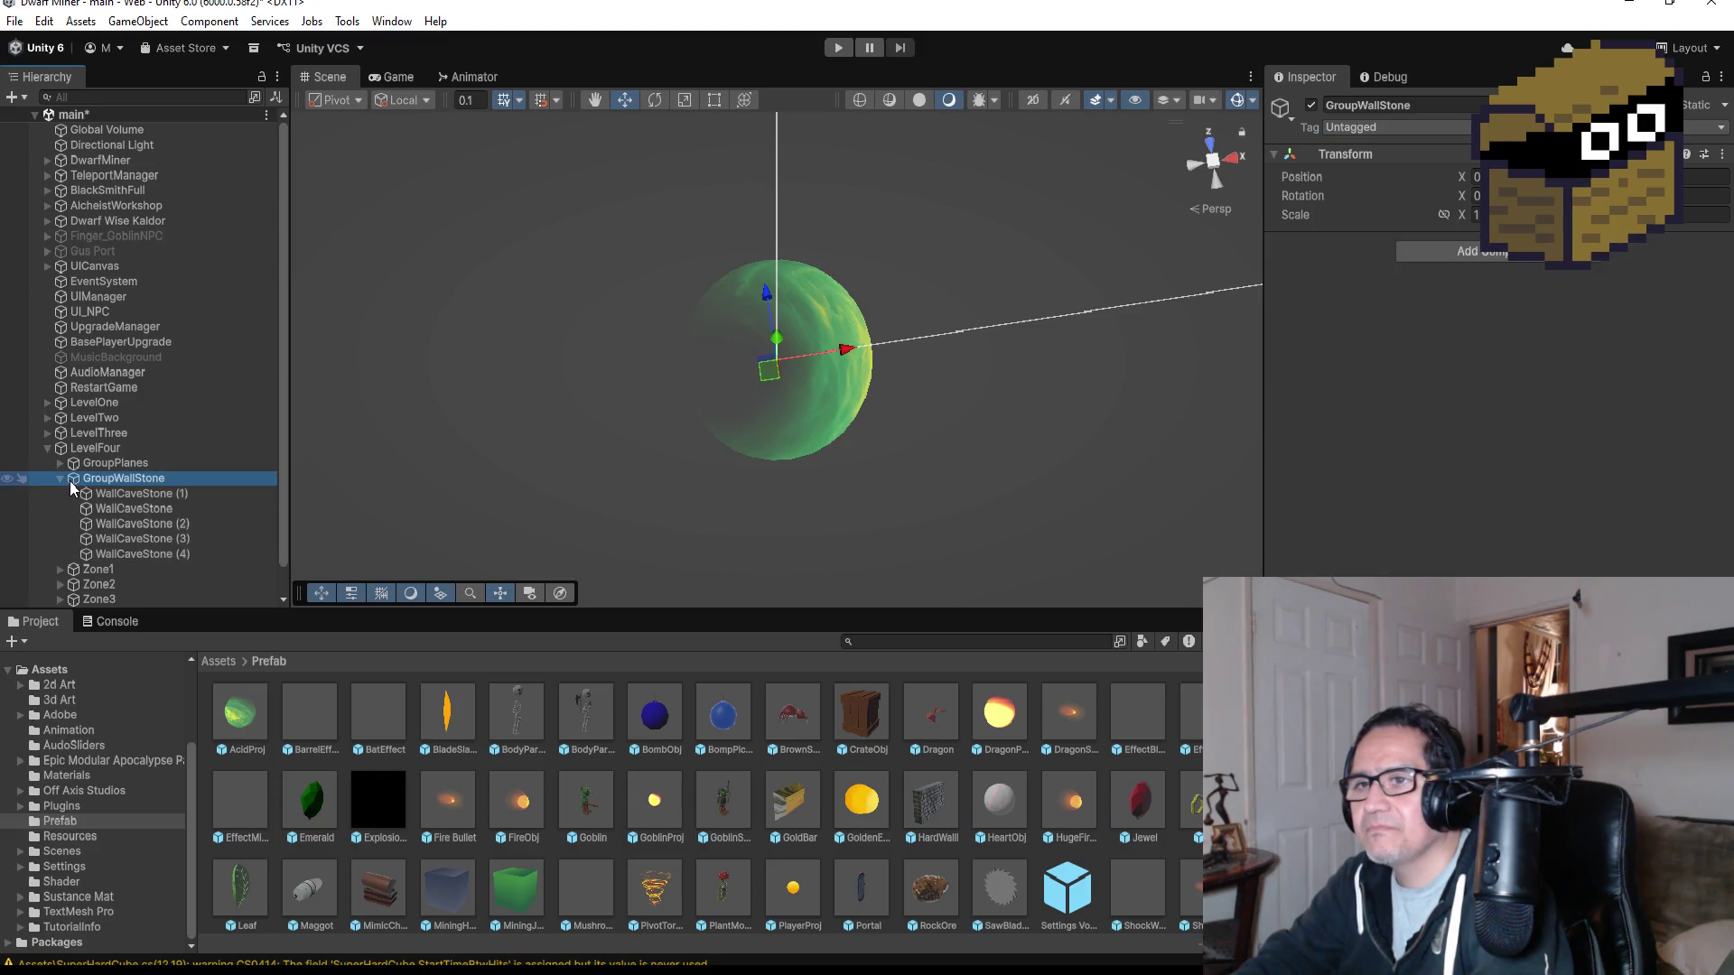
left_click(61, 480)
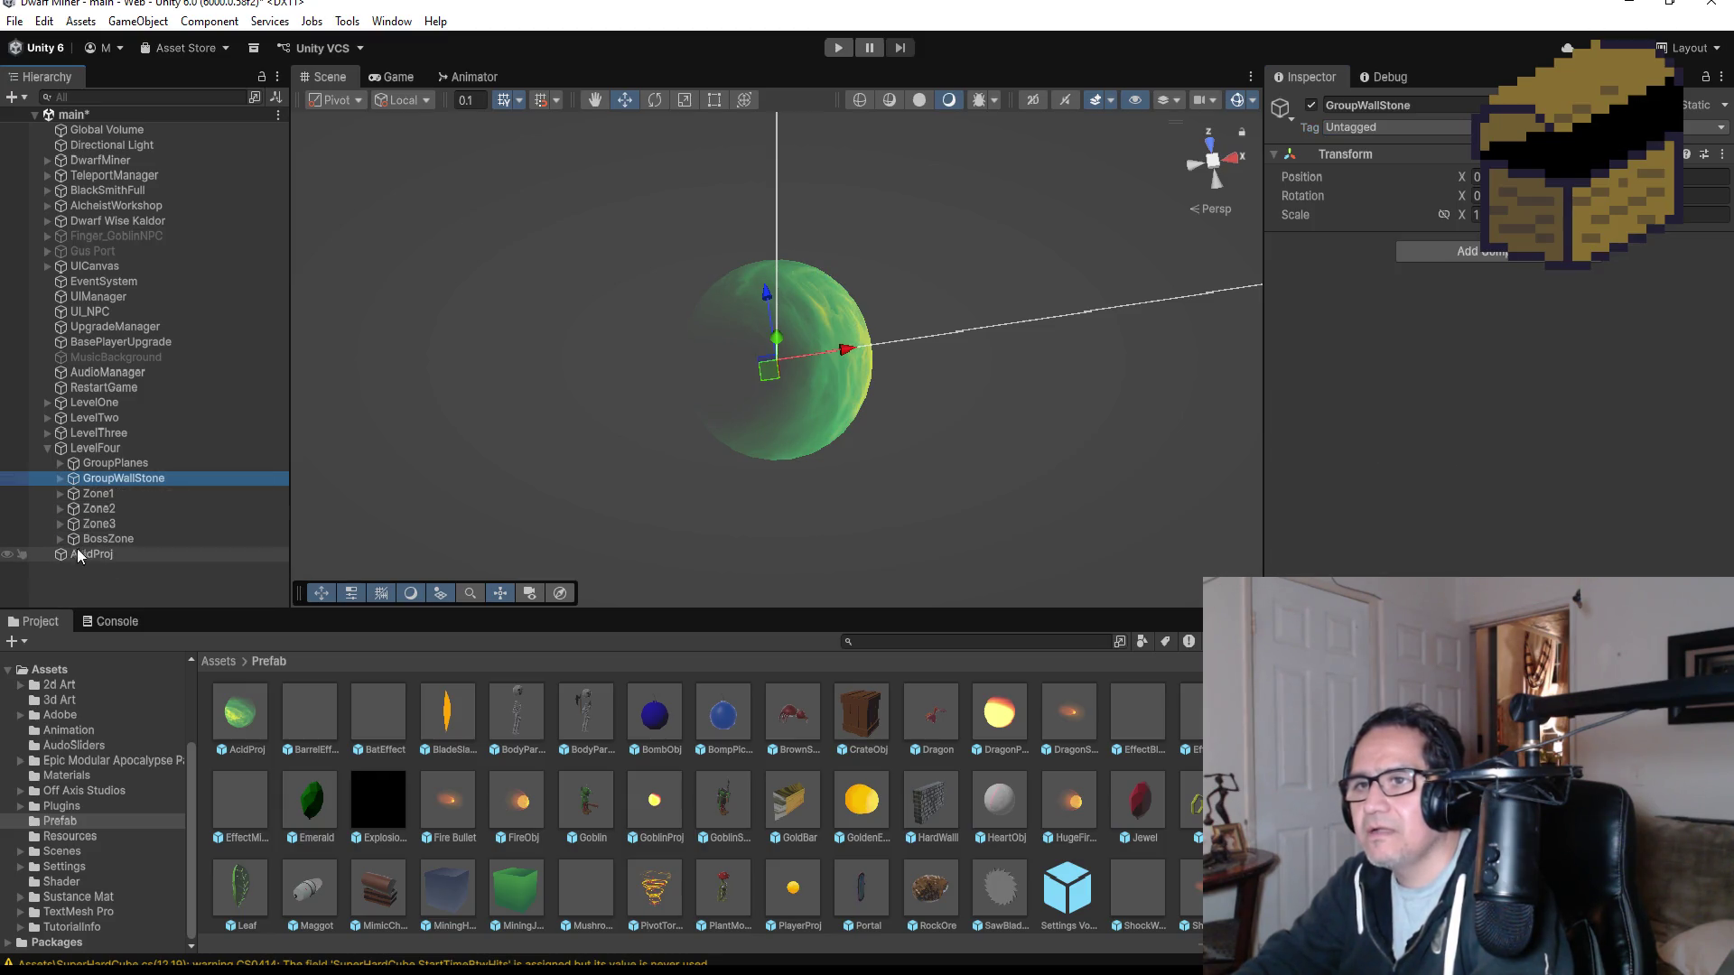
left_click(60, 540)
scroll(134, 556, "down", 5)
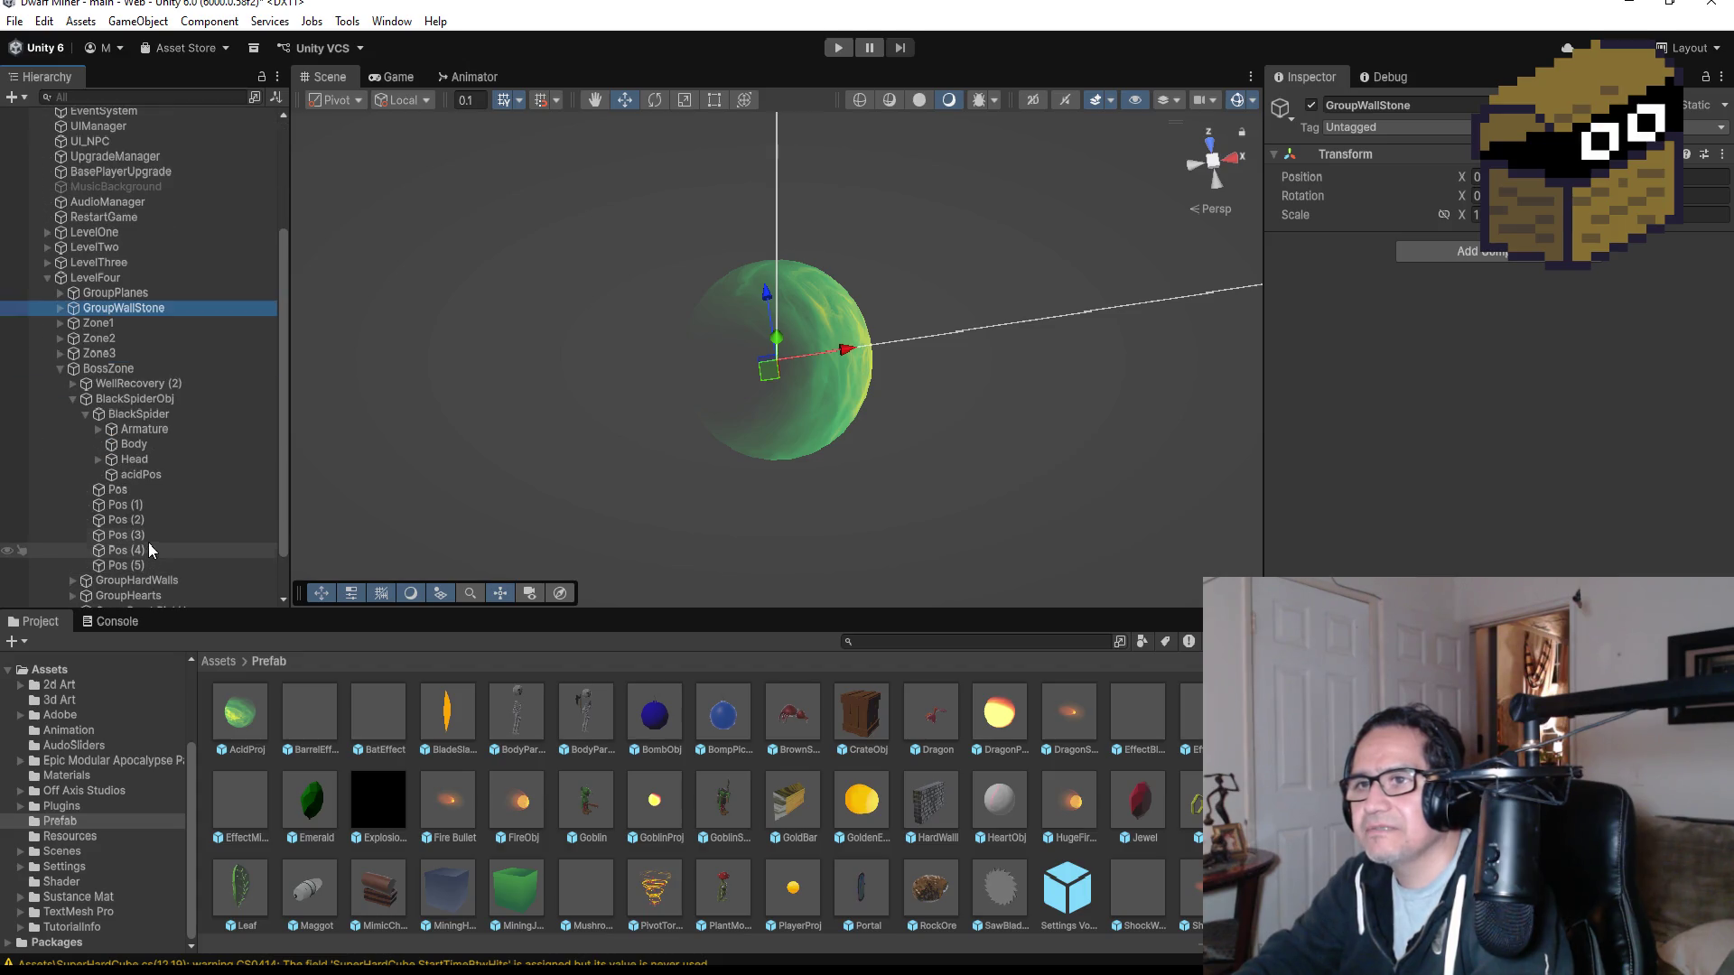
left_click(73, 399)
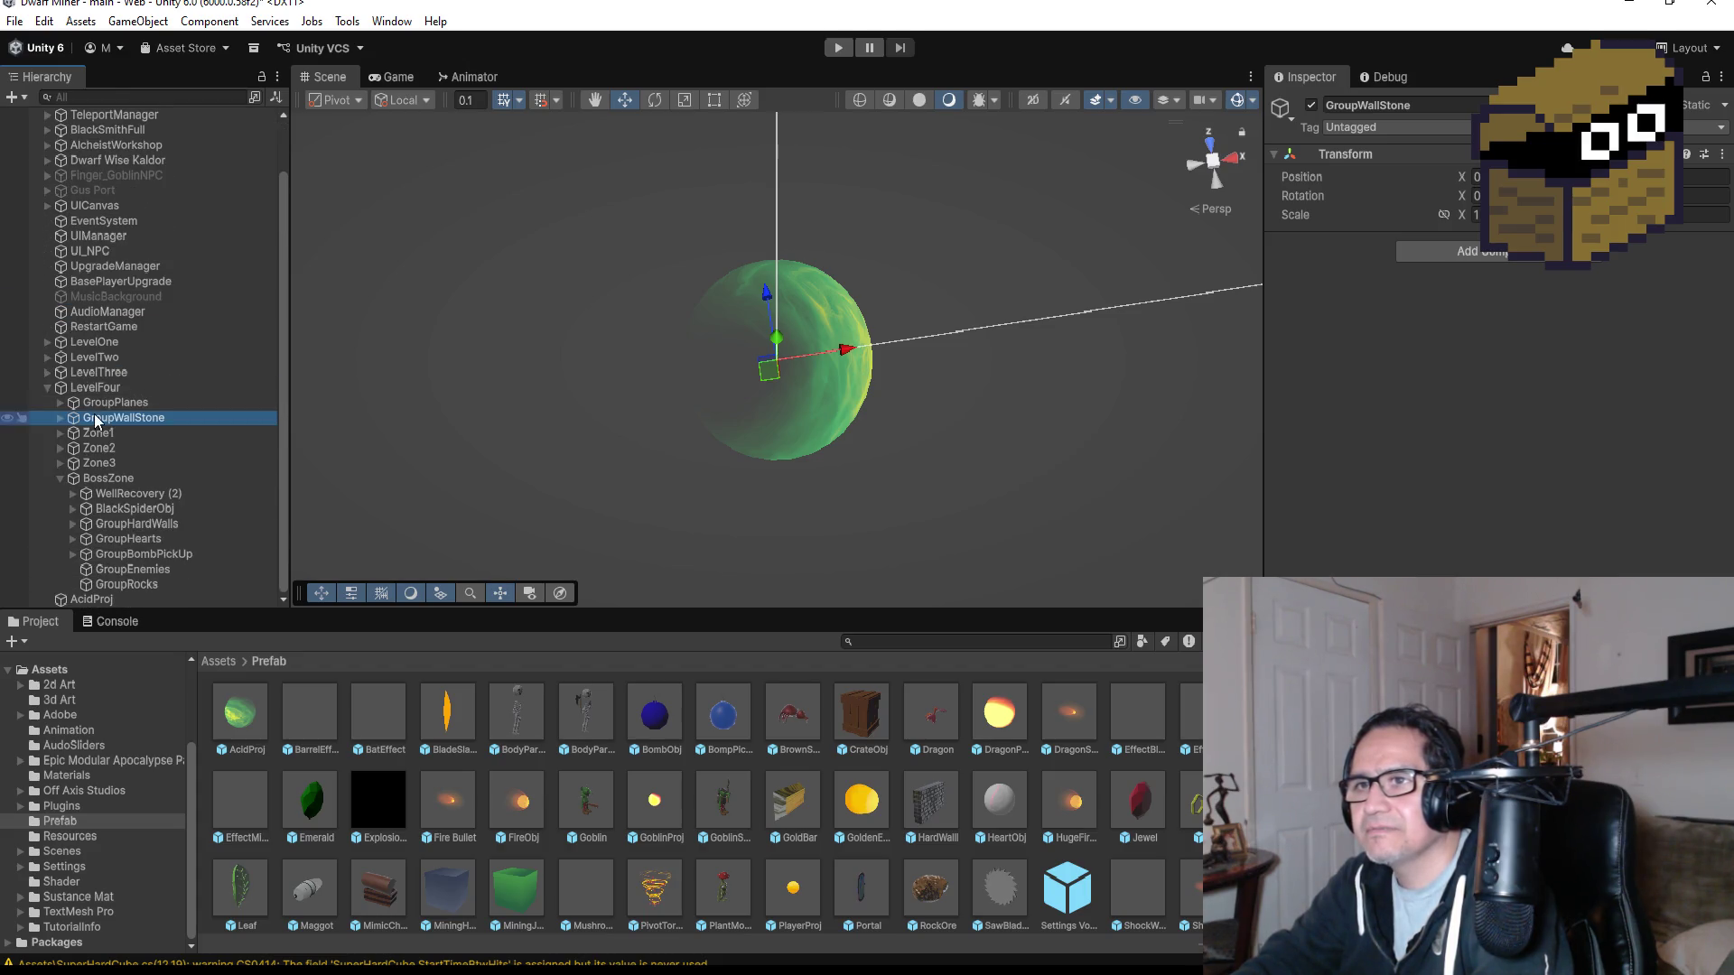
left_click(112, 587)
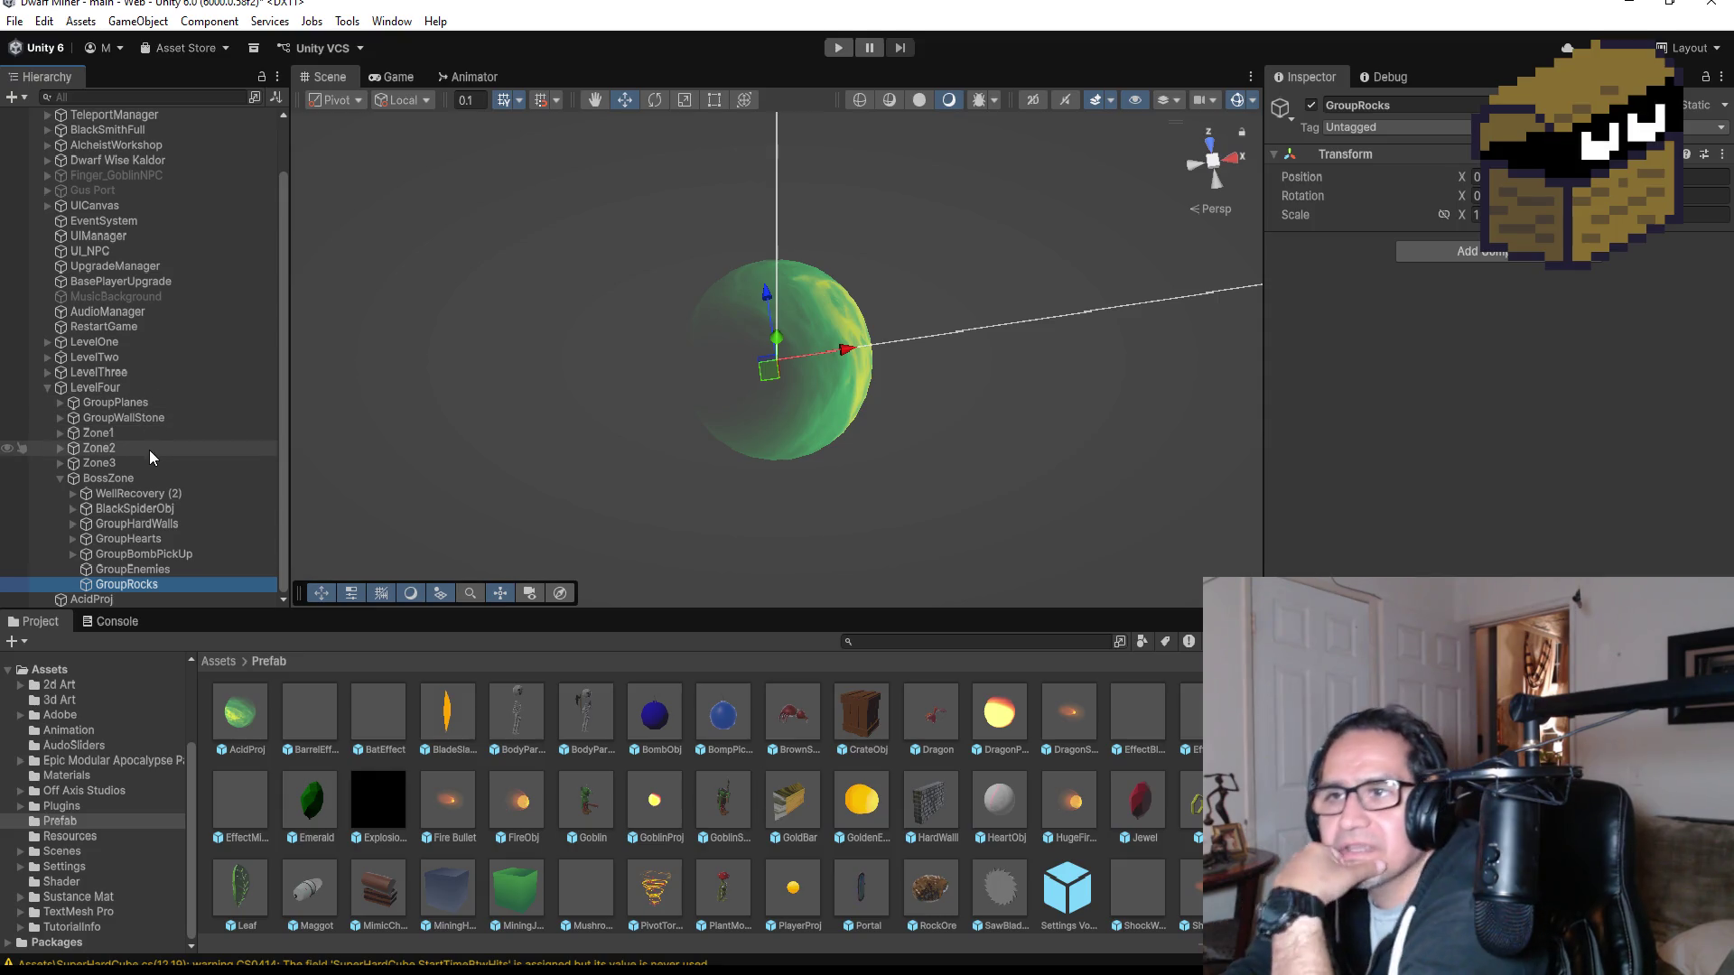
left_click(61, 448)
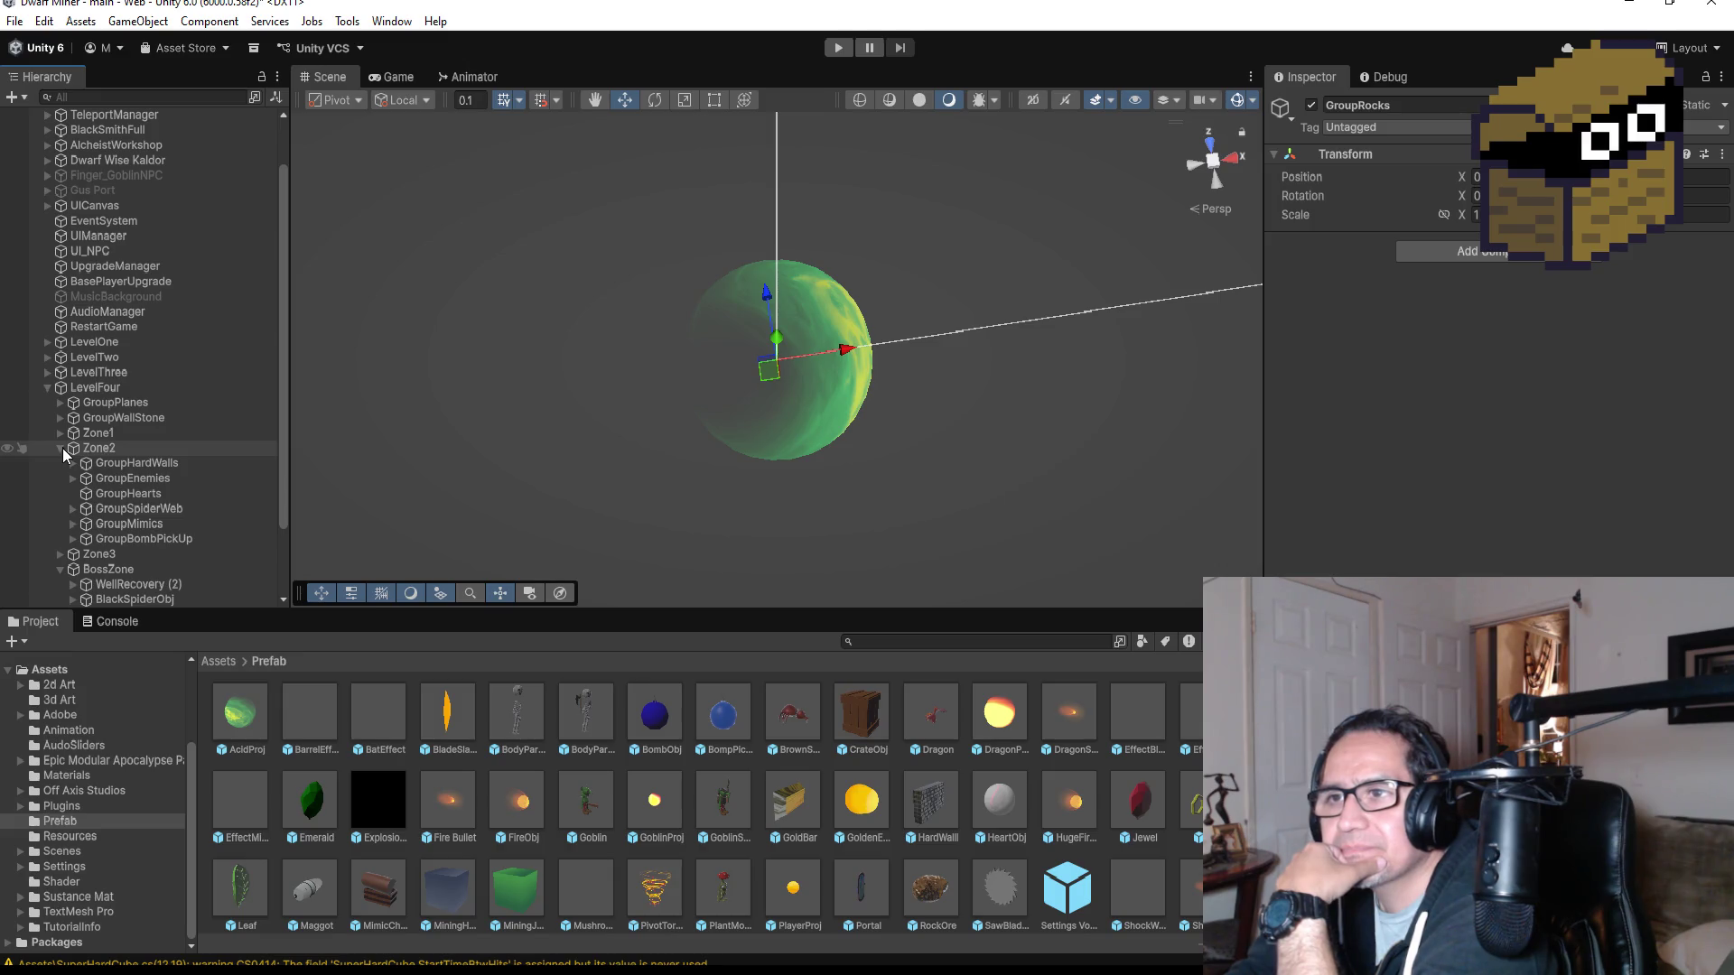
left_click(60, 433)
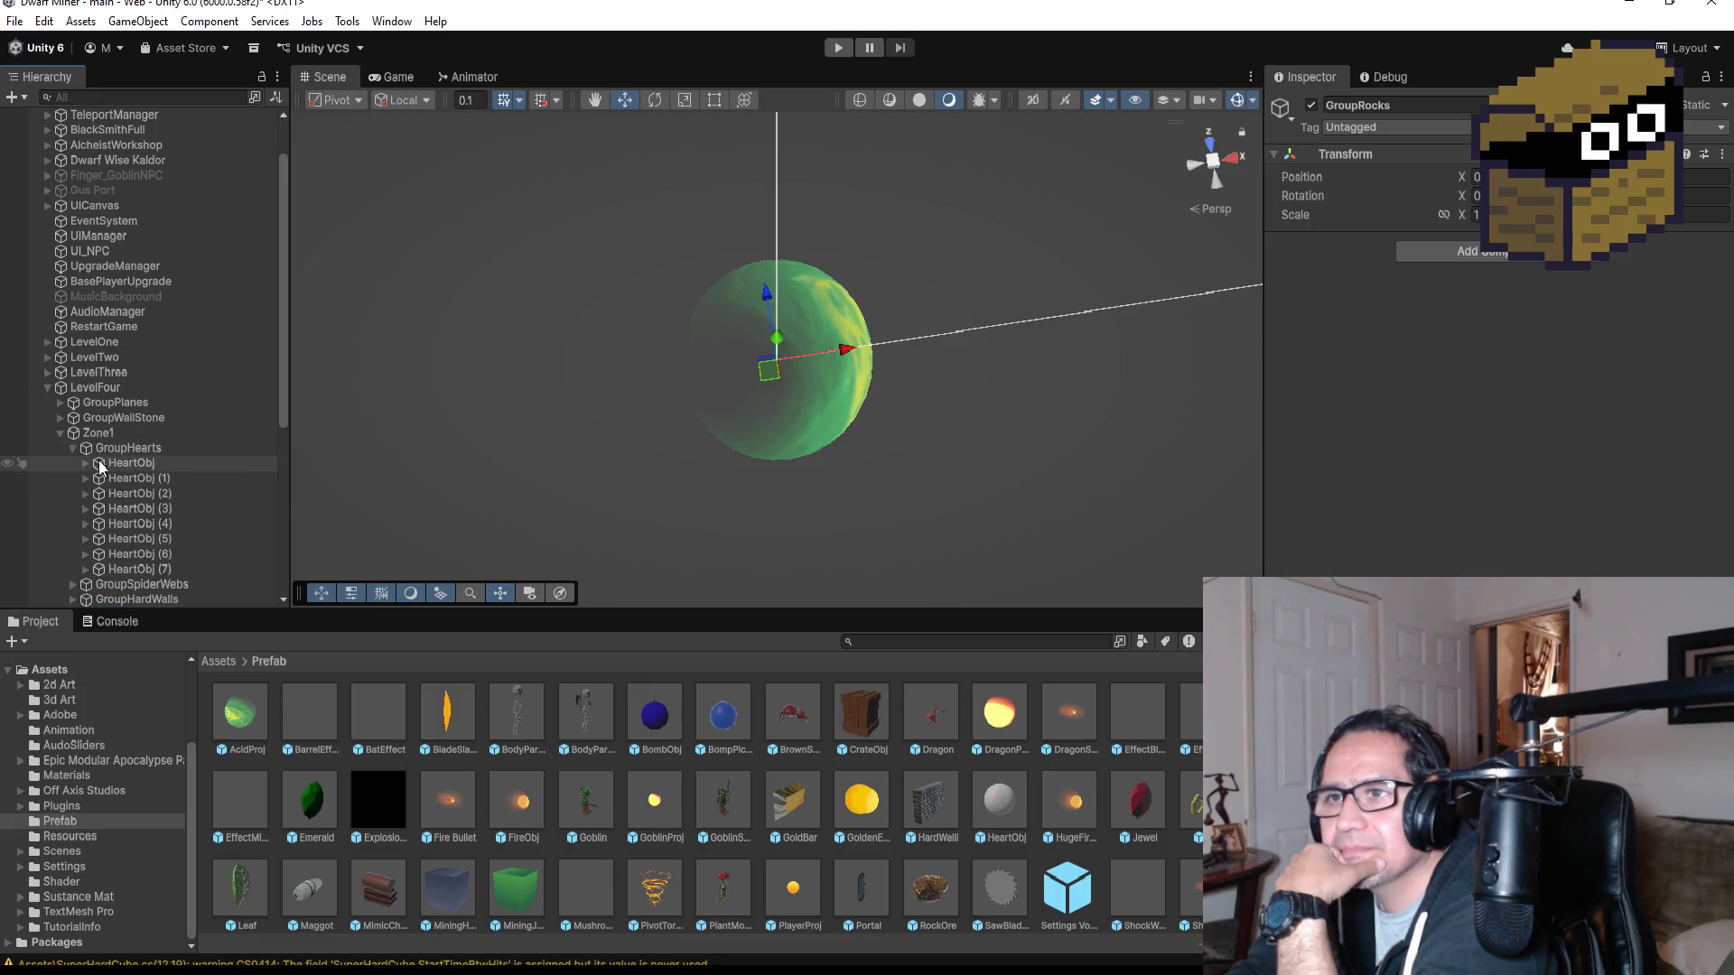
left_click(77, 447)
left_click(73, 448)
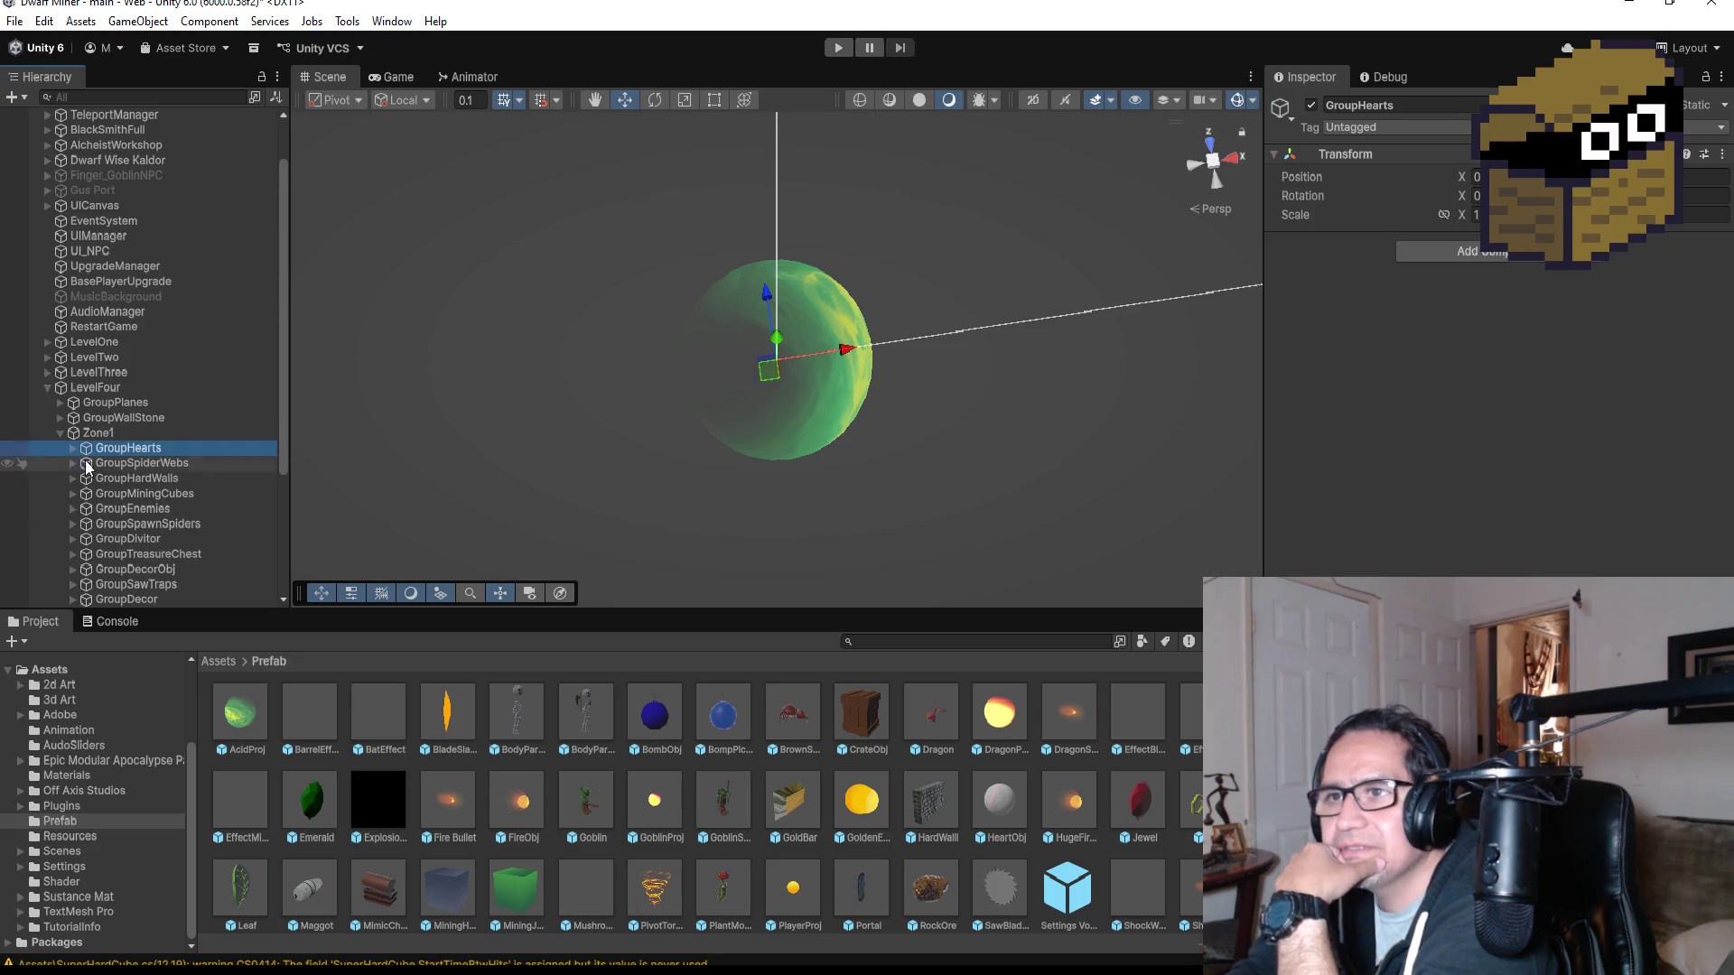
scroll(151, 533, "down", 3)
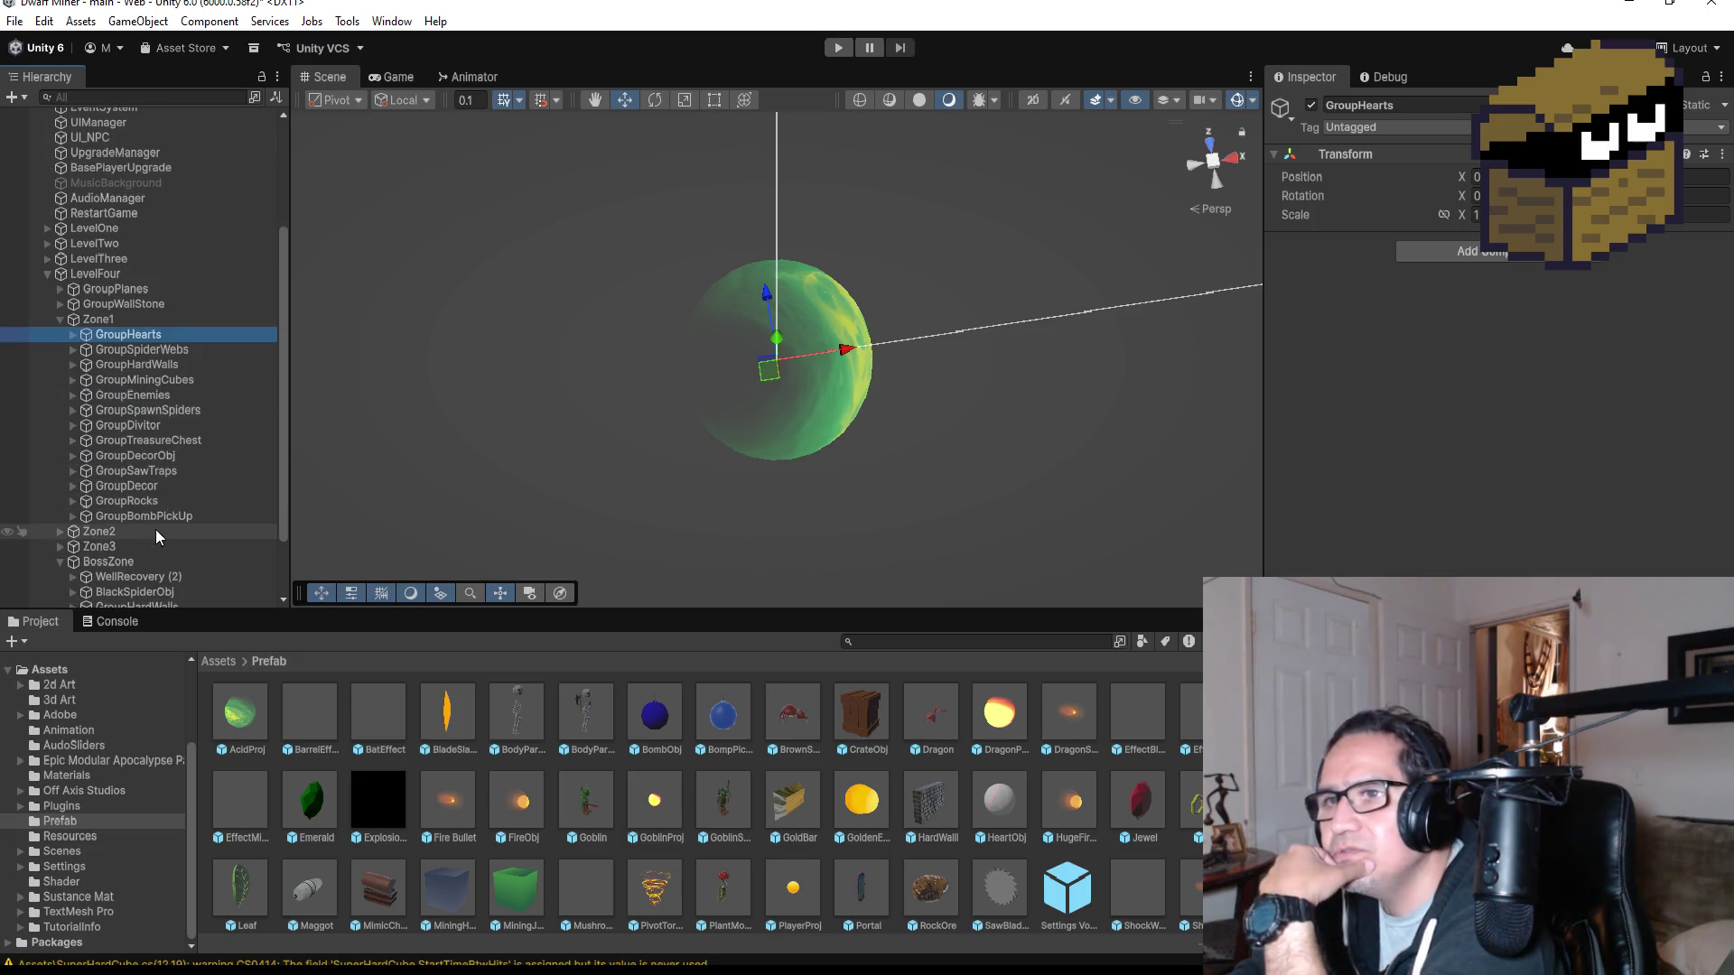
left_click(73, 501)
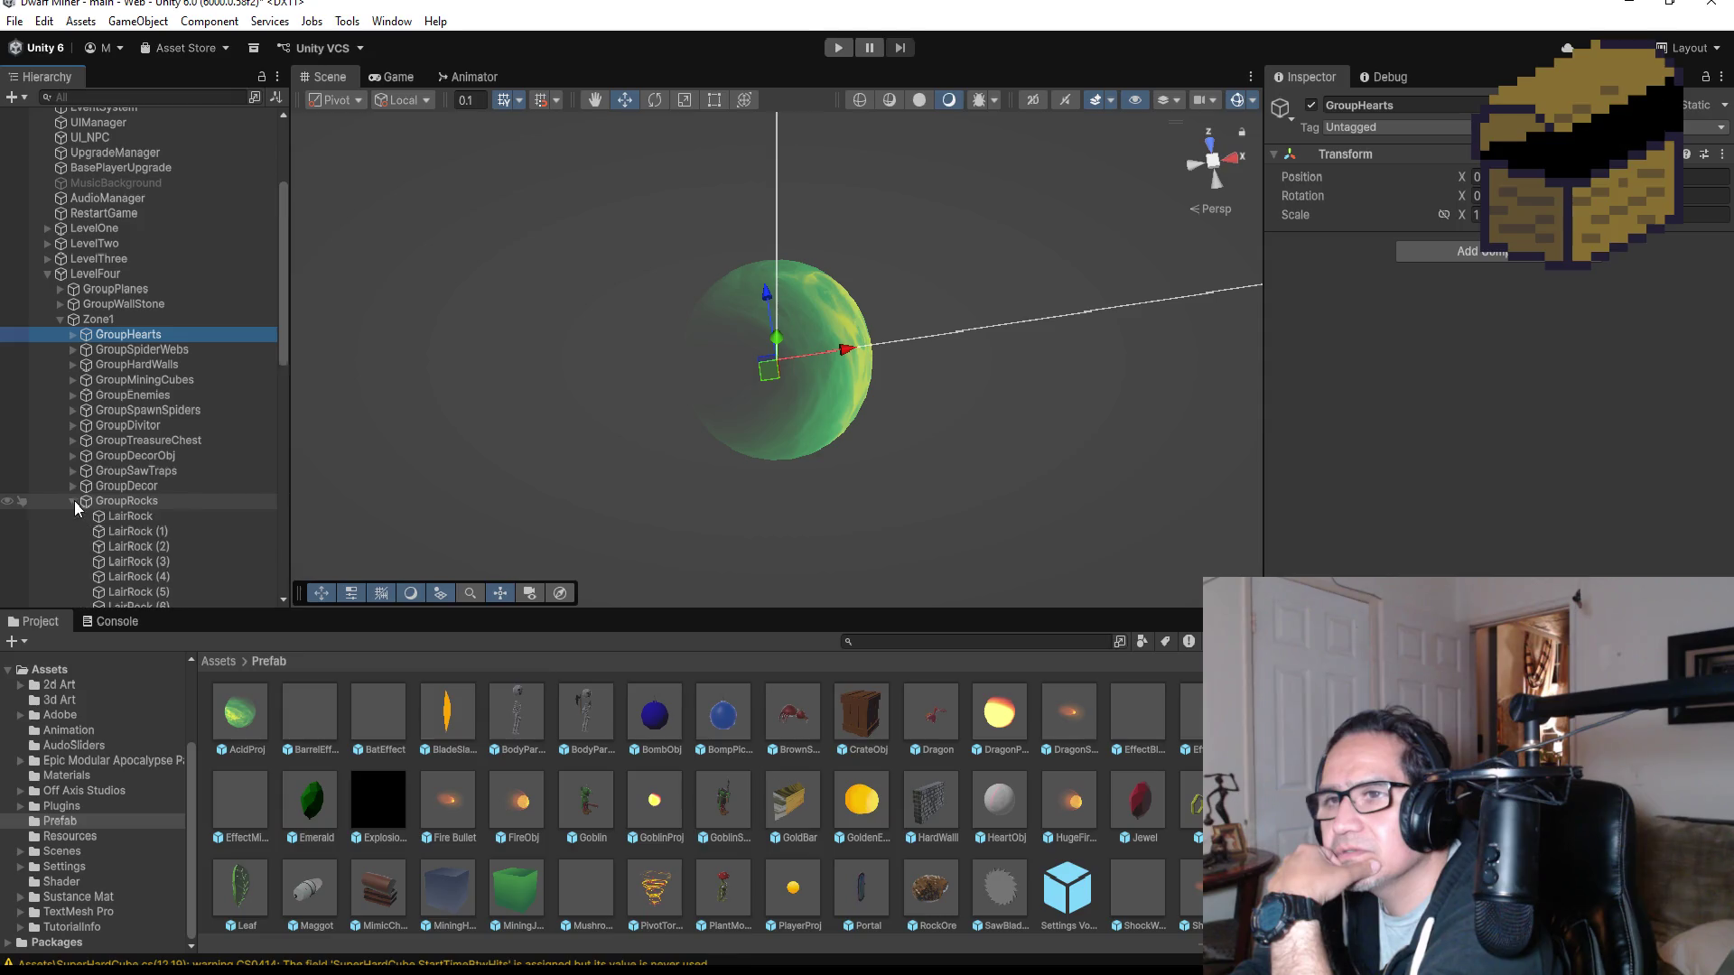
- Tag every LairRock through Bigrock (5) in GroupRocks as Wall
left_click(203, 516)
scroll(207, 528, "down", 10)
scroll(190, 488, "down", 10)
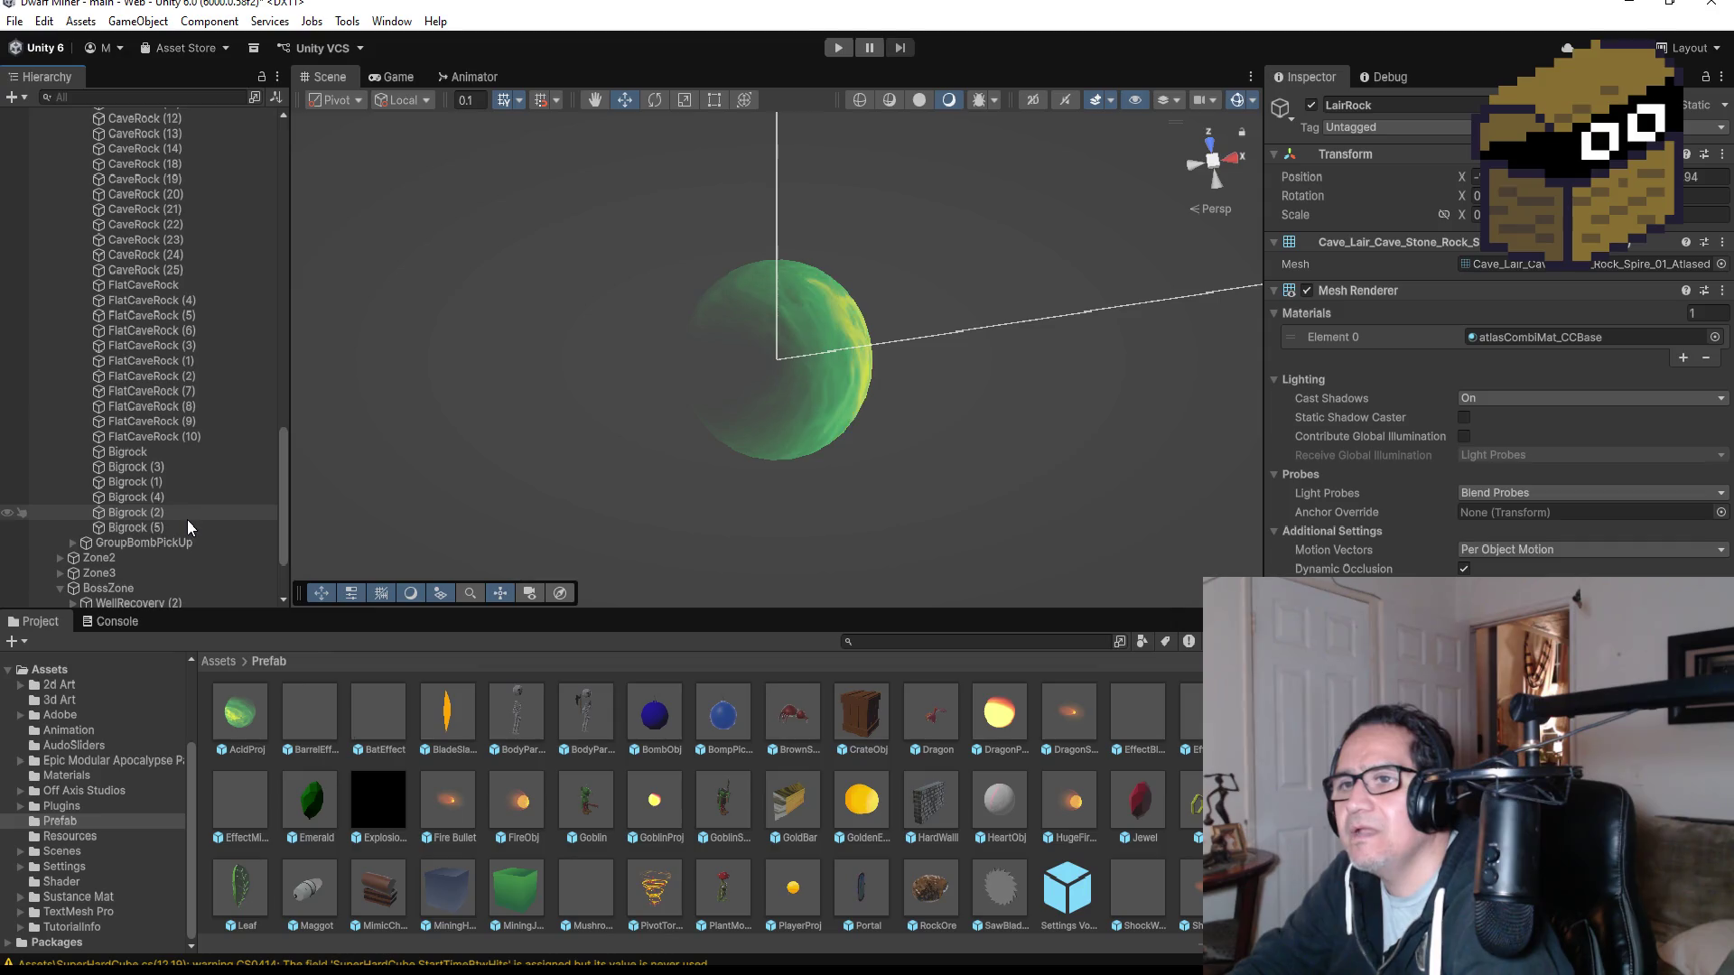
left_click(190, 527, "shift")
left_click(1423, 127)
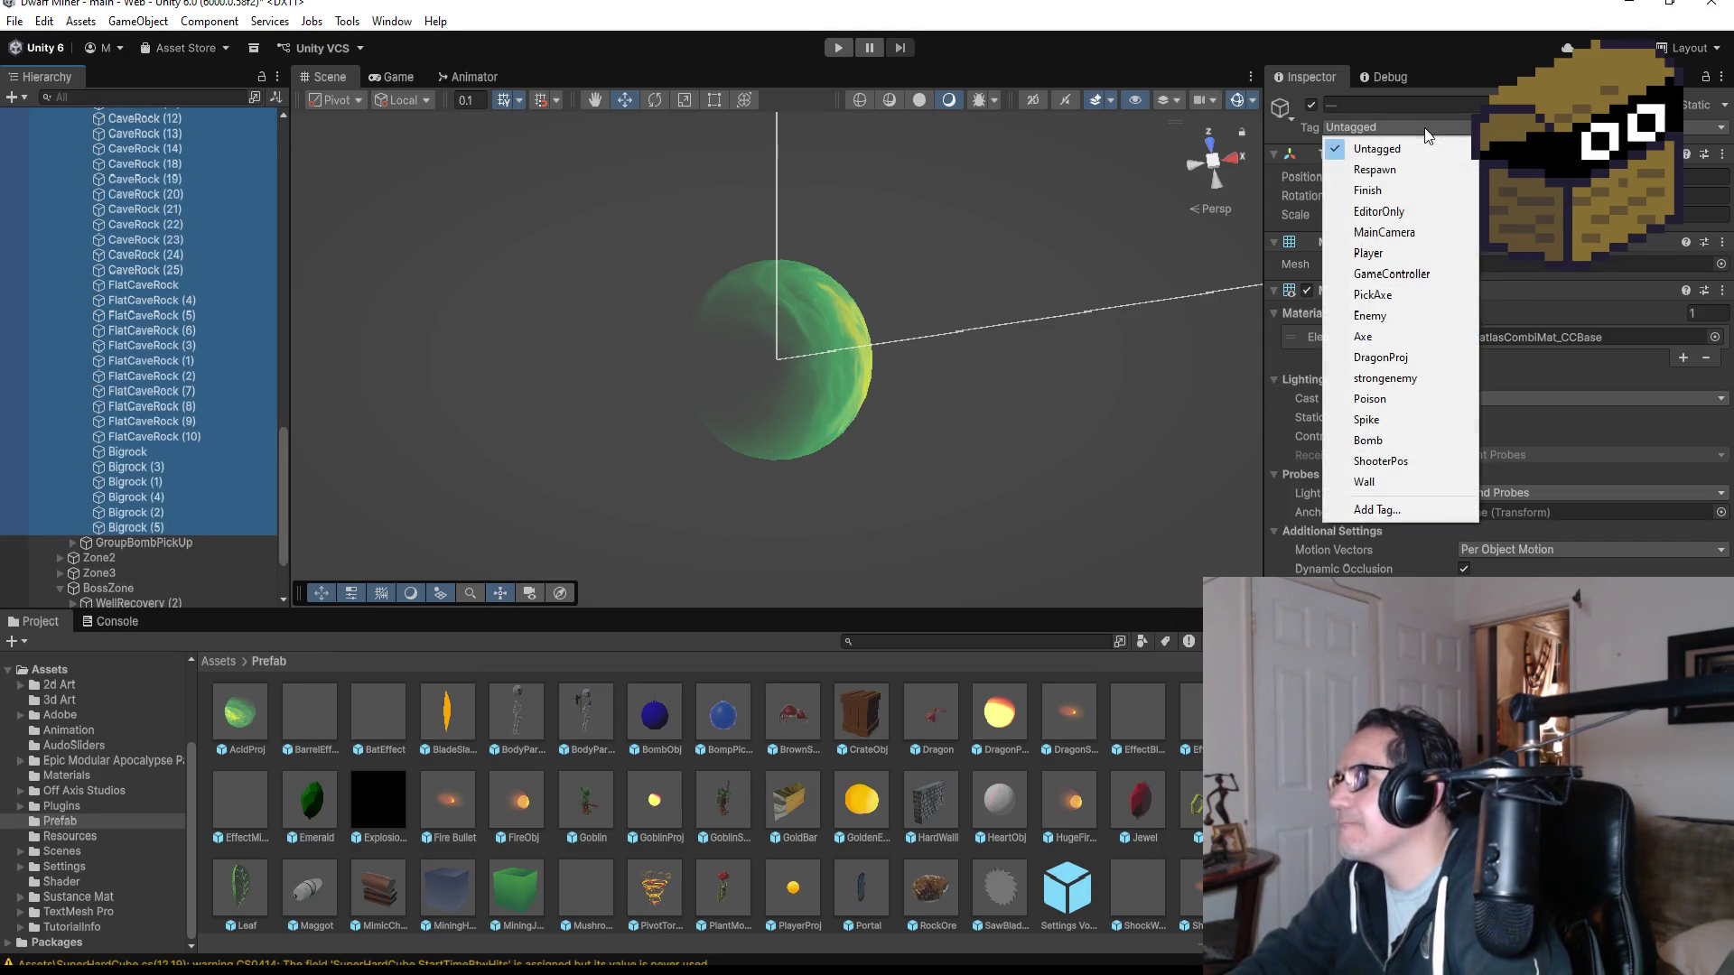
left_click(1436, 482)
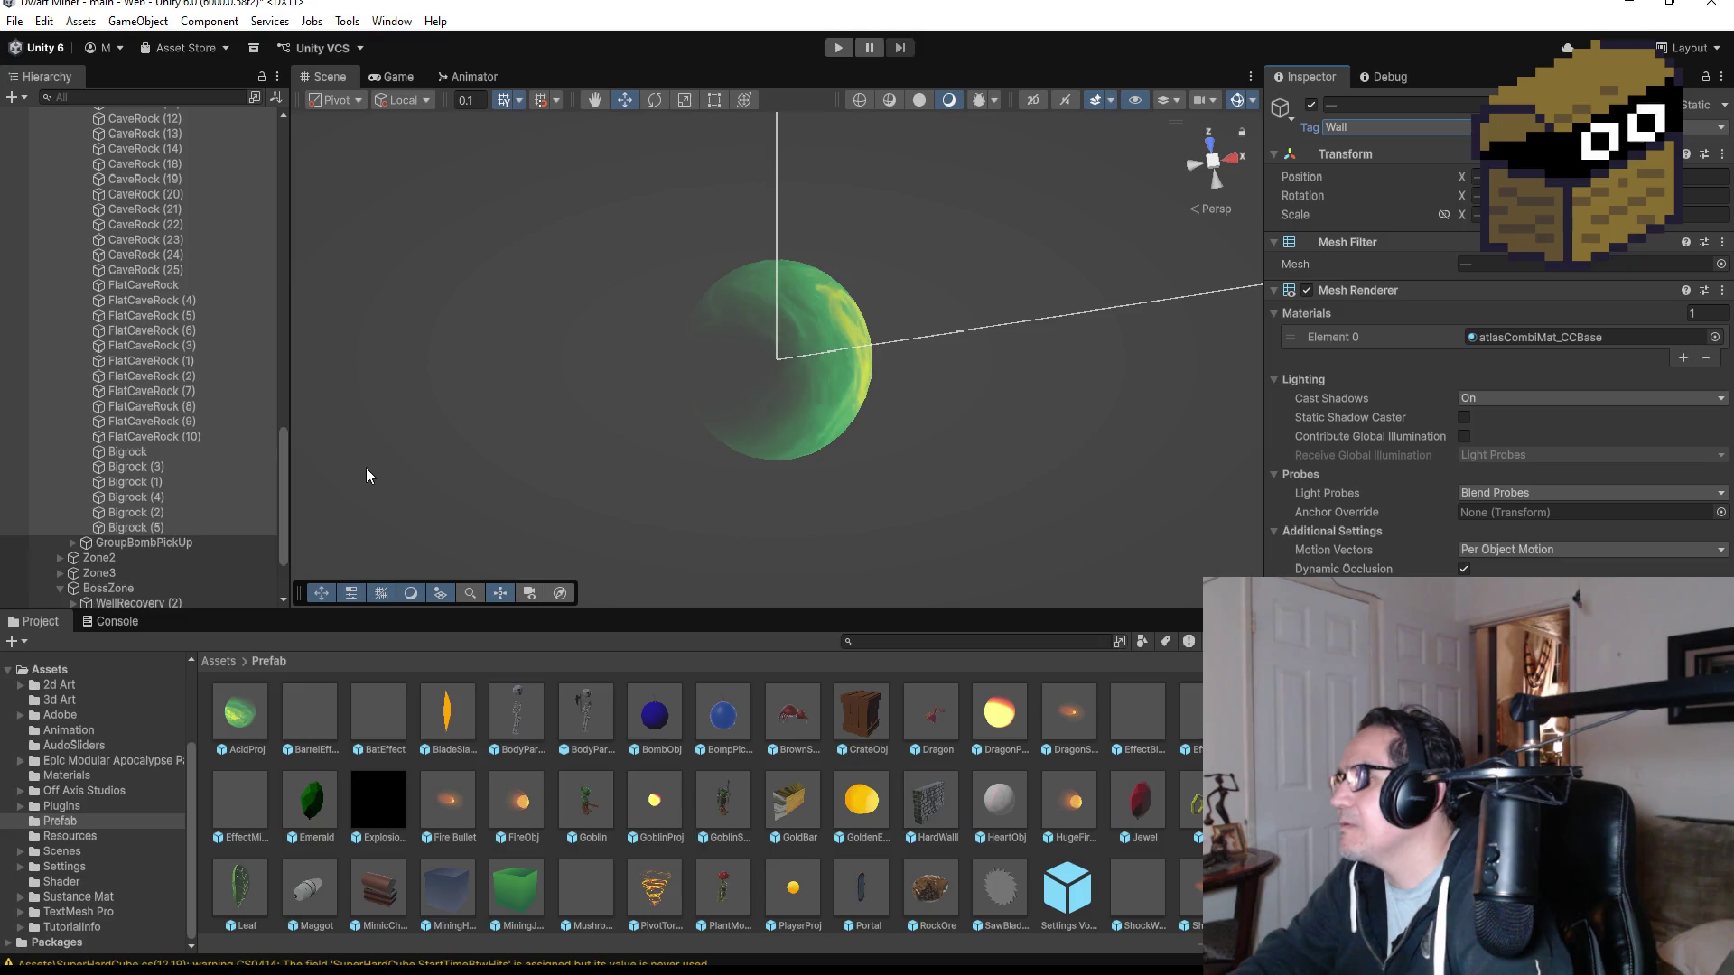
- Collapse Zone1, delete the boss zone's GroupRocks group, and select AcidProj
scroll(186, 365, "up", 10)
scroll(183, 361, "up", 10)
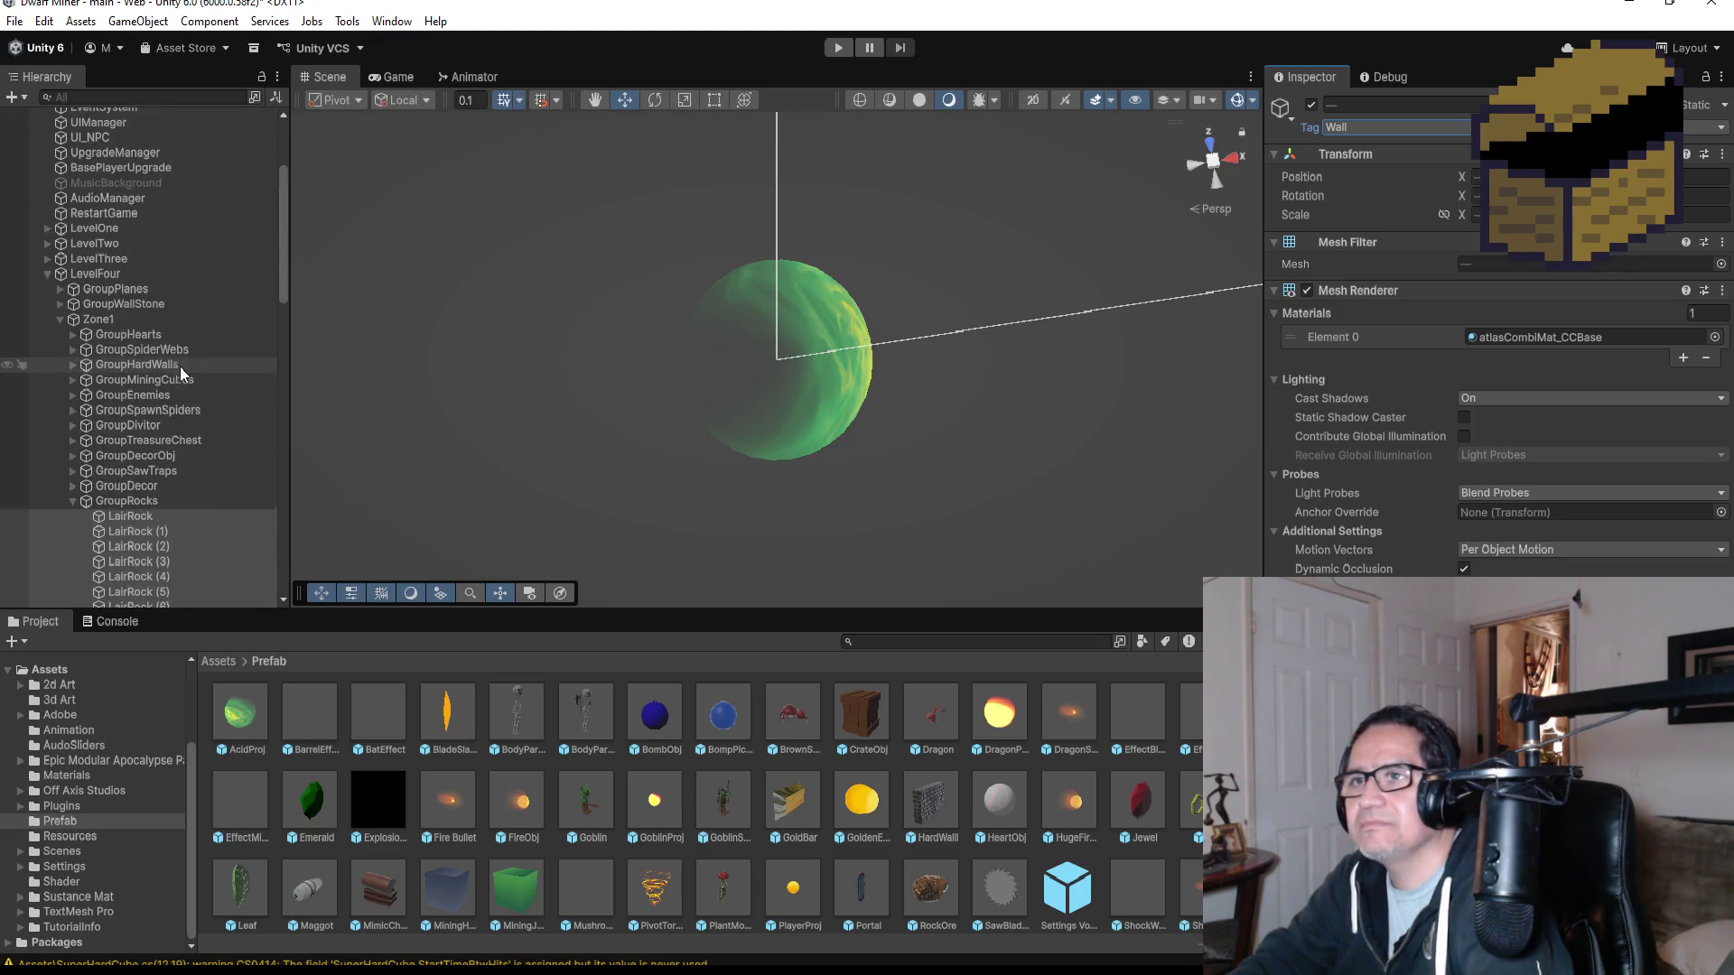
left_click(63, 320)
left_click(62, 319)
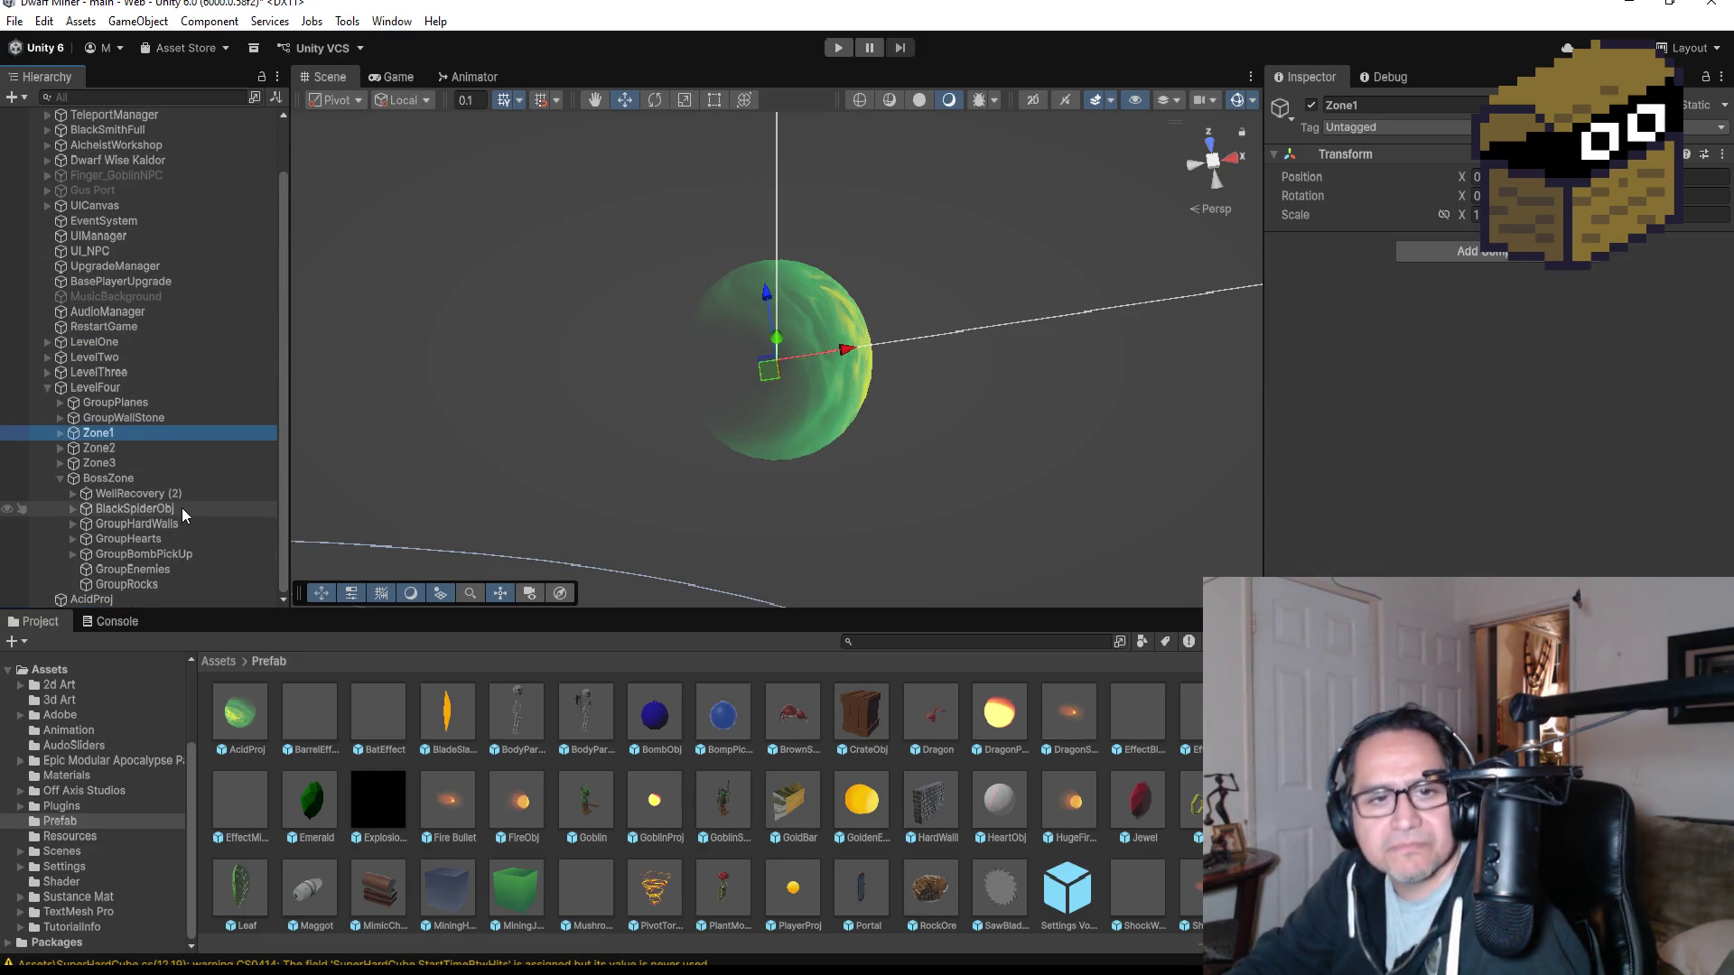
left_click(166, 585)
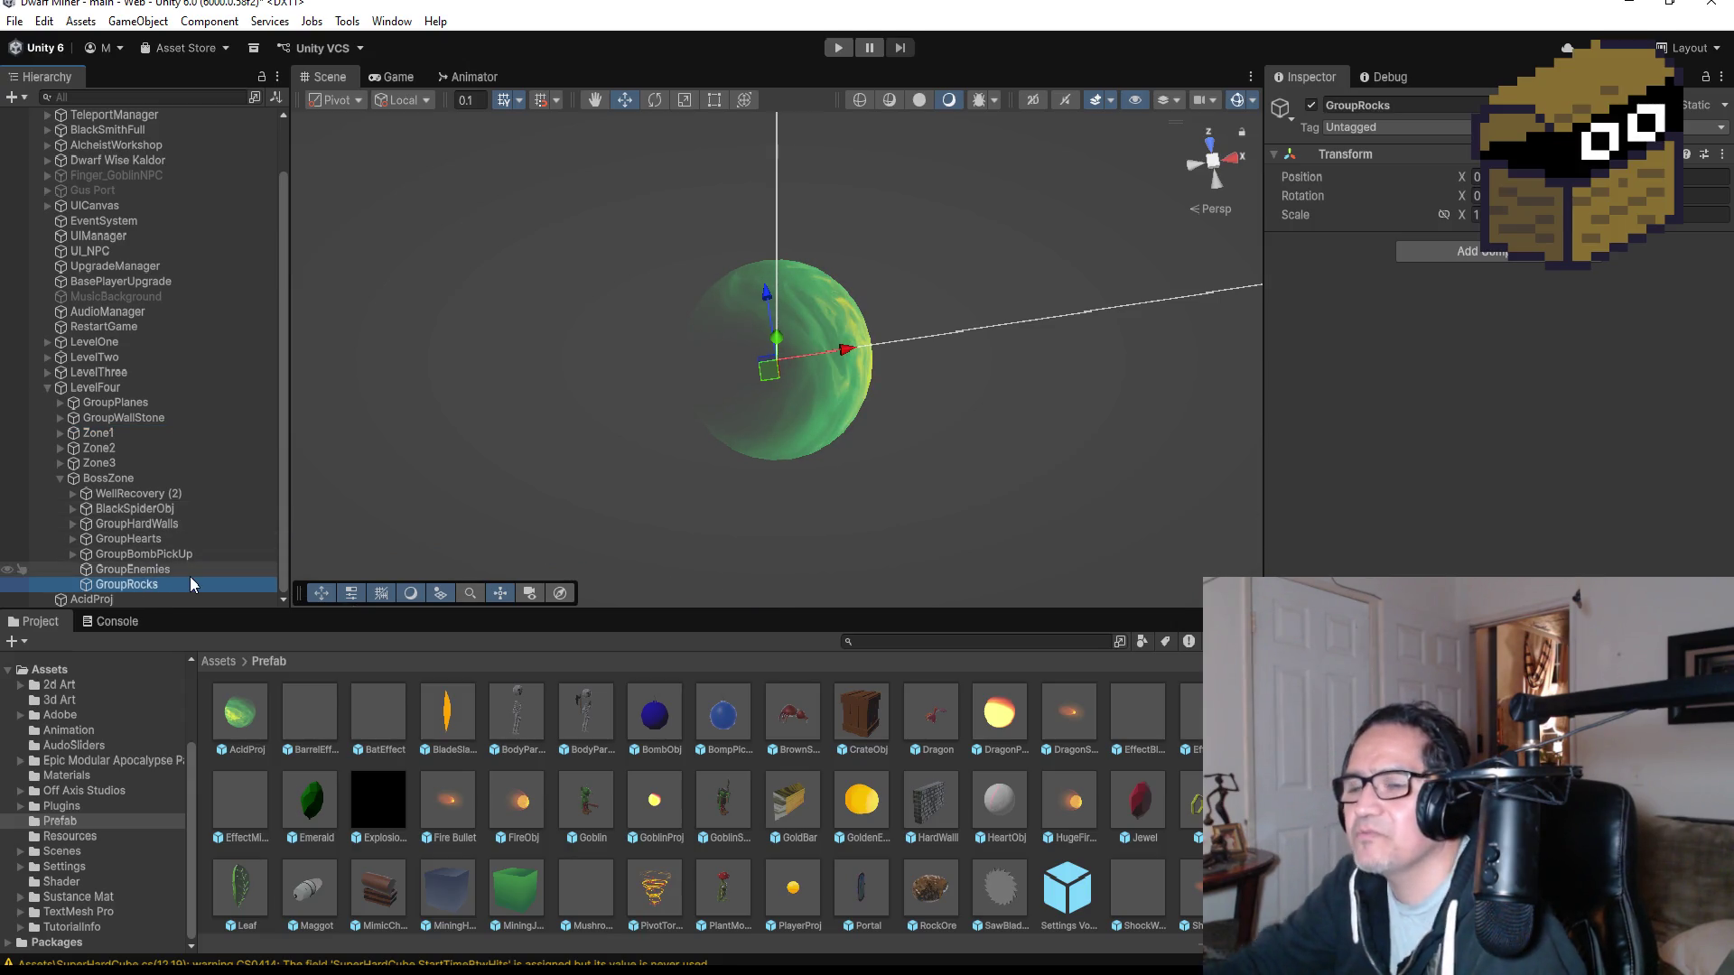
key("Delete")
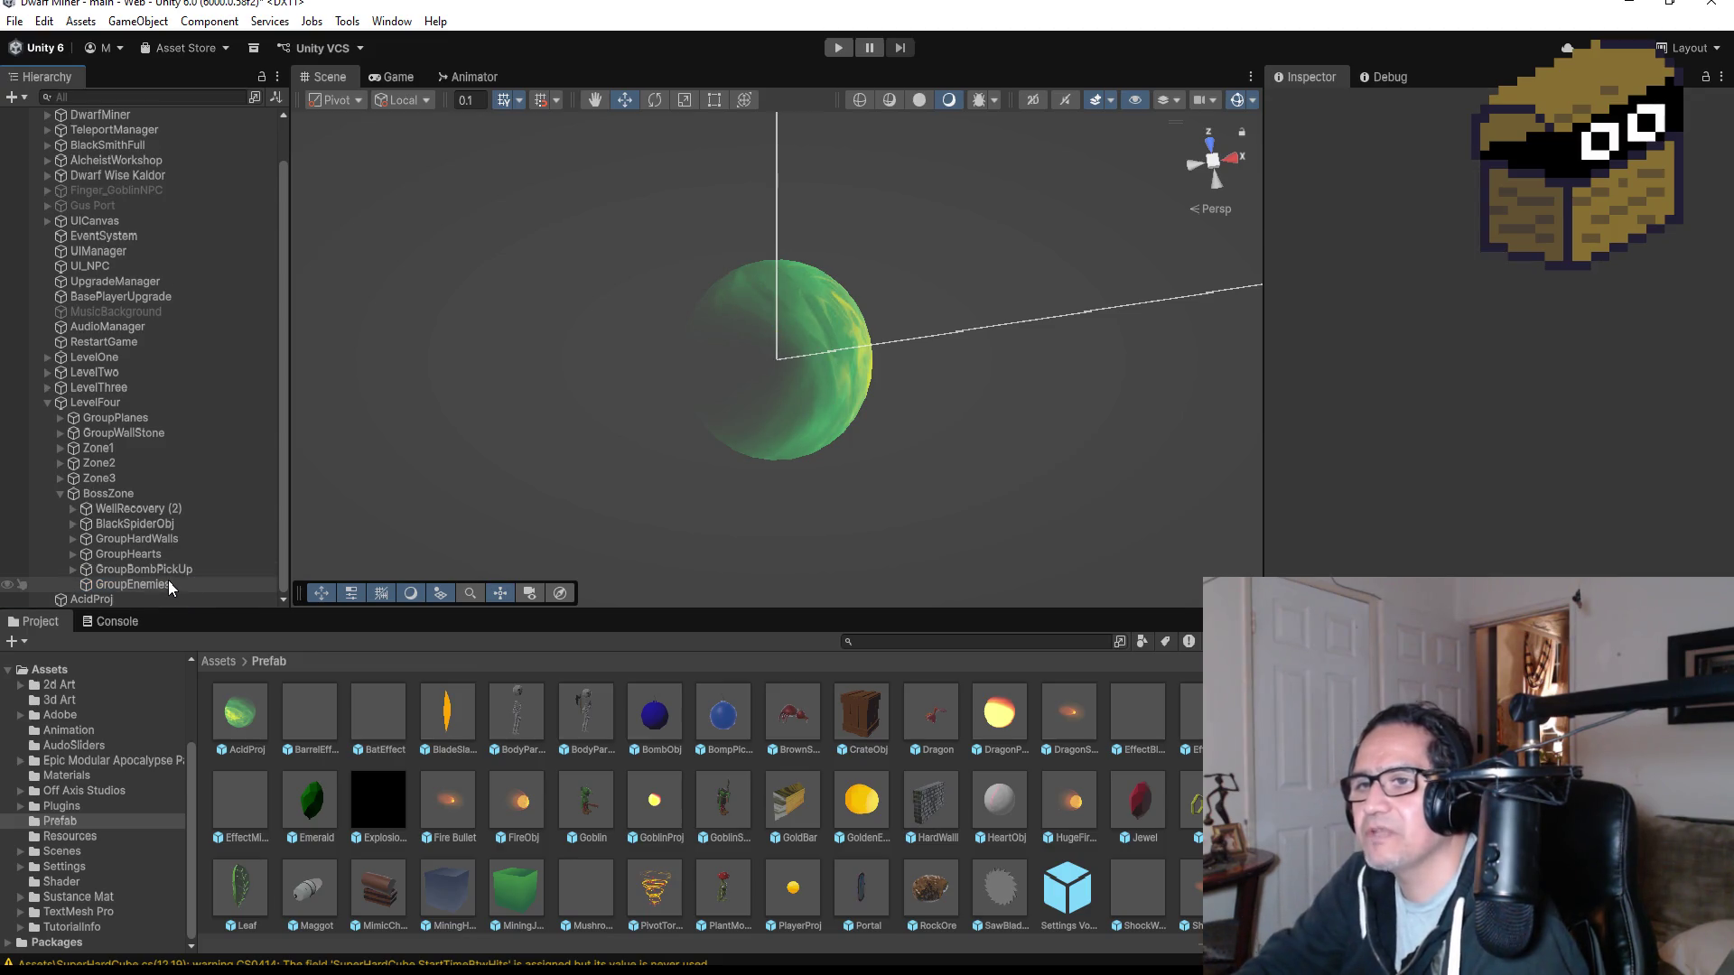
left_click(171, 585)
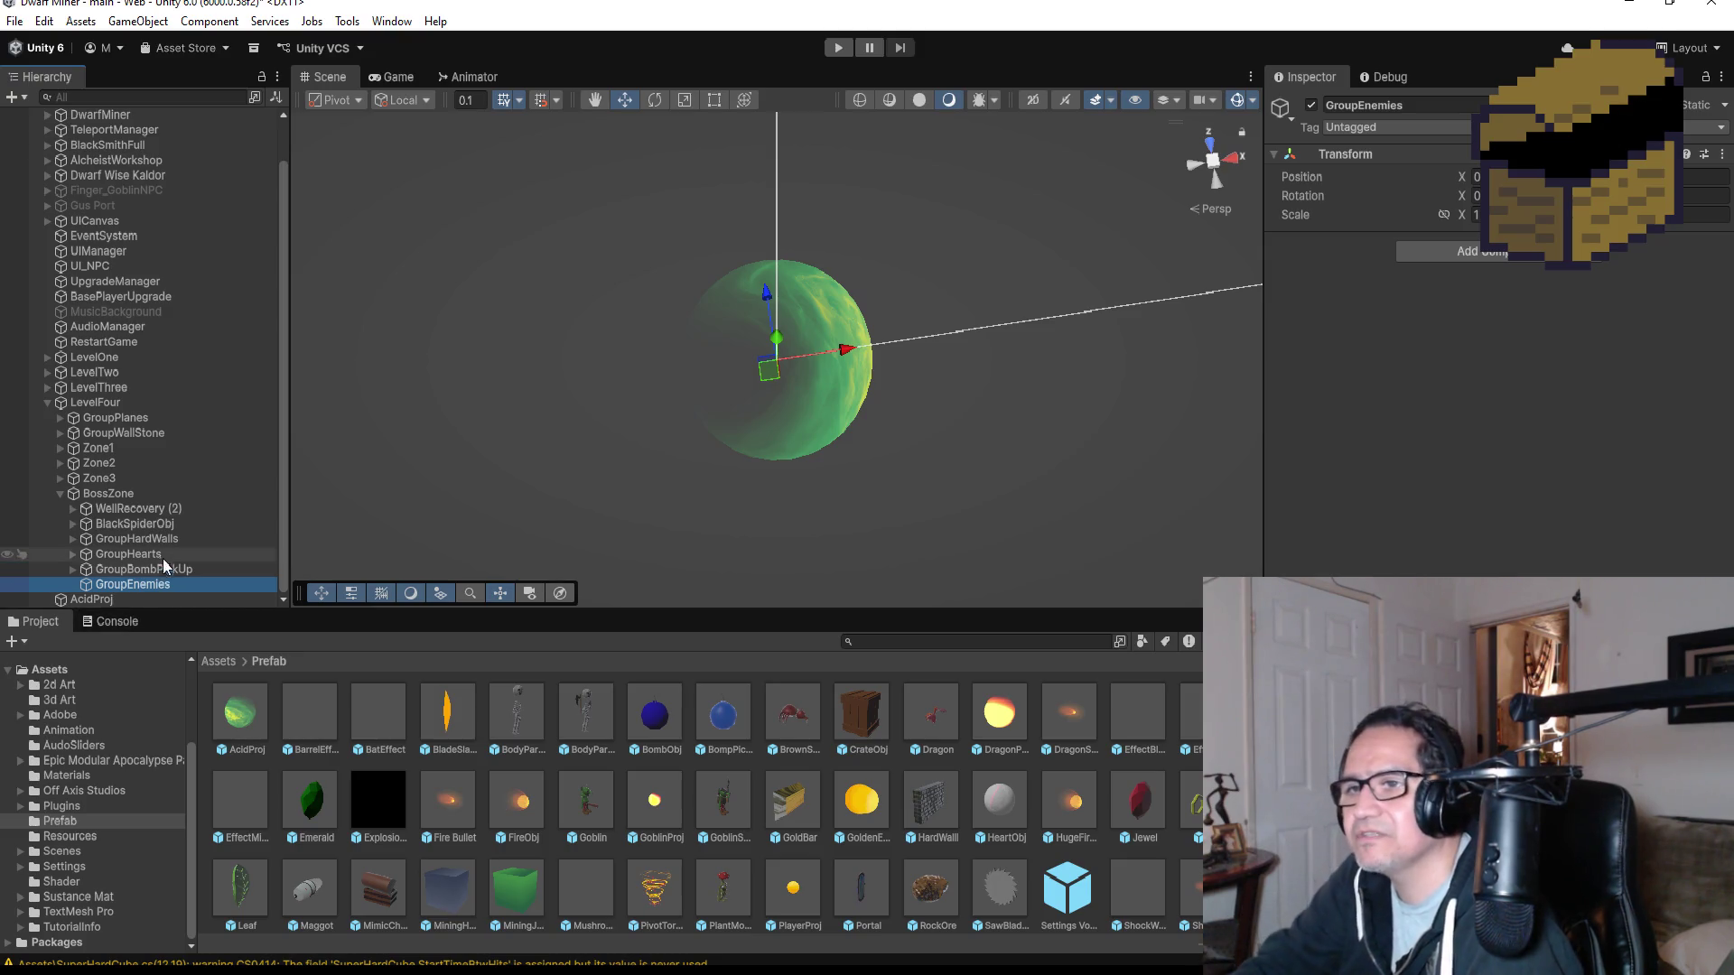
left_click(62, 493)
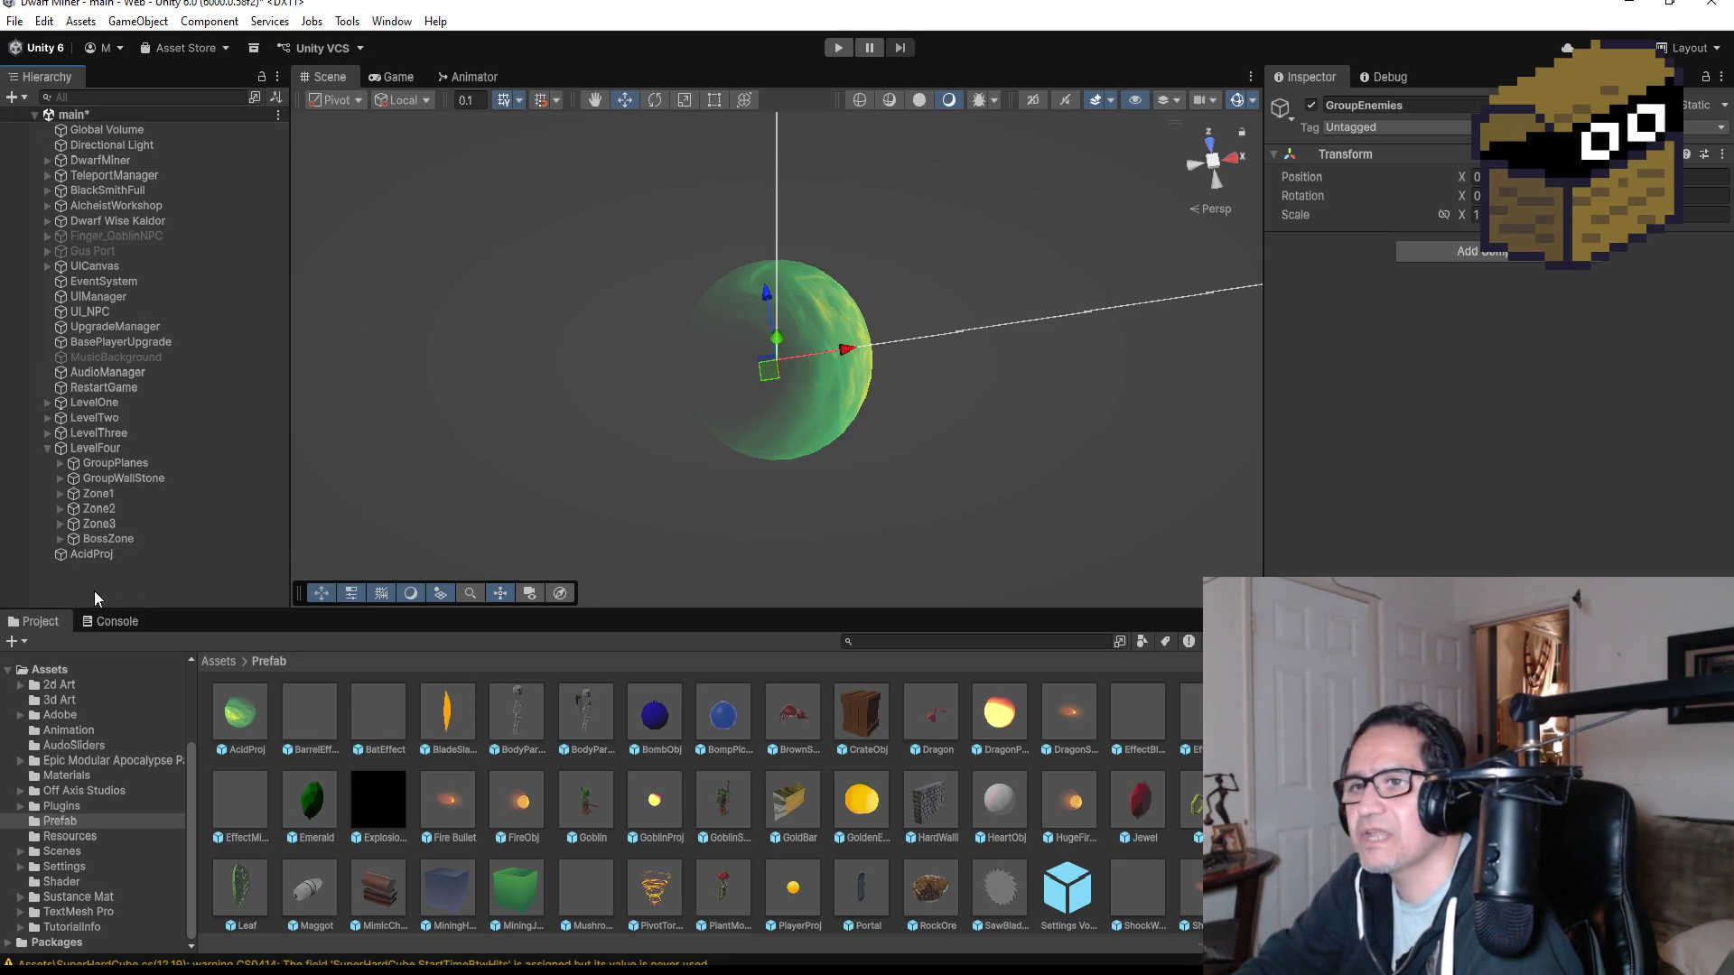
left_click(96, 557)
- Rename AcidProj to 'ExplosiveAcidBall' in the Inspector's name field
left_click(1405, 106)
type("Explosive")
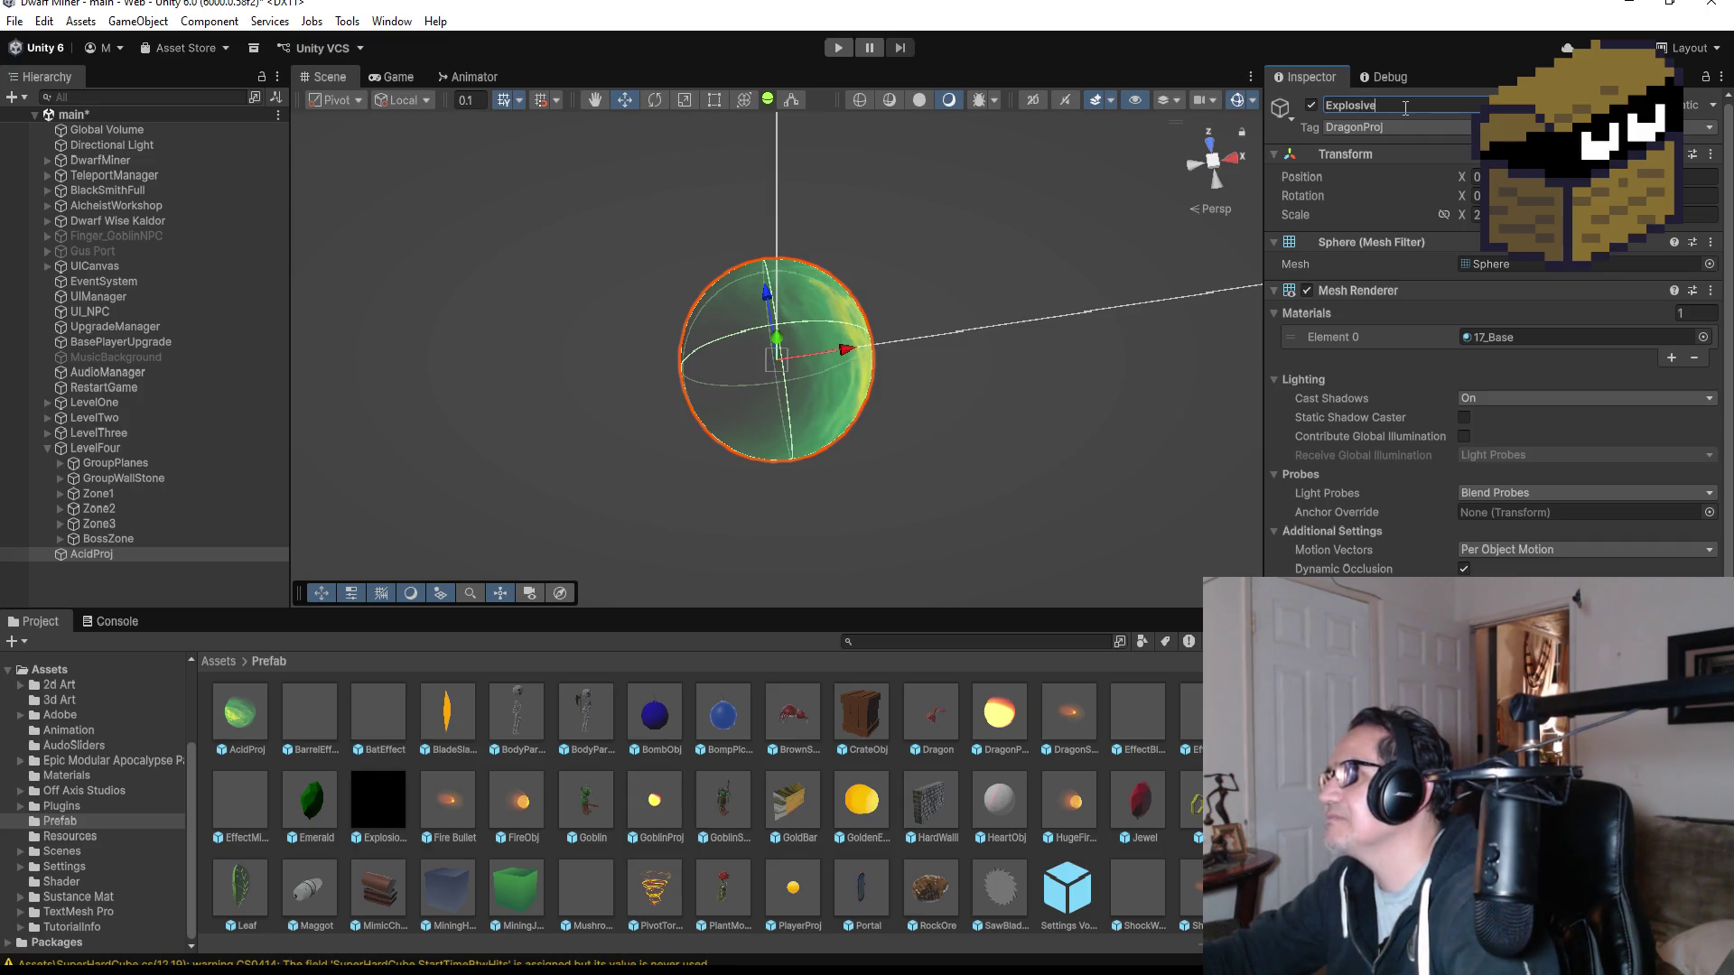
type("Aci")
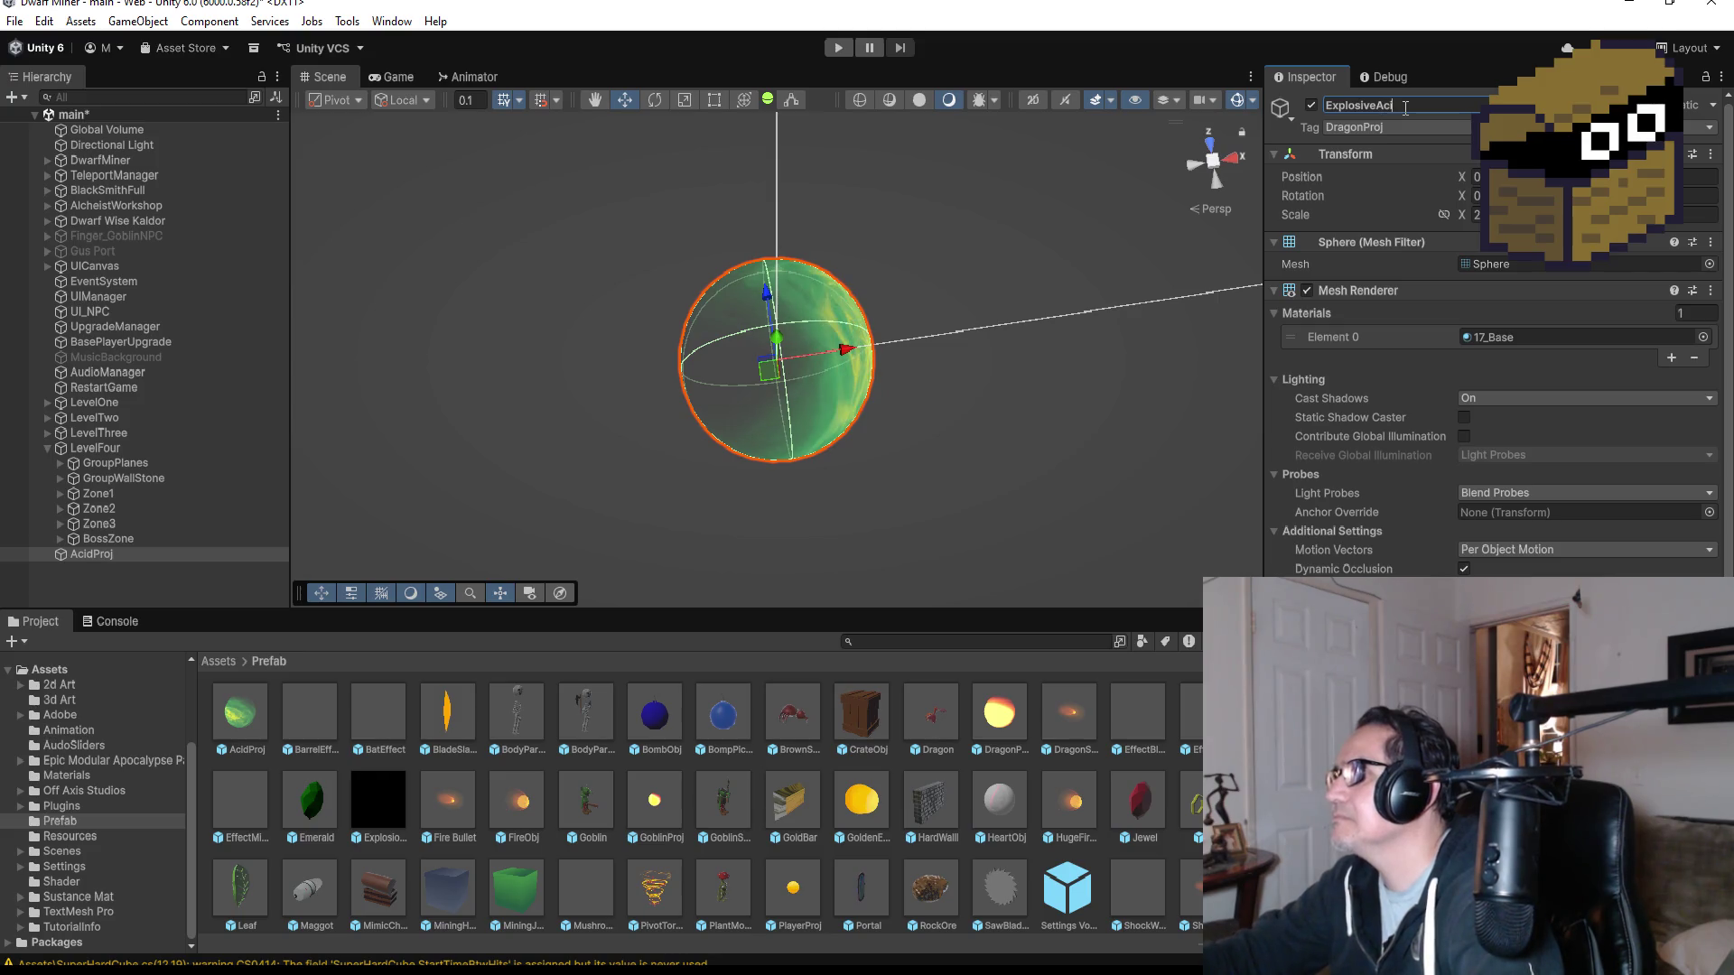
type("dBall")
key("Return")
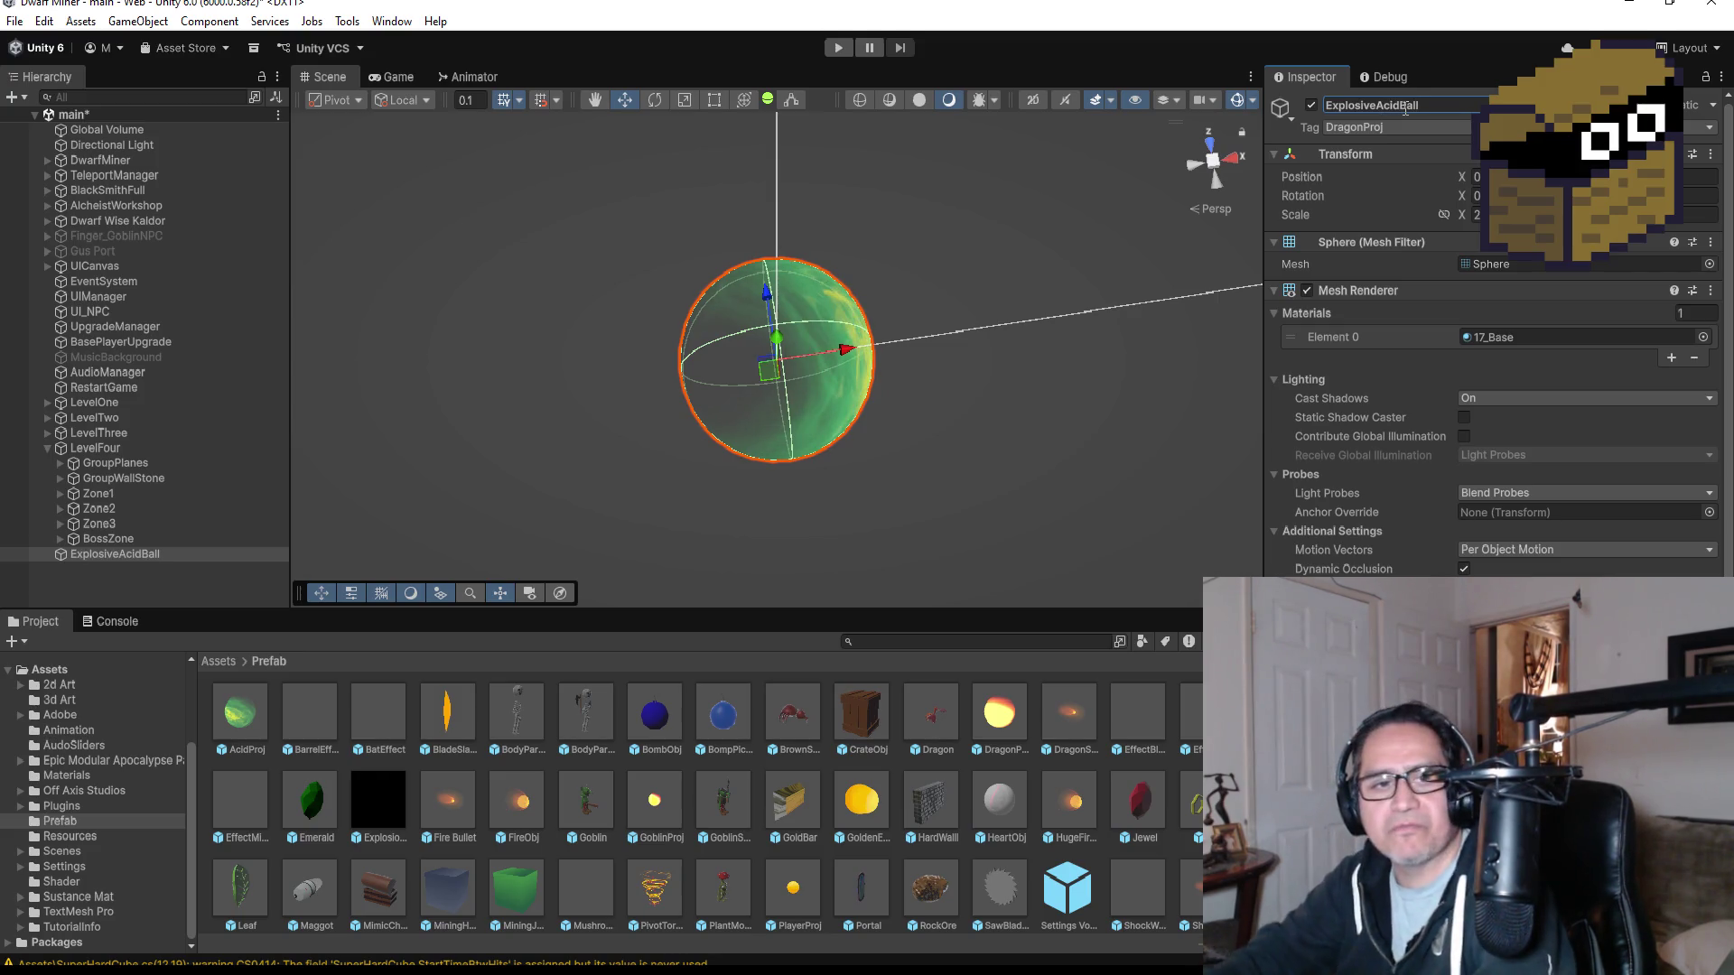
scroll(1479, 524, "down", 5)
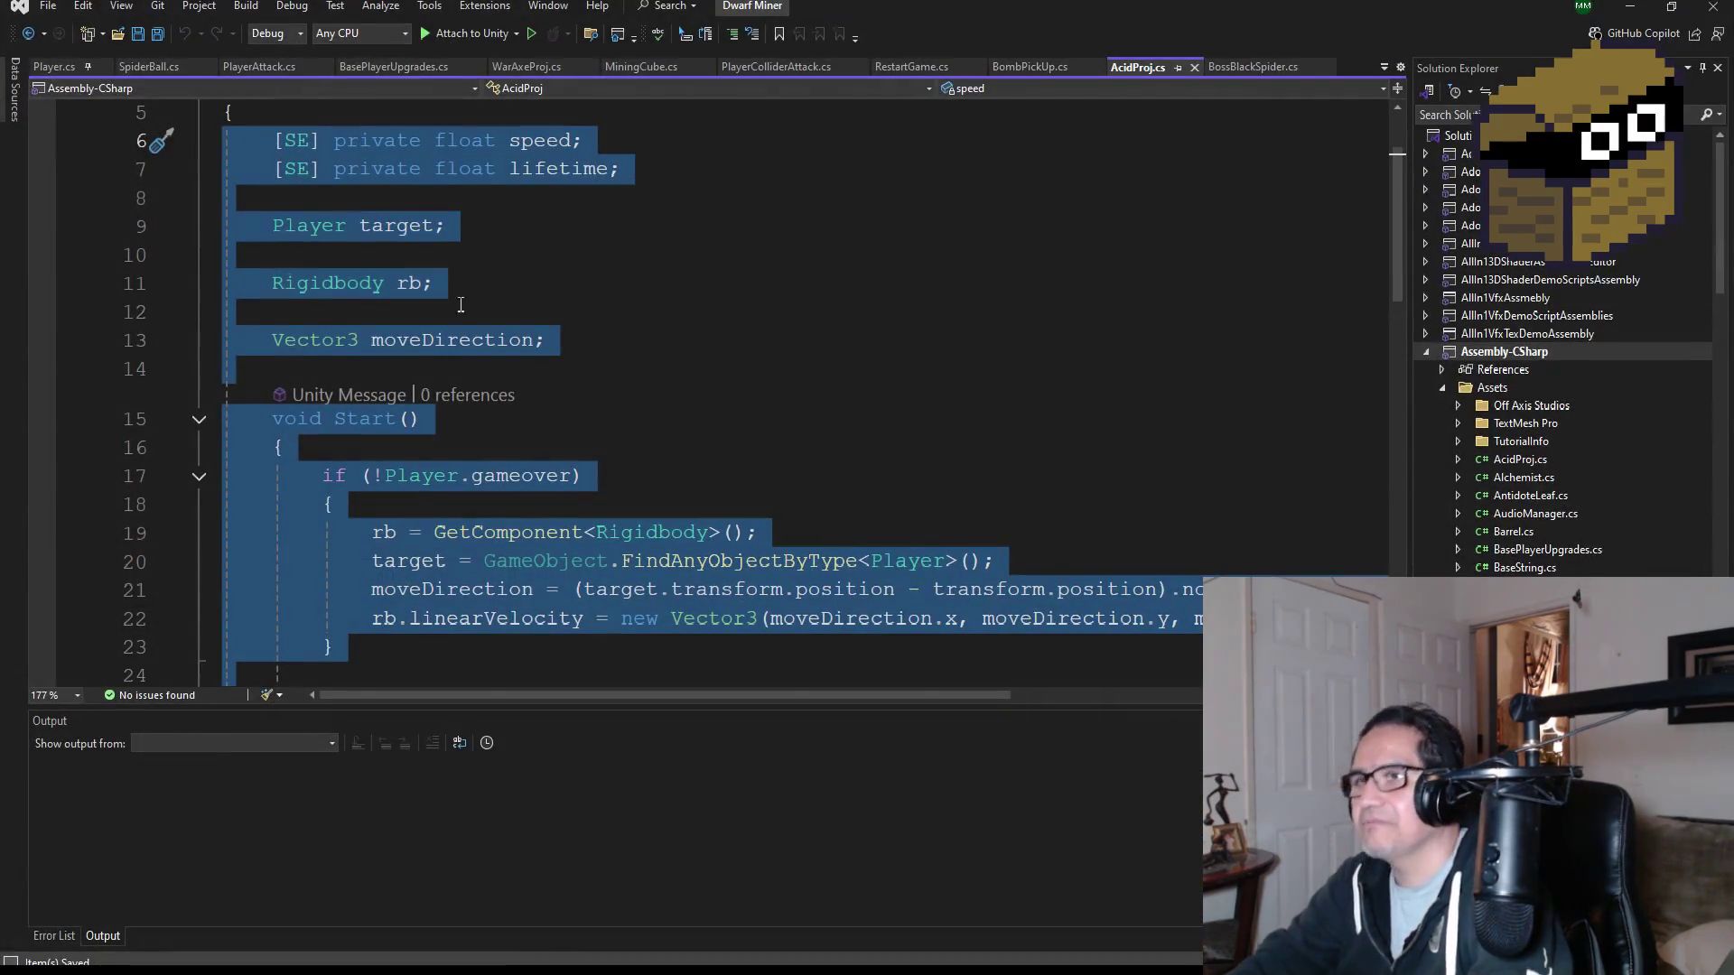
- Replace ExplosiveAcidProj.cs's template Start and Update with the pasted acid projectile code and save
scroll(548, 330, "up", 2)
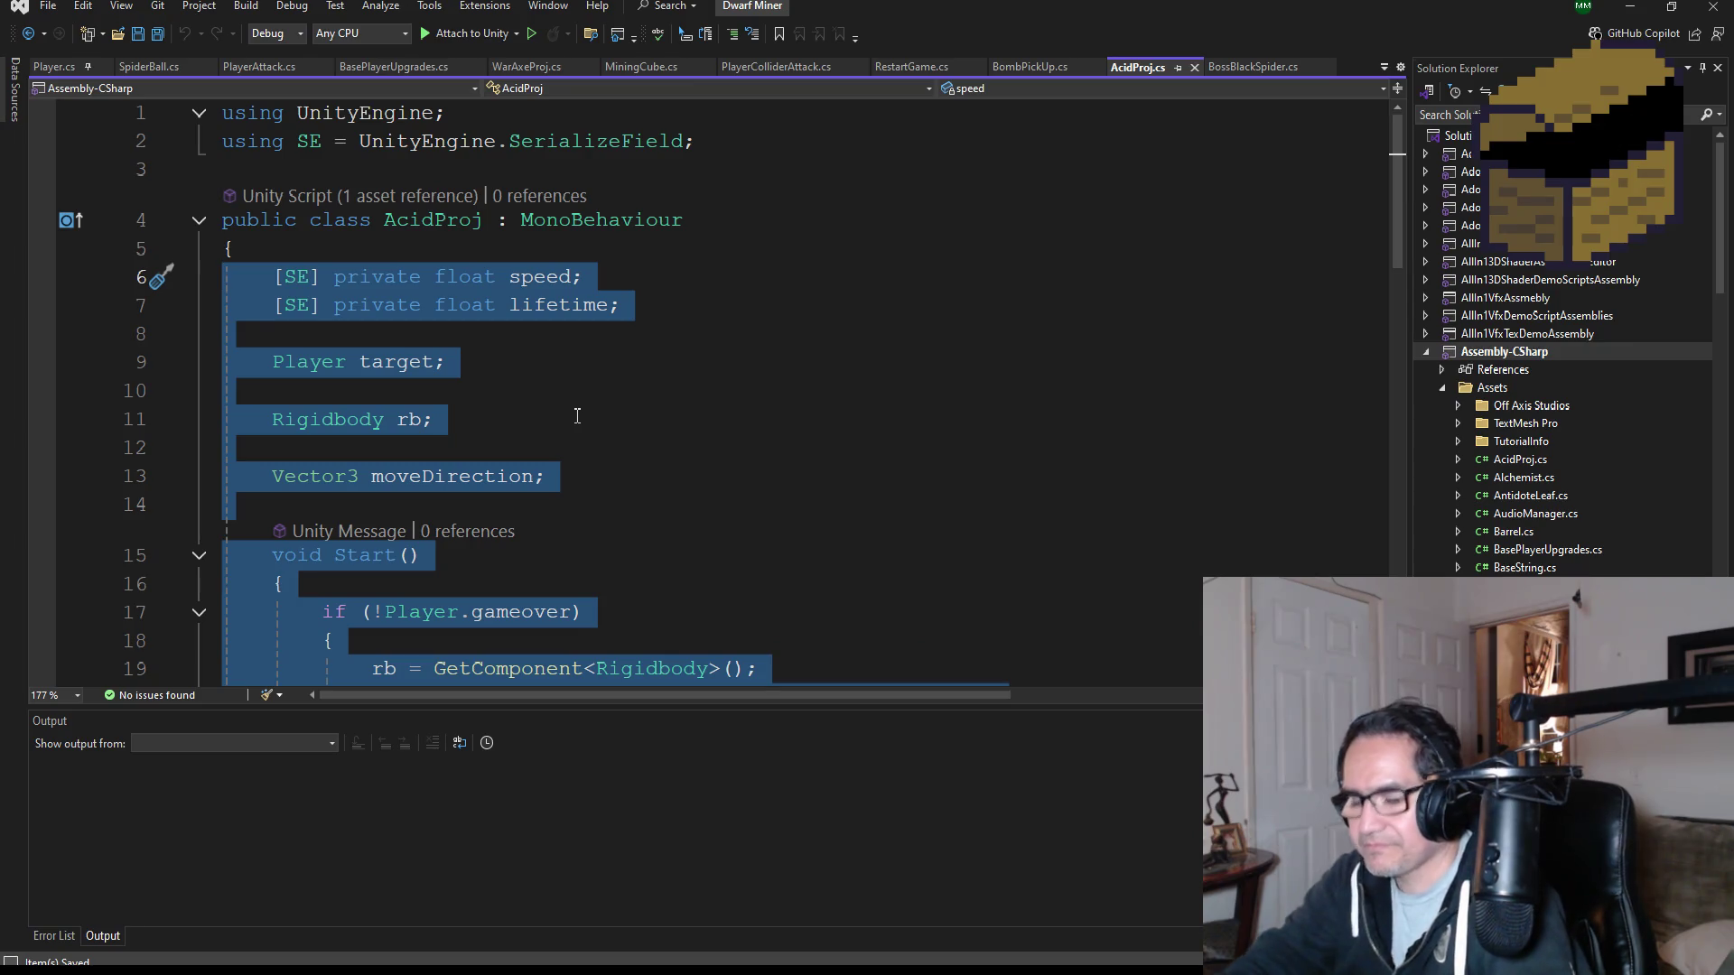
left_click(142, 67)
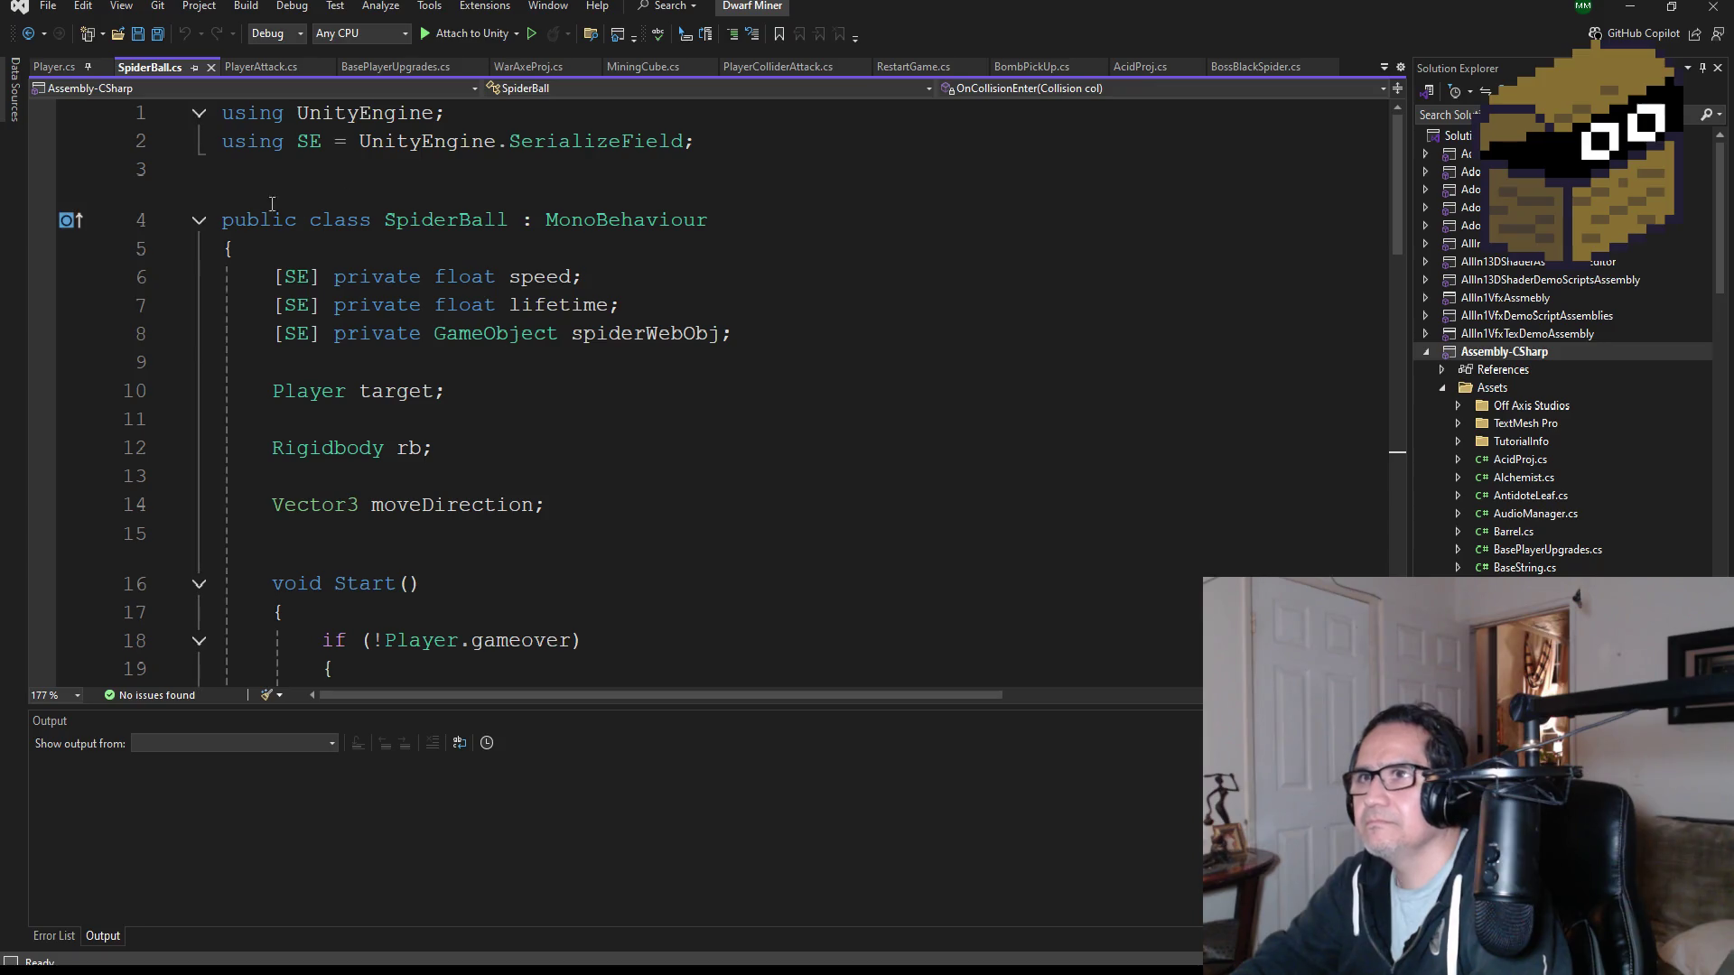
scroll(1535, 451, "down", 3)
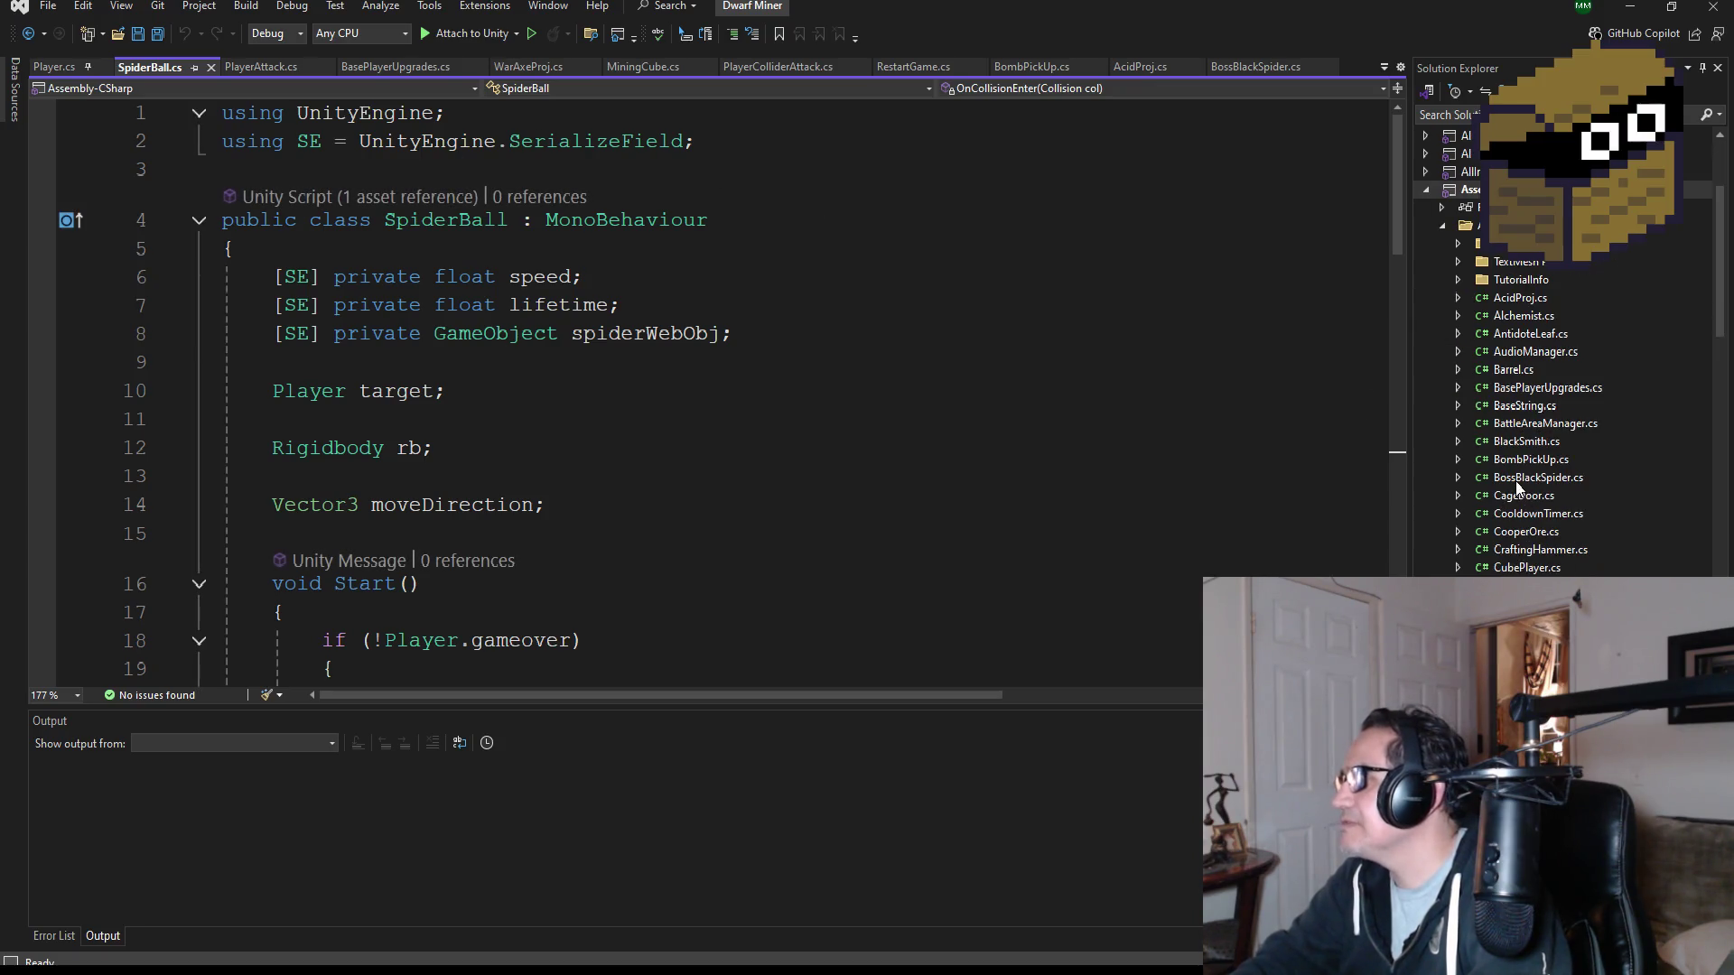
scroll(1523, 488, "down", 3)
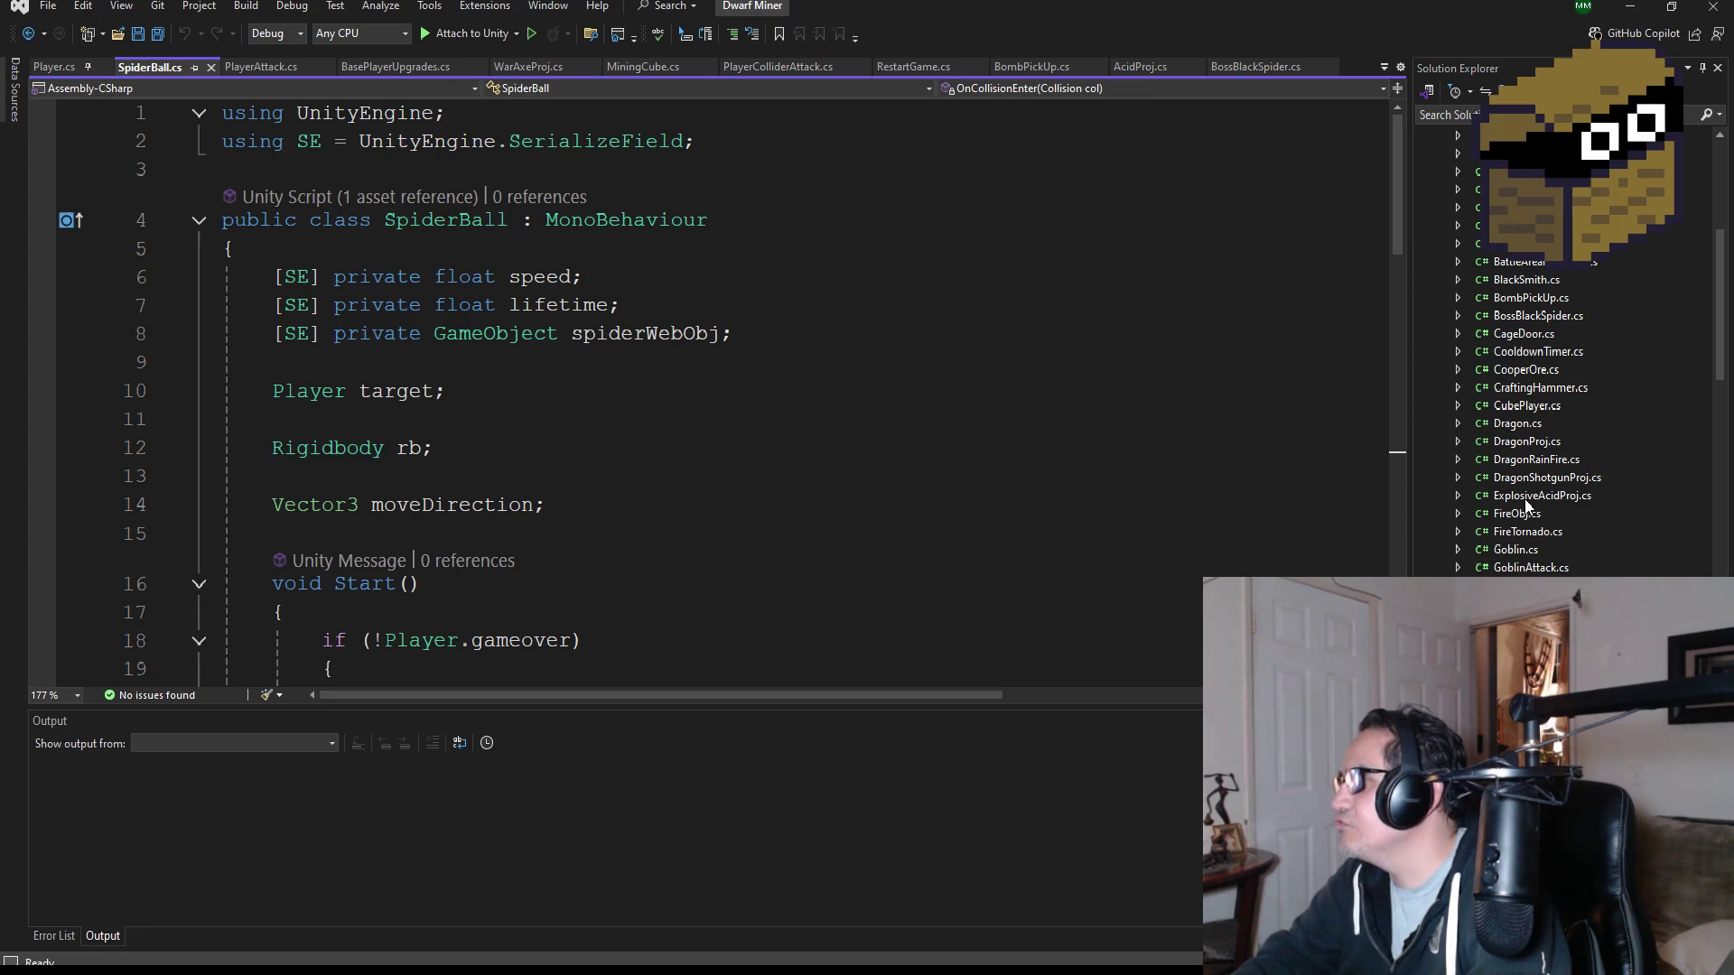
double_click(1542, 495)
mouse_move(335, 571)
left_mouse_down()
mouse_move(225, 491)
mouse_move(222, 248)
left_mouse_up()
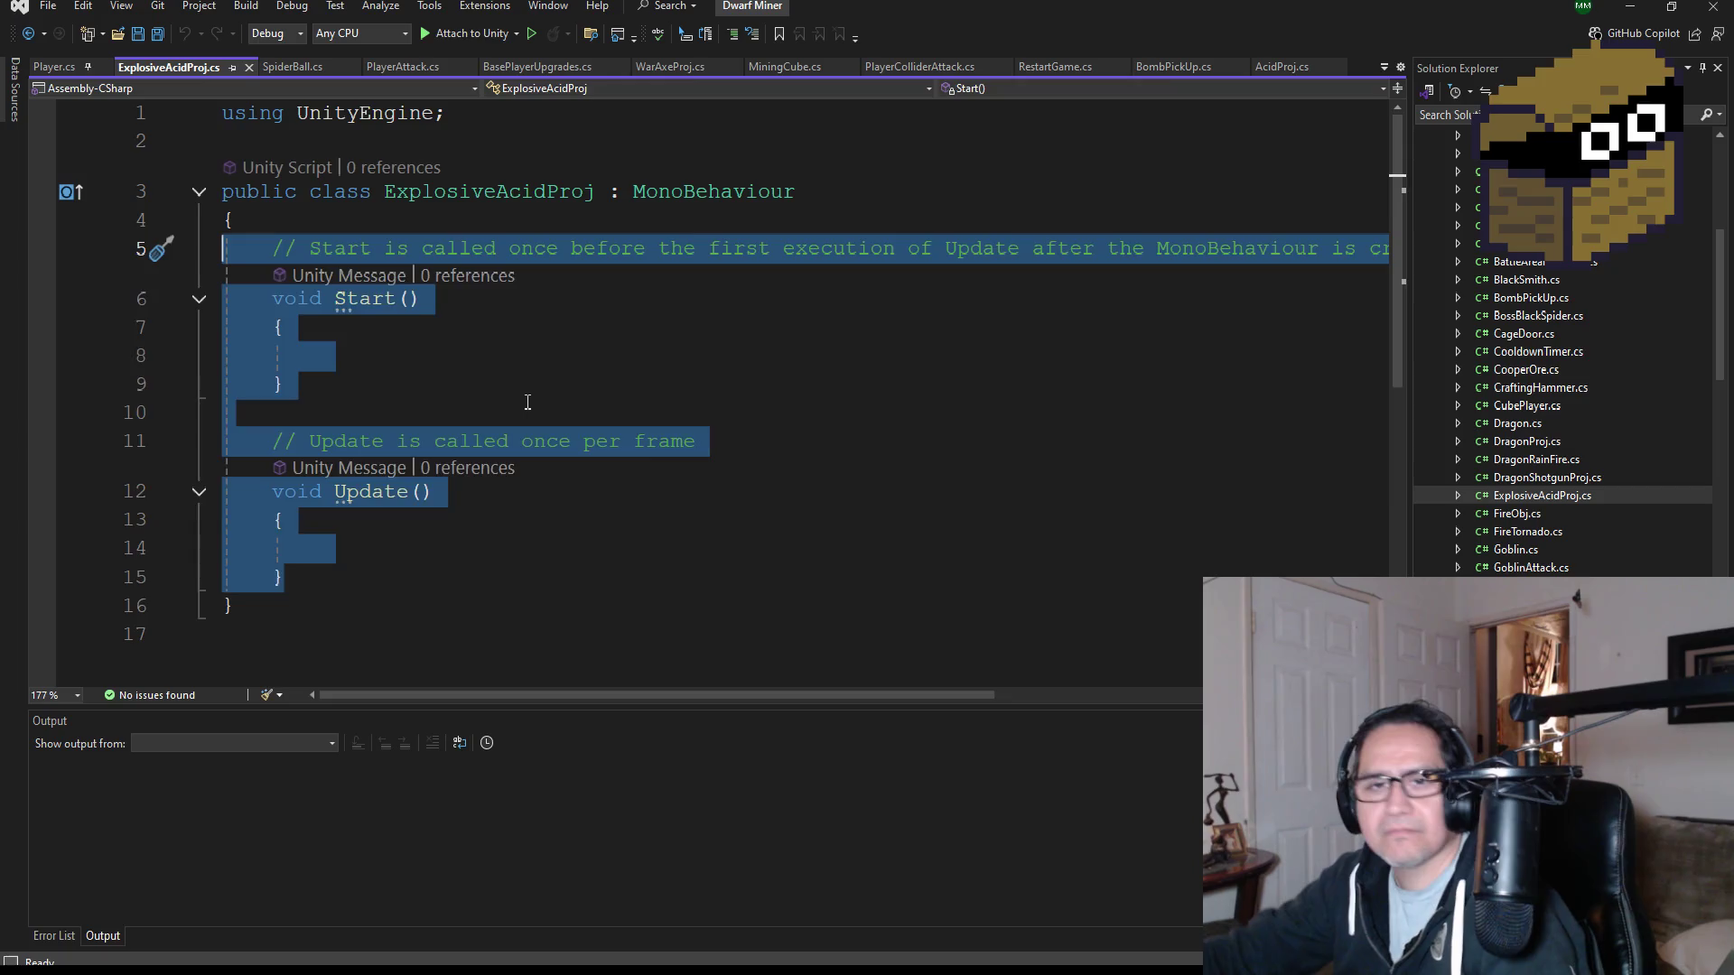
key("Delete")
key("ctrl+v")
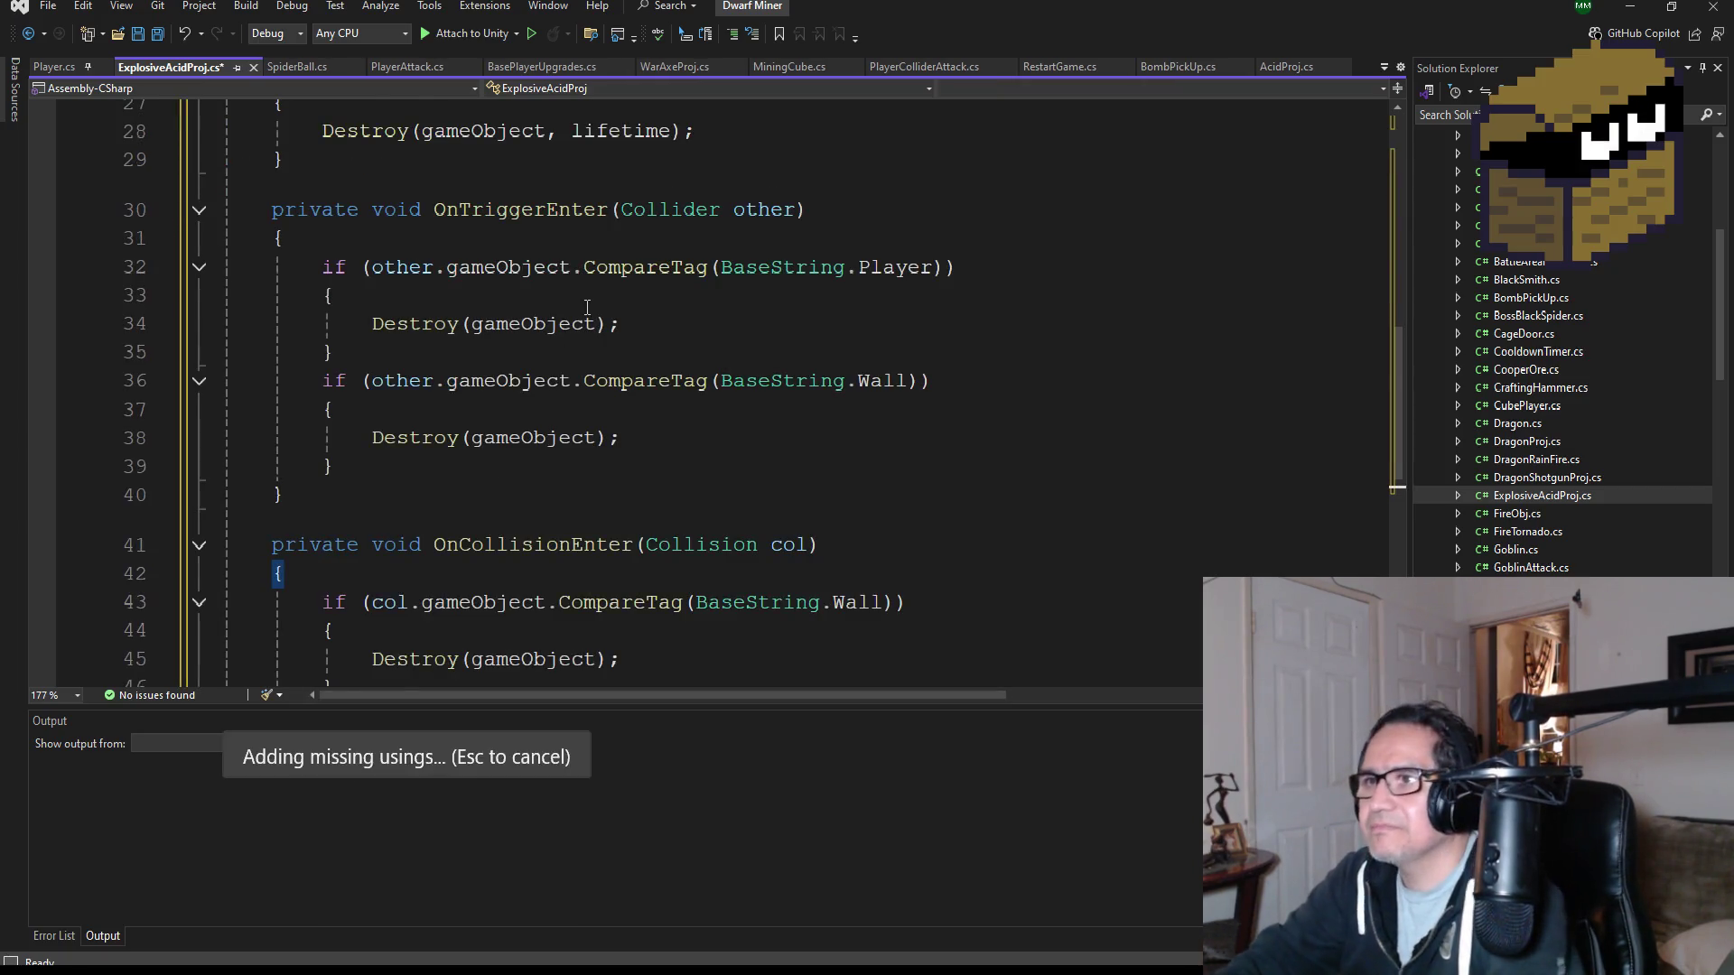
scroll(587, 308, "up", 9)
left_click(164, 32)
- Swap the InteropServices using for SpiderBall's SerializeField alias line, review, and return to Unity
left_click(308, 70)
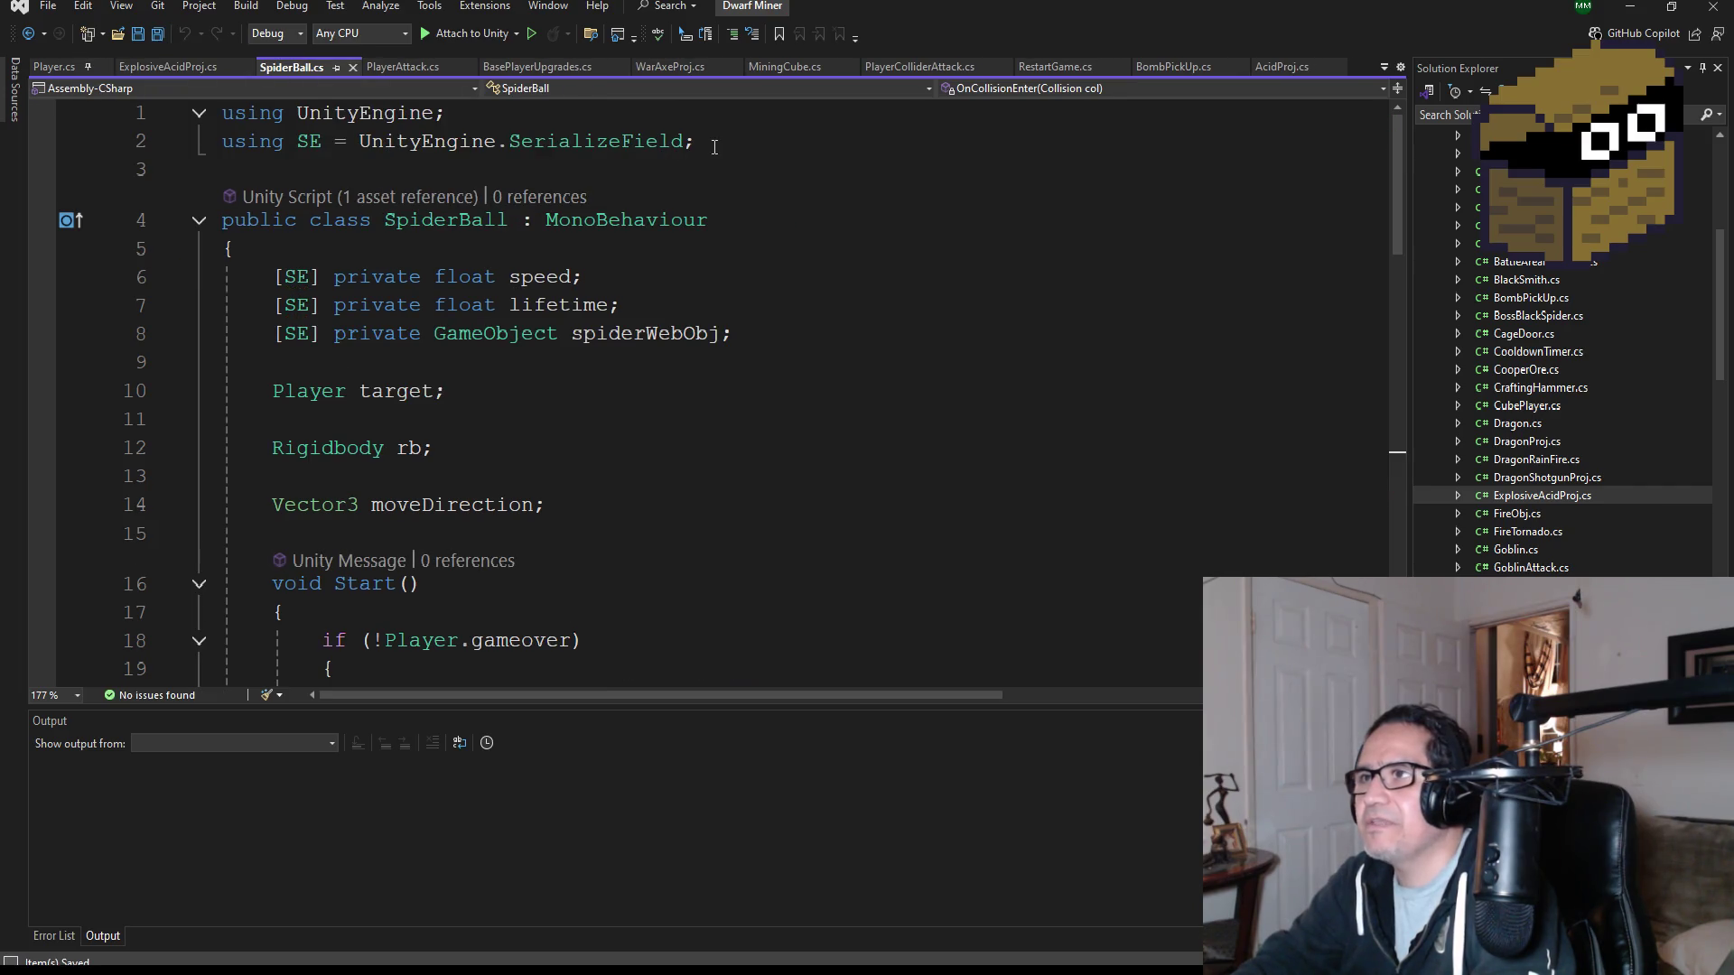
left_click_drag(715, 147, 228, 144)
key("ctrl+c")
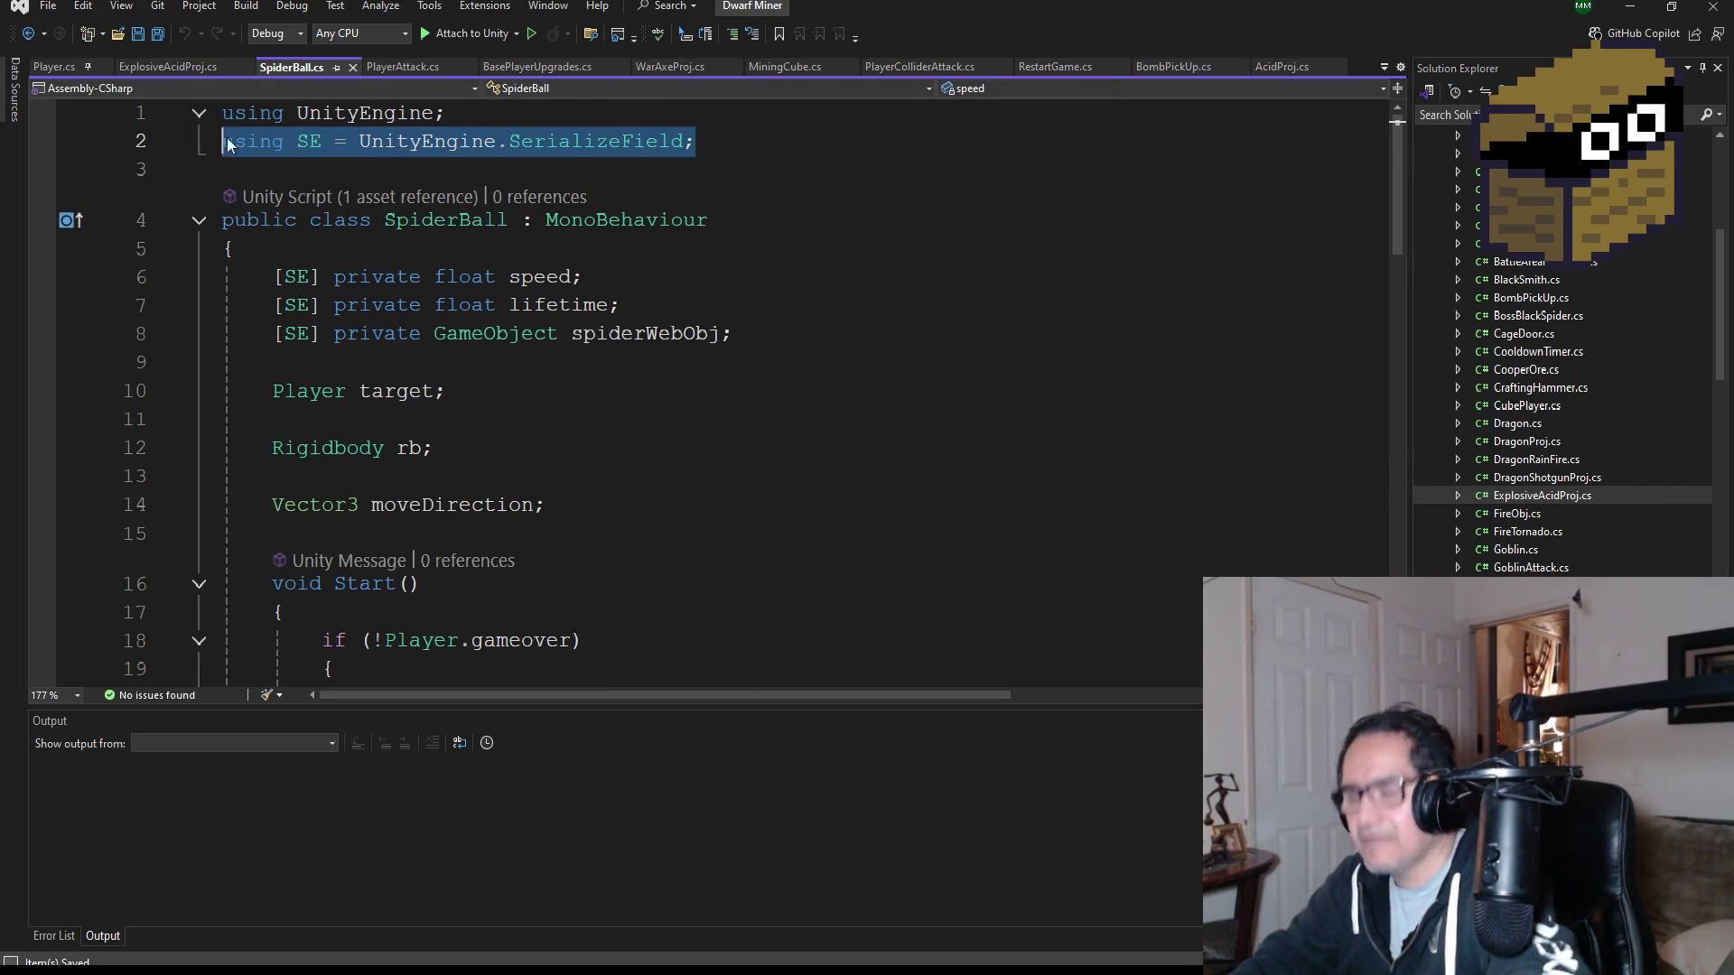
left_click(175, 67)
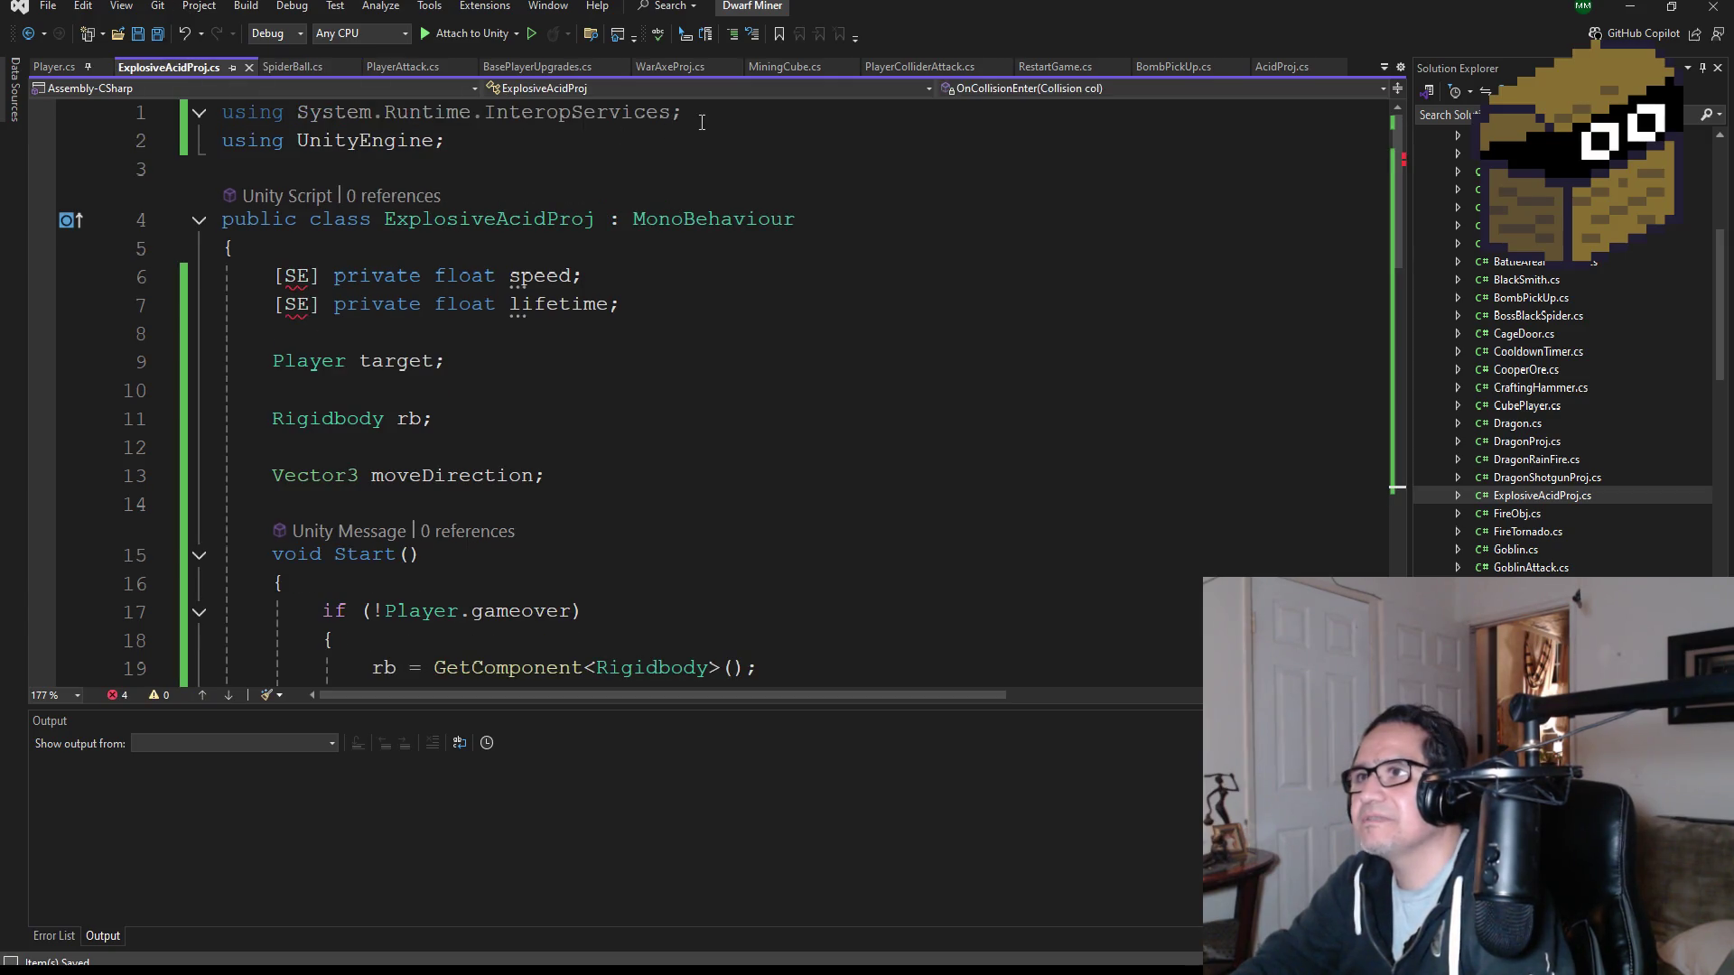
left_click_drag(702, 121, 95, 127)
key("ctrl+v")
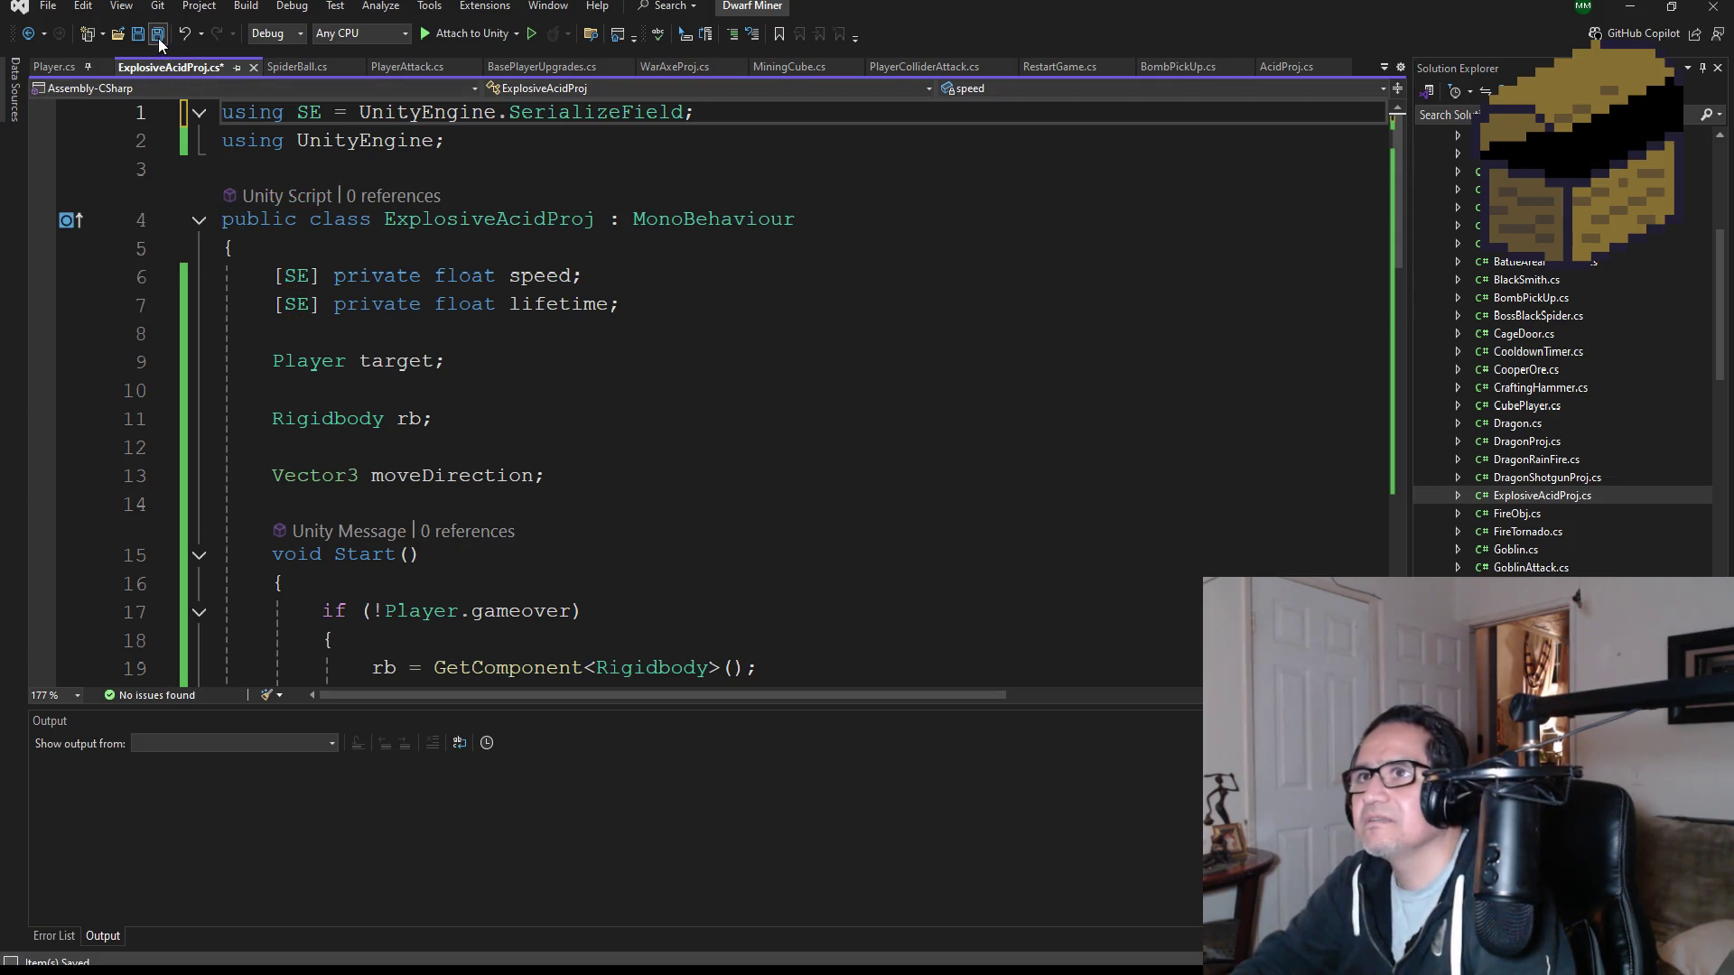
scroll(562, 373, "down", 3)
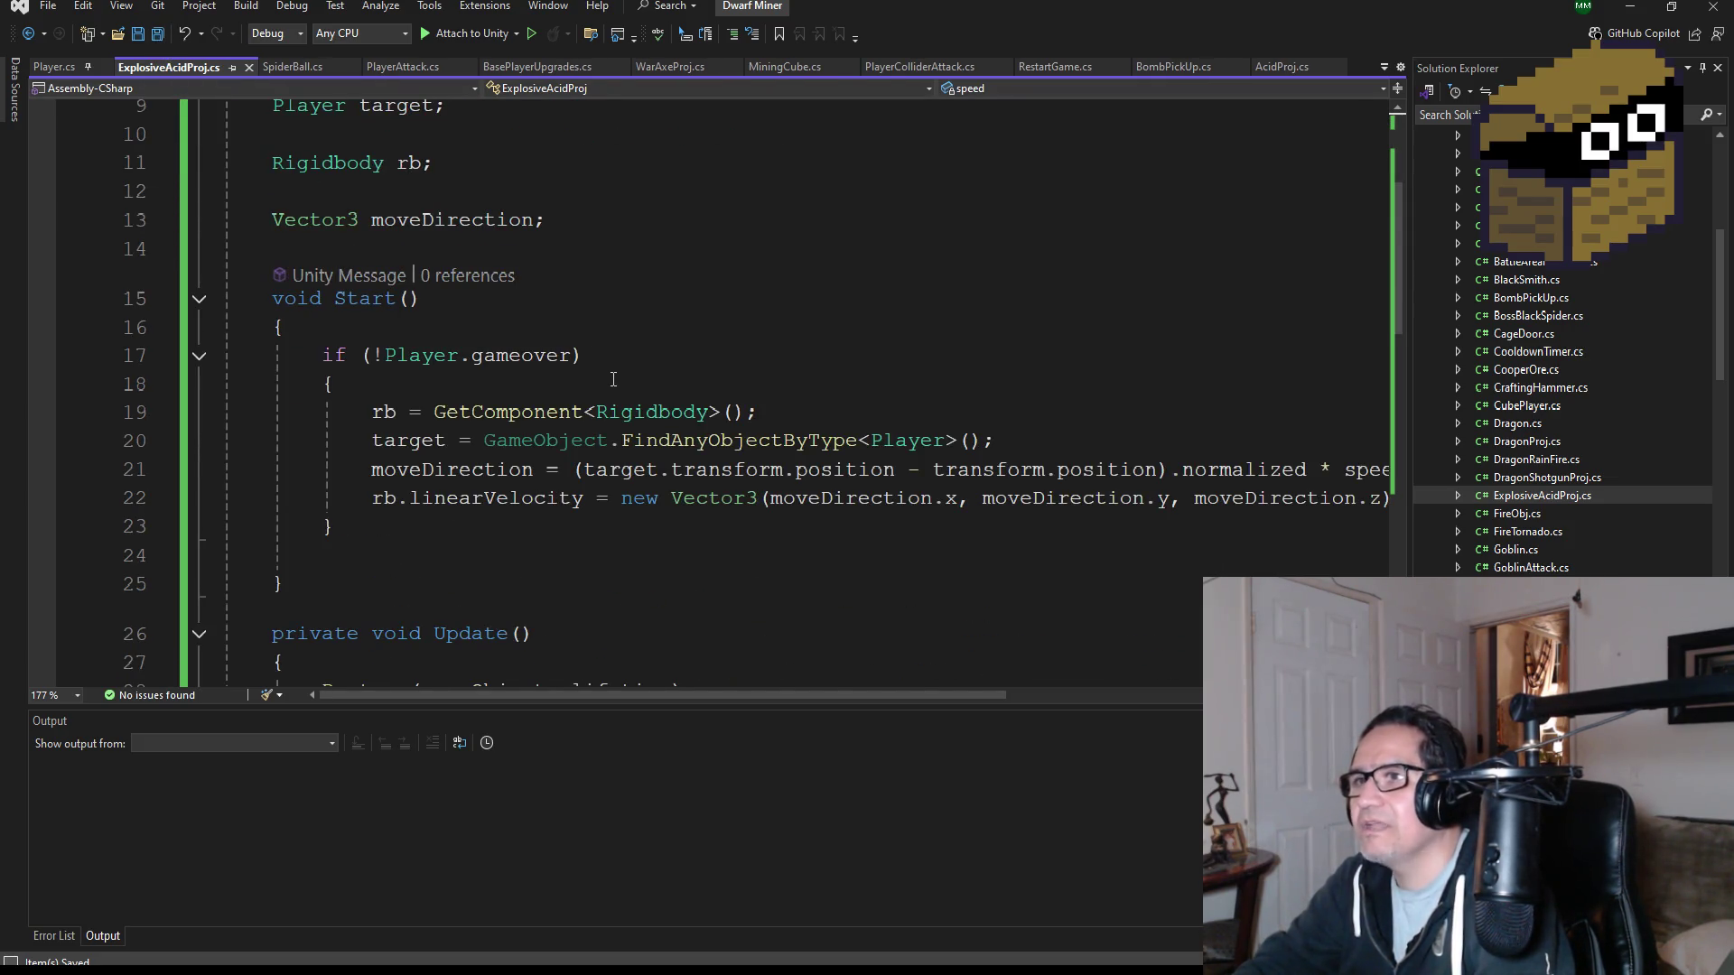
scroll(613, 380, "down", 7)
scroll(658, 405, "up", 10)
scroll(681, 394, "down", 5)
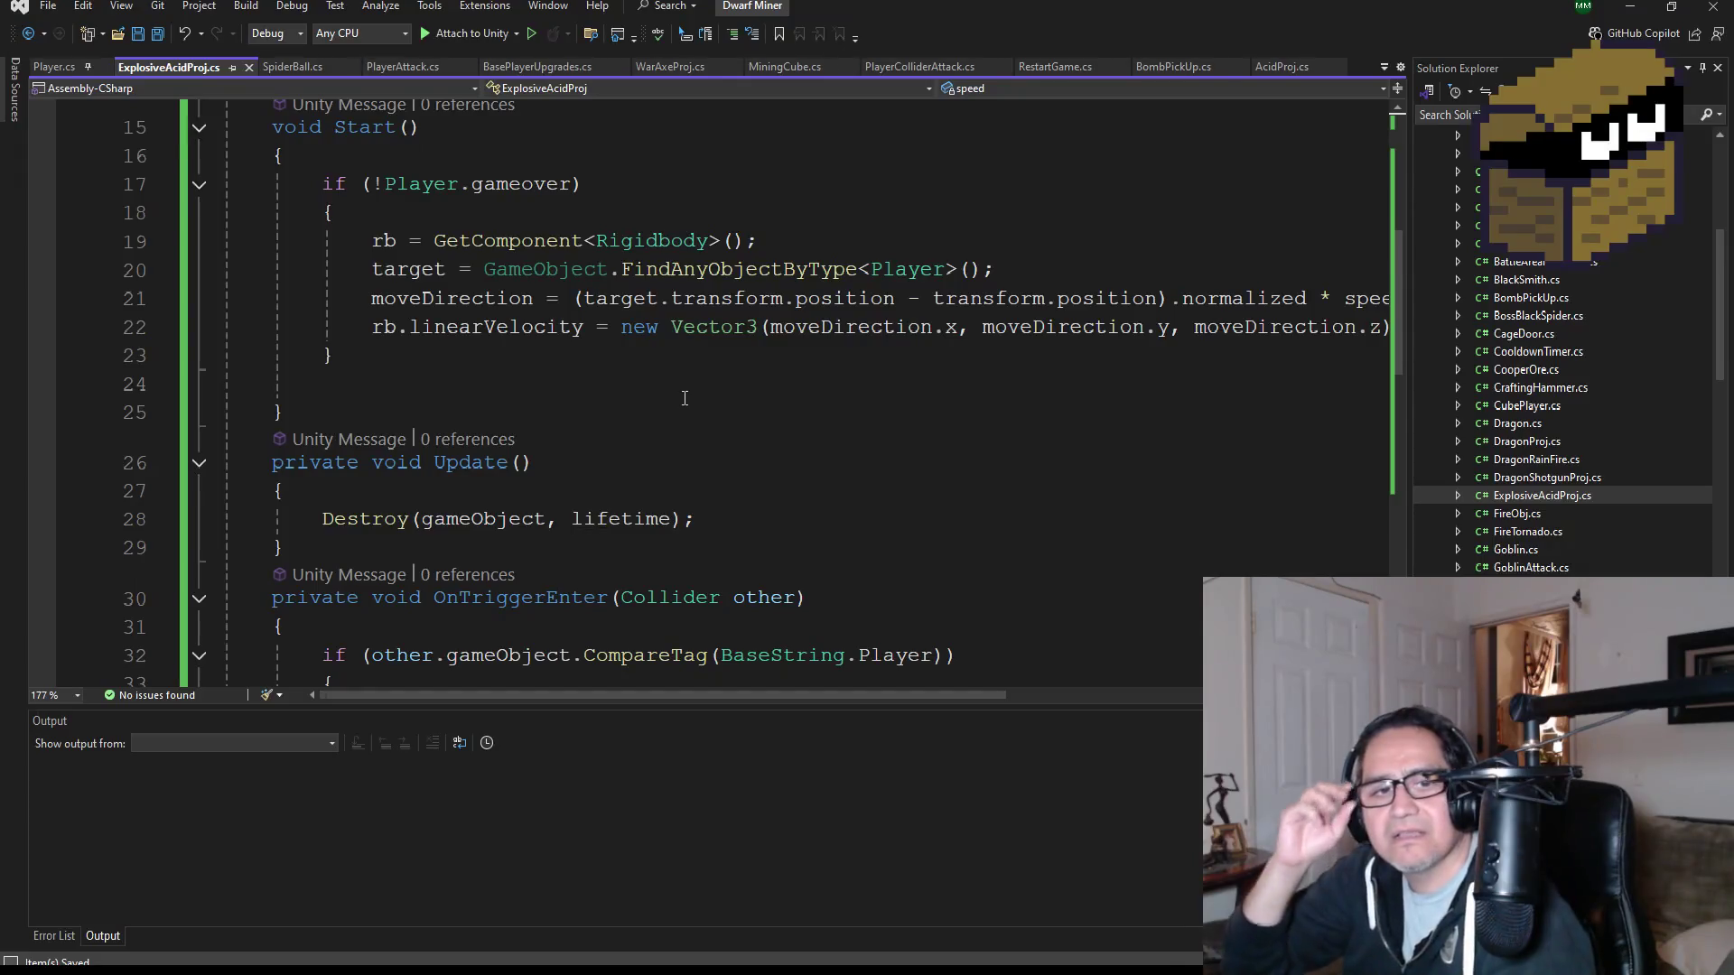
left_click(1632, 9)
left_click(154, 582)
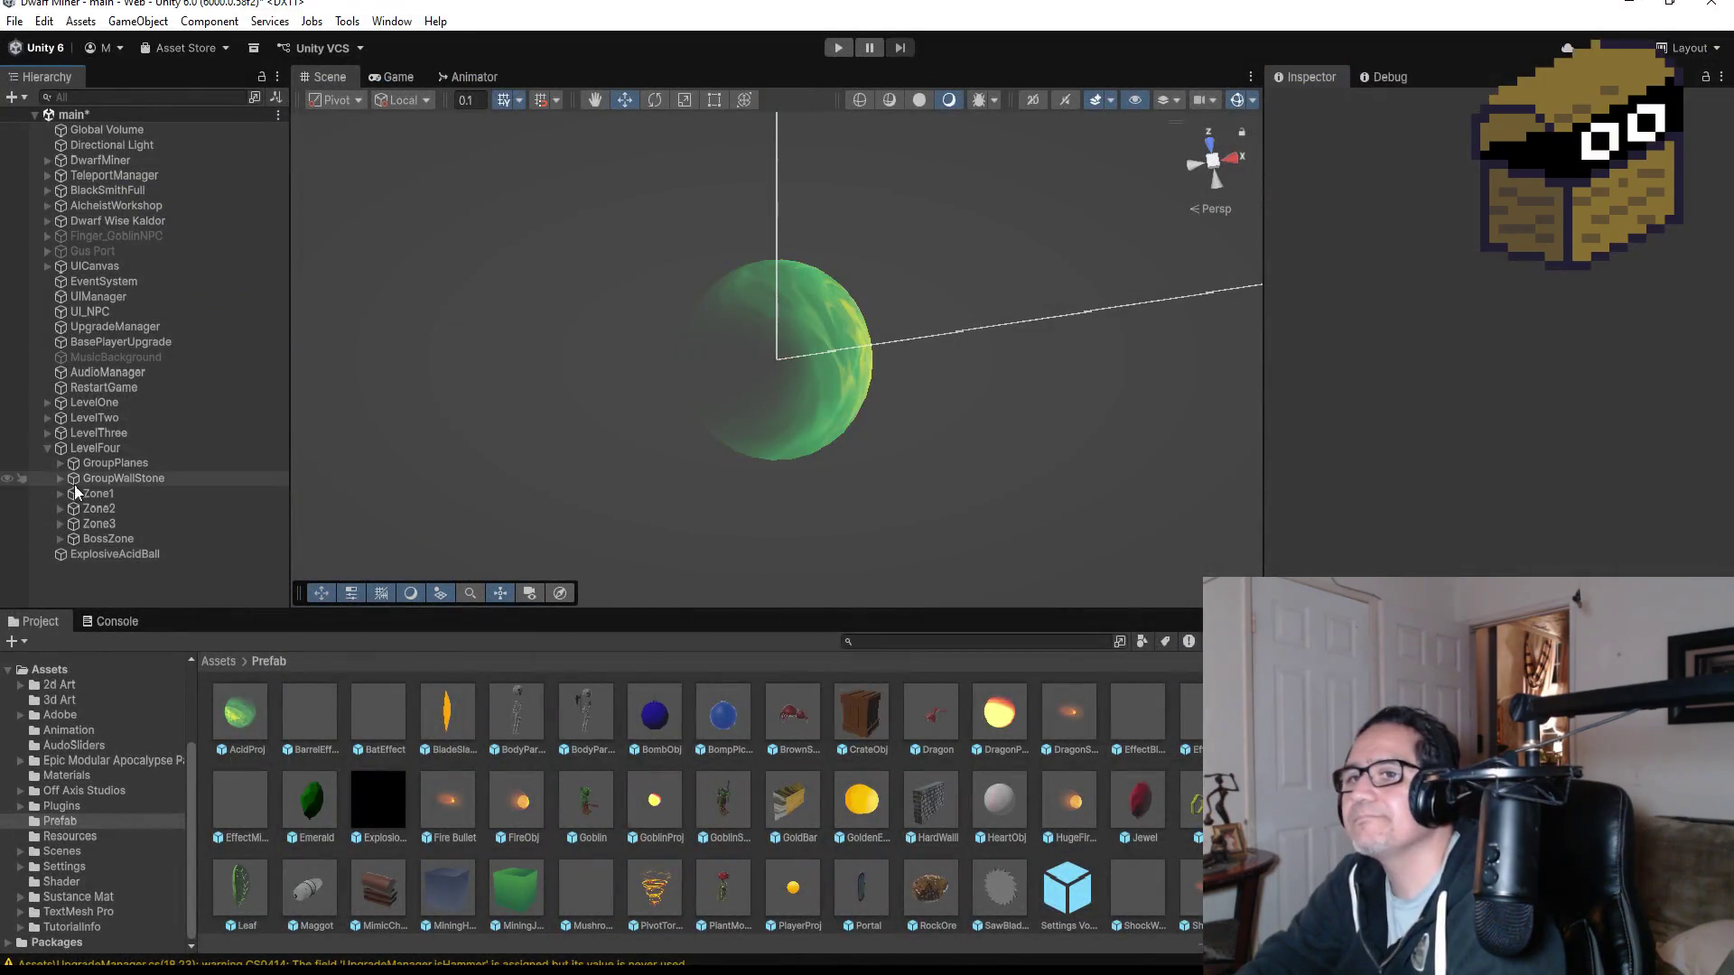
- Collapse LevelFour in the Hierarchy and bring up the menu for adding a scene object
left_click(47, 447)
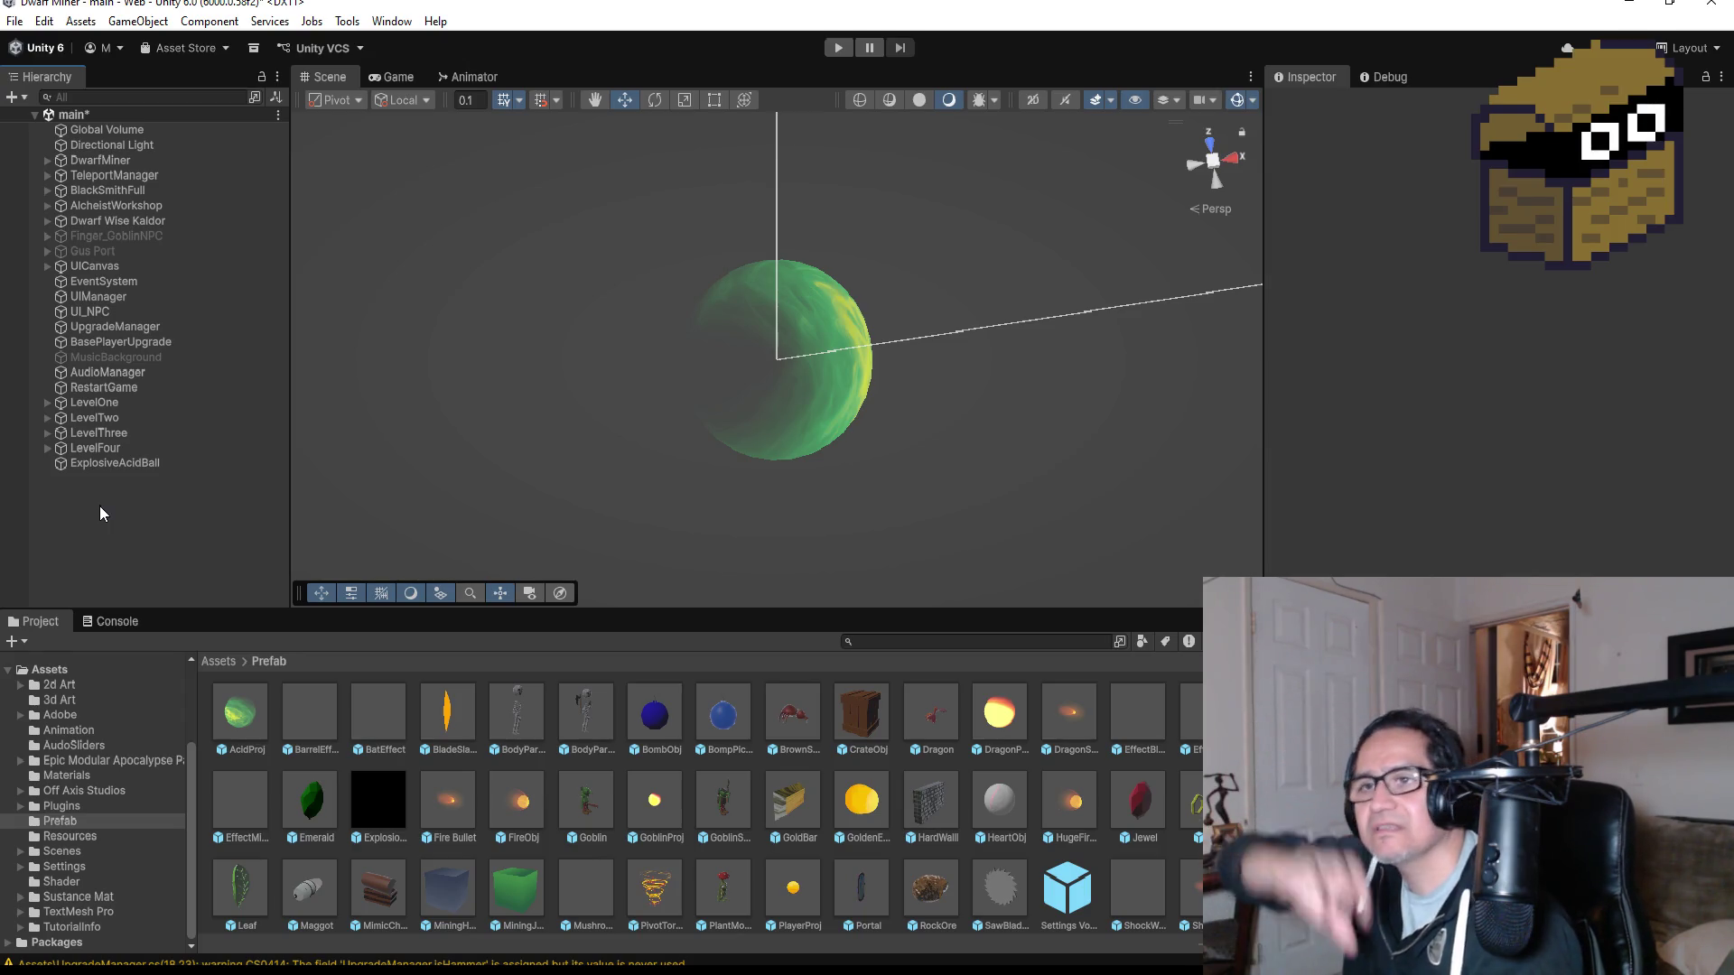
right_click(117, 512)
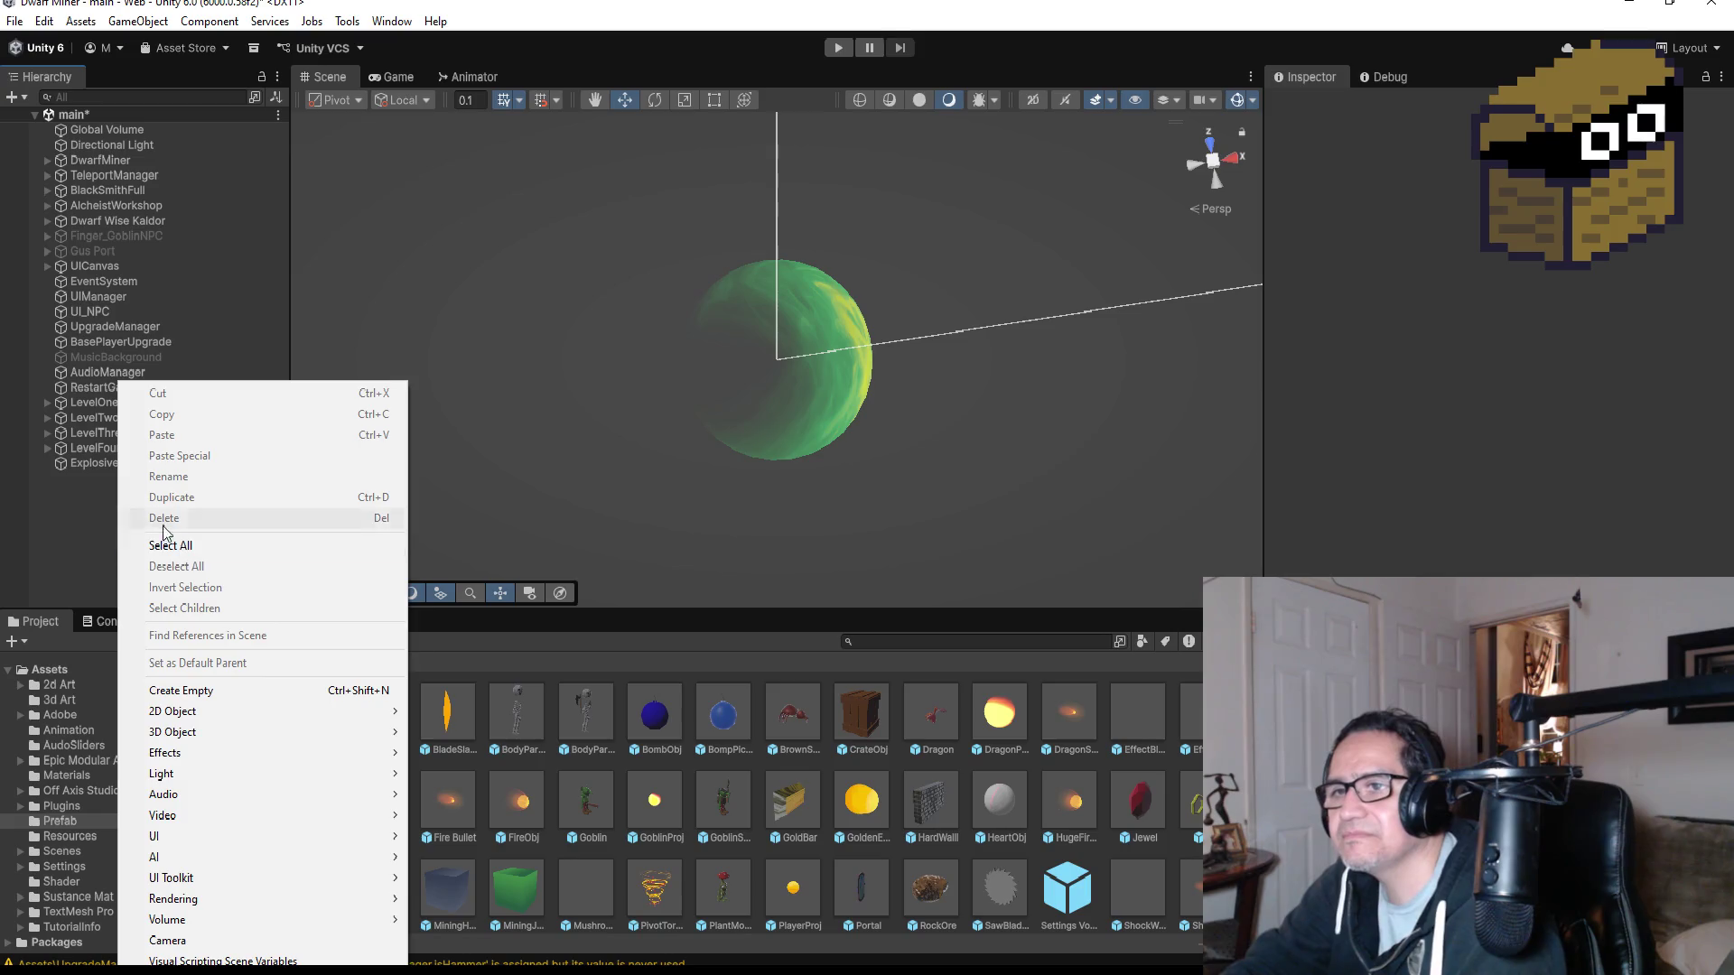
- Add a new Particle System to the scene and select it
mouse_move(242, 738)
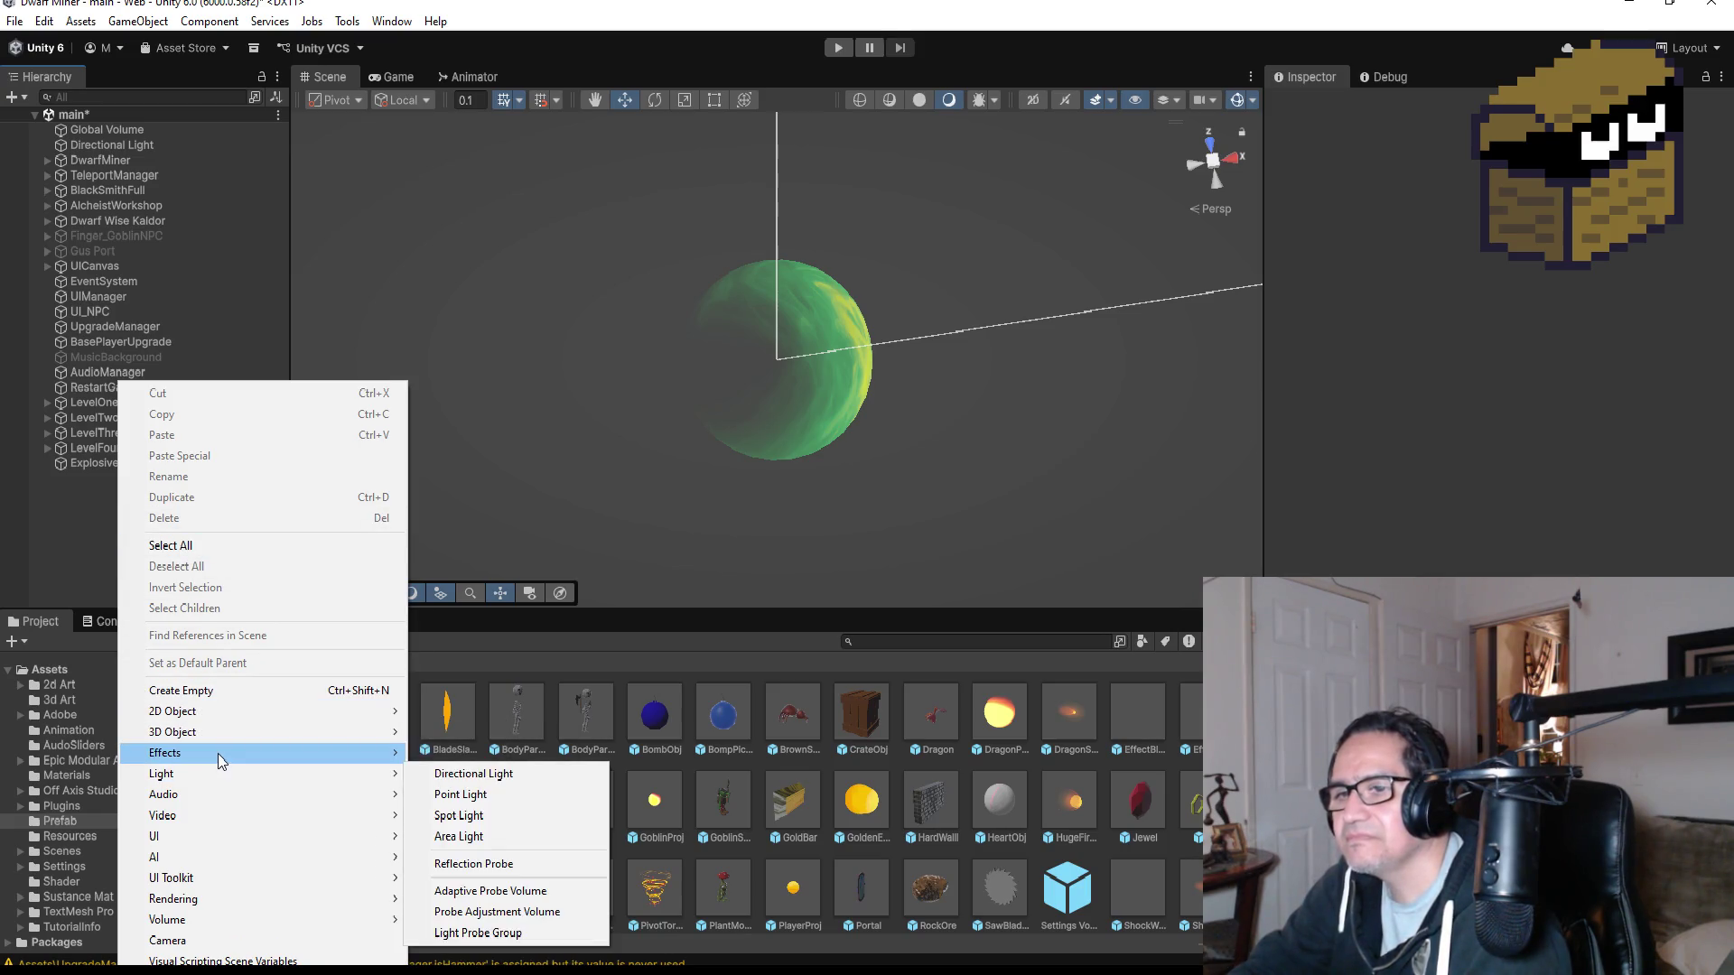
left_click(504, 751)
left_click(153, 560)
left_click(137, 477)
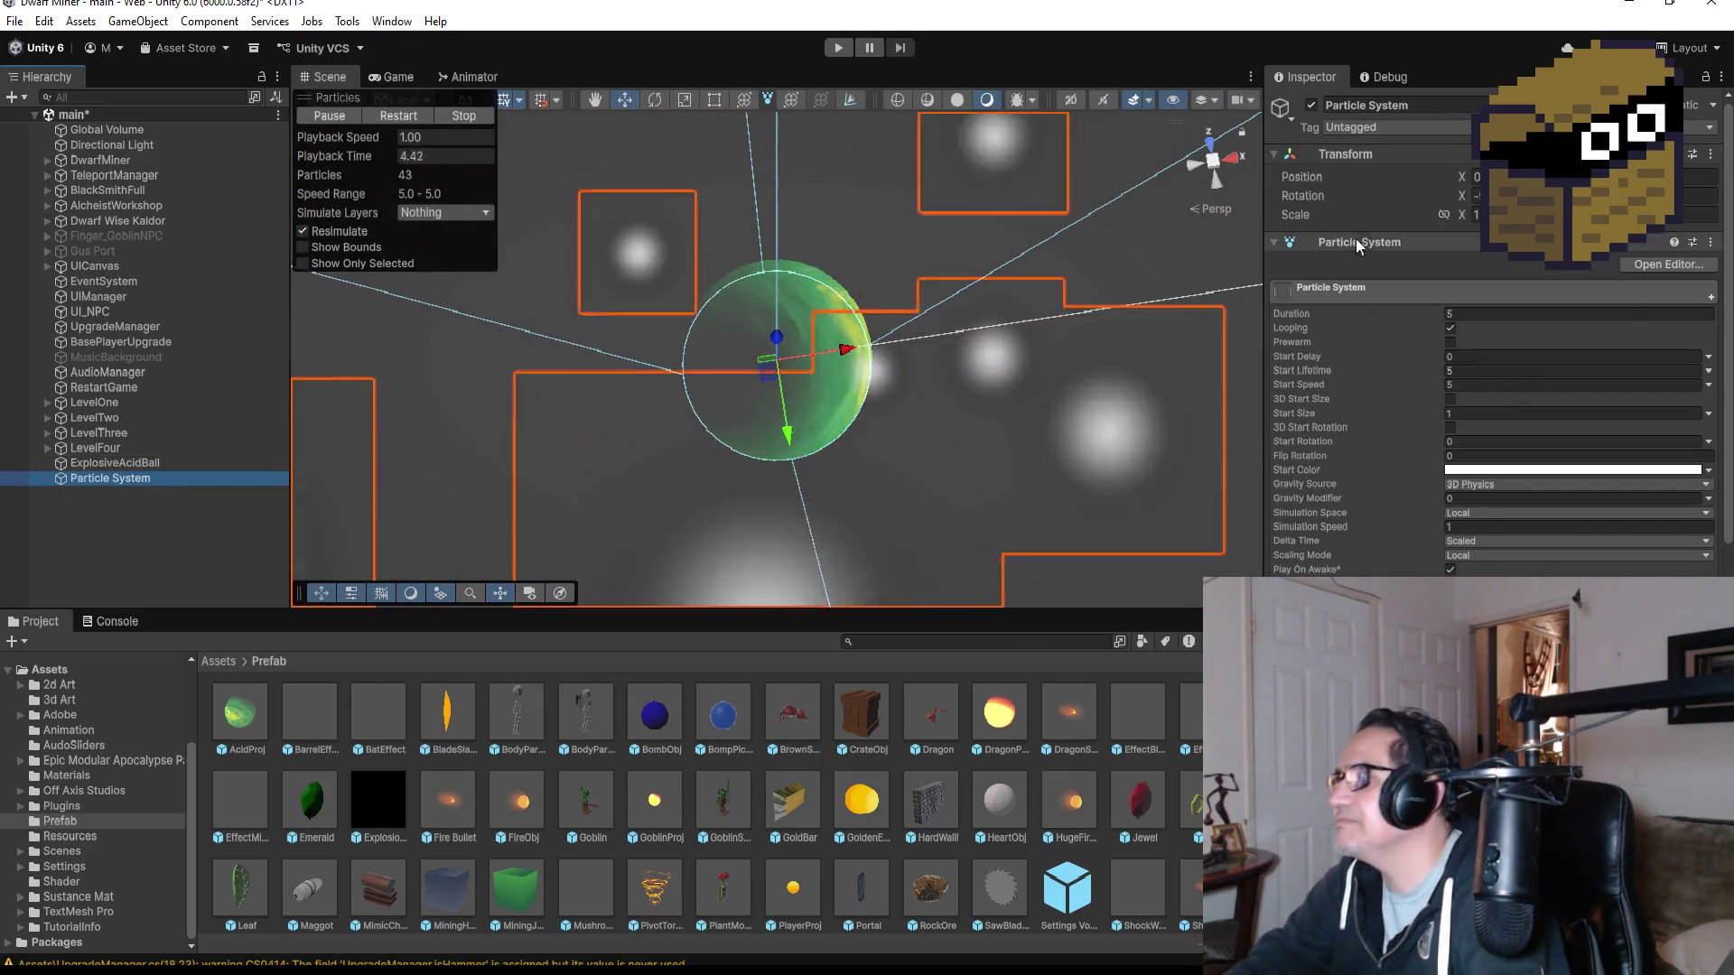
- Name it 'ExplosiveAcidBalls' with Duration 1 and Start Lifetime 1, keeping Start Speed 5
left_click(1453, 105)
type("Explo")
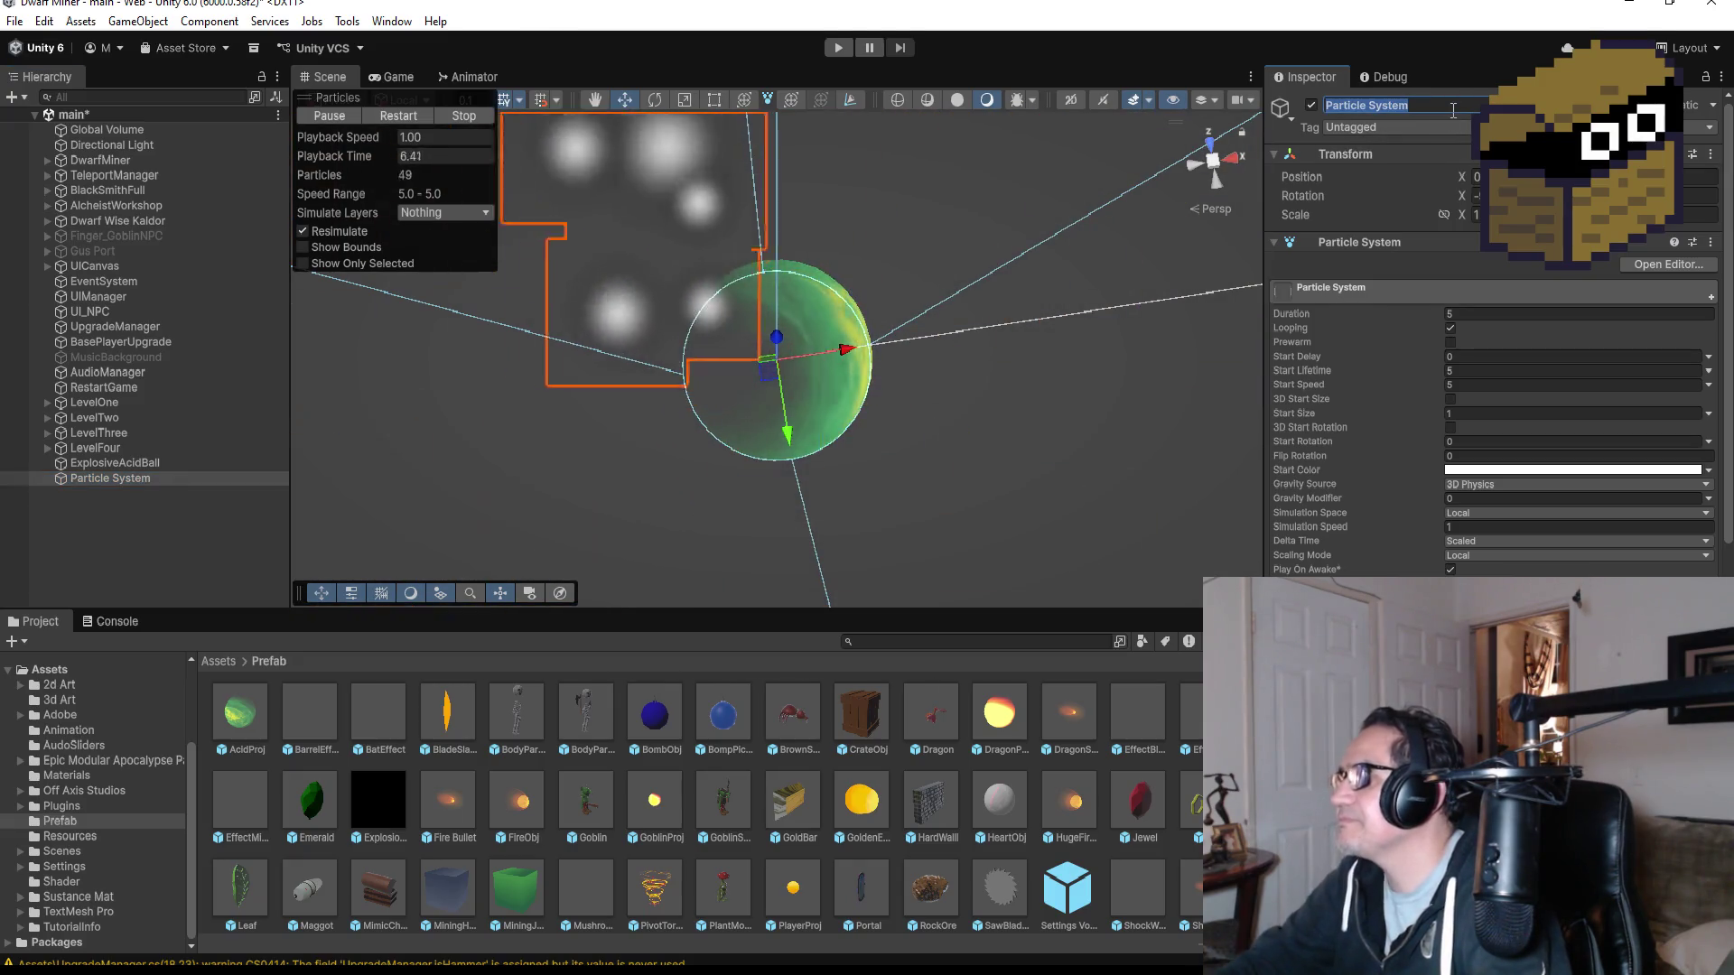
type("siv")
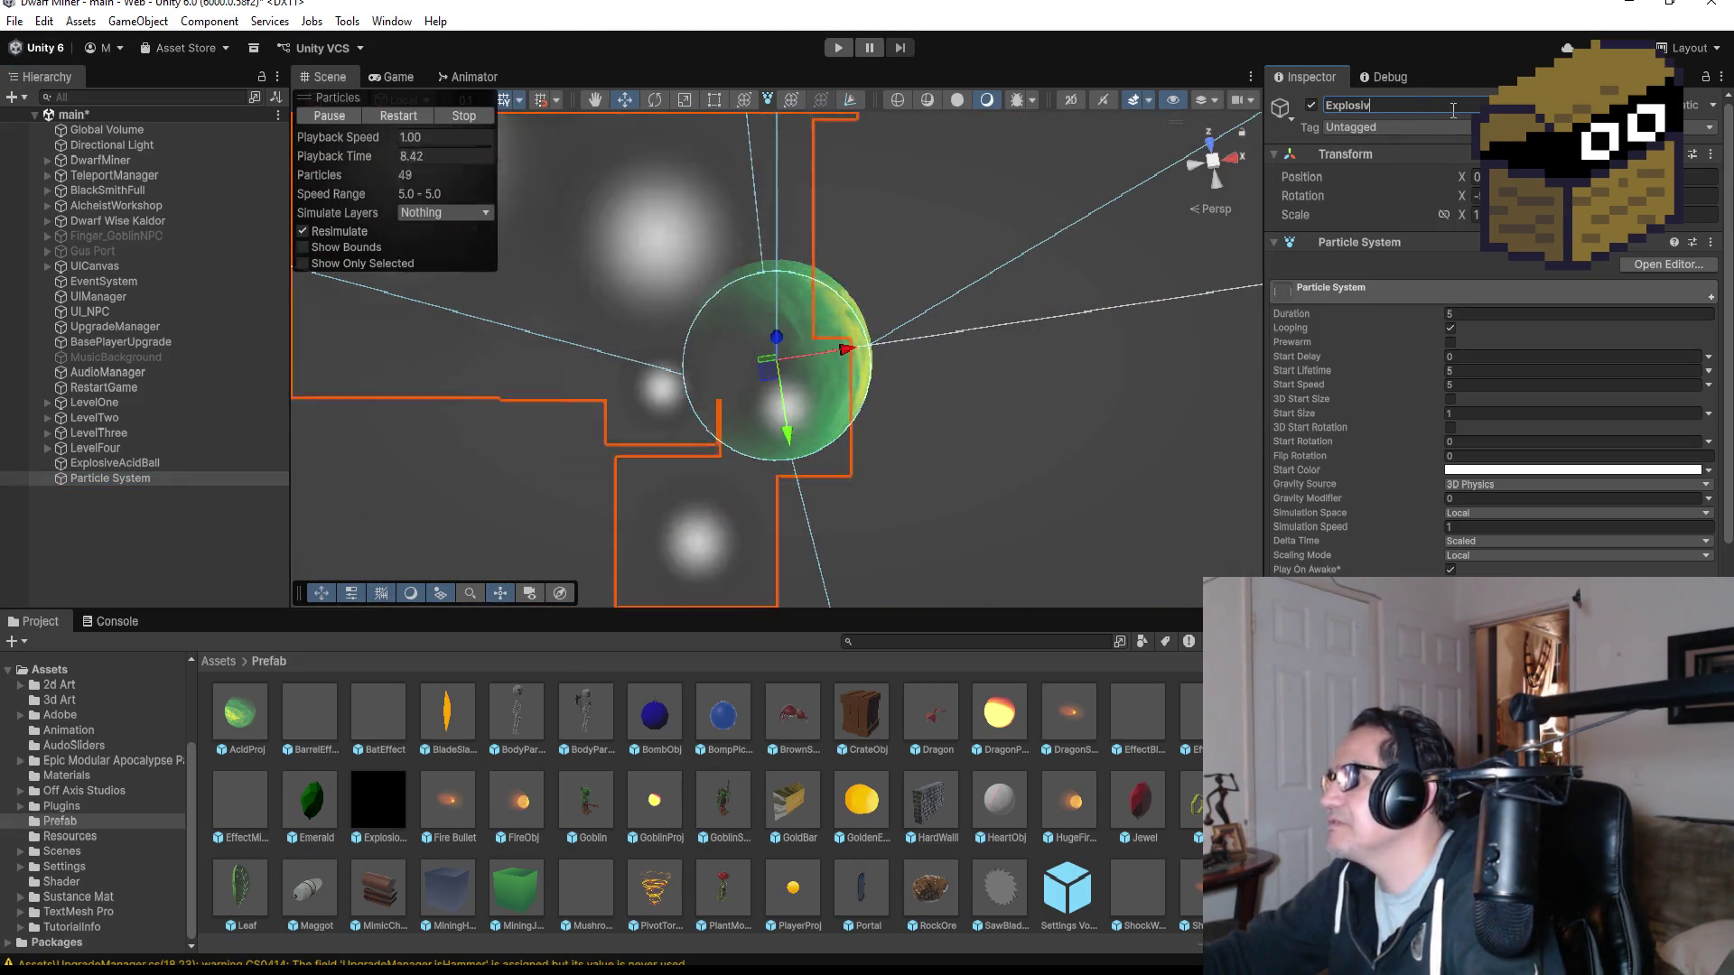
type("eAcidB")
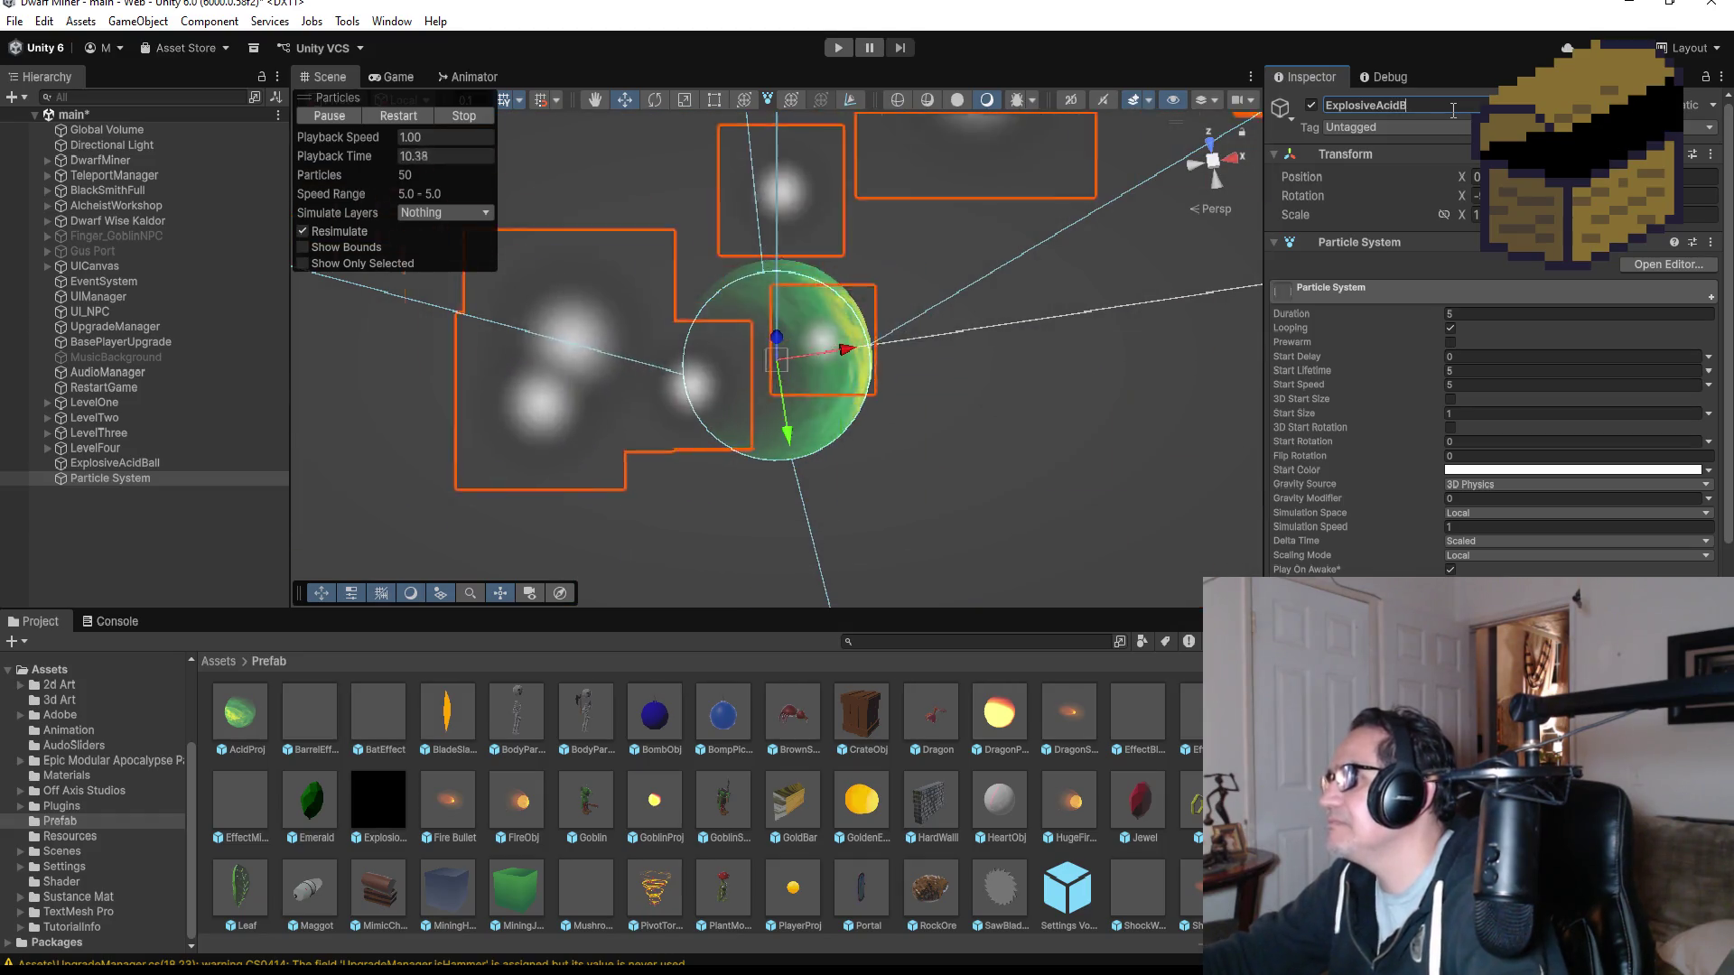
type("alls")
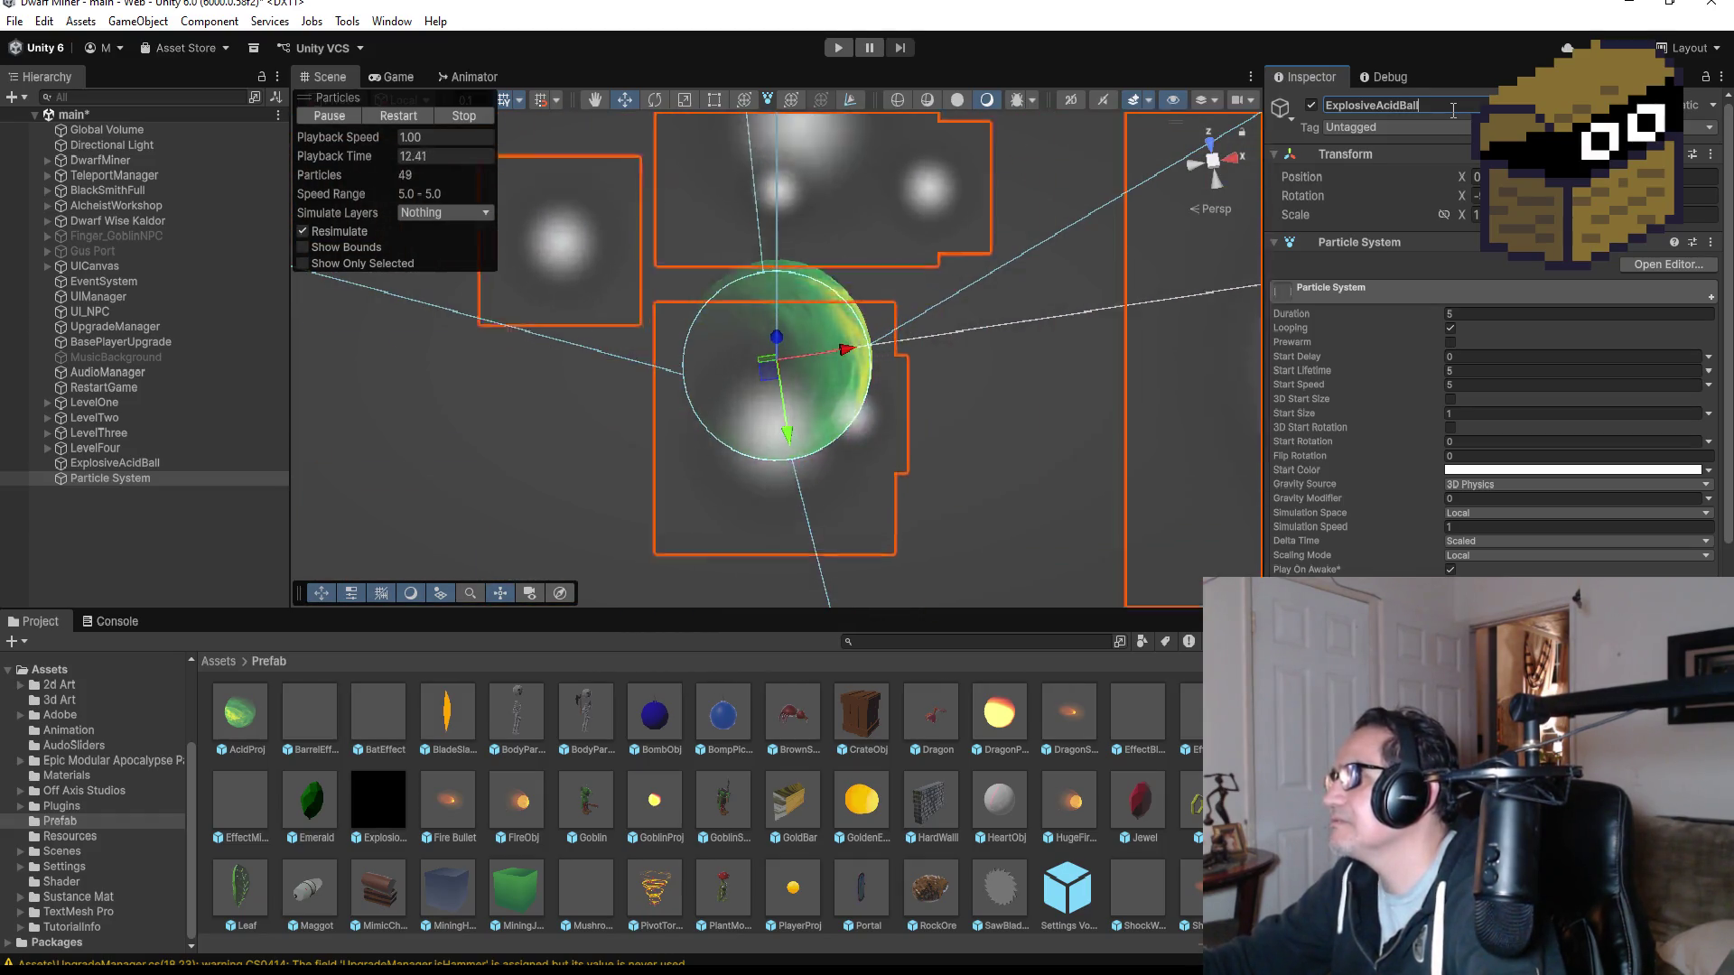
left_click(1490, 311)
type("1")
left_click(1482, 368)
type("1")
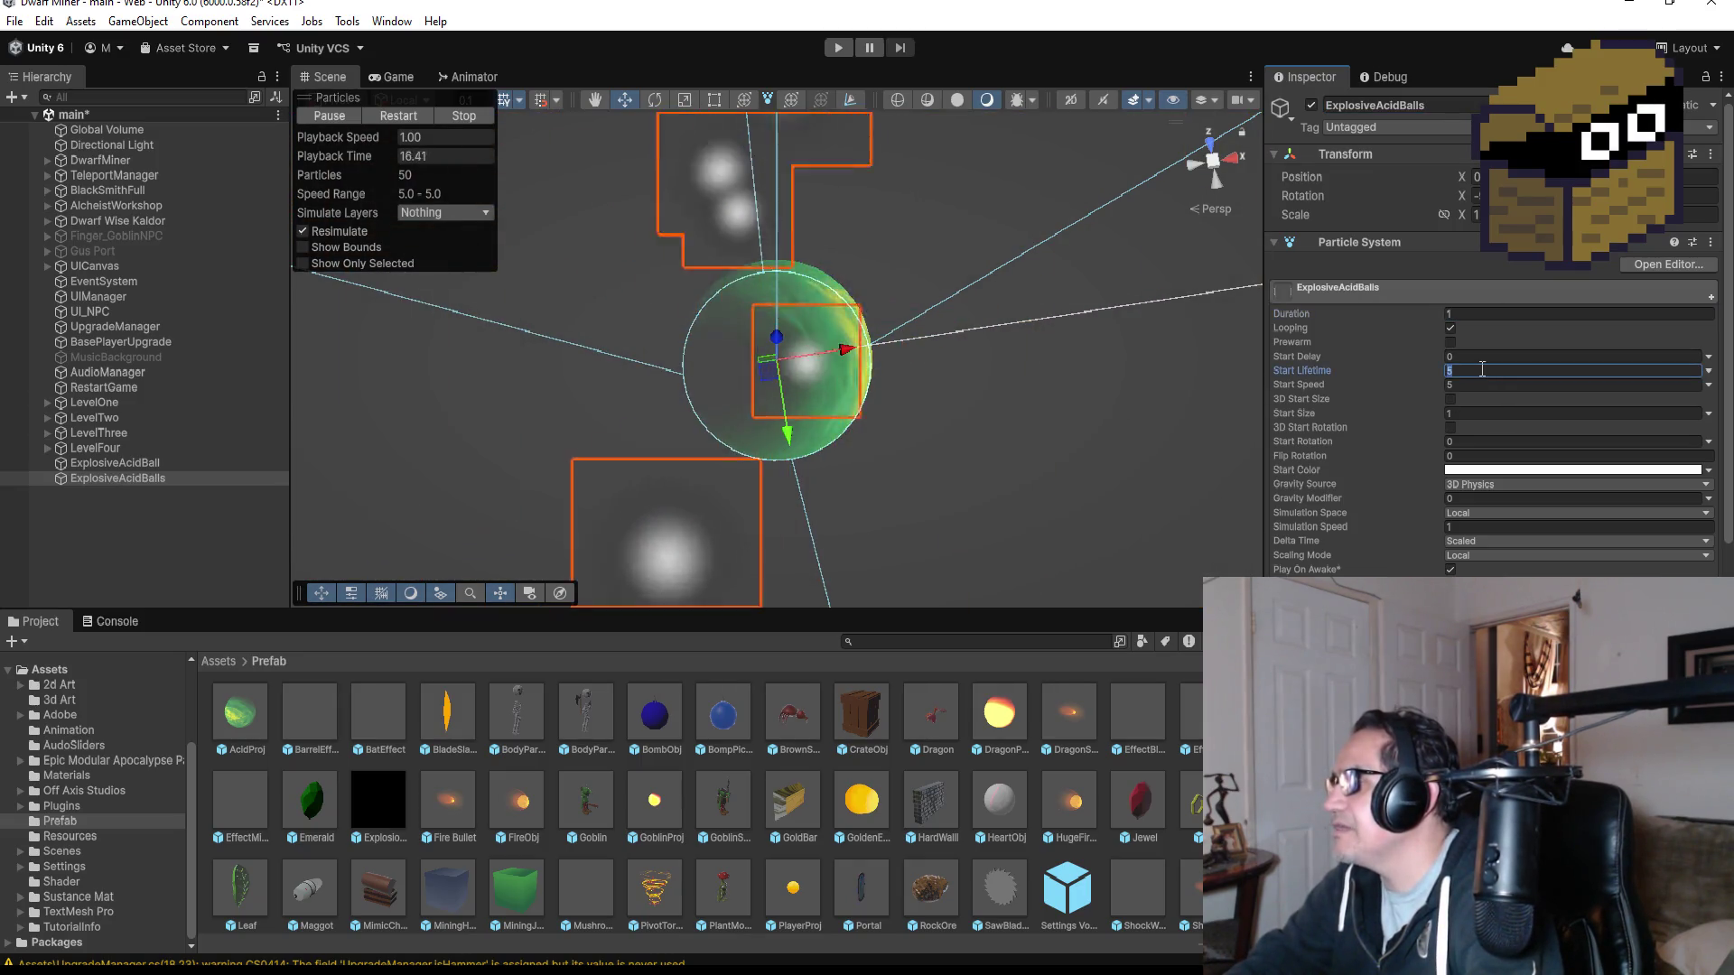
left_click(1493, 383)
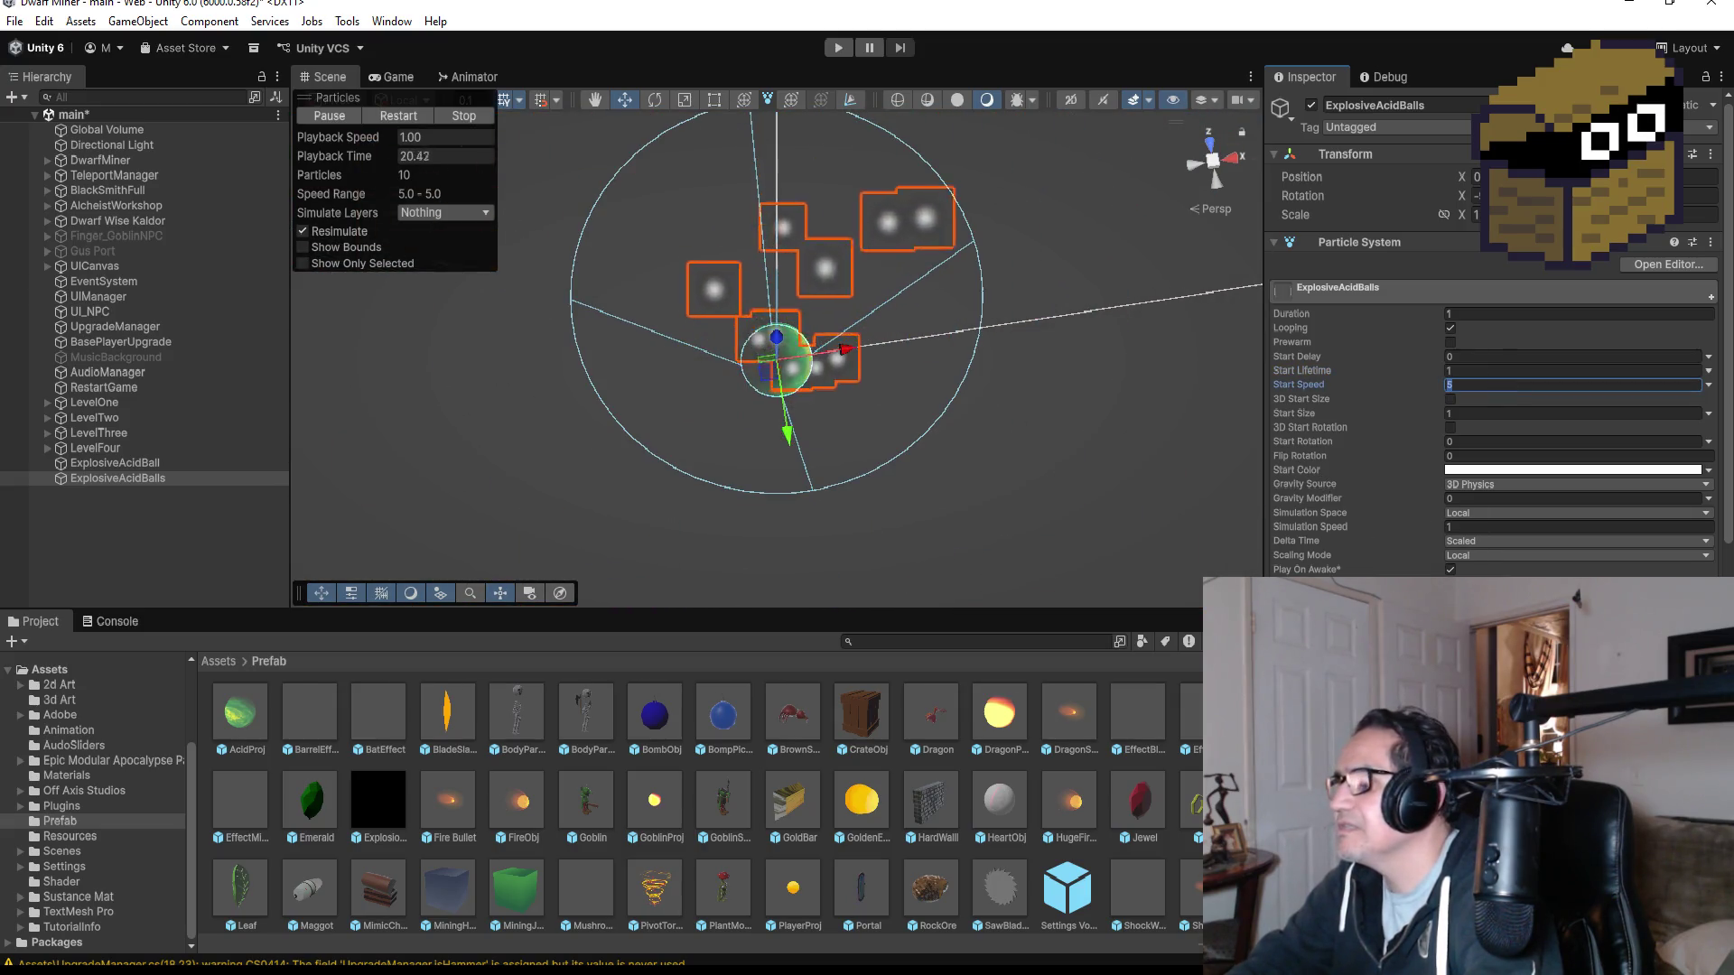
key("Return")
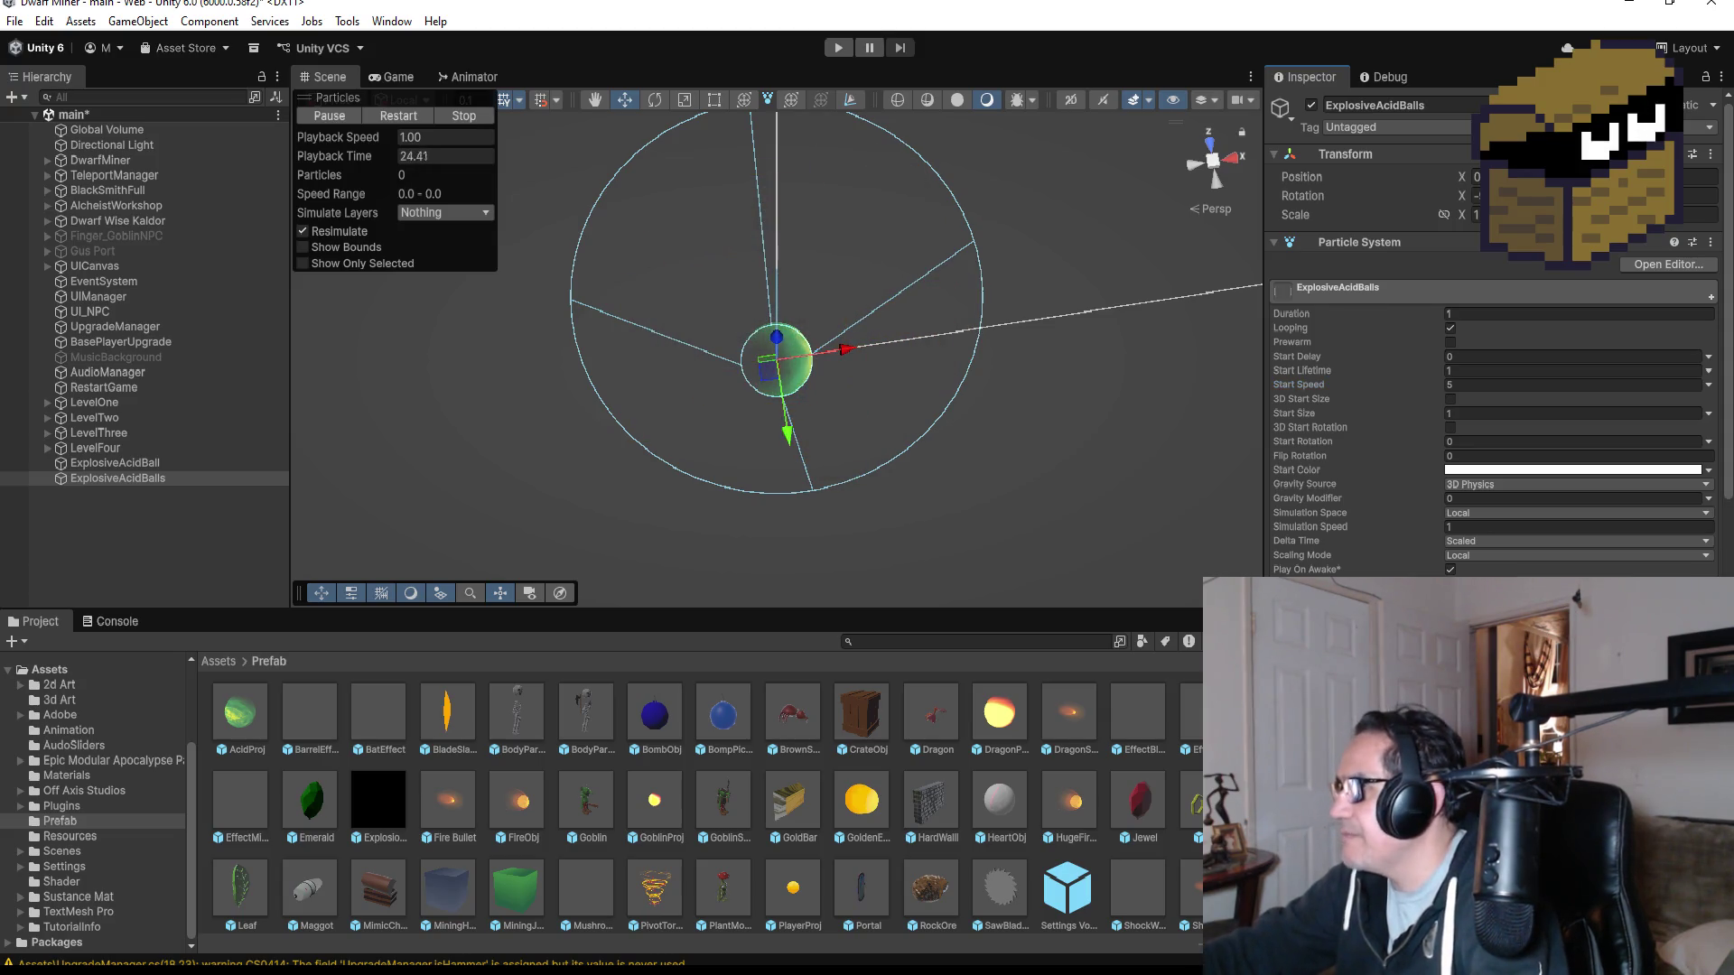
scroll(1571, 535, "down", 3)
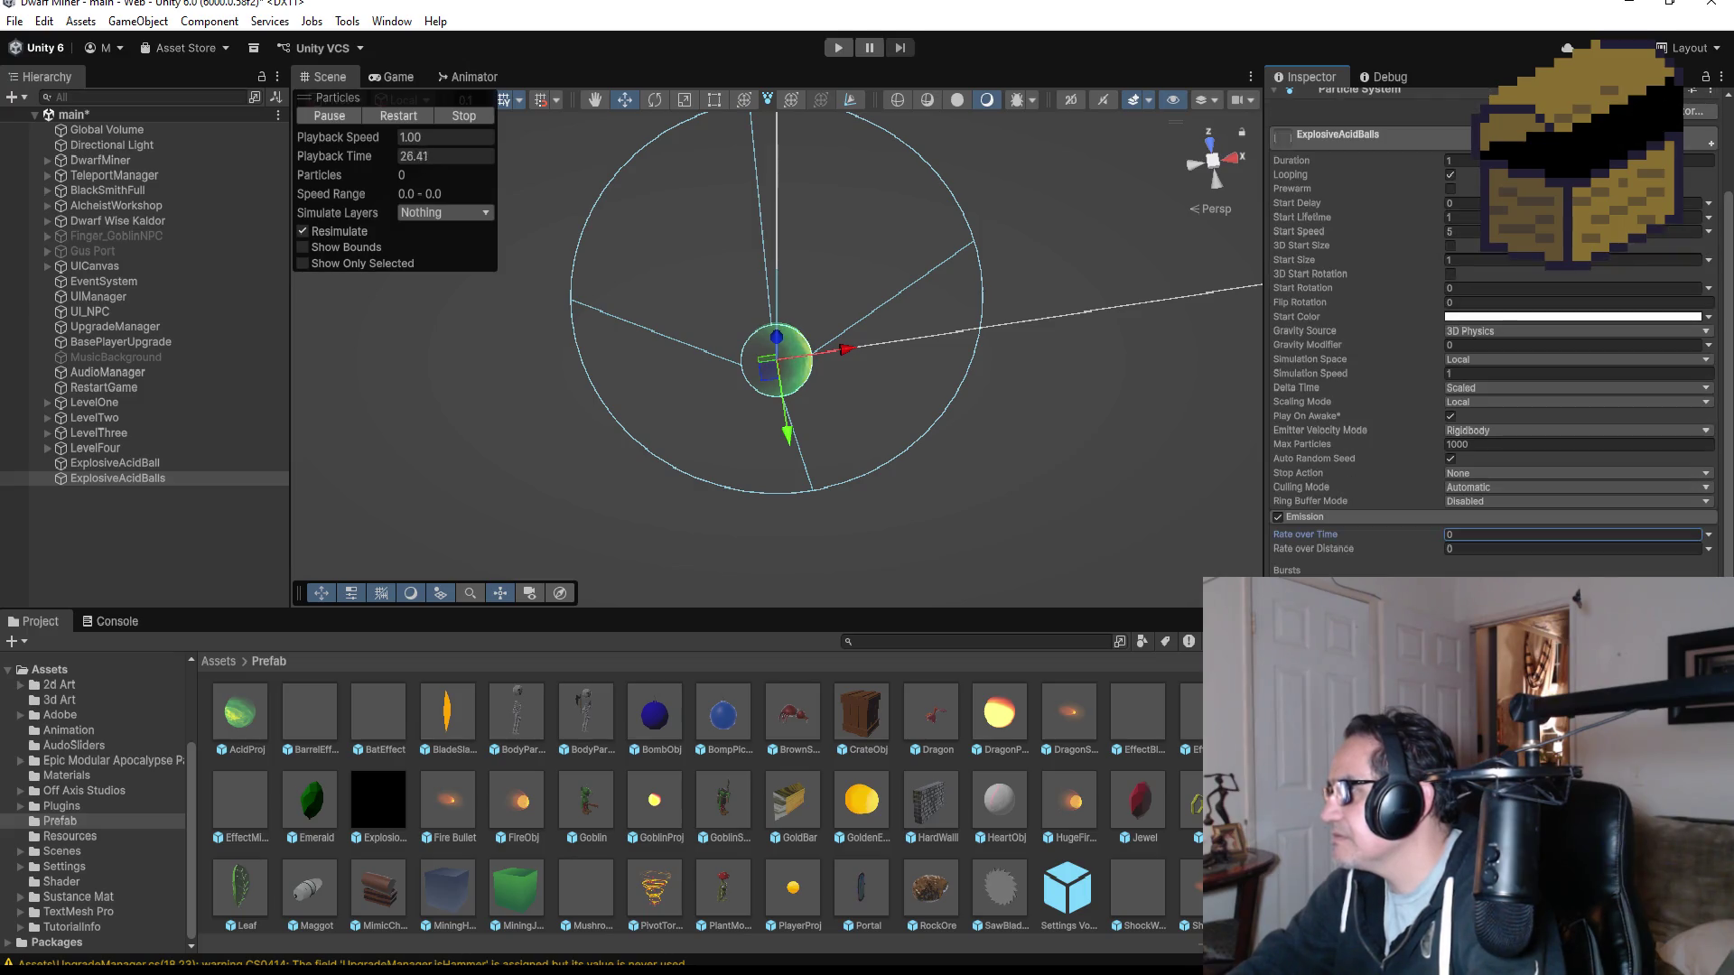
- Confirm an emission rate of 0, review the green material, and change the burst Count from 30 to 10
key("Return")
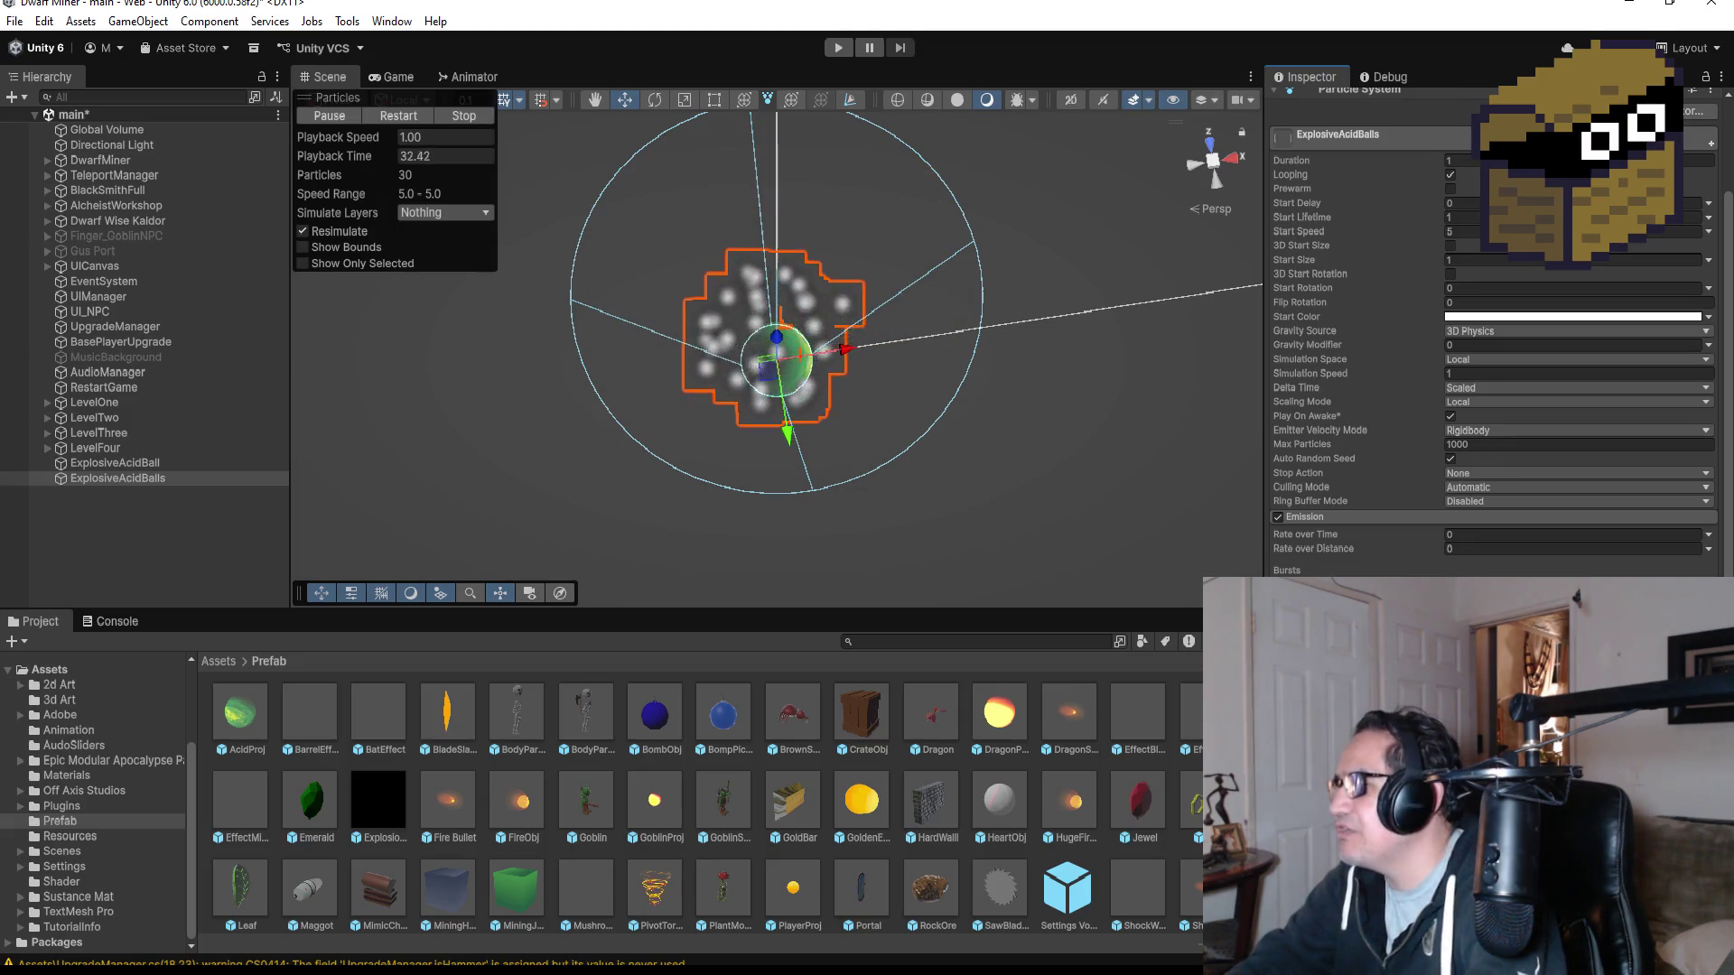
scroll(1490, 407, "down", 6)
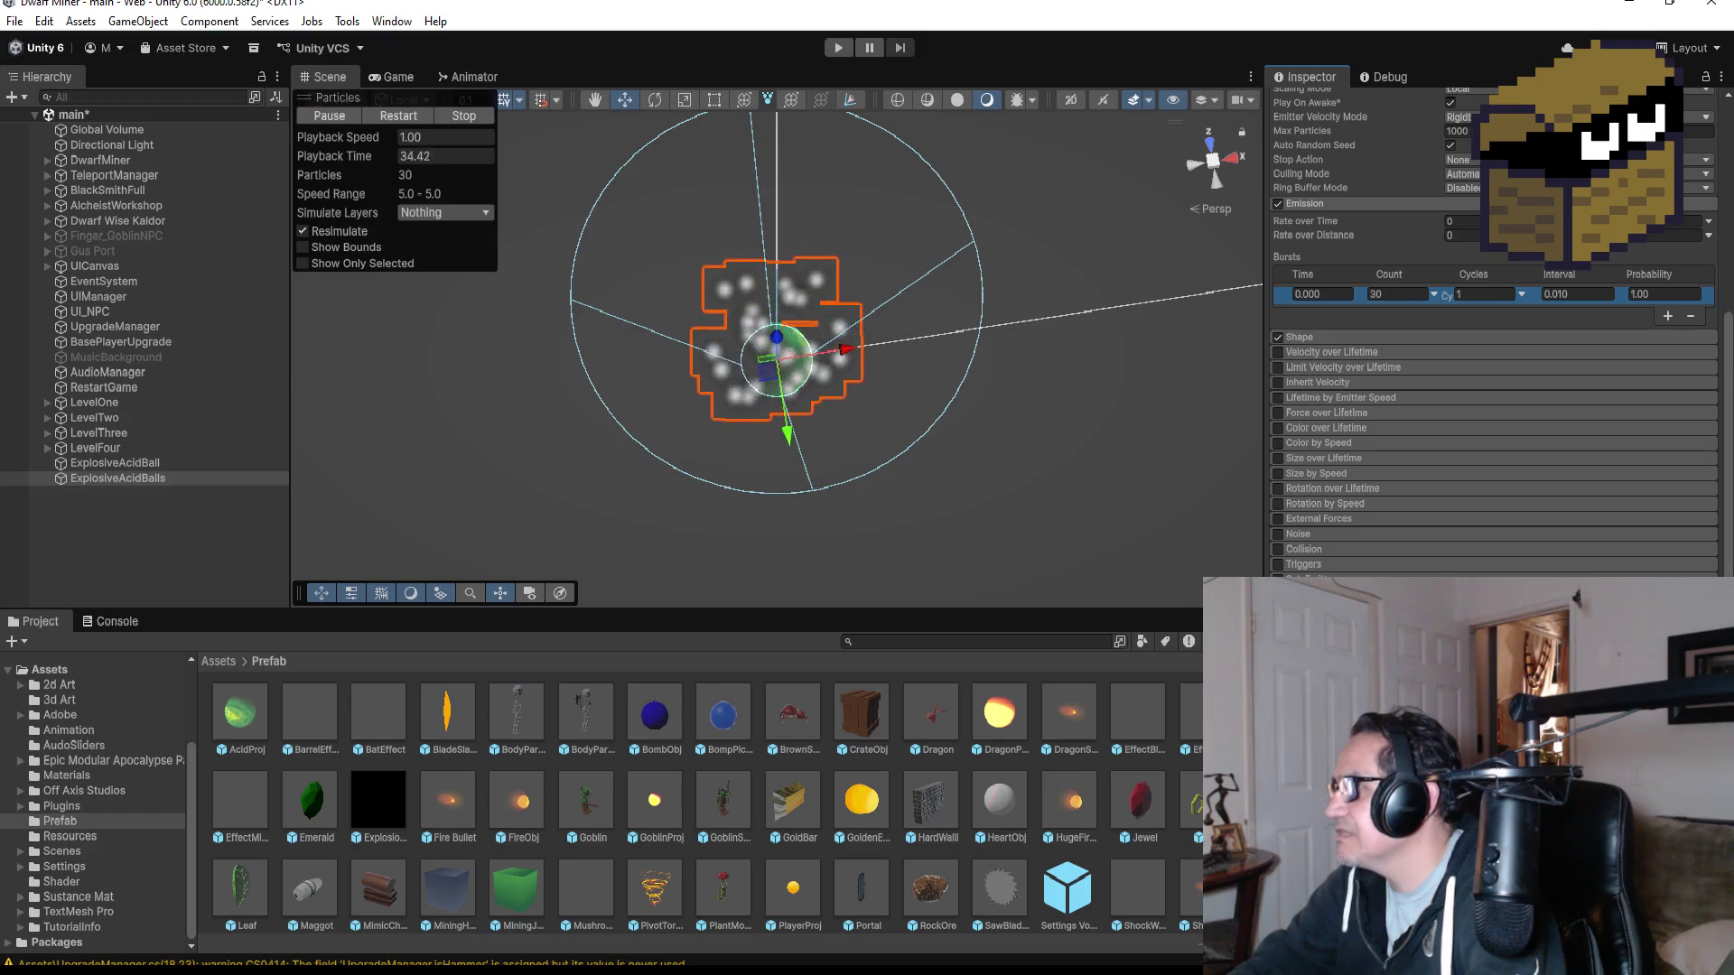
left_click(1707, 632)
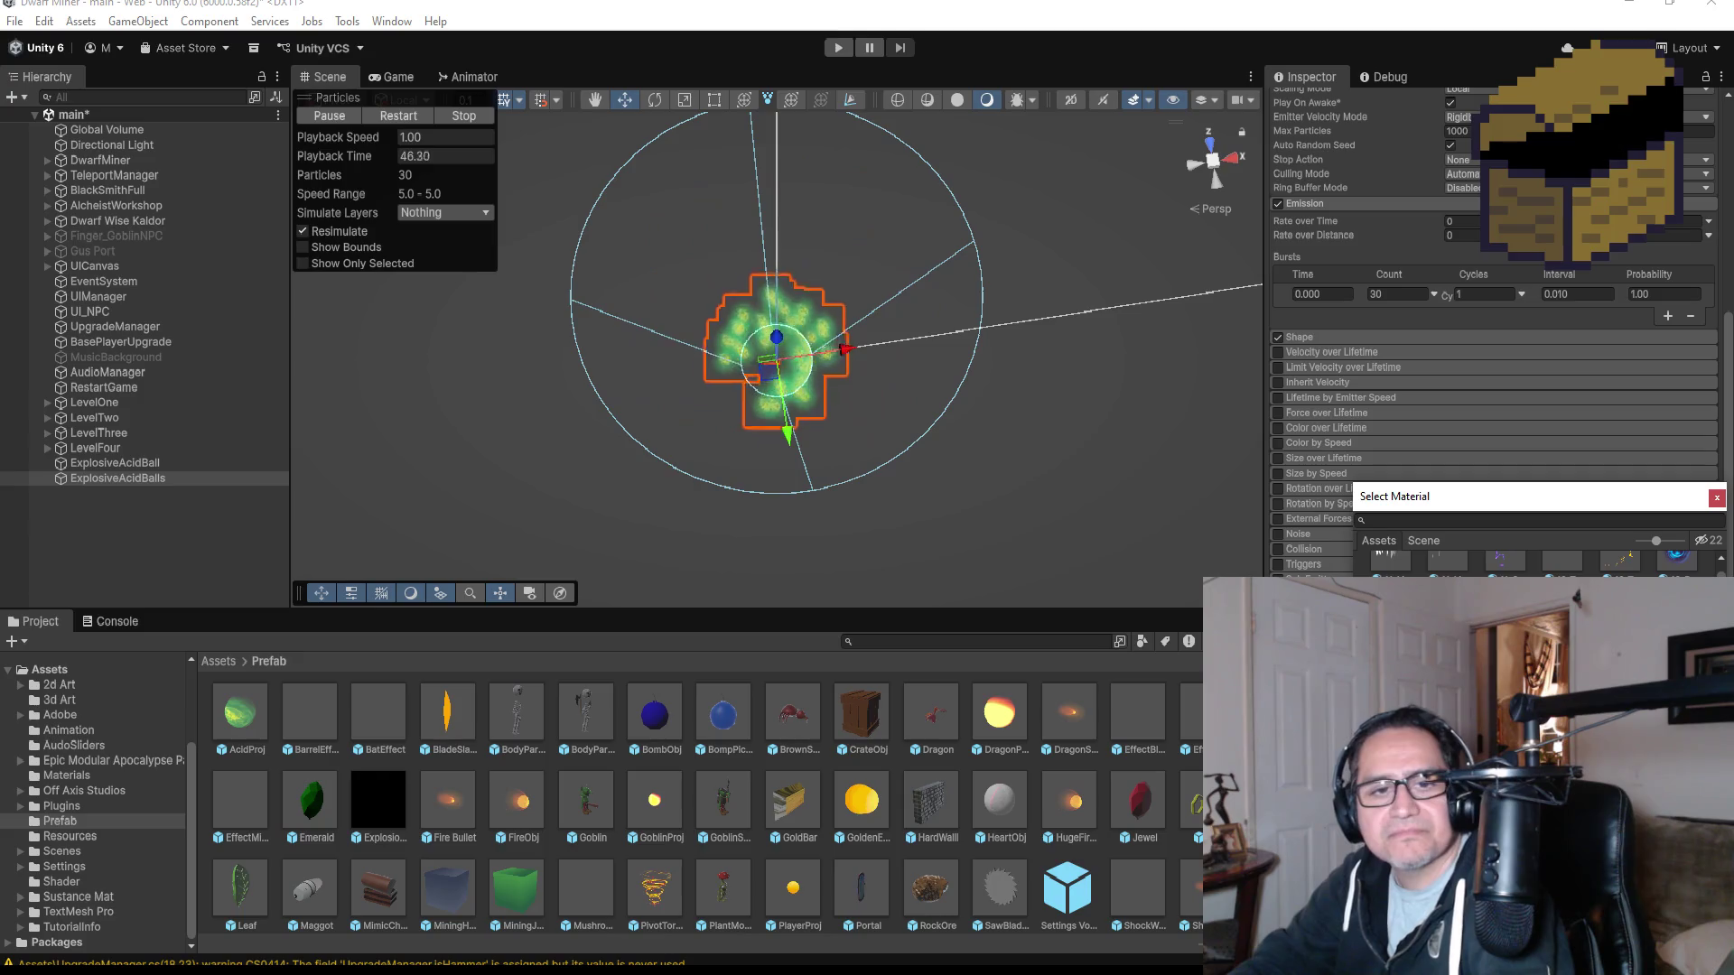
left_click(1716, 498)
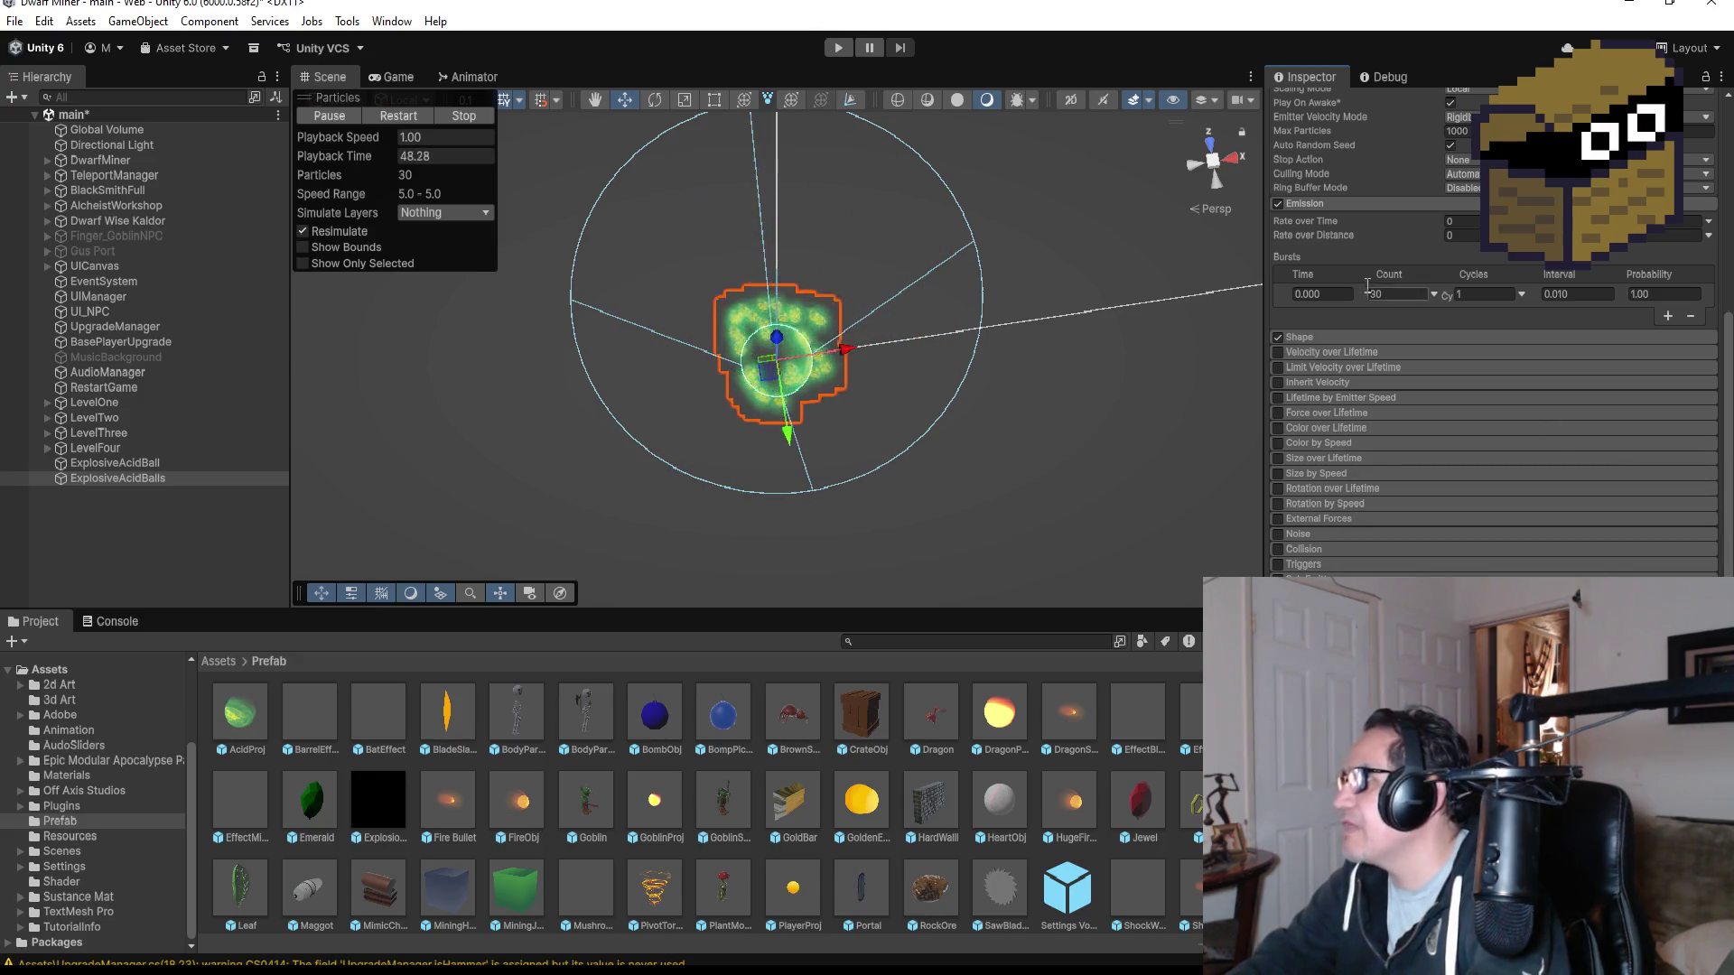
left_click(1400, 294)
type("10")
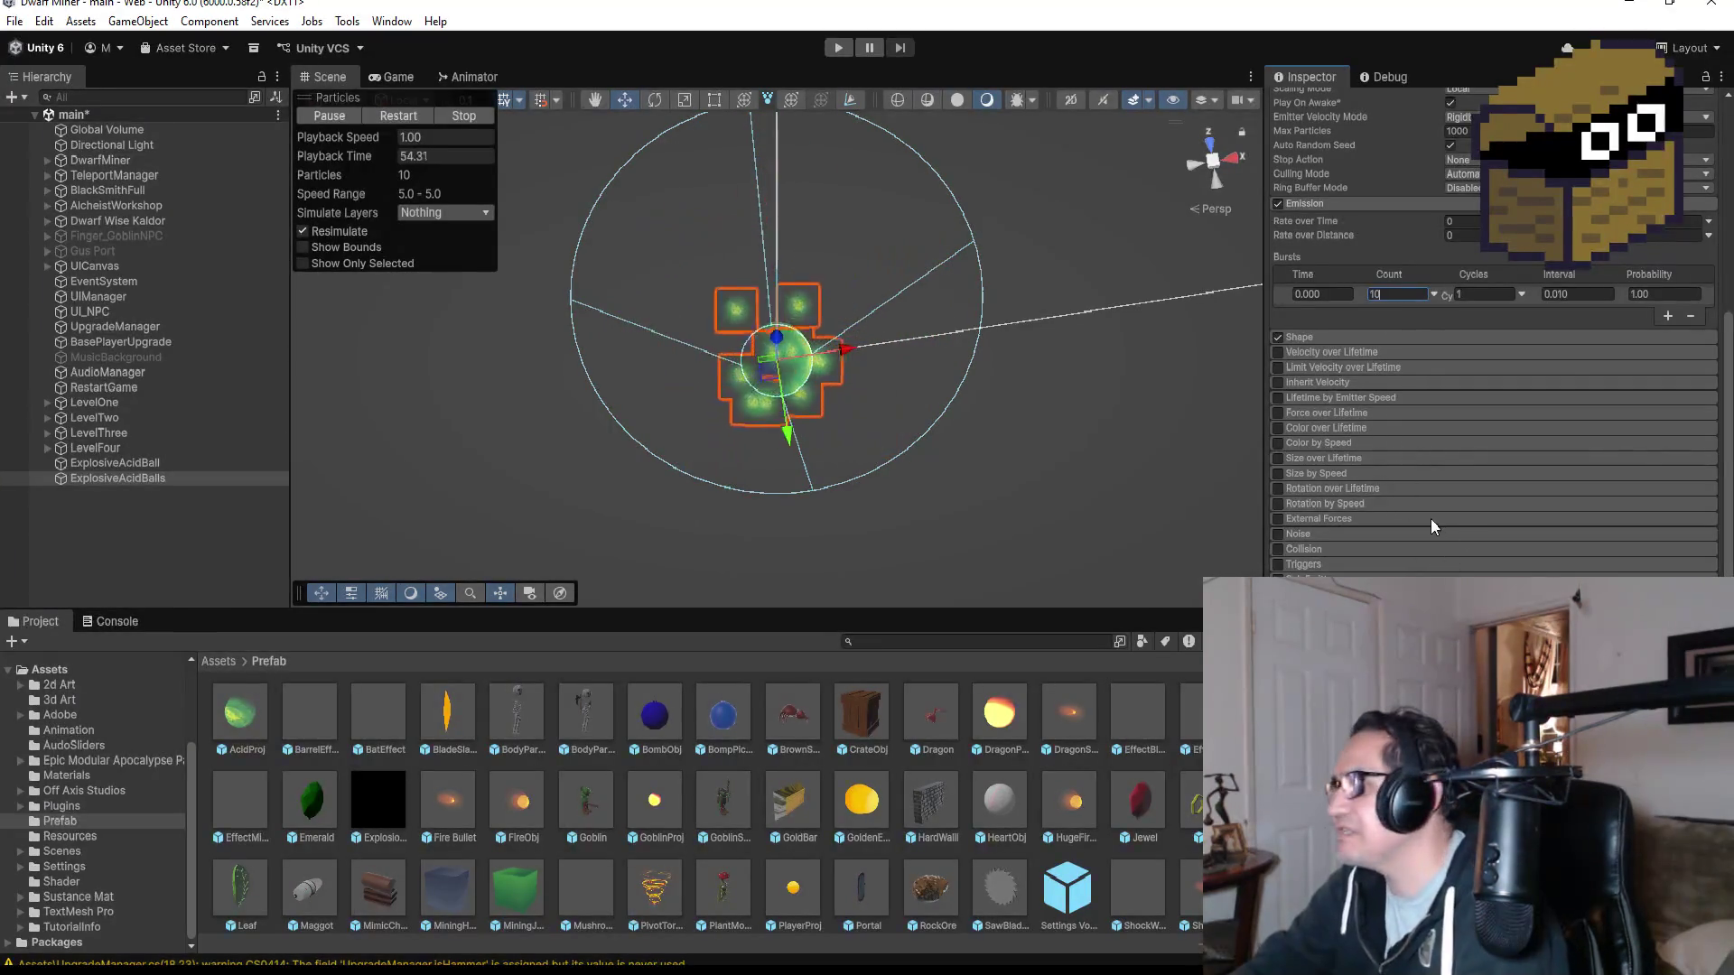
- In the Shape module, try Loop and Ping-Pong, then set Arc Mode to Burst Spread
left_click(1325, 337)
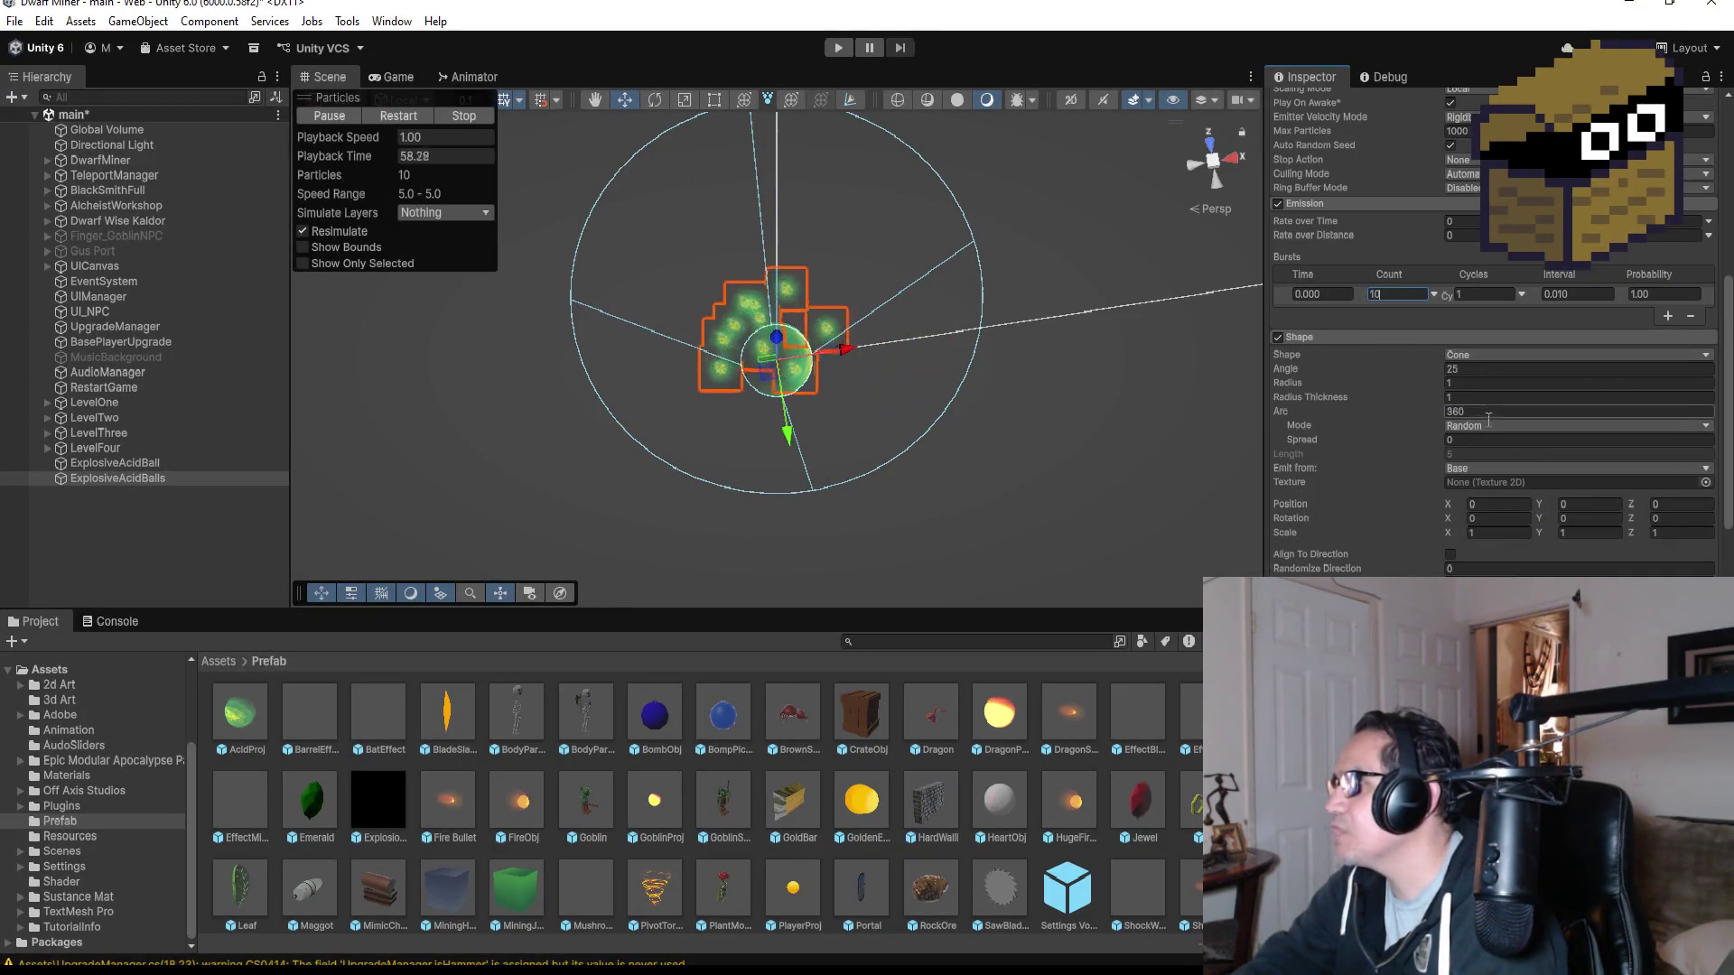
scroll(903, 398, "up", 3)
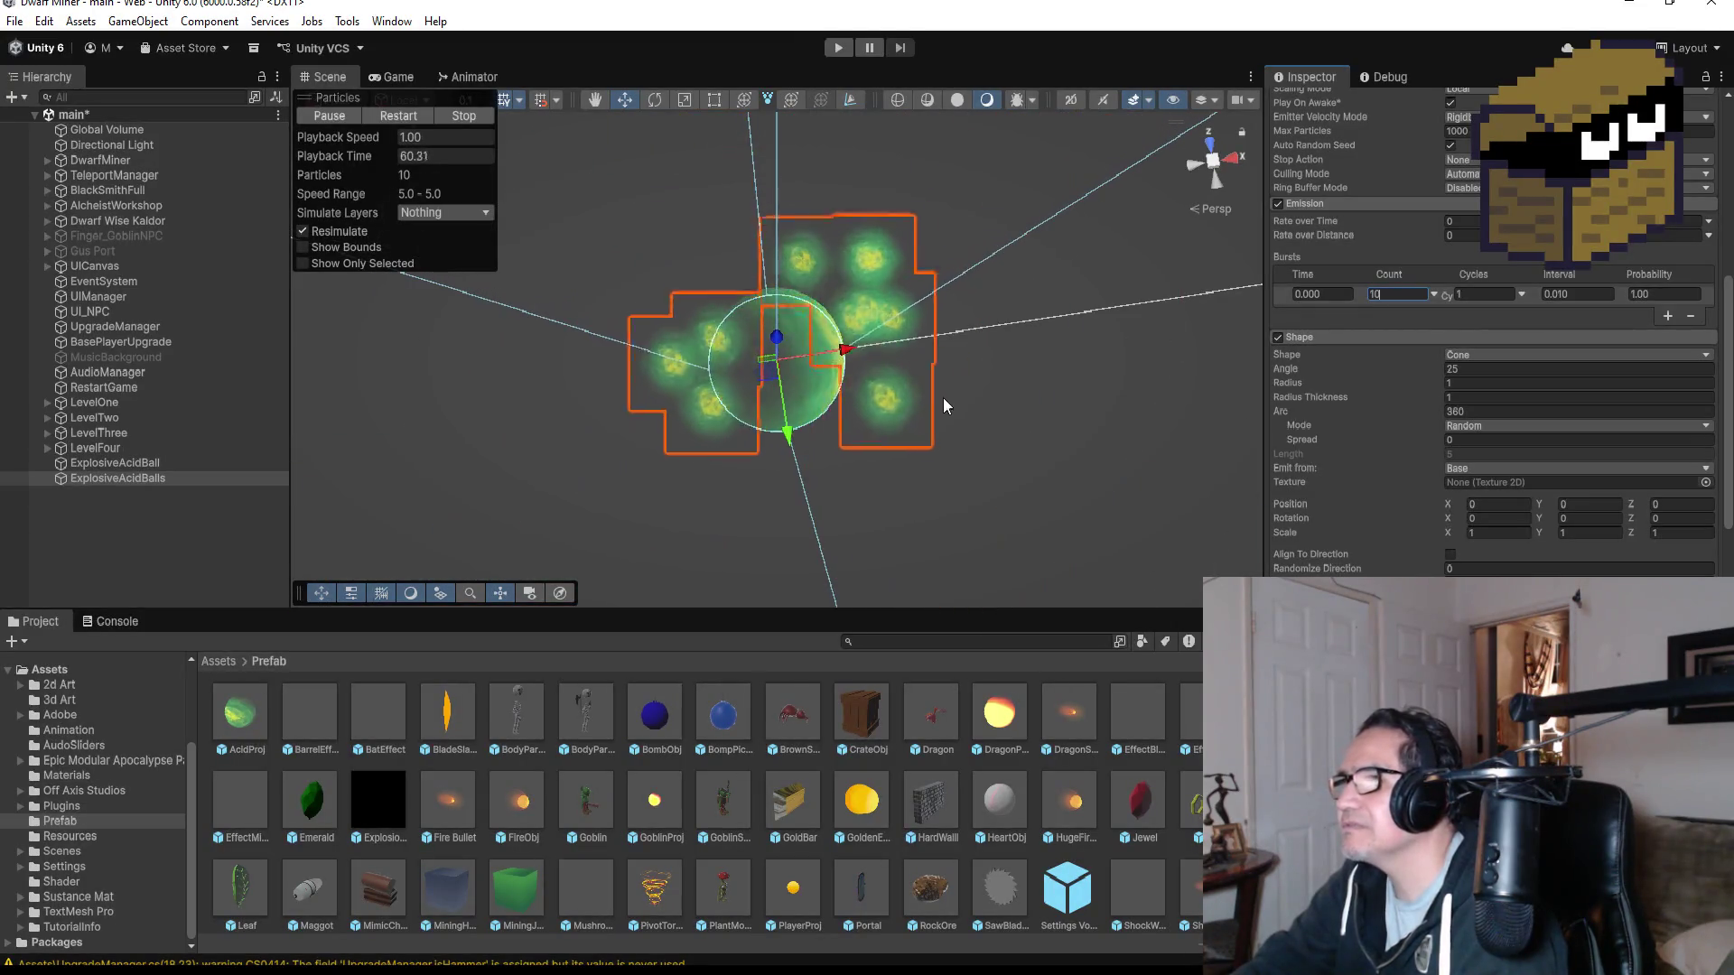
left_click(1503, 426)
left_click(1510, 466)
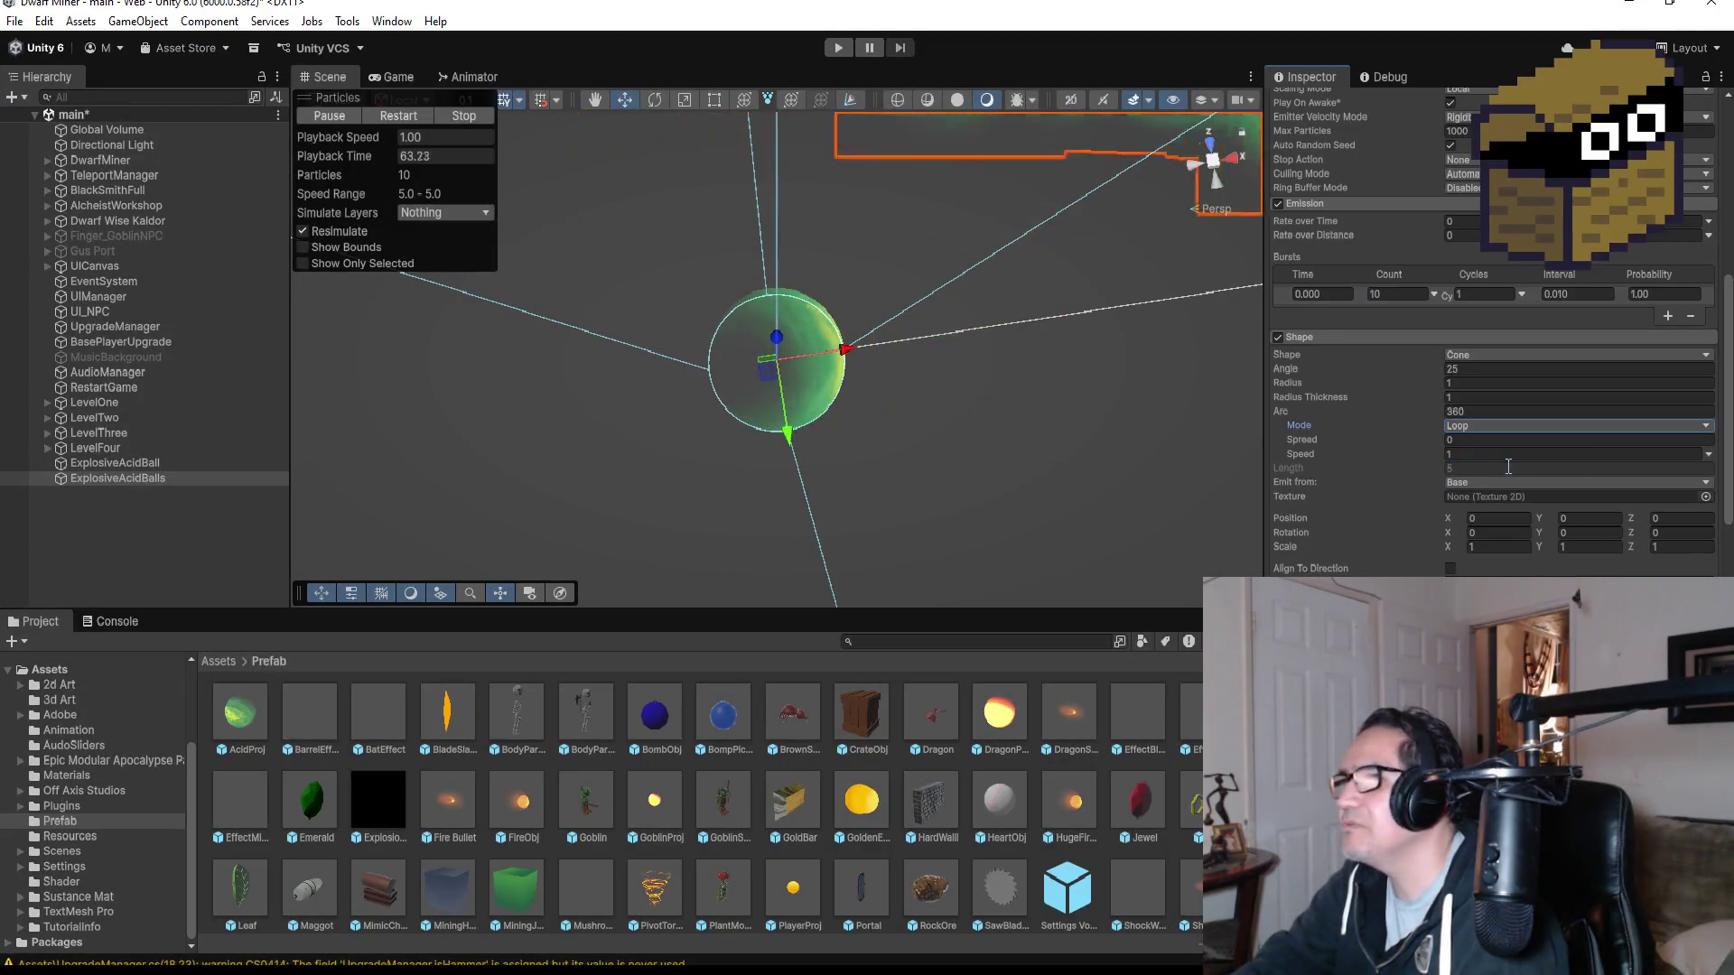
left_click(1519, 428)
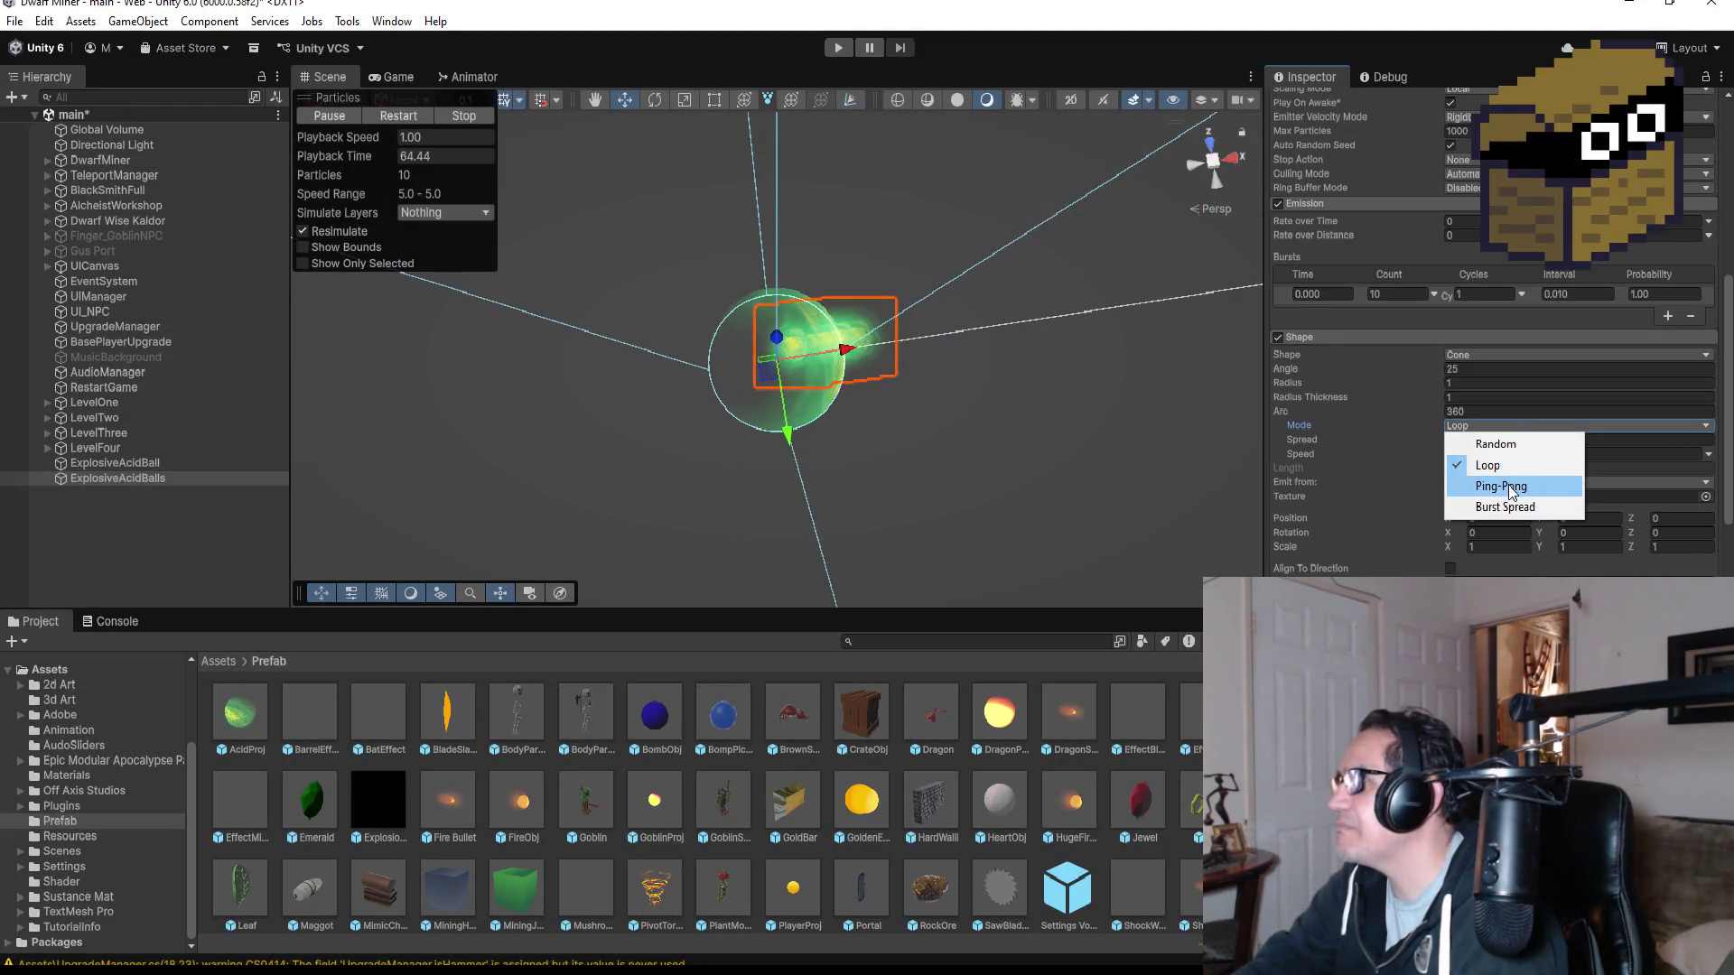
left_click(1506, 486)
left_click(1530, 423)
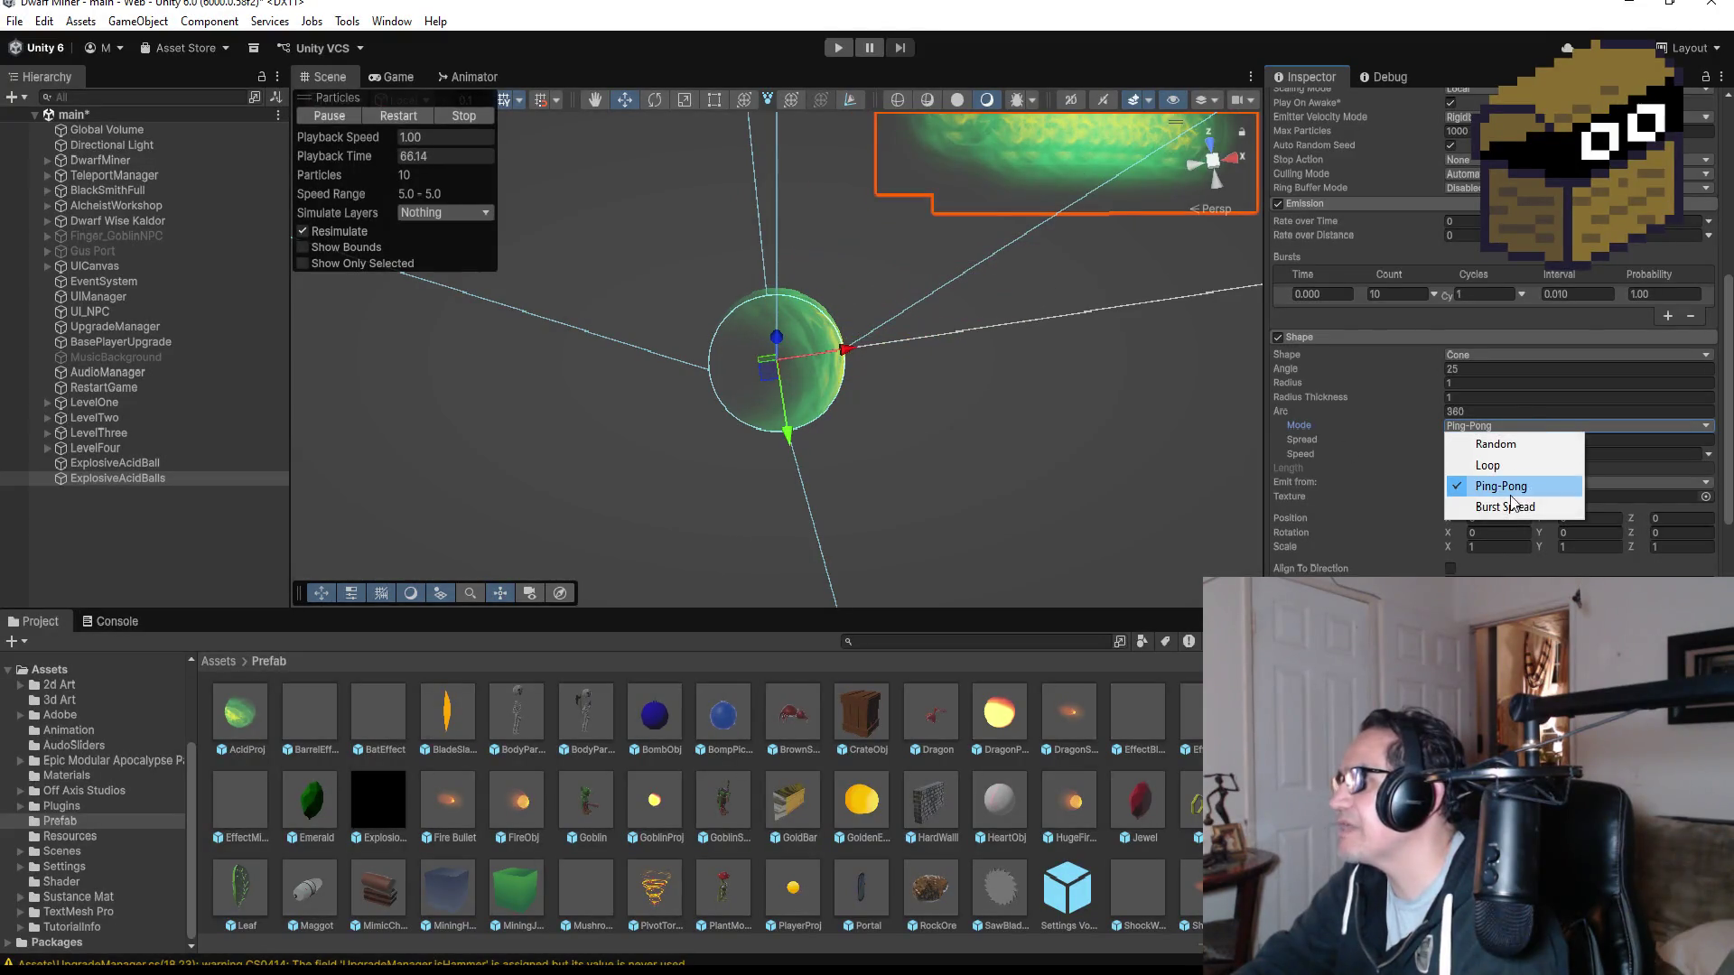
left_click(1494, 505)
scroll(925, 420, "down", 3)
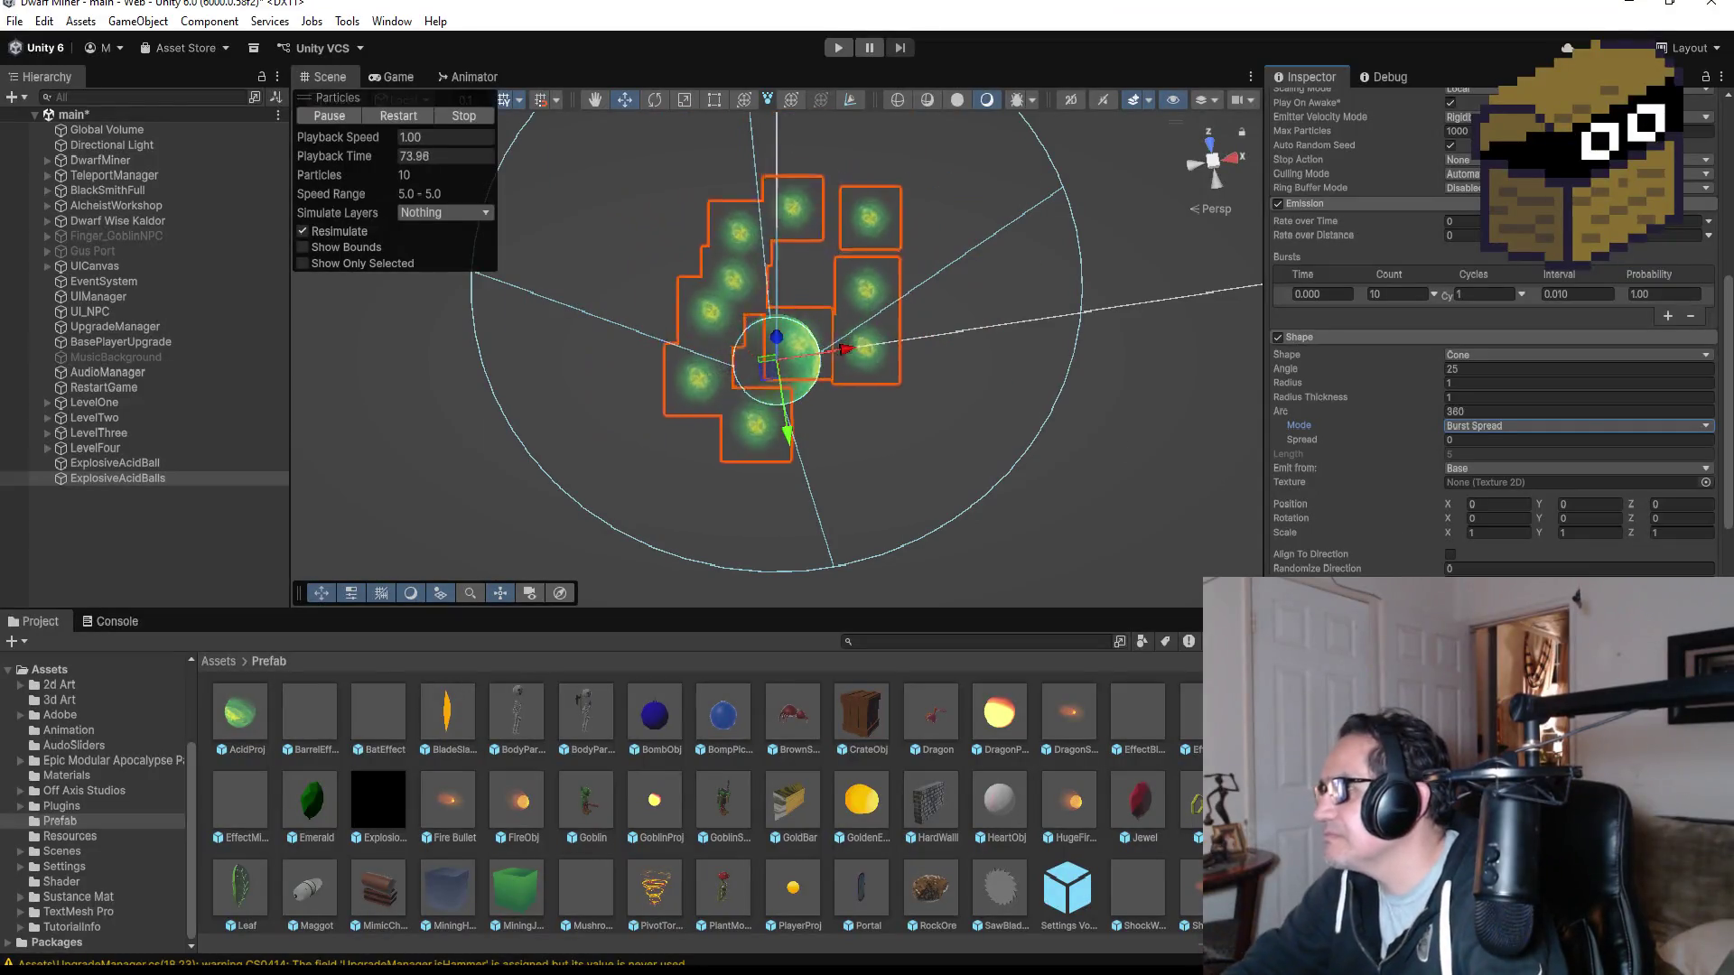
scroll(1490, 361, "down", 5)
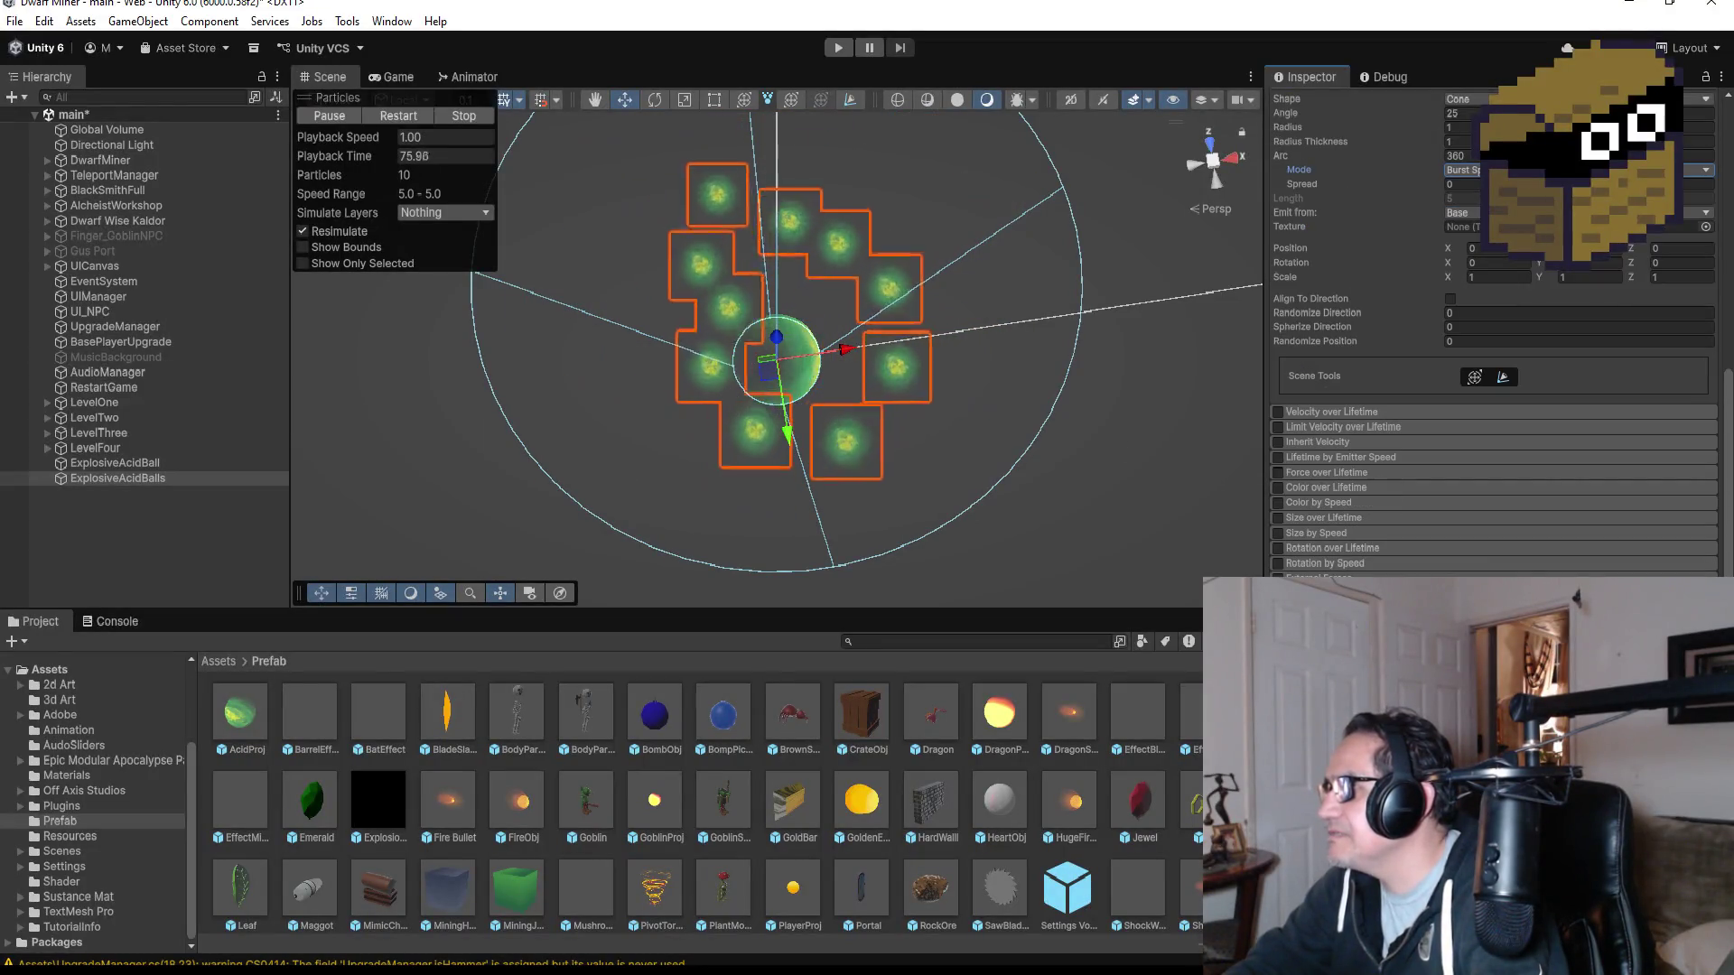
- Enable the Color over Lifetime module after briefly peeking at the velocity limit settings
scroll(1355, 416, "down", 2)
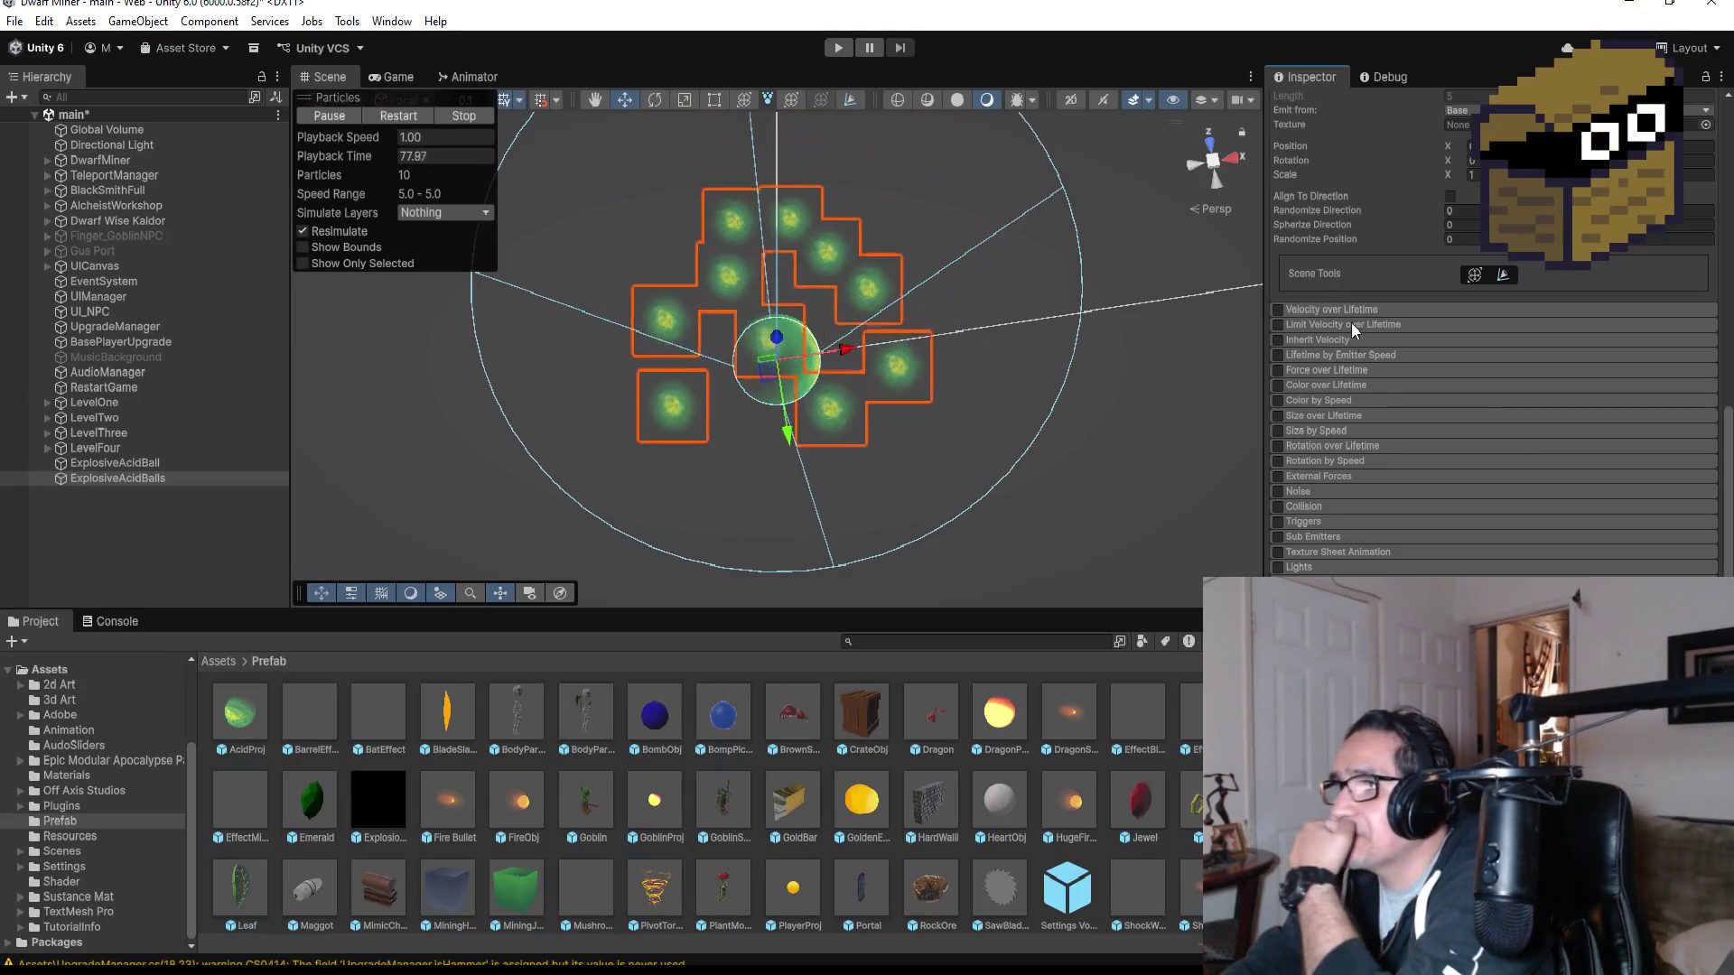
left_click(1358, 327)
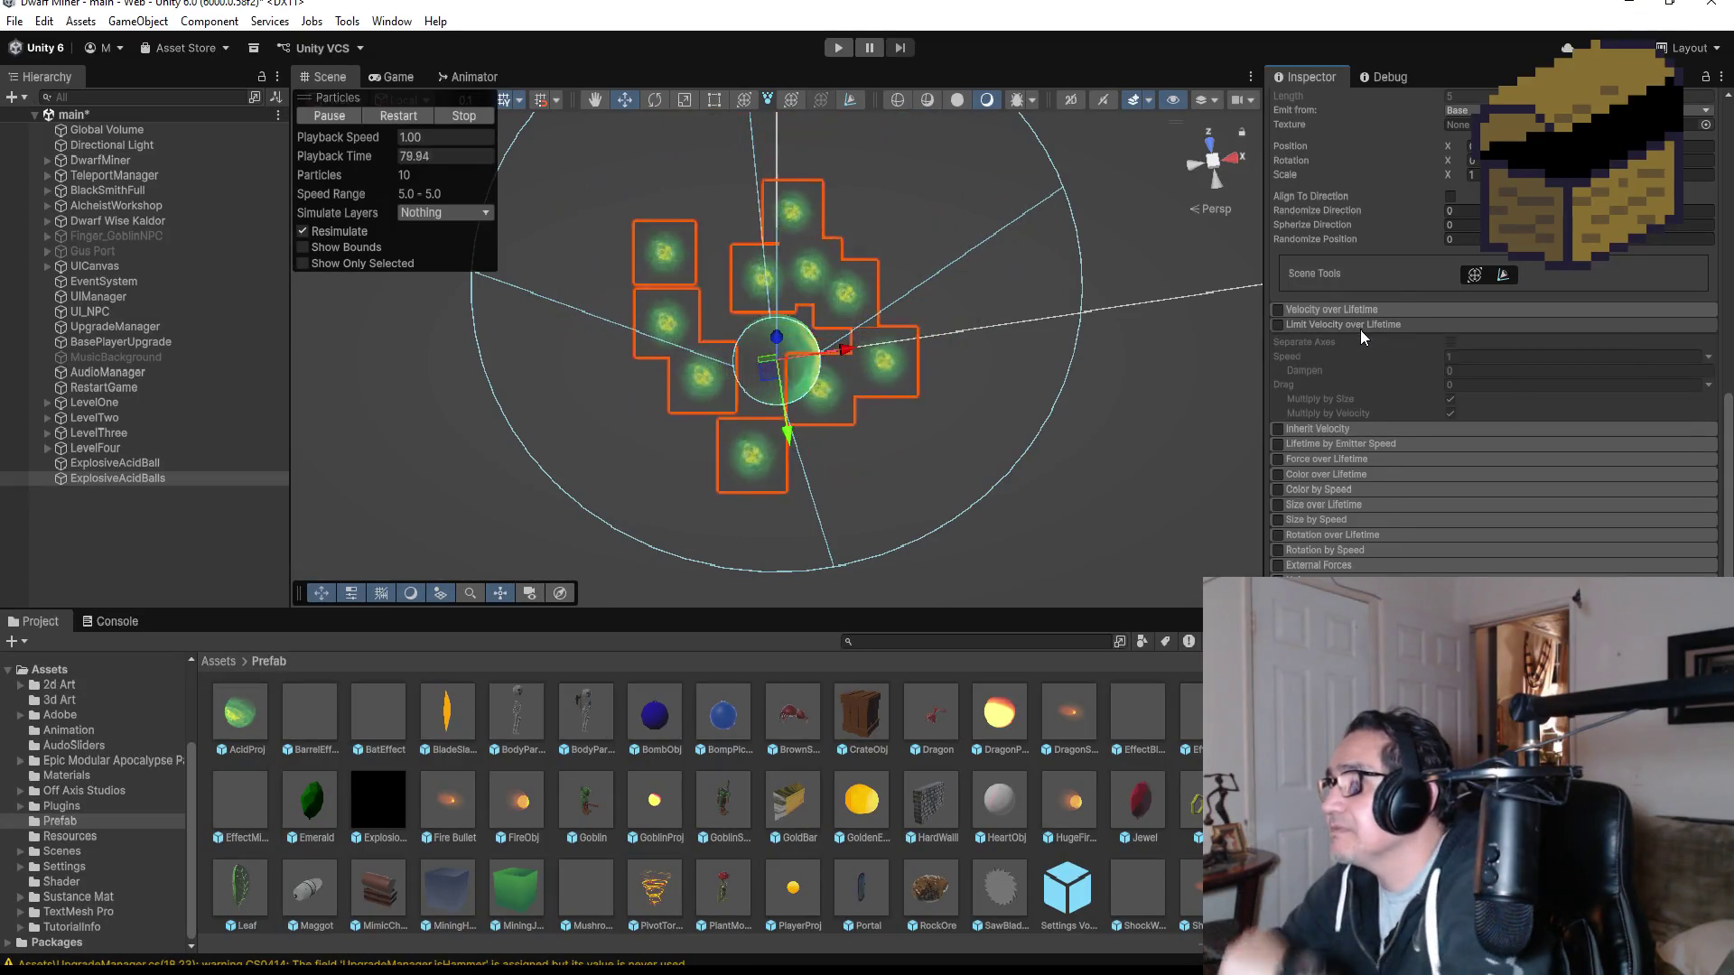
left_click(1360, 327)
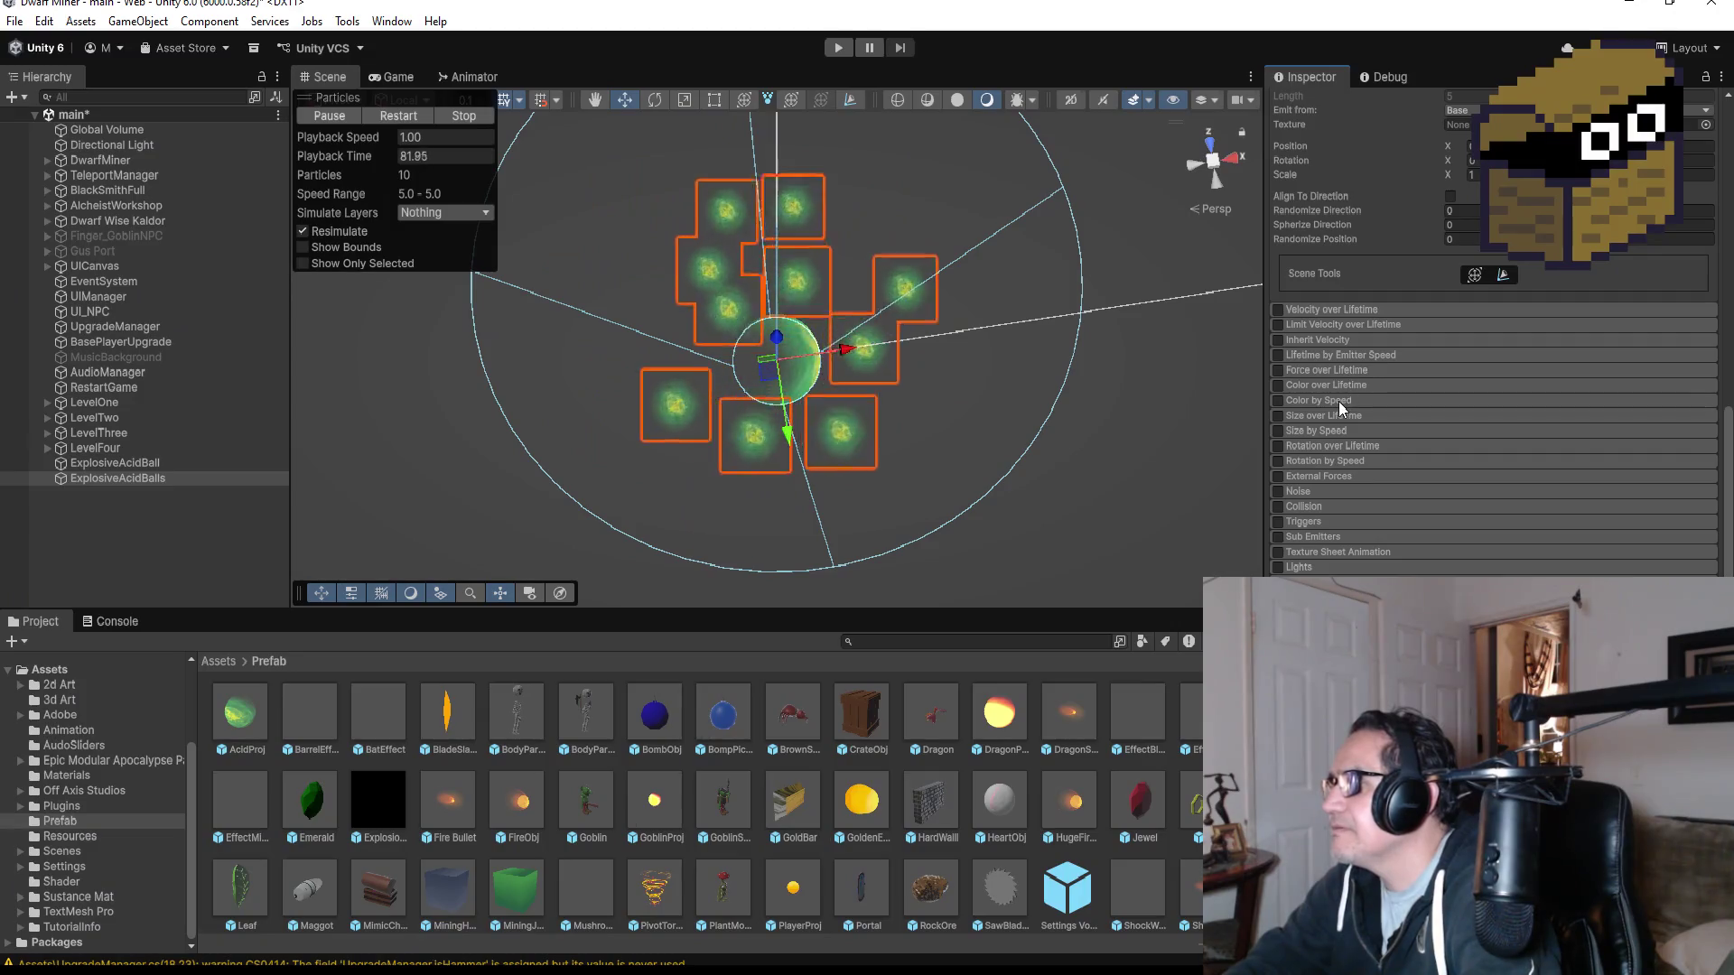
left_click(1342, 383)
left_click(1277, 386)
- In the lifetime gradient, add an alpha key at 54.1% and drop the end alpha to 0
left_click(1481, 402)
left_click(1329, 425)
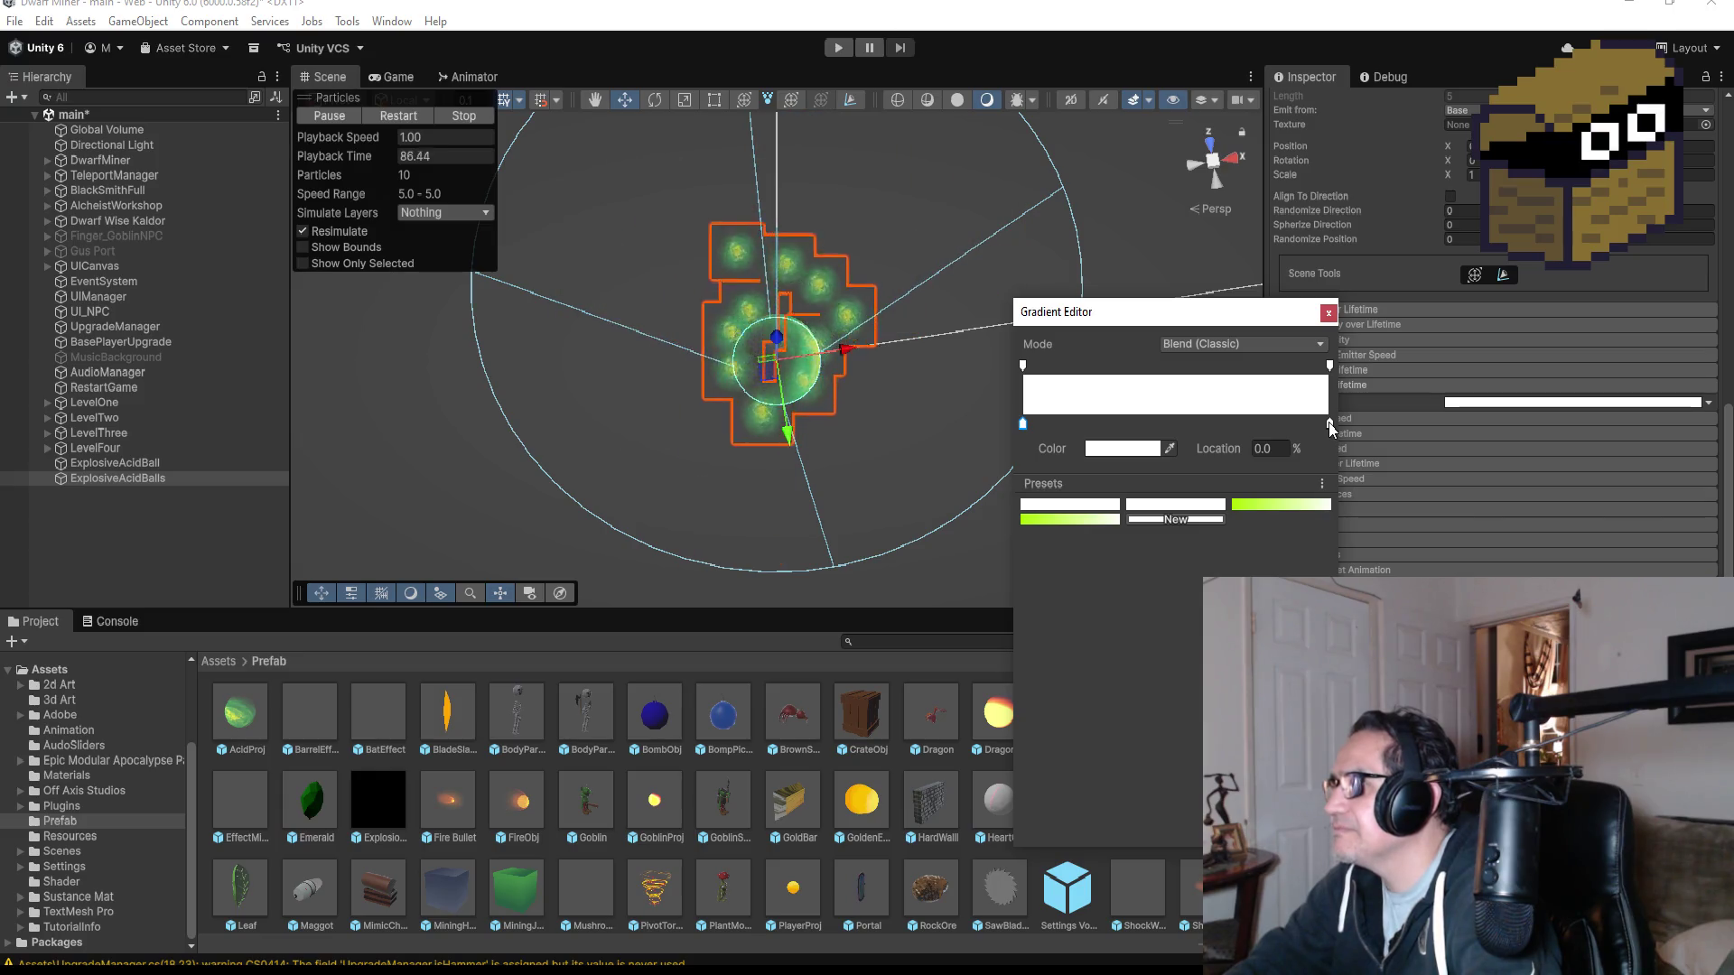
left_click(1330, 367)
left_click(1188, 366)
left_click(1330, 366)
left_click_drag(1142, 449, 1076, 448)
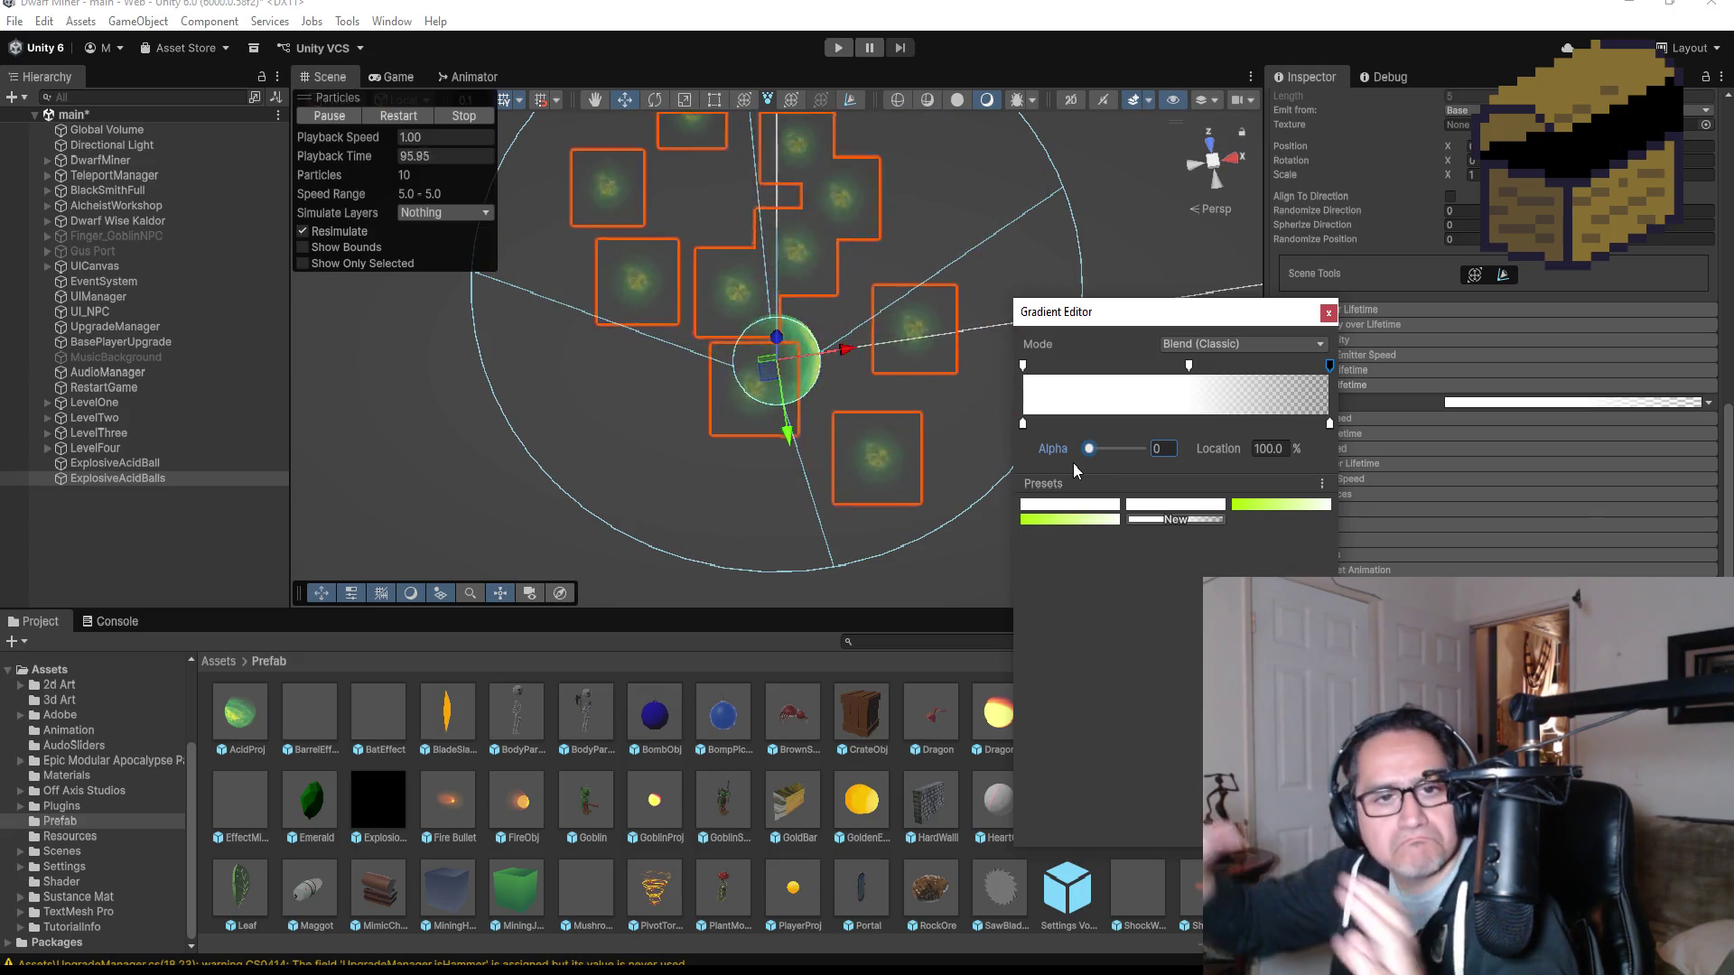
left_click(1329, 314)
scroll(1503, 331, "up", 10)
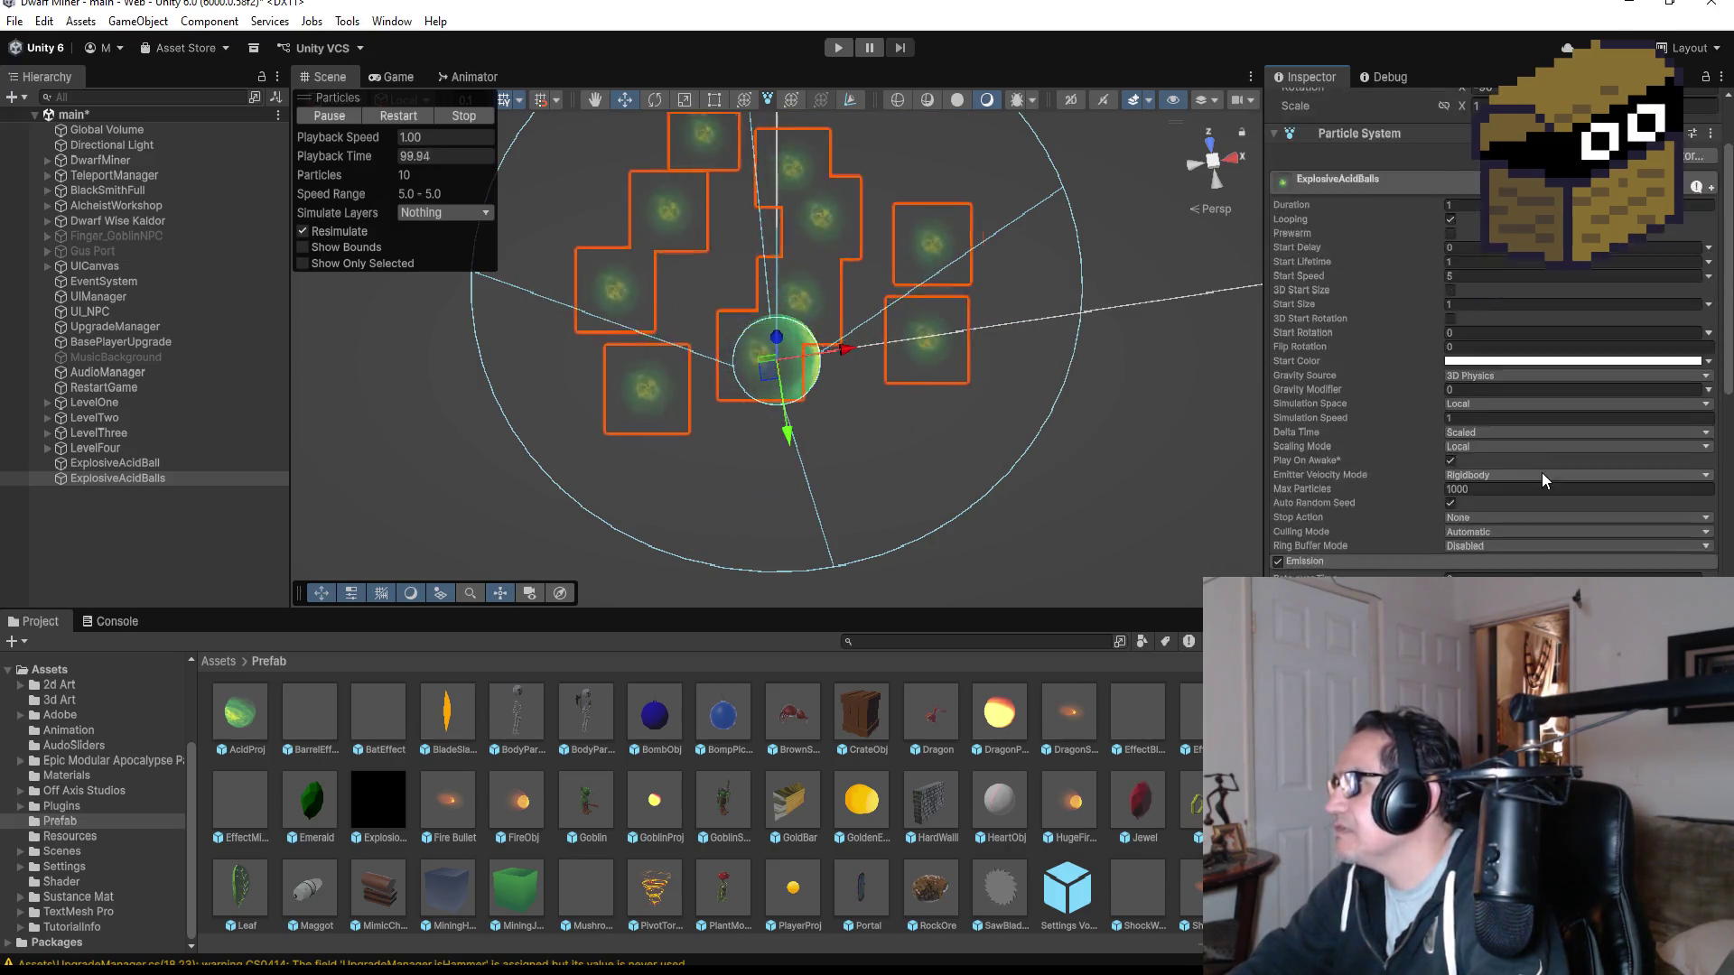
scroll(1542, 473, "up", 3)
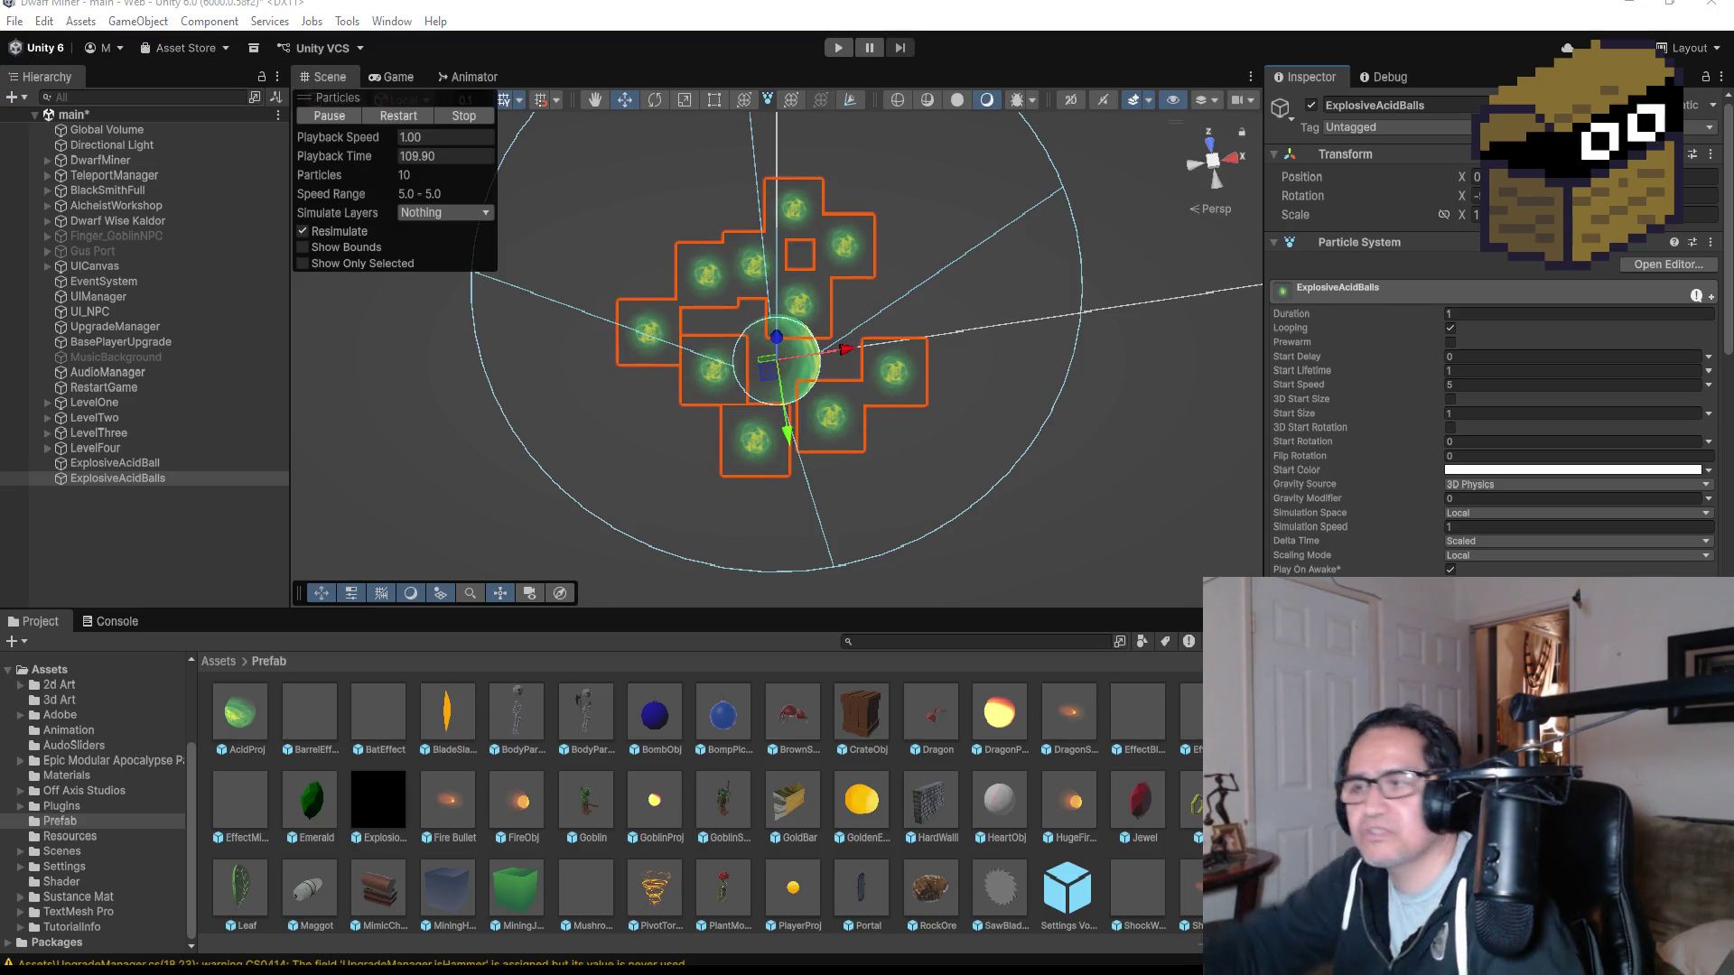
- Scroll through the Particle System modules to review the ExplosiveAcidBalls settings
scroll(1544, 452, "down", 15)
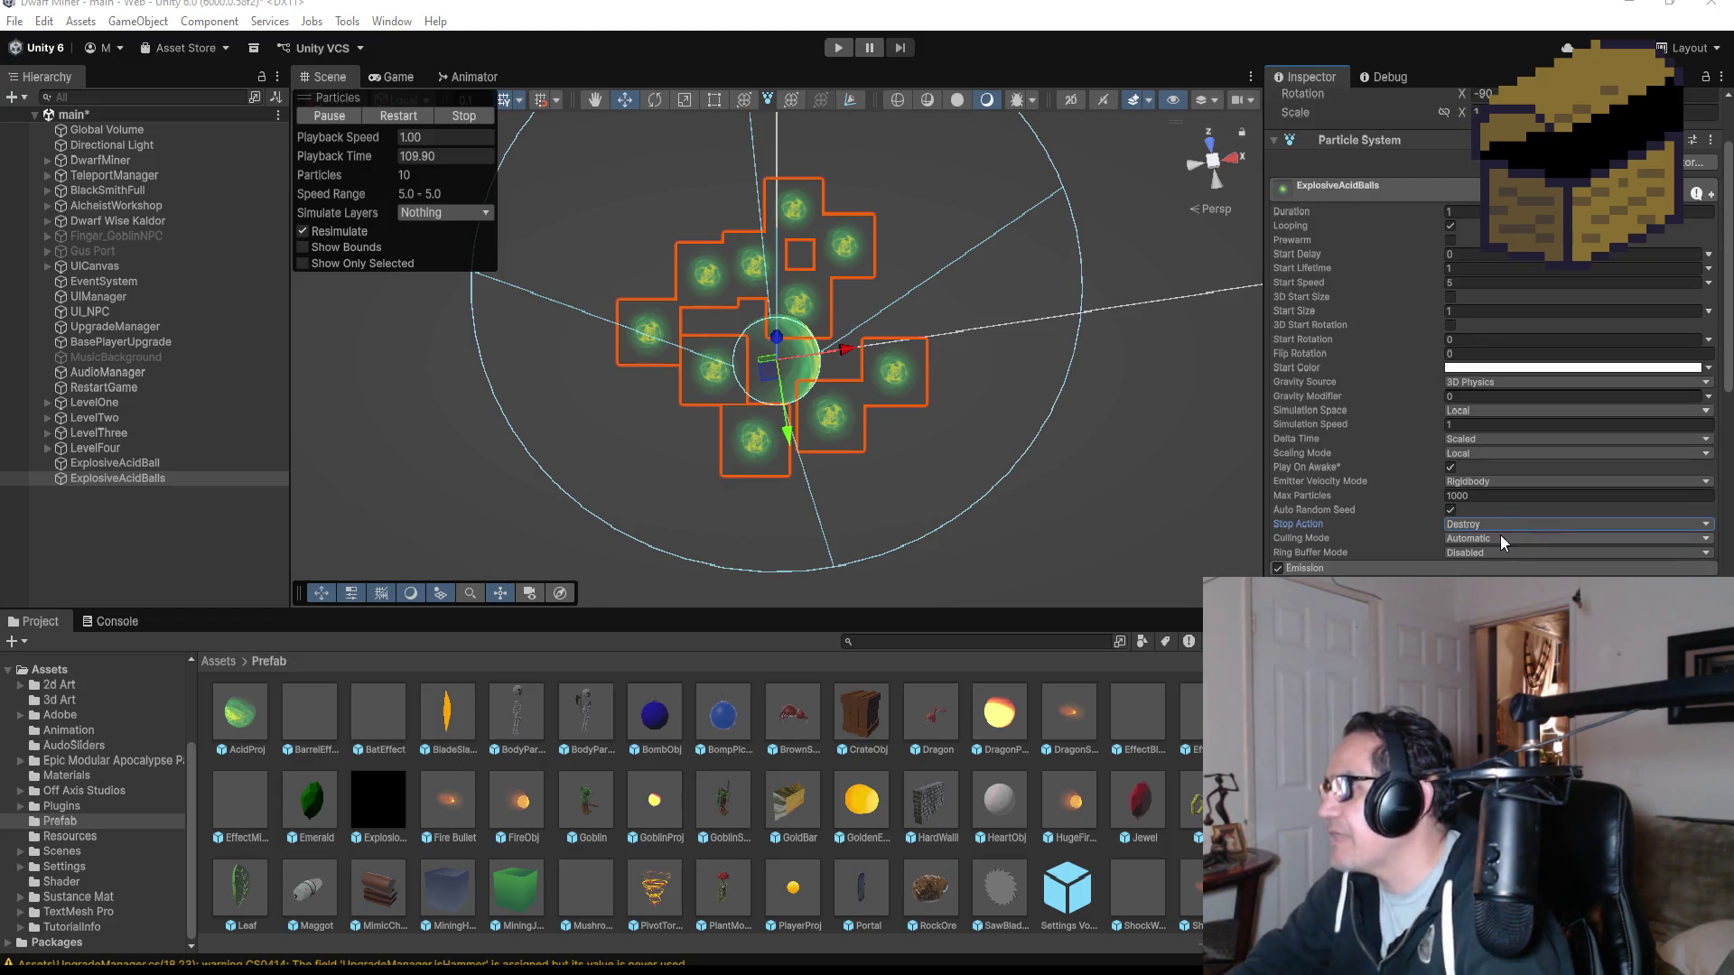
scroll(1427, 513, "up", 3)
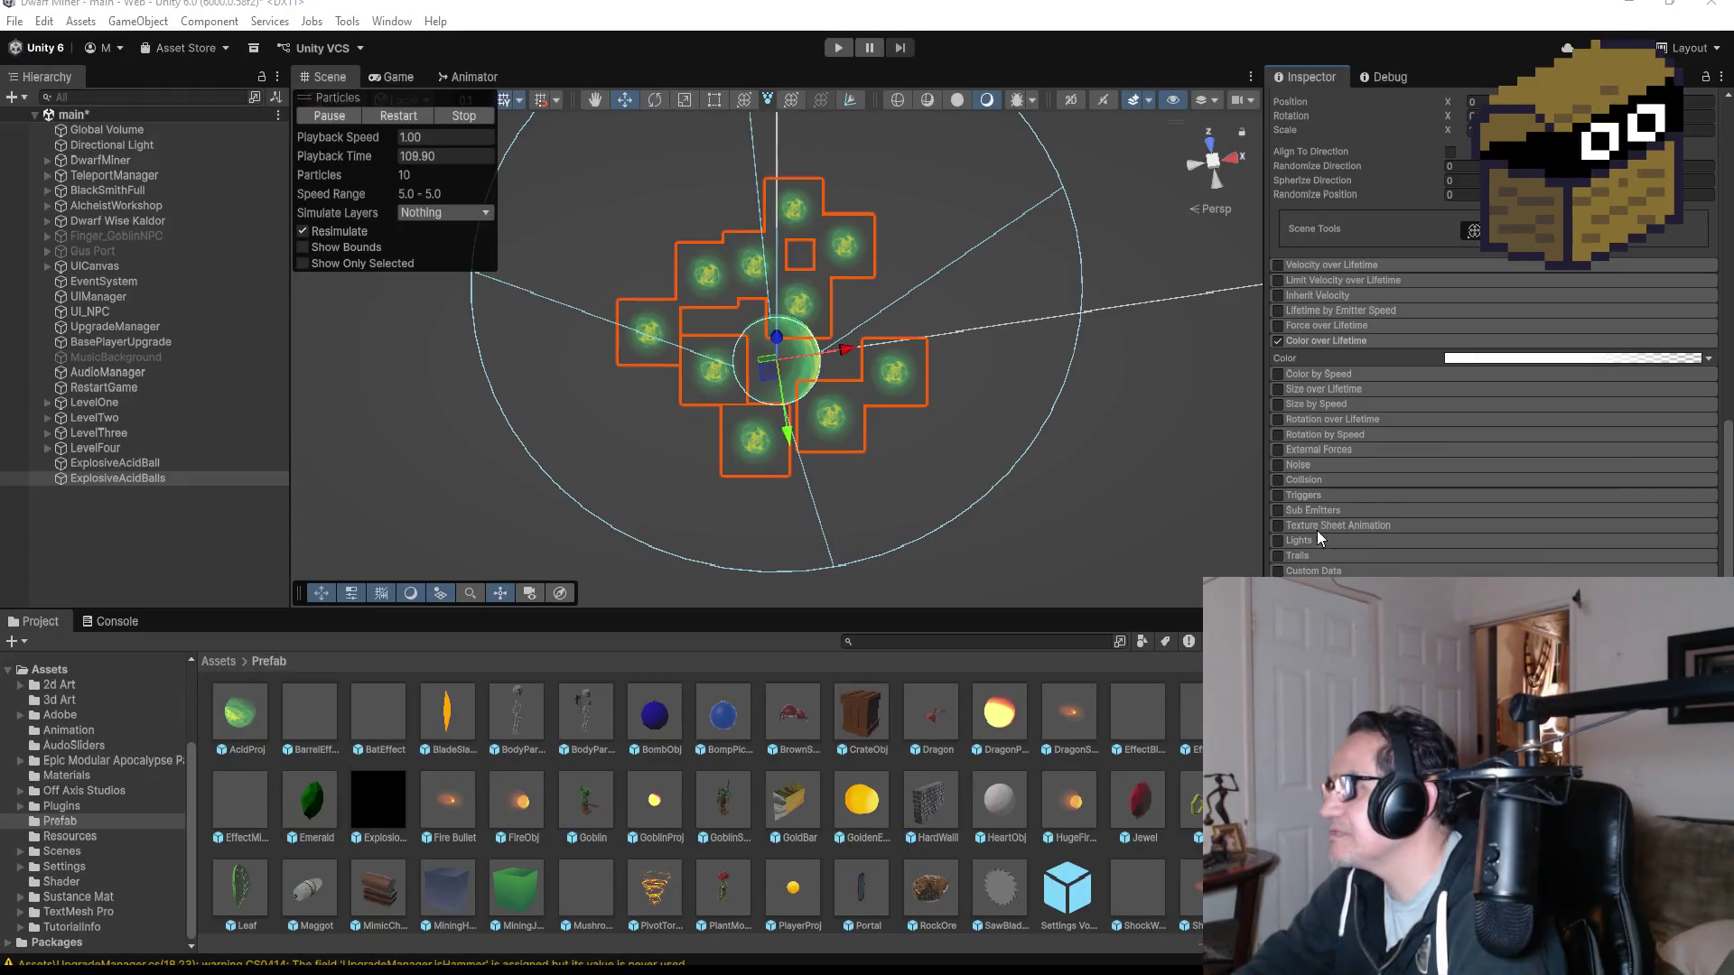
- Enable the Collision module with World type, then reselect ExplosiveAcidBalls to replay its preview
left_click(1314, 479)
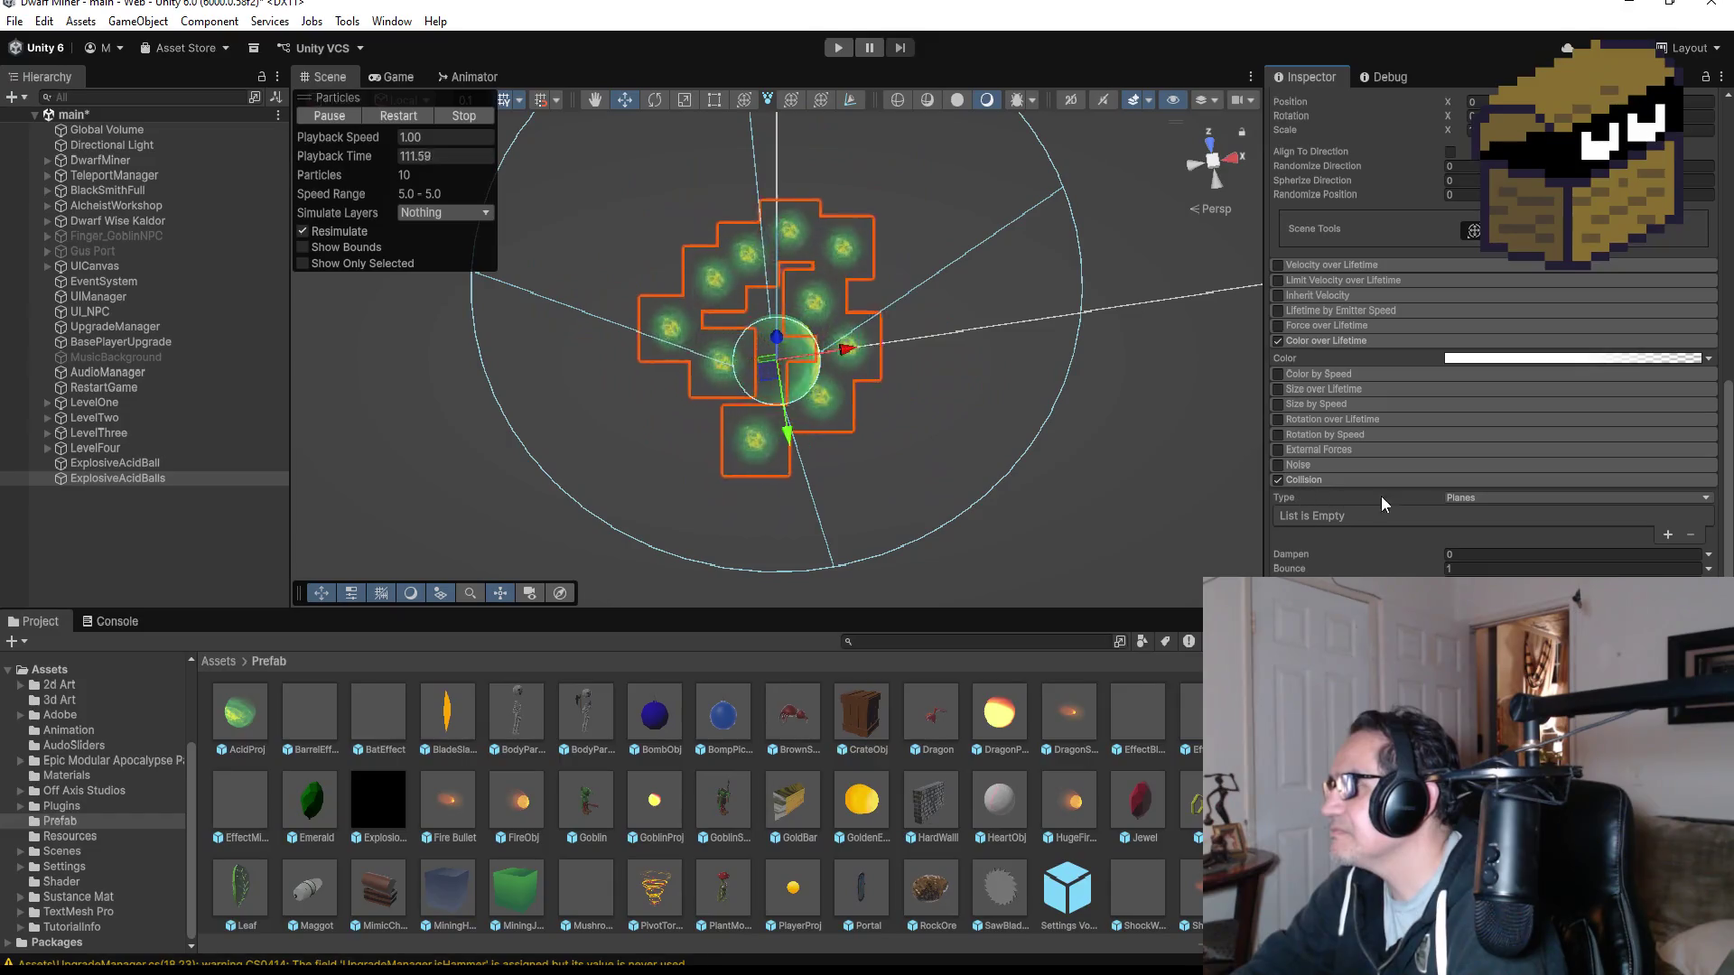
left_click(1475, 497)
left_click(1491, 538)
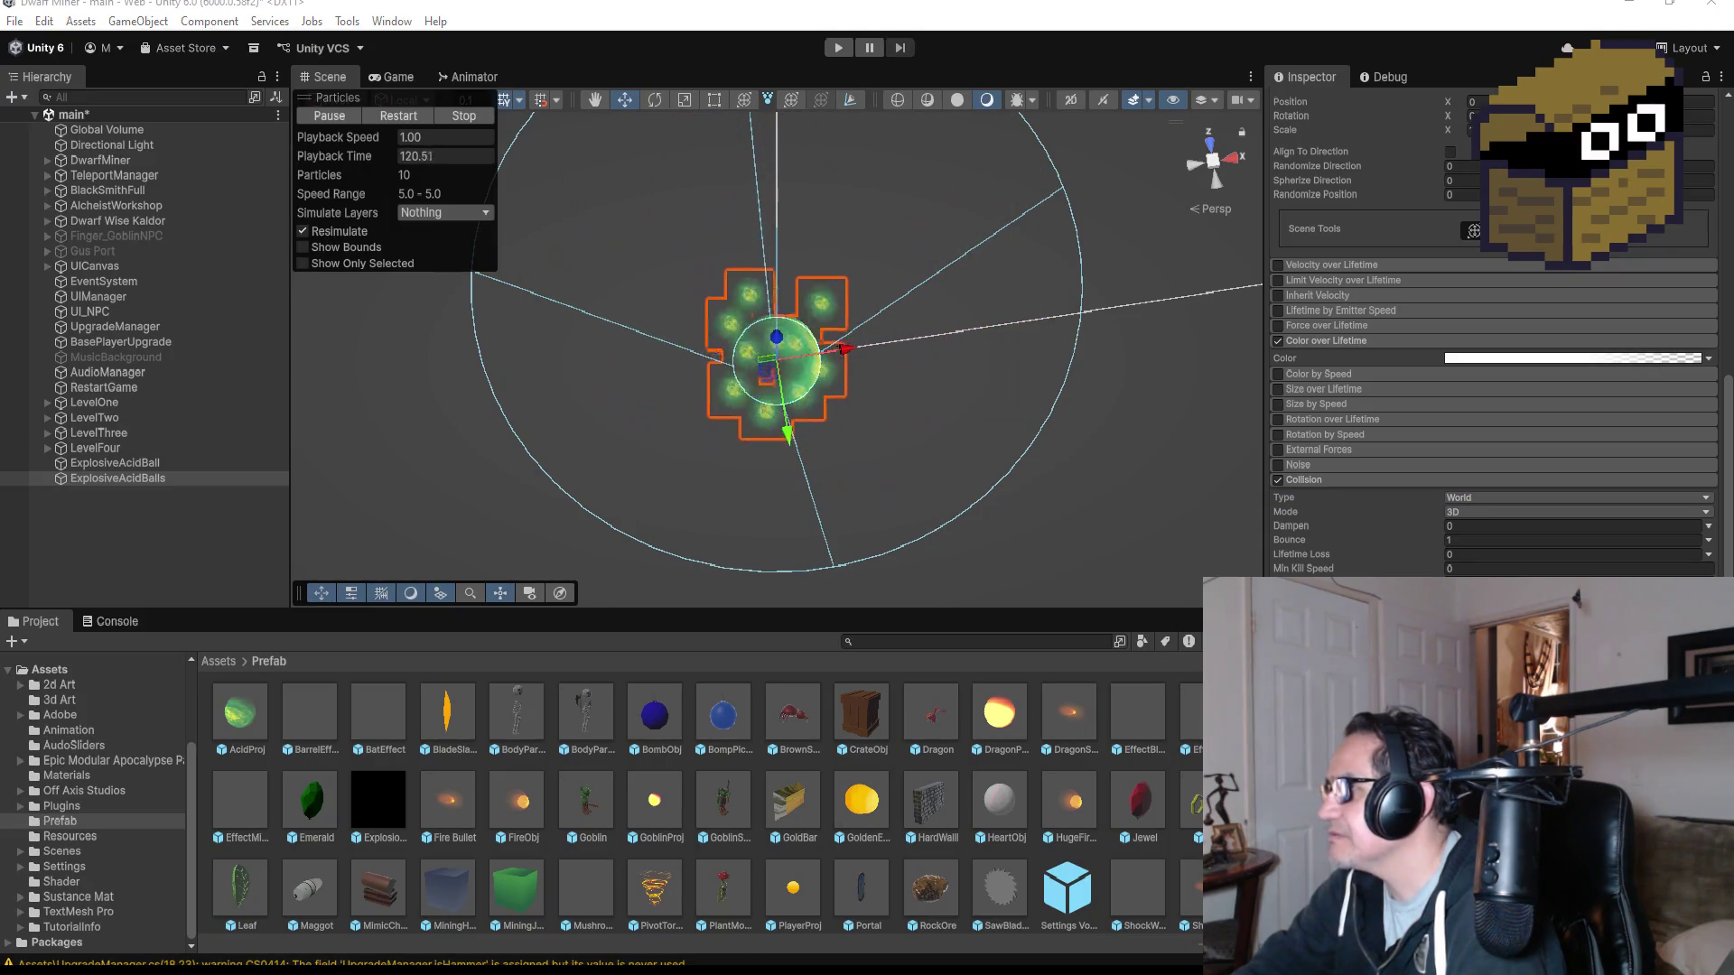
scroll(1490, 362, "down", 3)
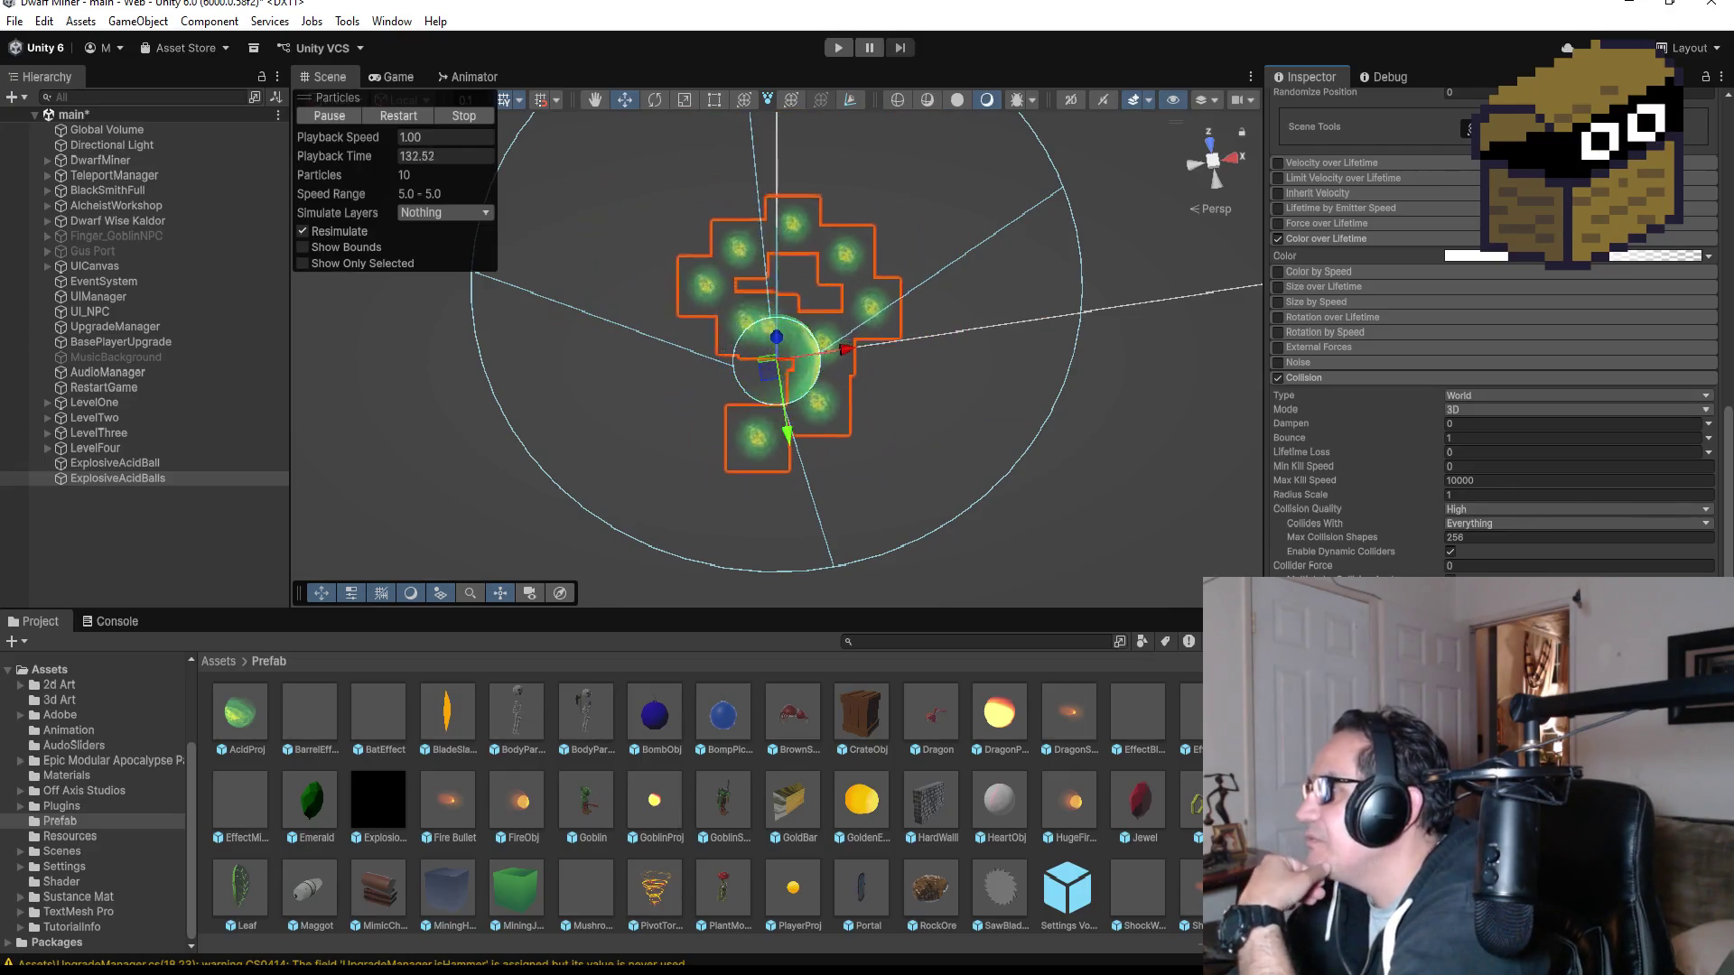
left_click(1563, 394)
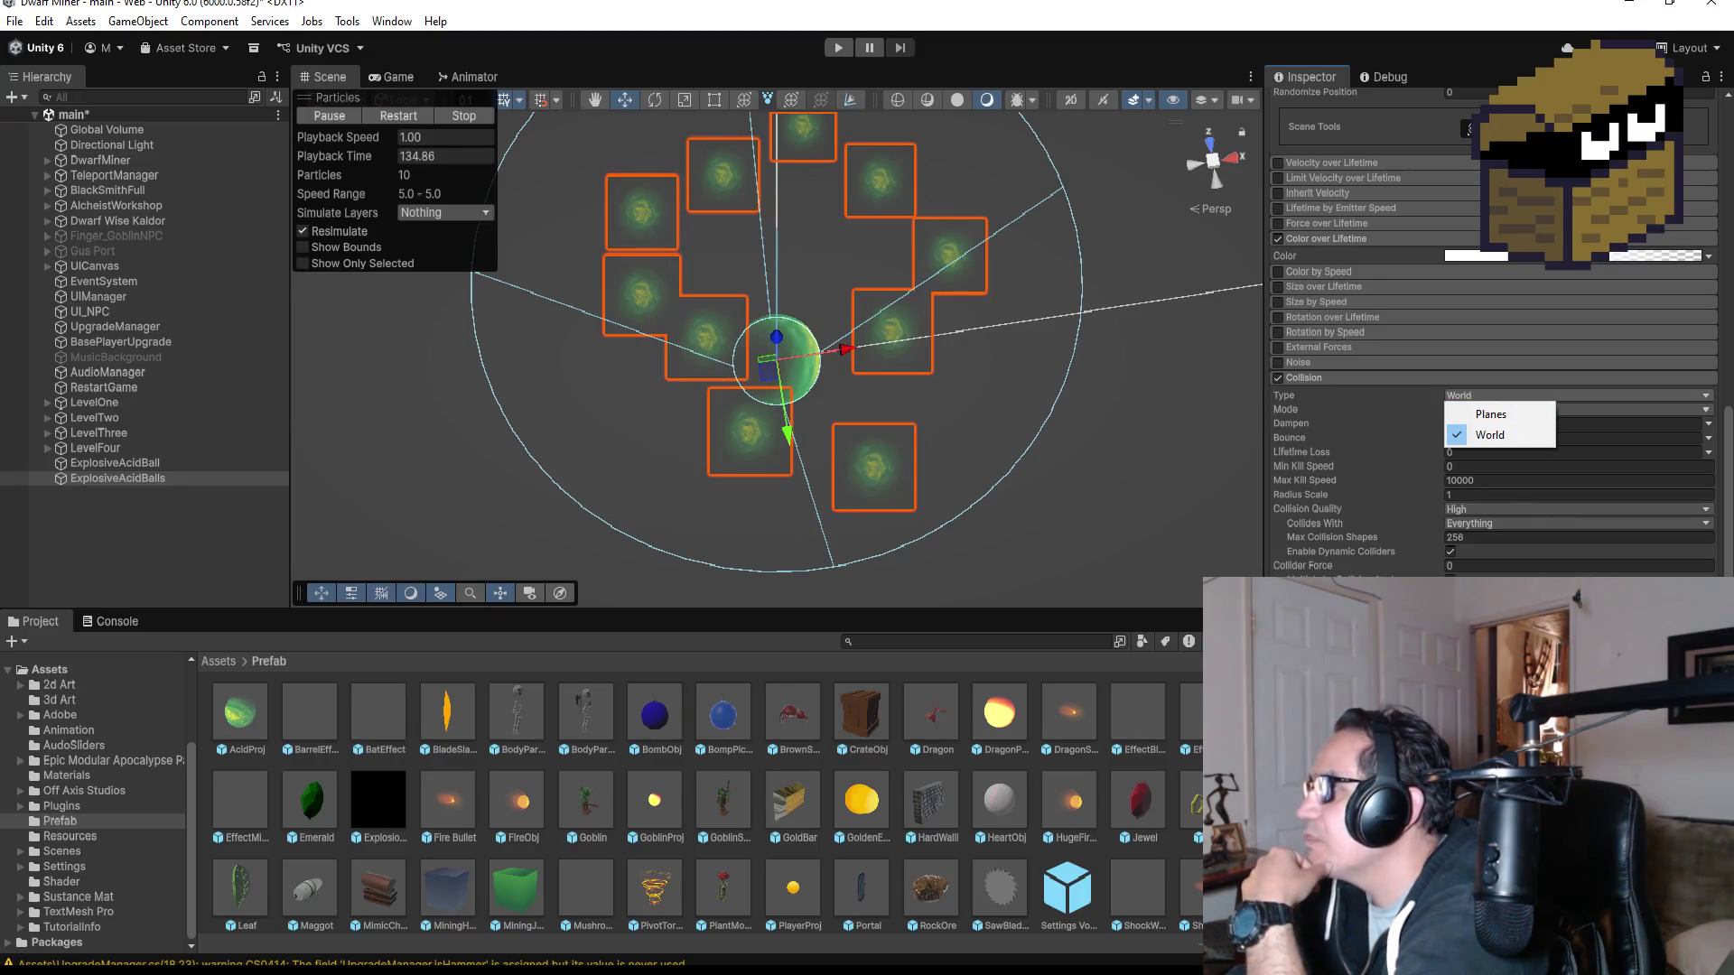
left_click(1499, 434)
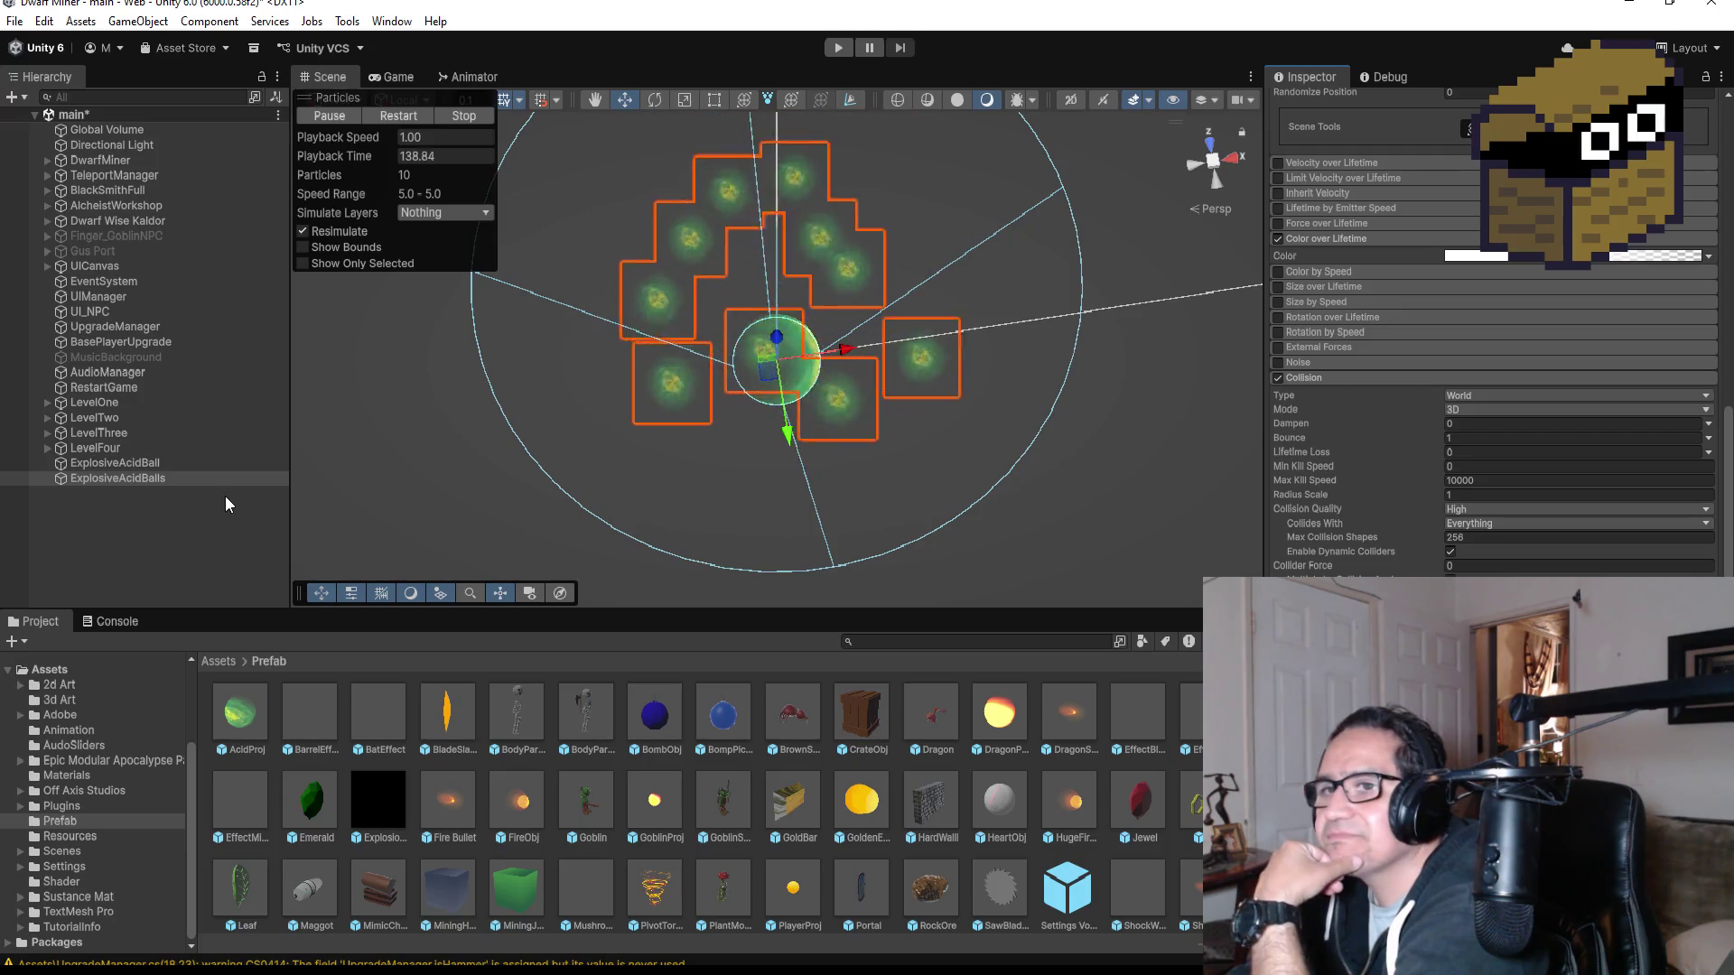
left_click(168, 544)
left_click(136, 482)
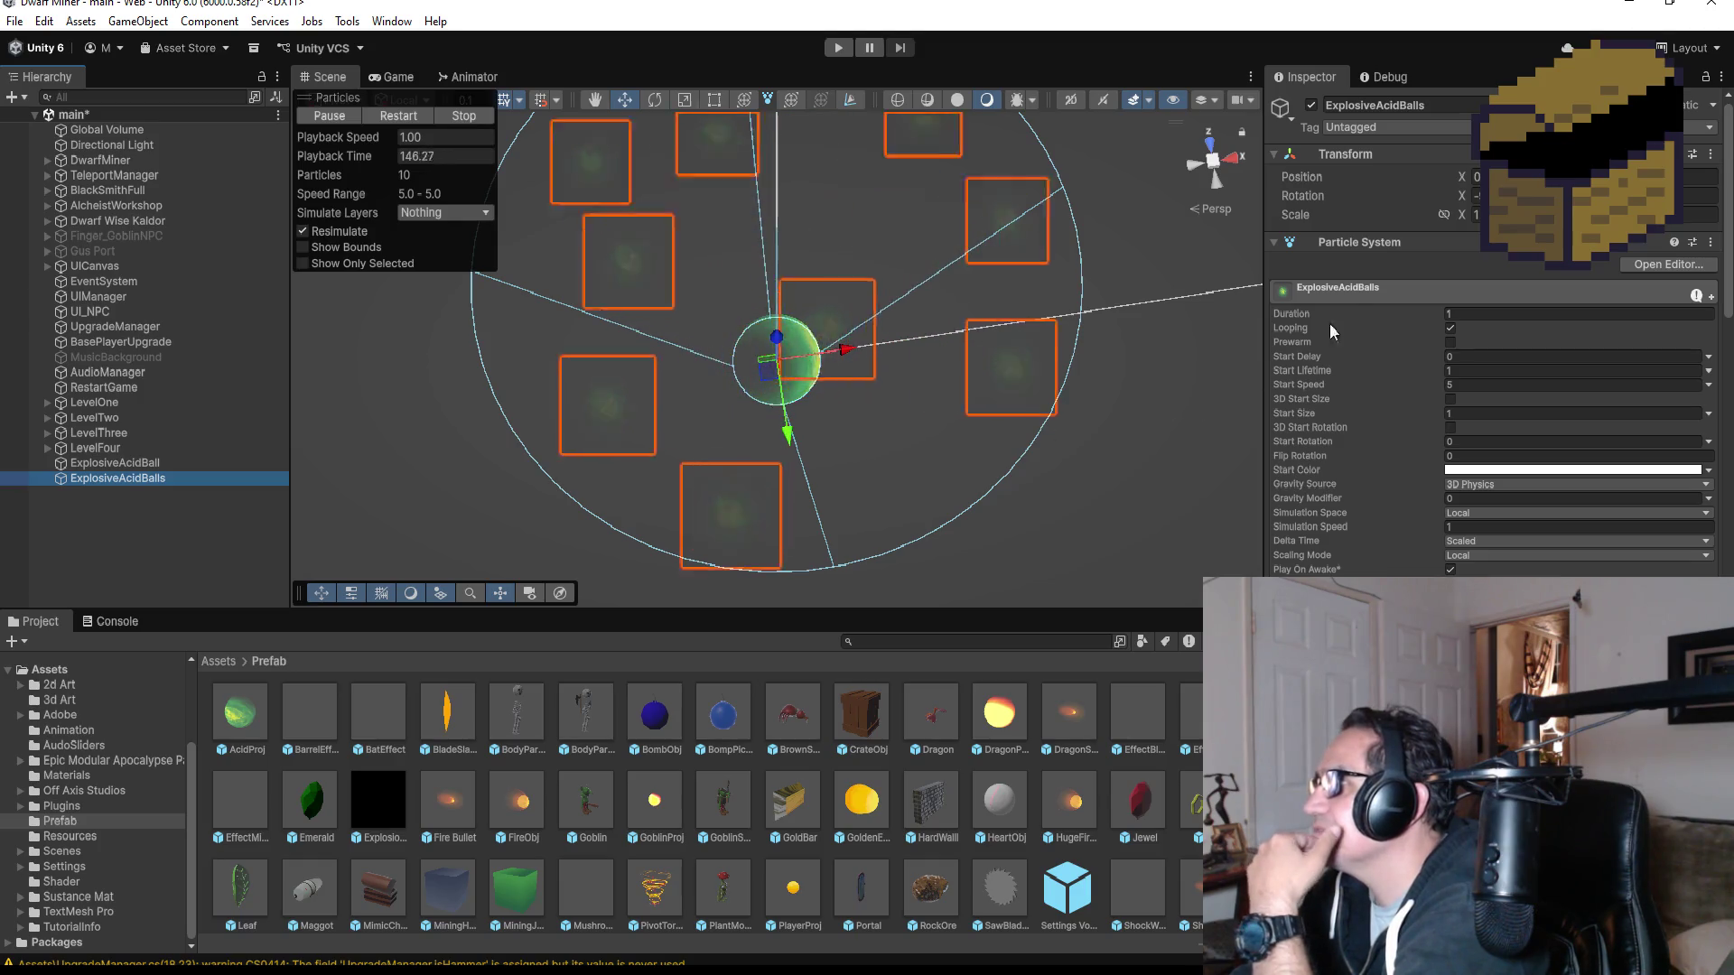
- Set Duration and Start Lifetime to 2, checking the emitter from the front and top views
left_click(1212, 144)
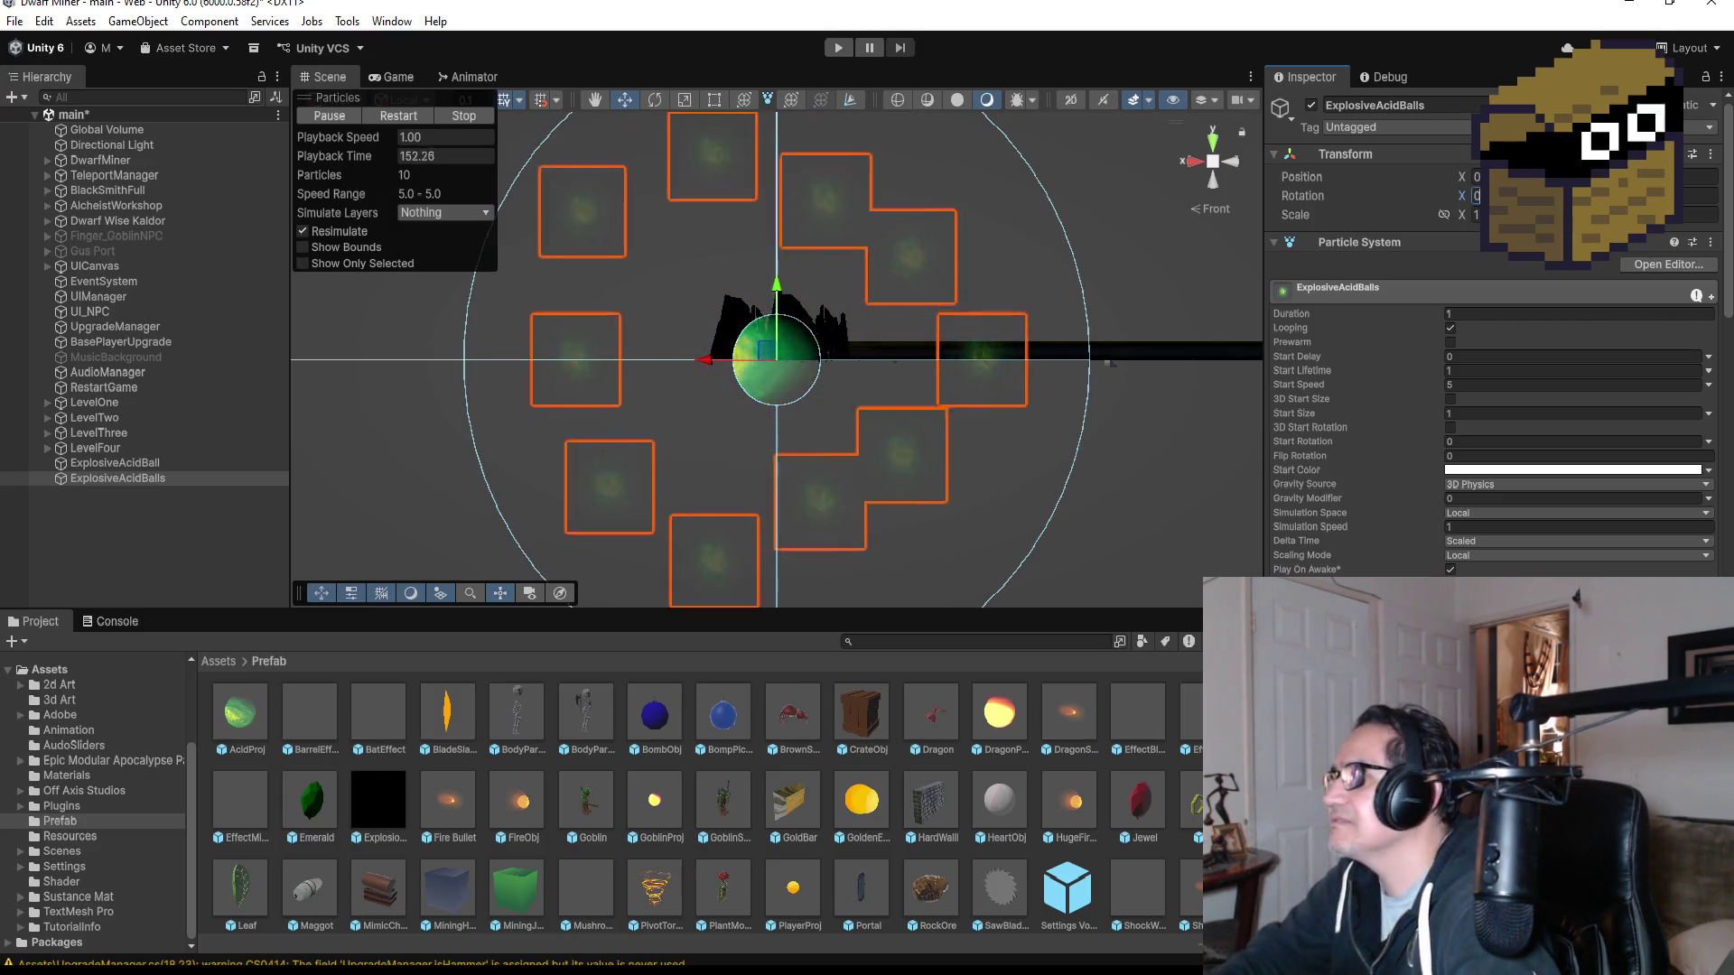
left_click(1213, 142)
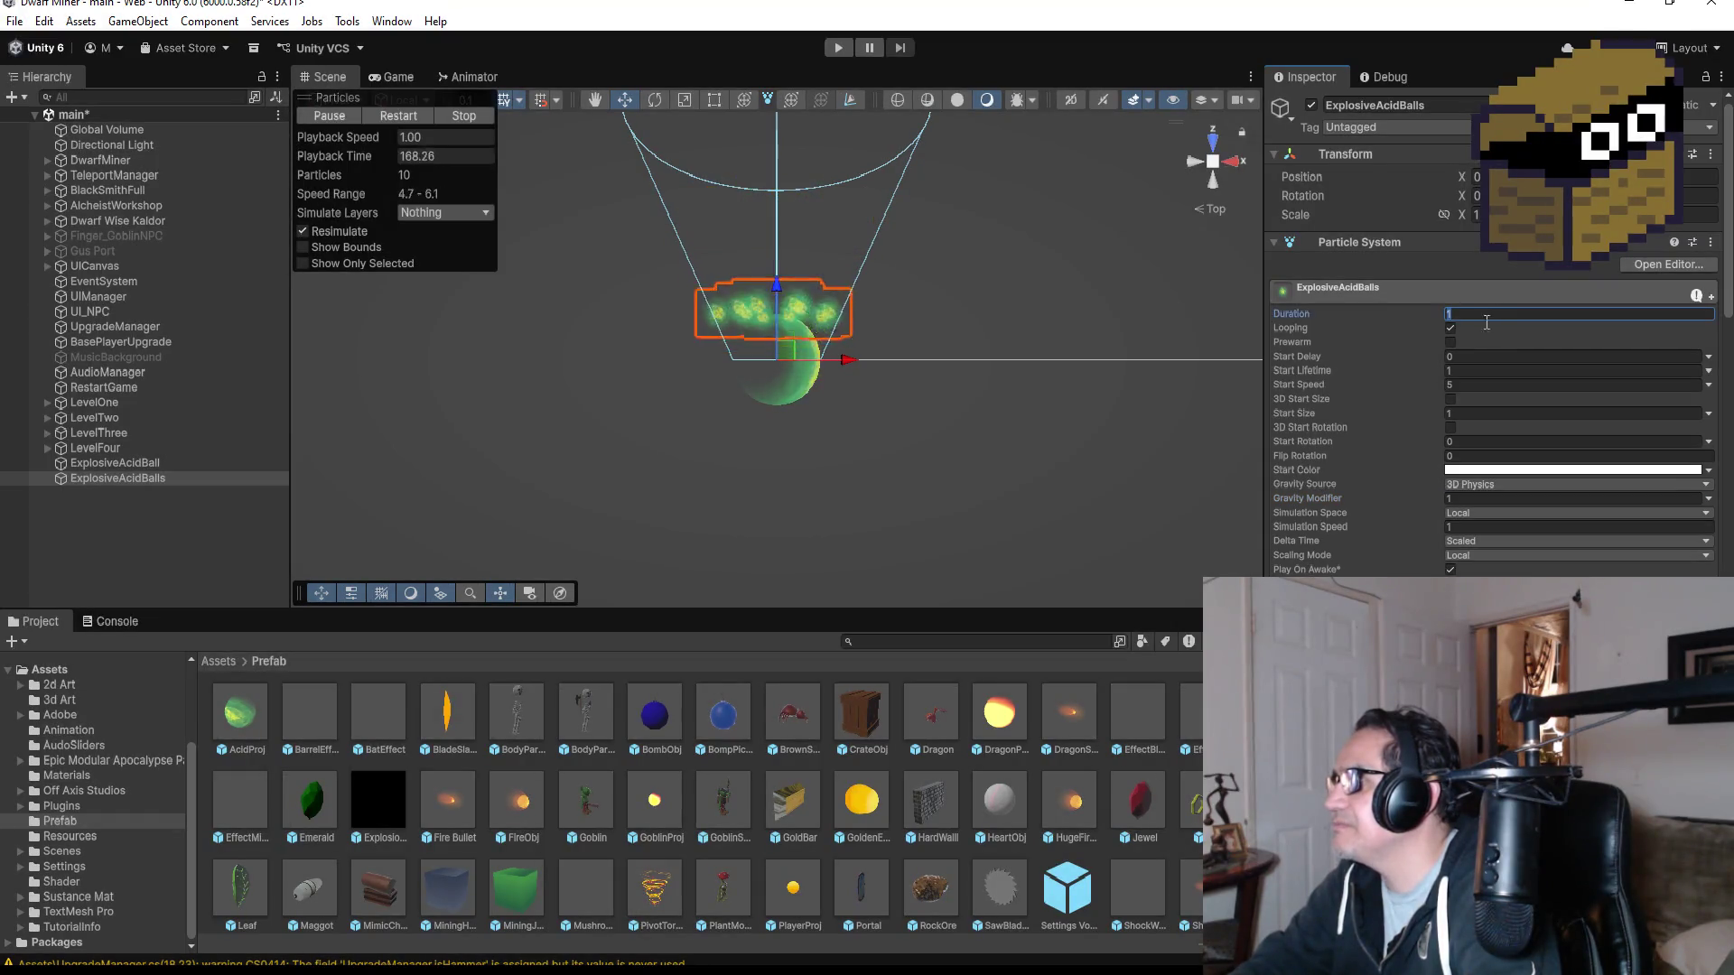
type("2")
left_click(1475, 370)
type("2")
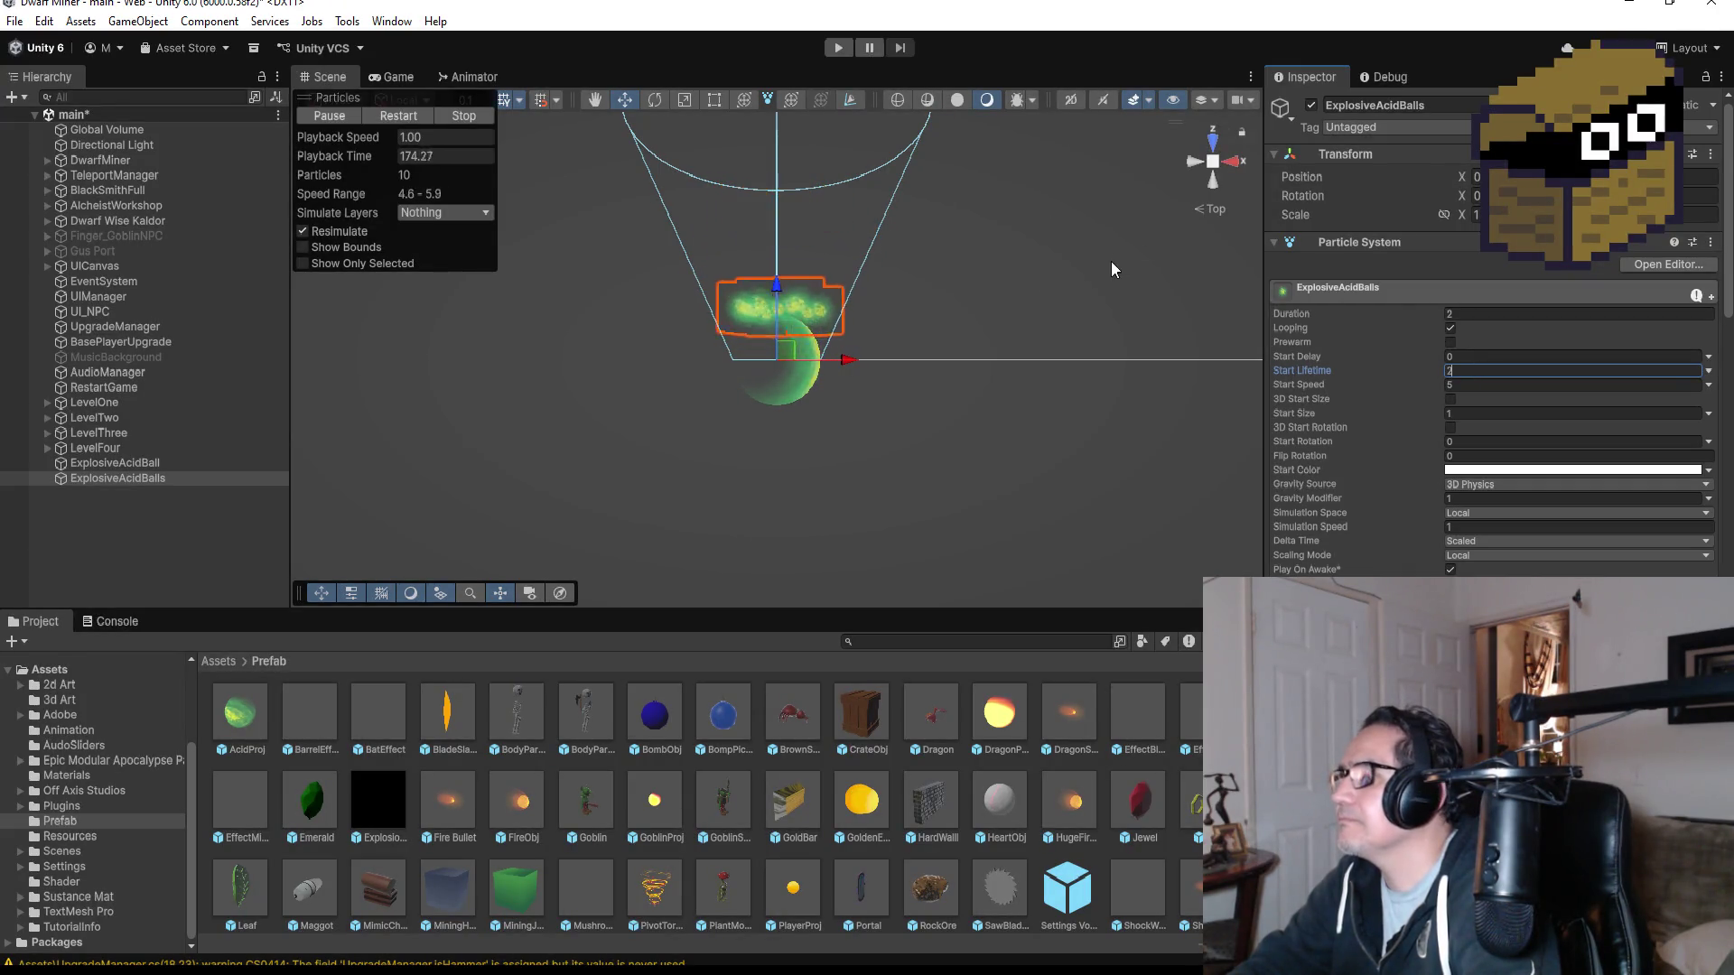
- Try a Start Speed of 10 and return it to 5, checking the burst from back and top views
left_click_drag(1043, 219, 874, 318)
left_click(1224, 144)
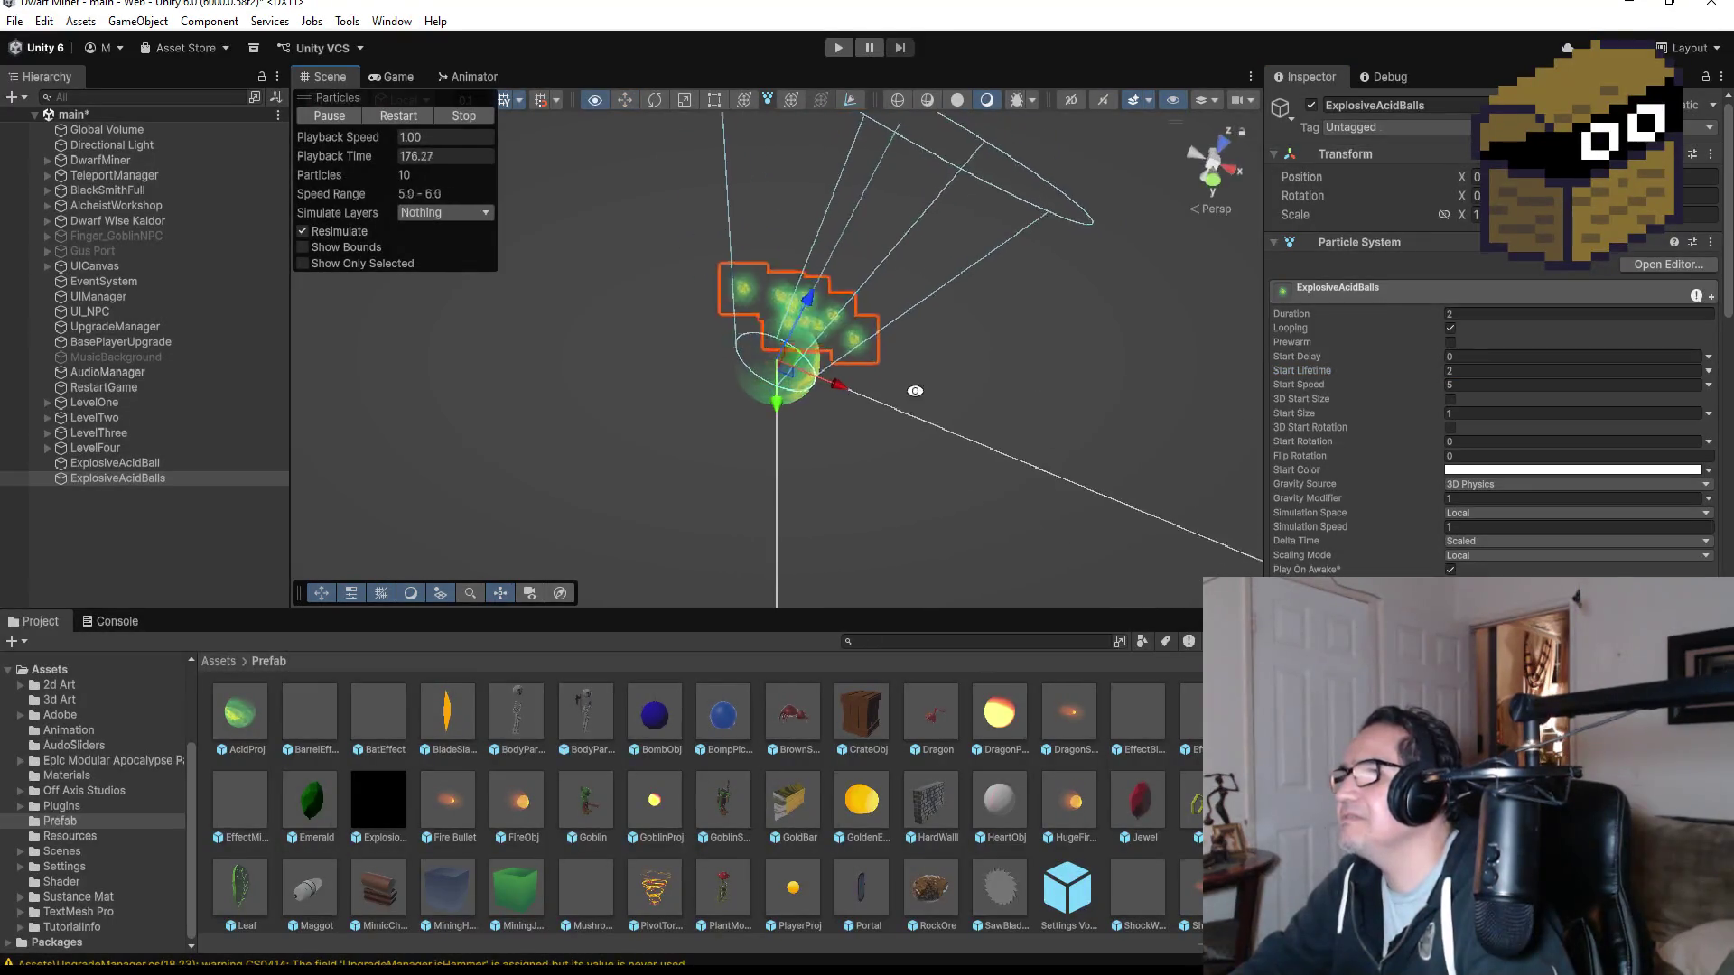
left_click(1204, 176)
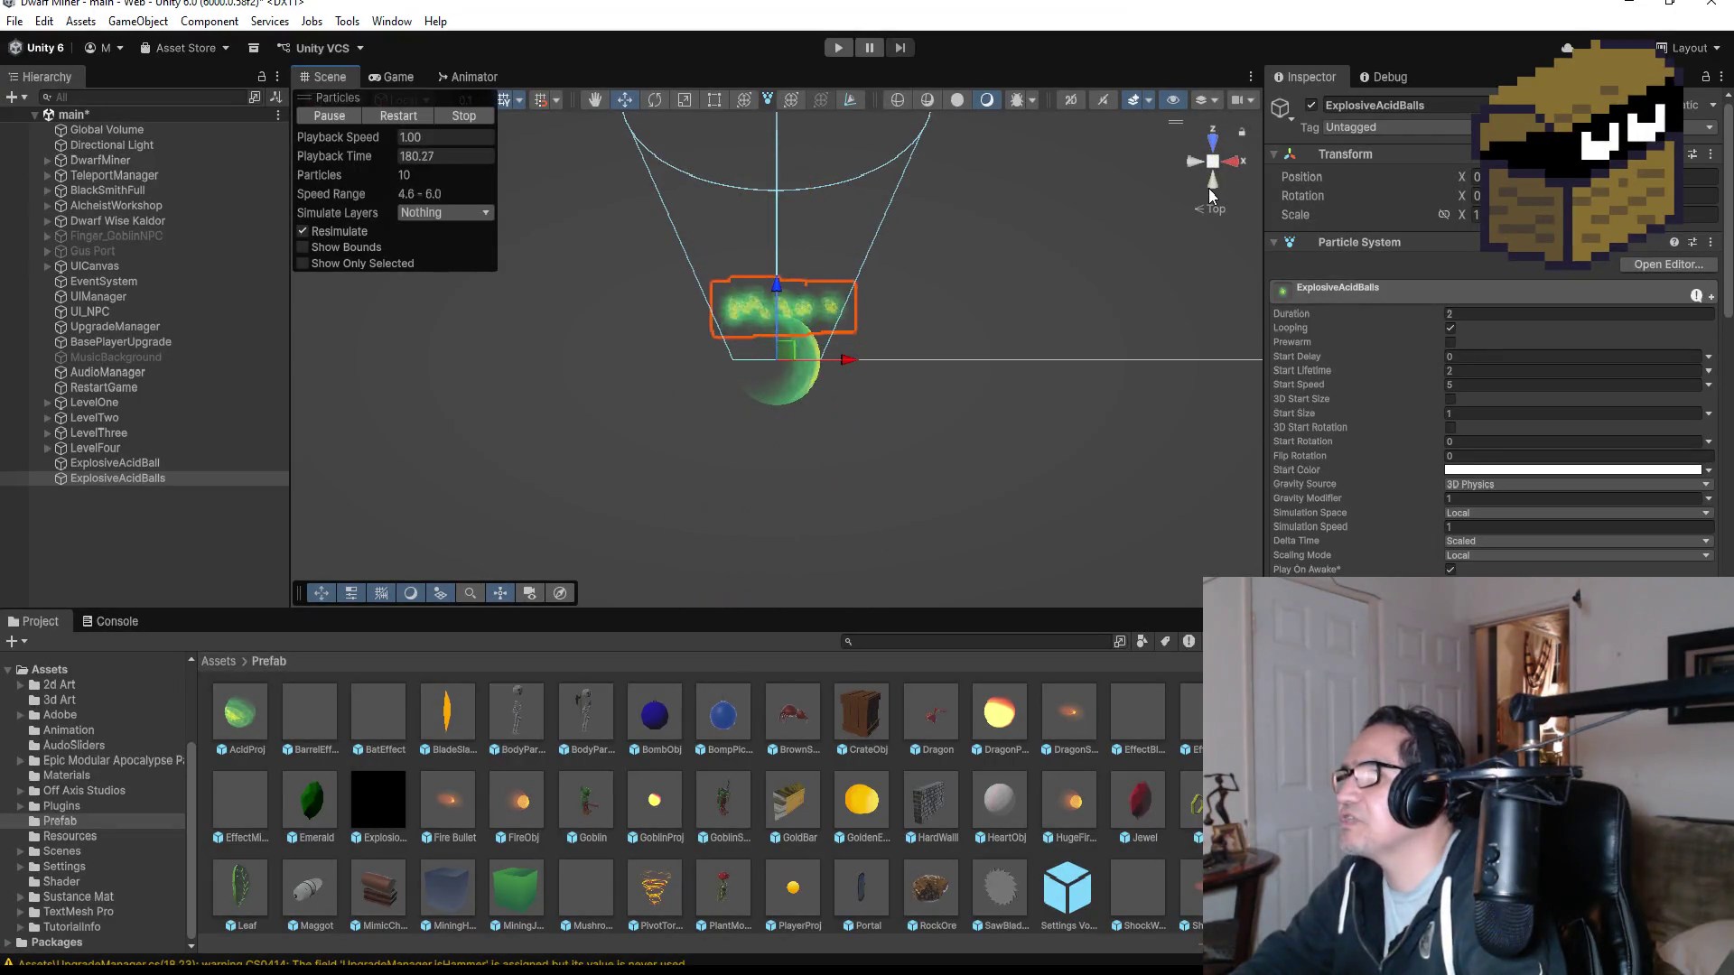
left_click(1212, 185)
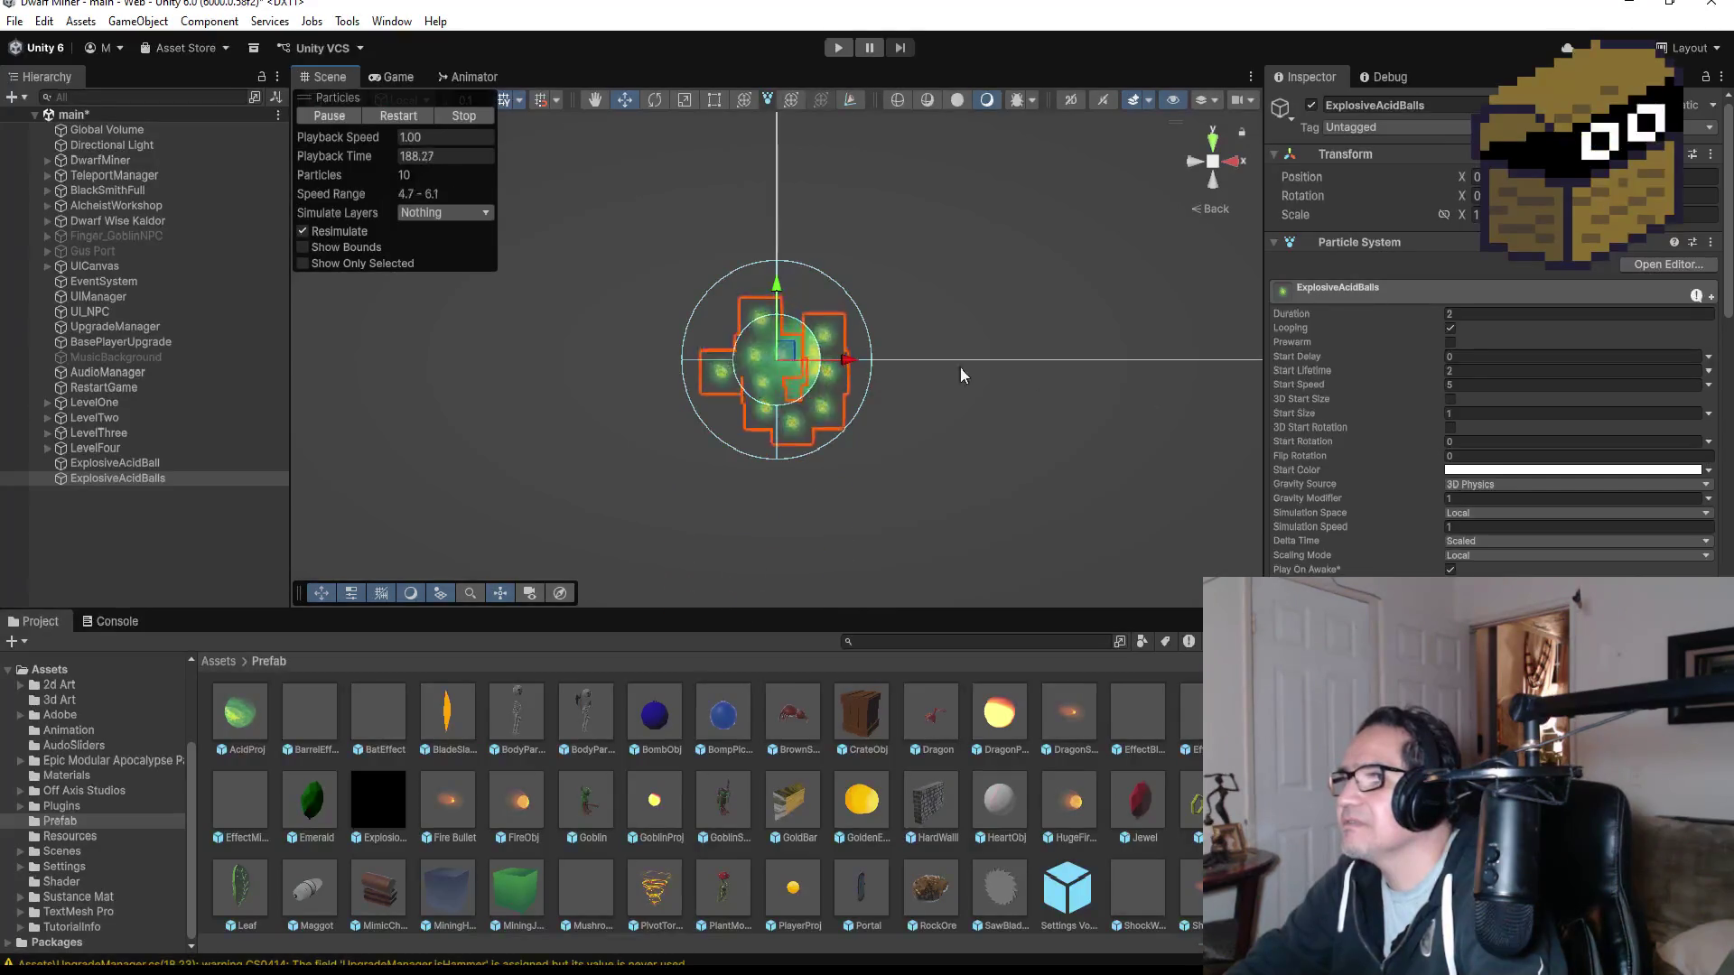
left_click(1481, 384)
type("10")
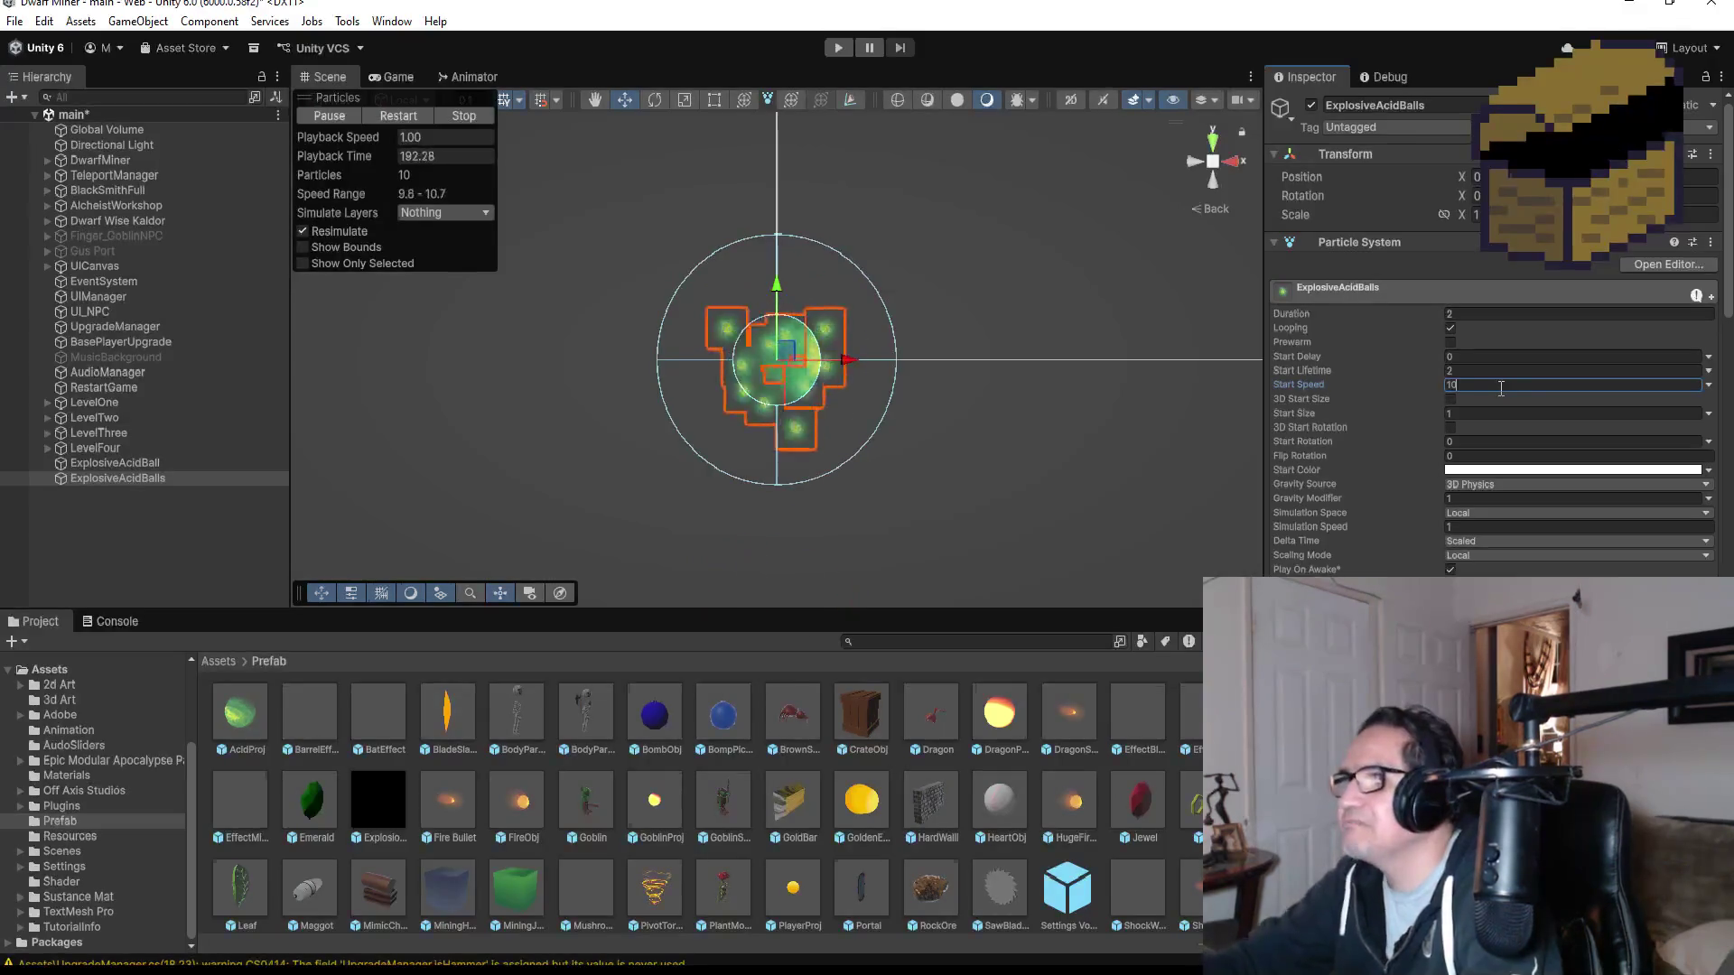
key("BackSpace")
key("BackSpace")
type("5")
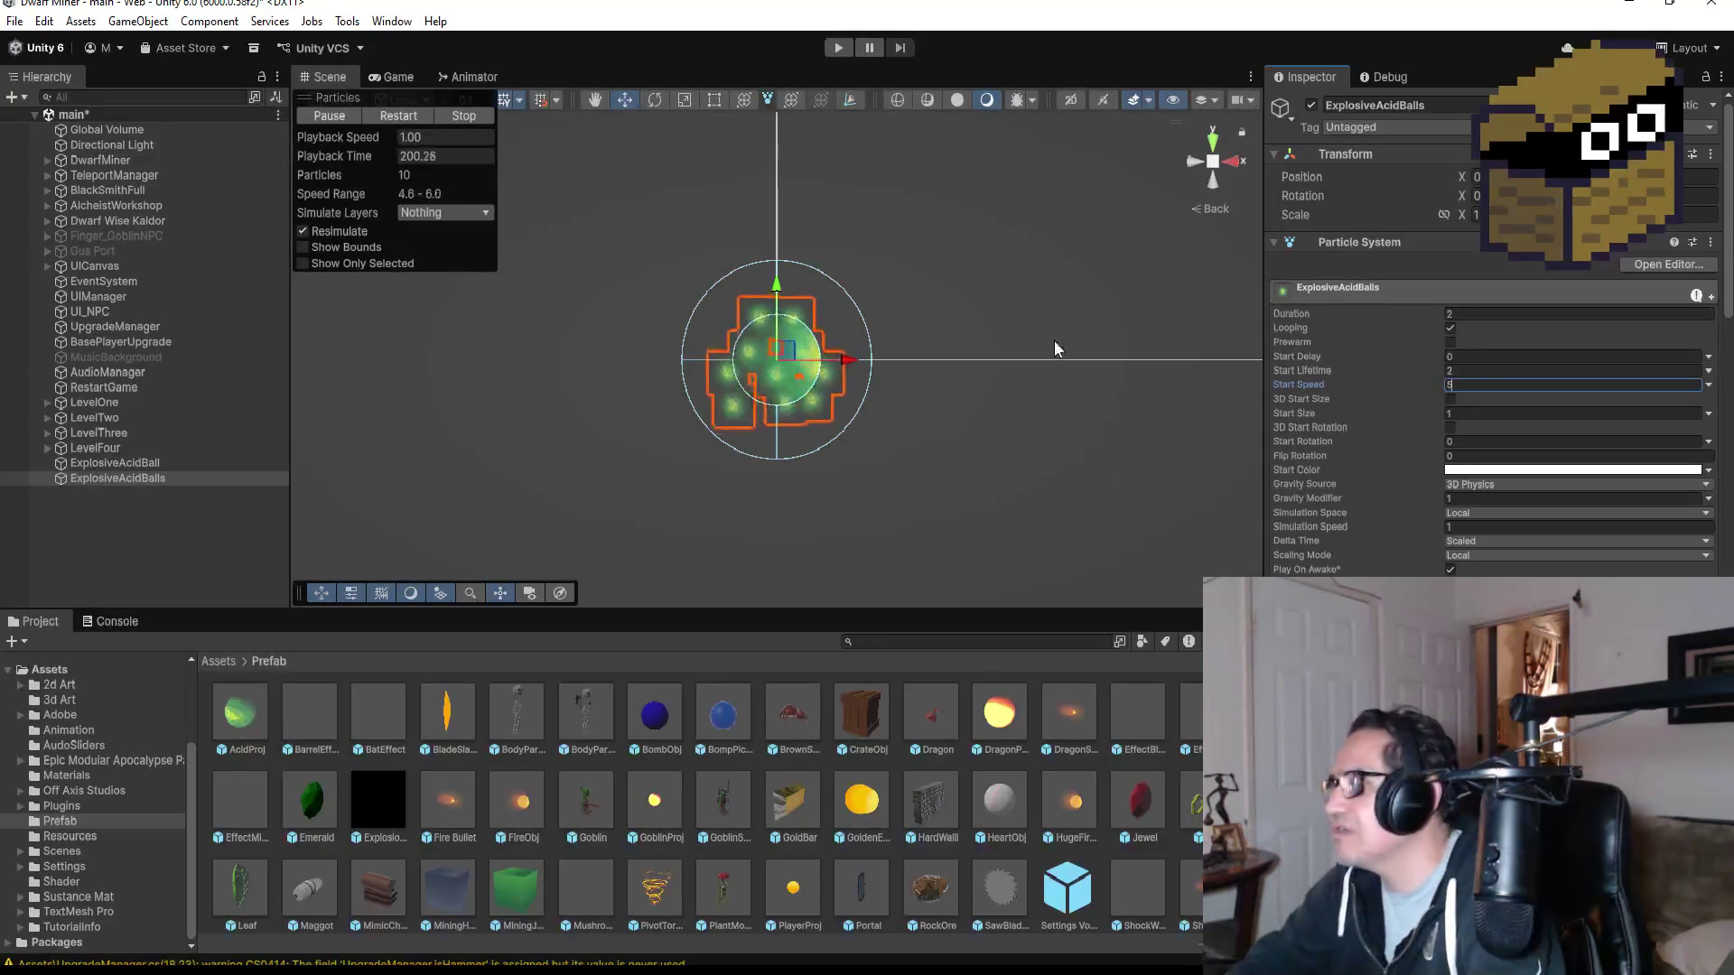
left_click(1474, 372)
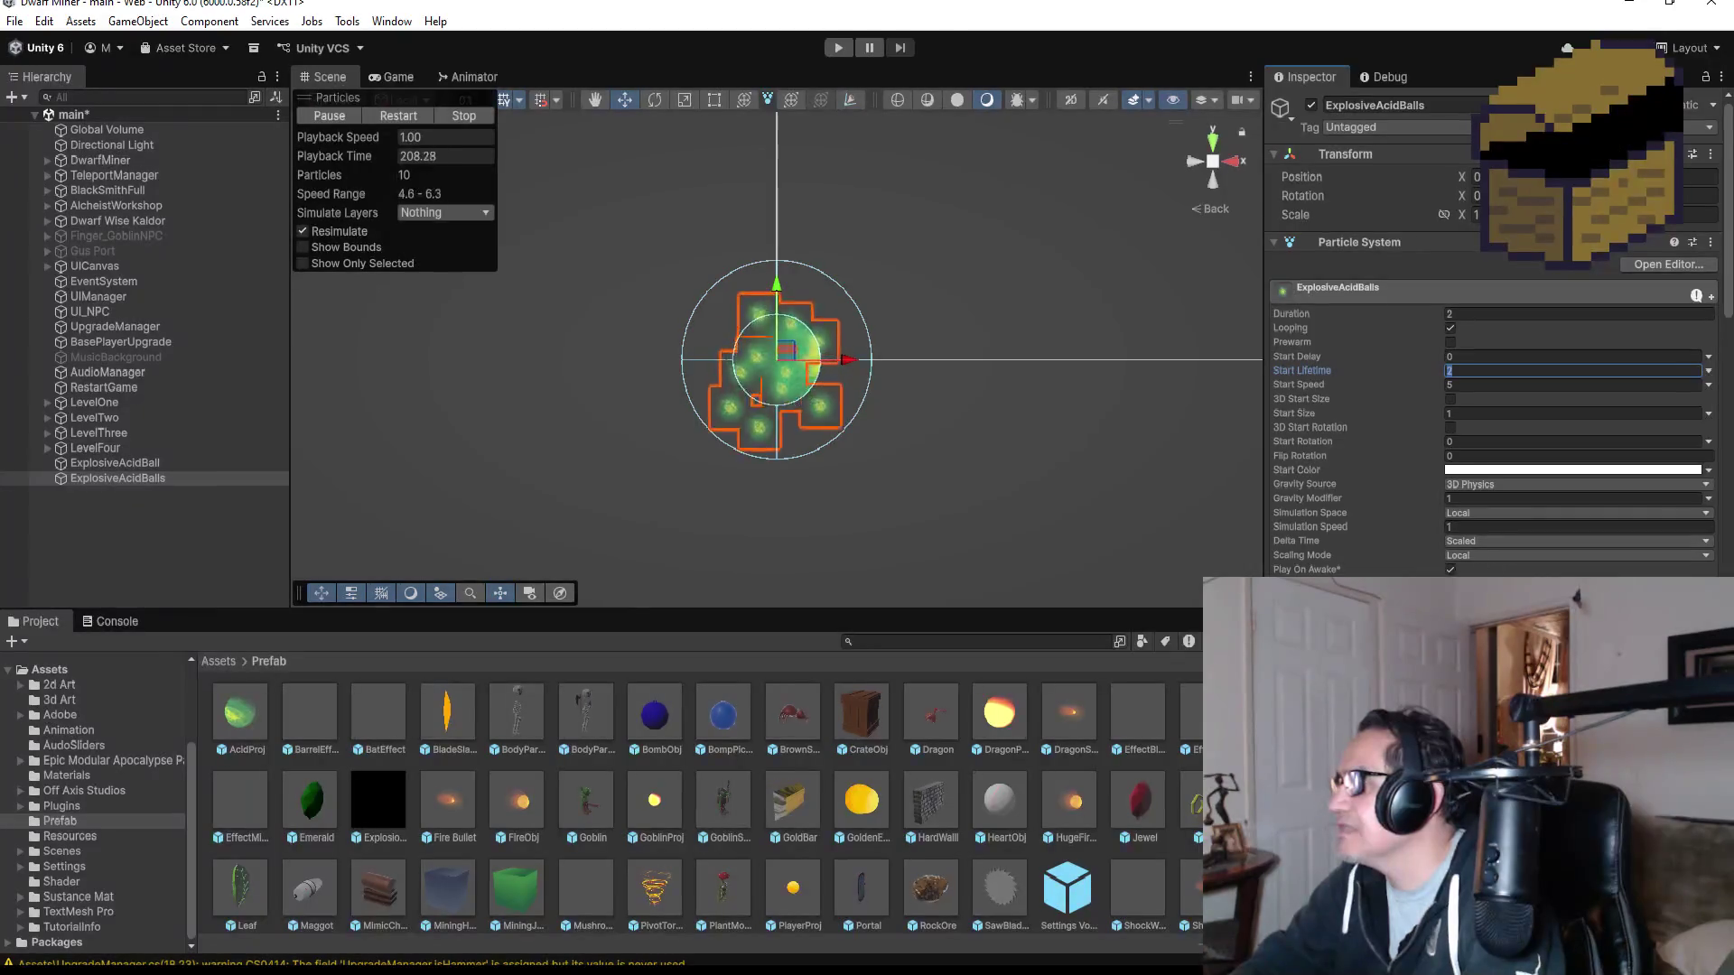
- Set Gravity Modifier to 0.5 and reselect ExplosiveAcidBalls to watch the burst fall from above
left_click(1482, 500)
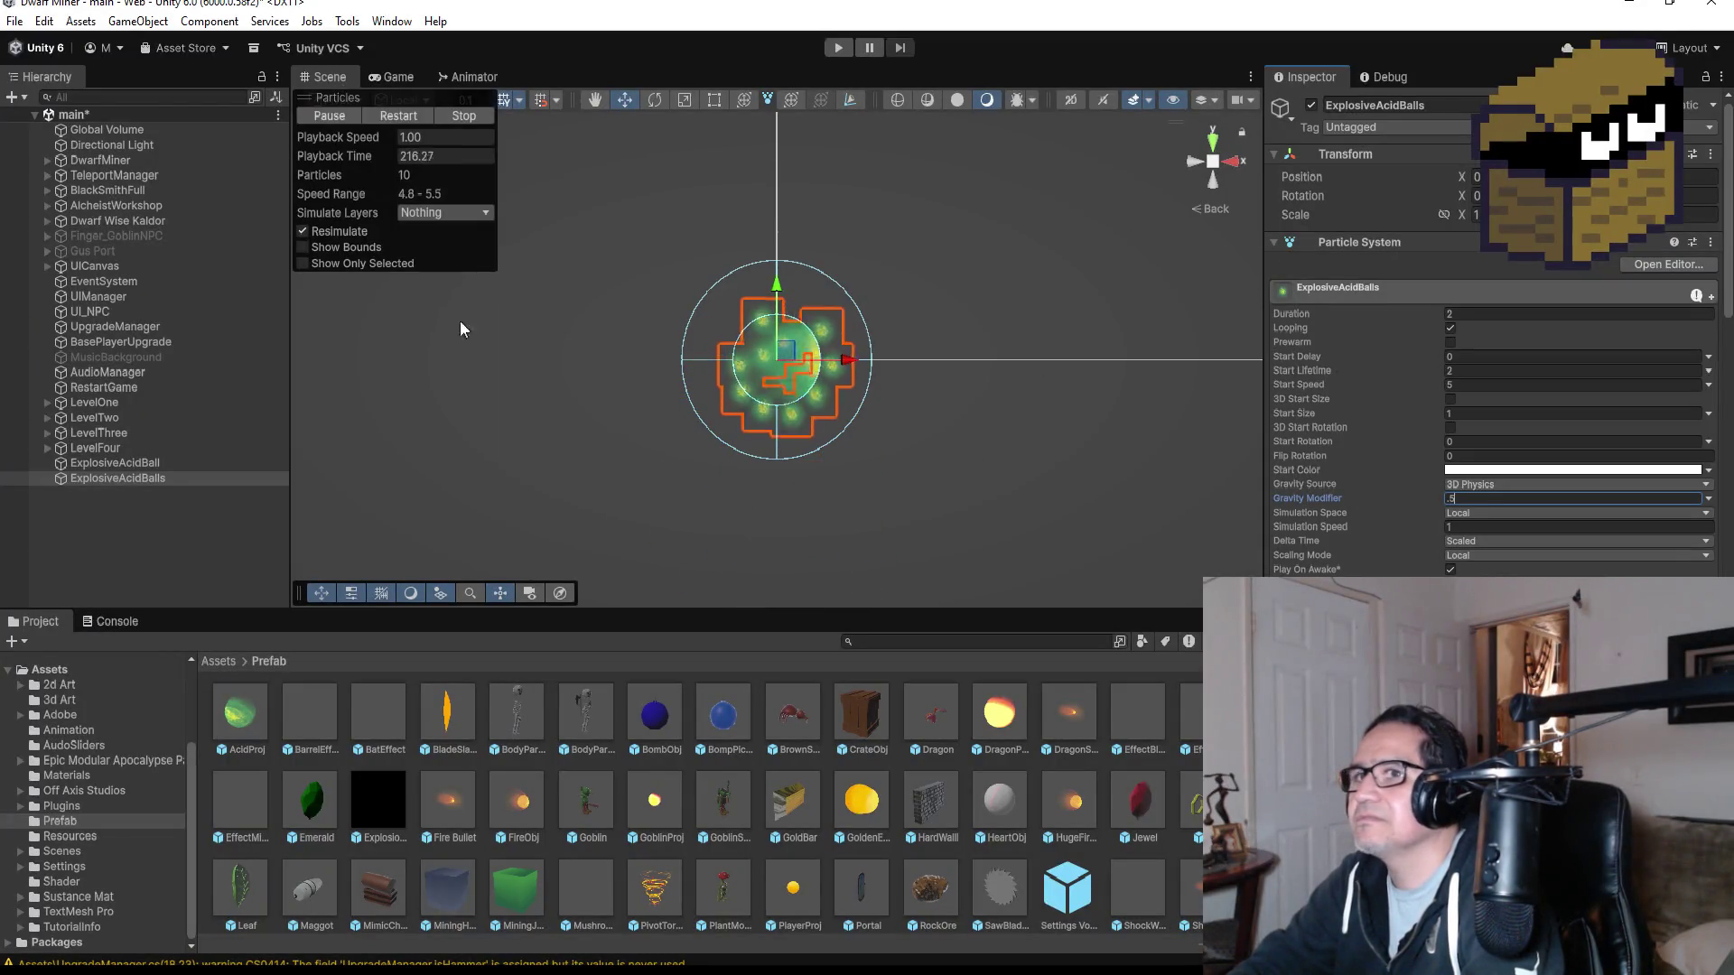
left_click(160, 534)
left_click(125, 475)
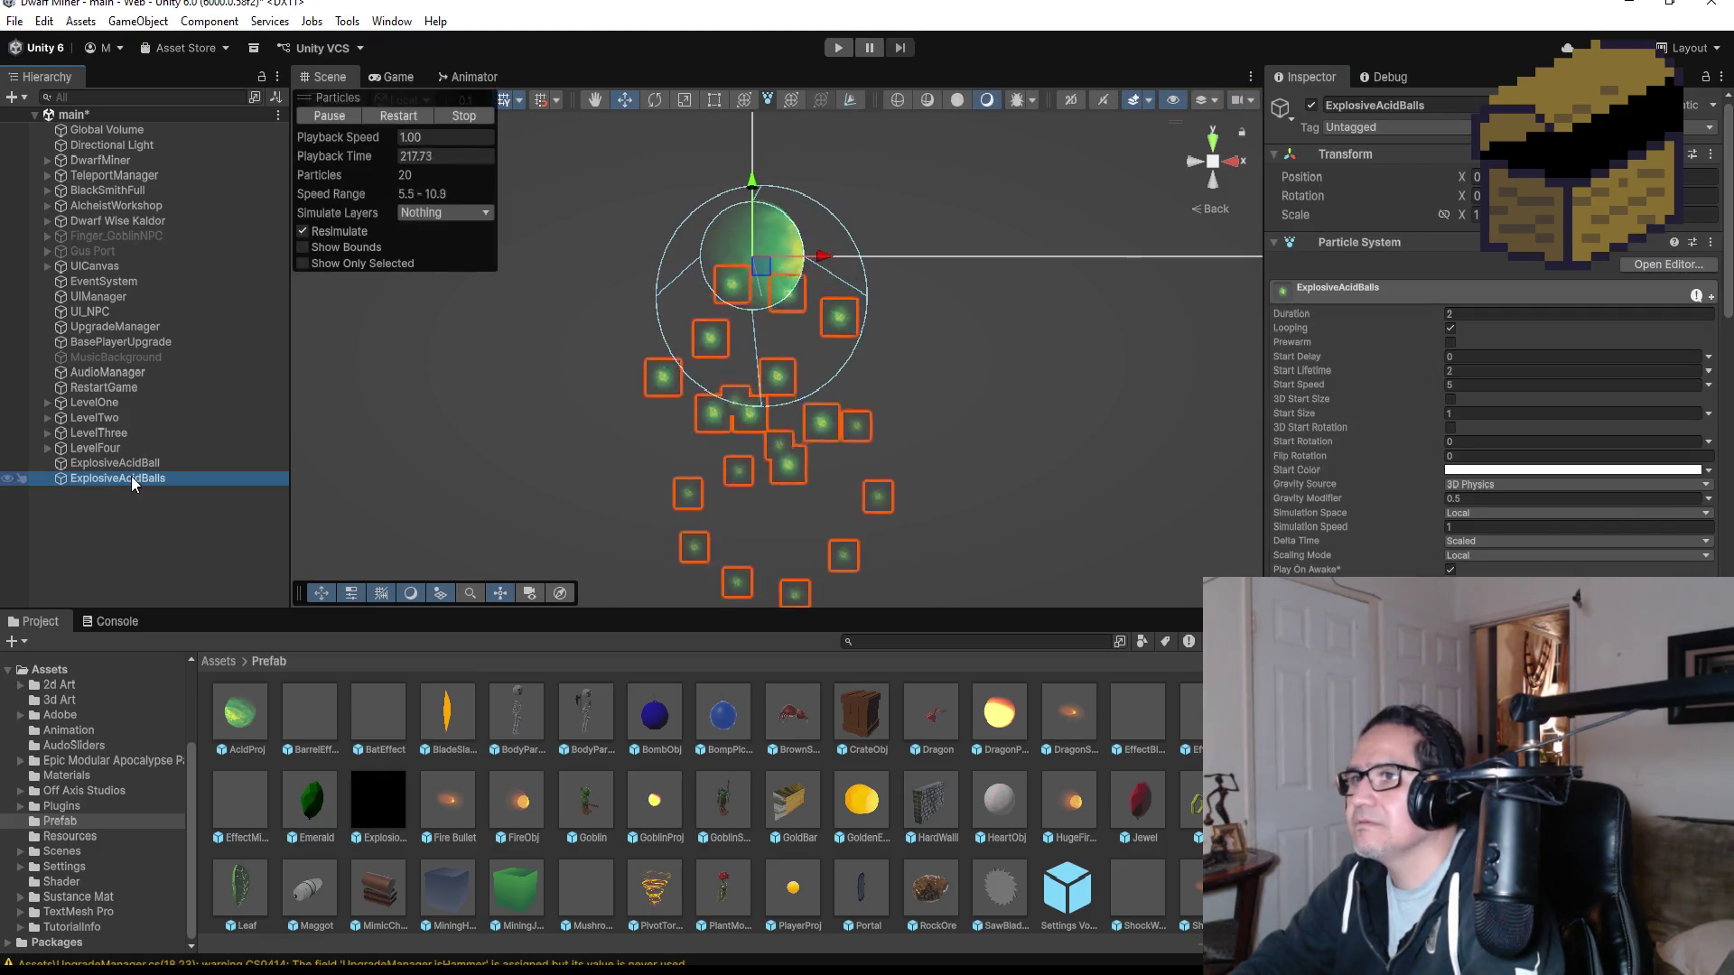
left_click(1212, 186)
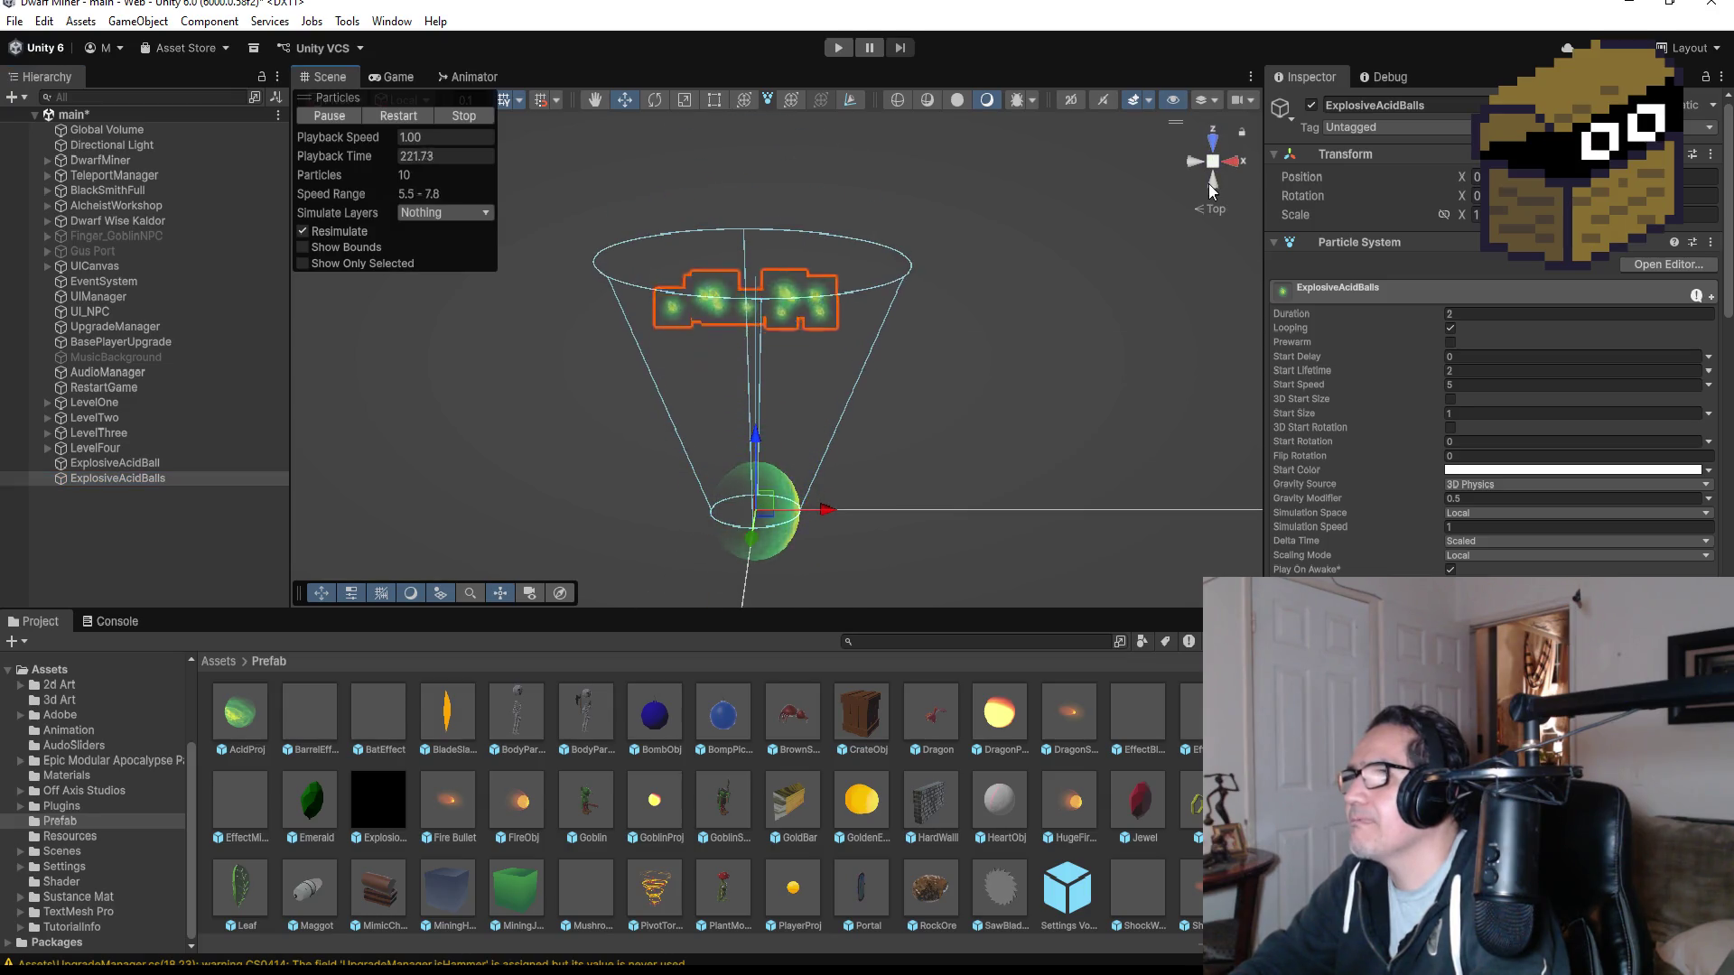
- Inspect the Start Speed 20 burst from back, below and top views, reselecting ExplosiveAcidBalls
left_click(1212, 185)
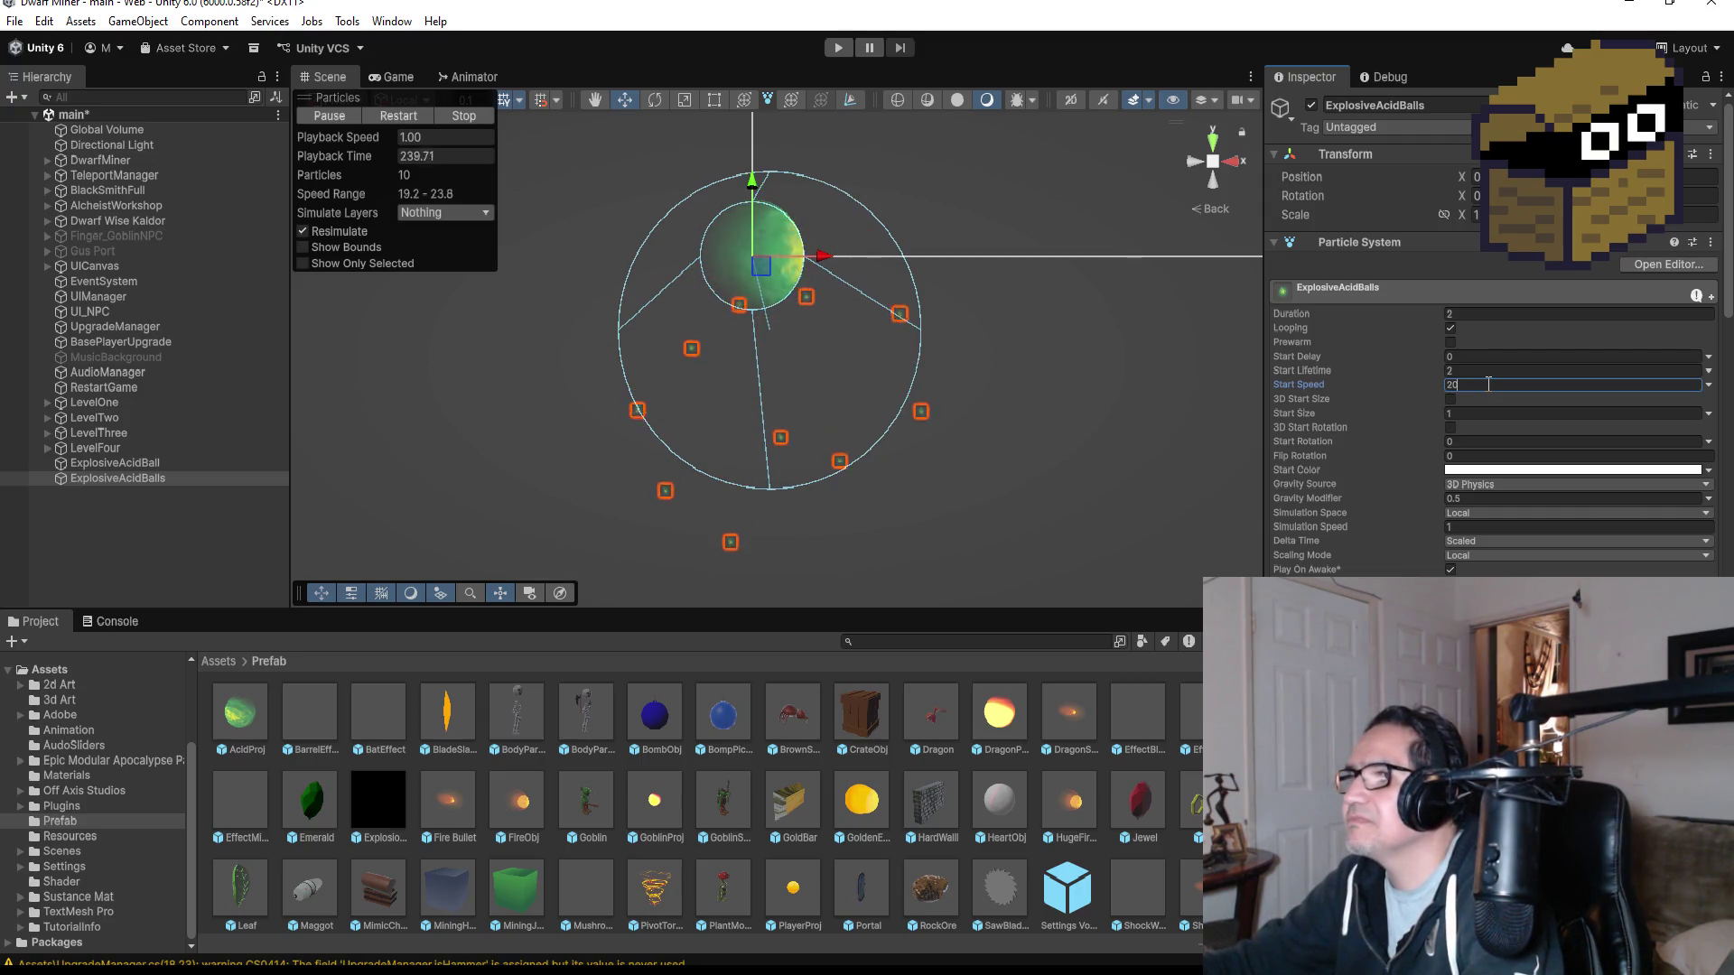
type("20")
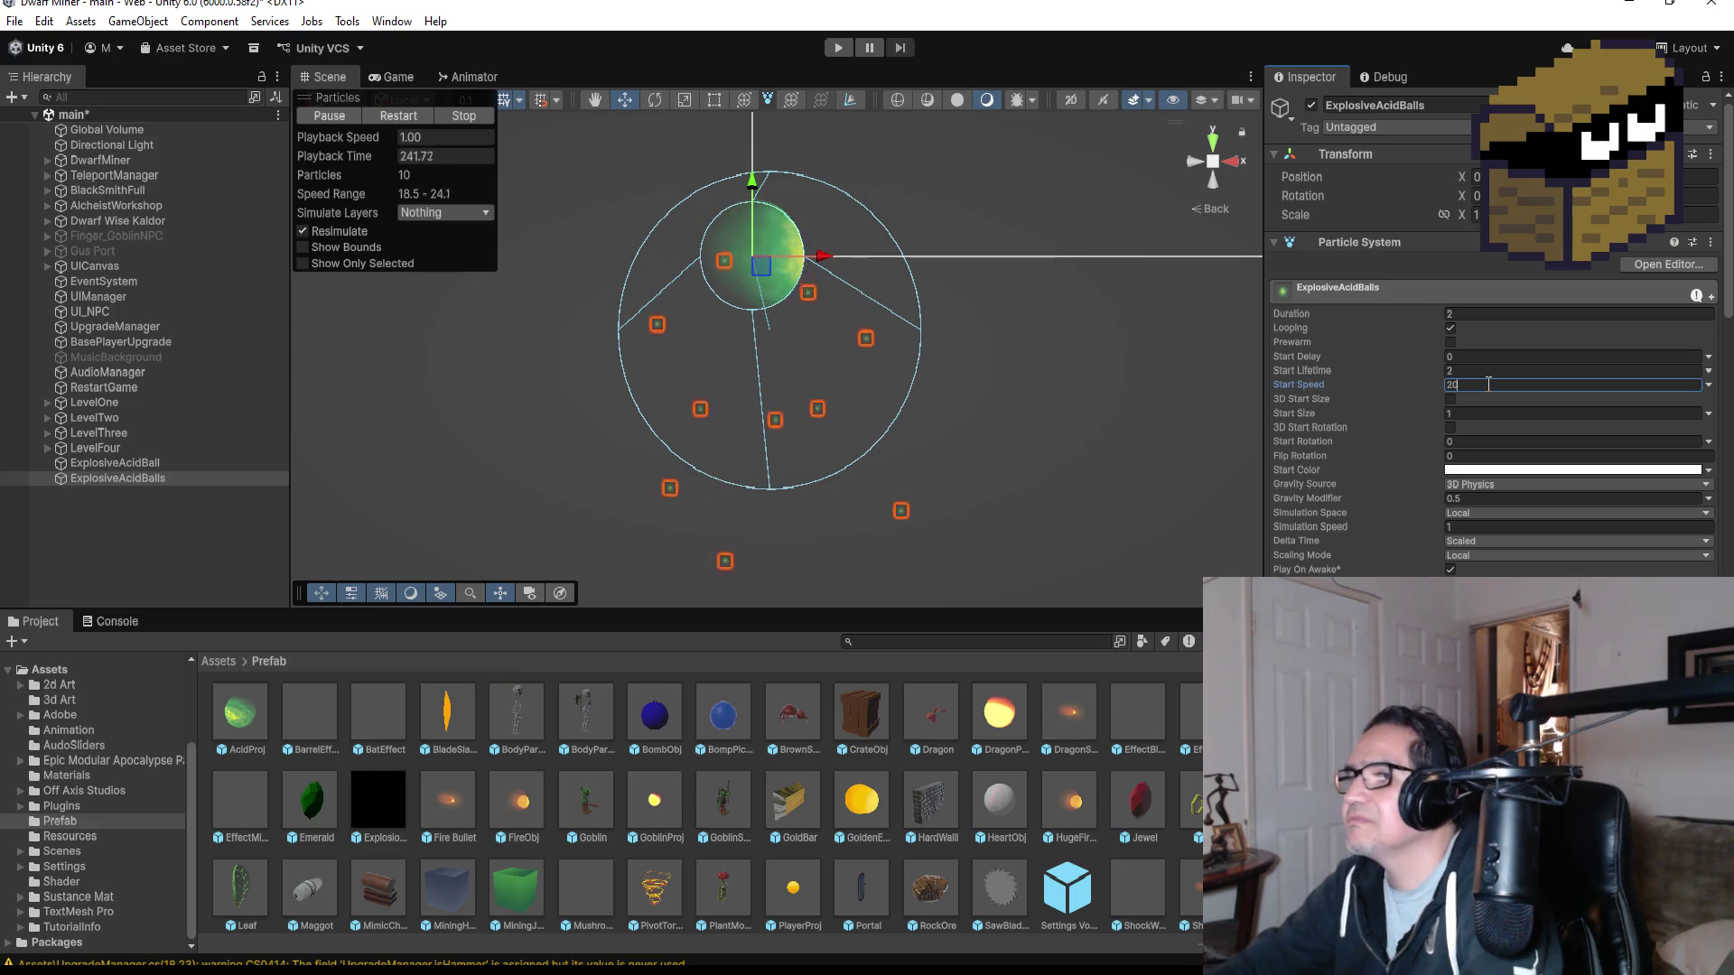
left_click(1212, 181)
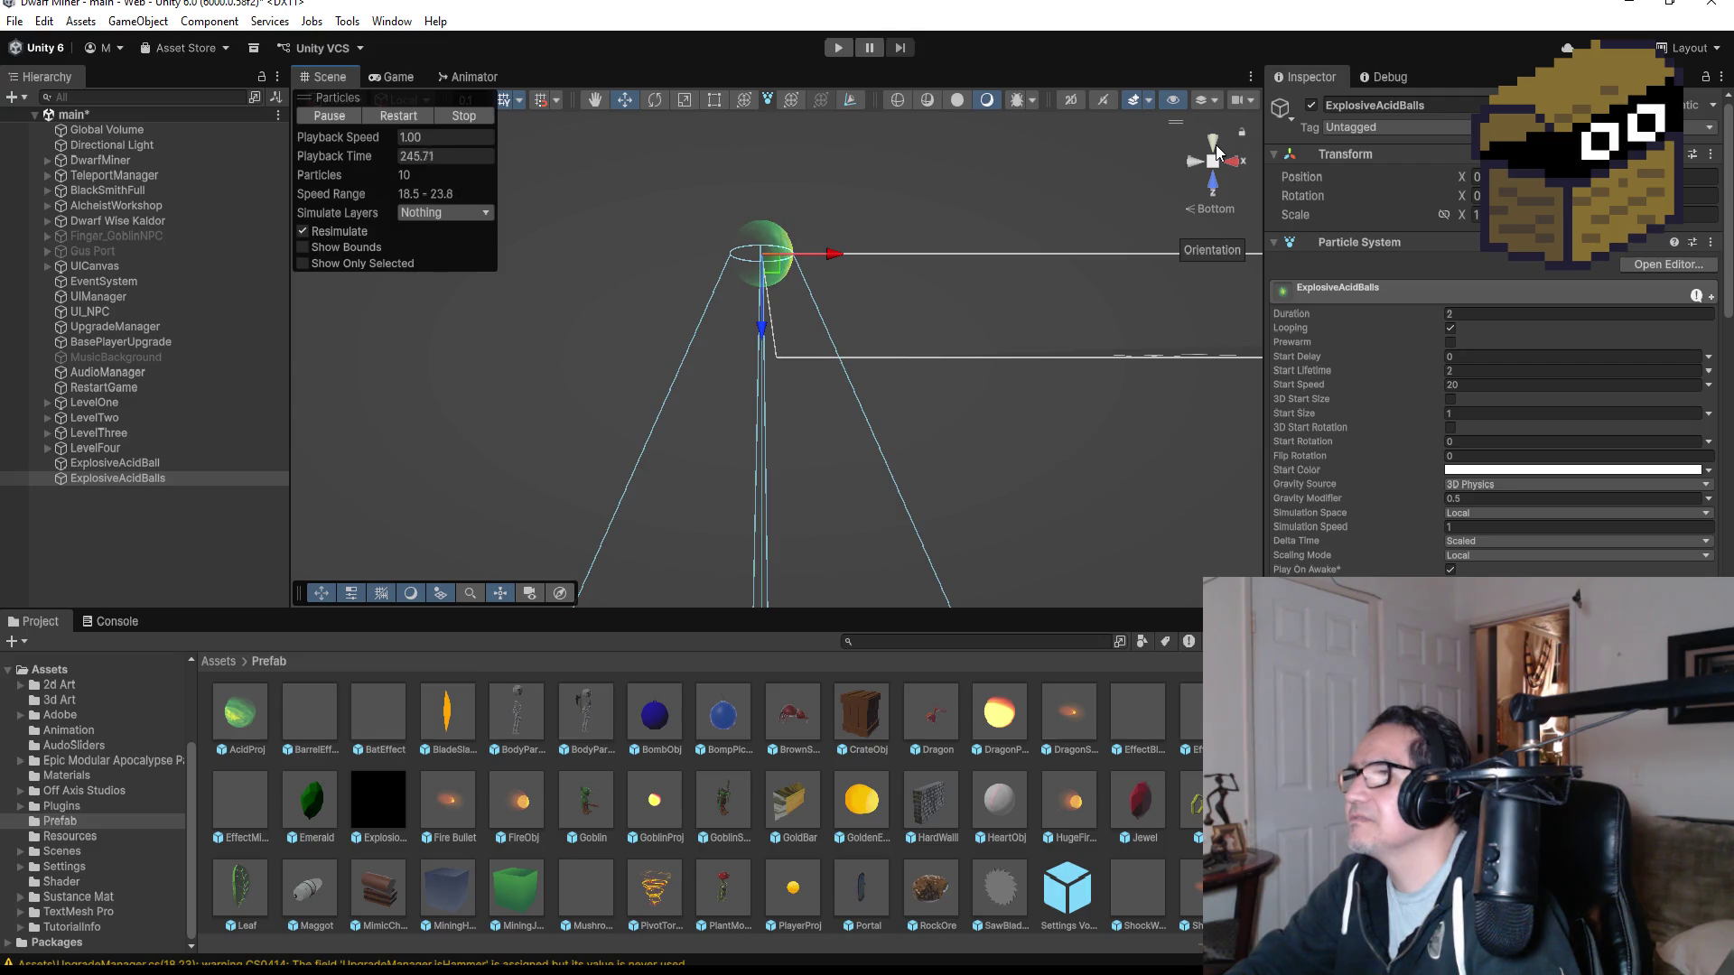
left_click(1217, 152)
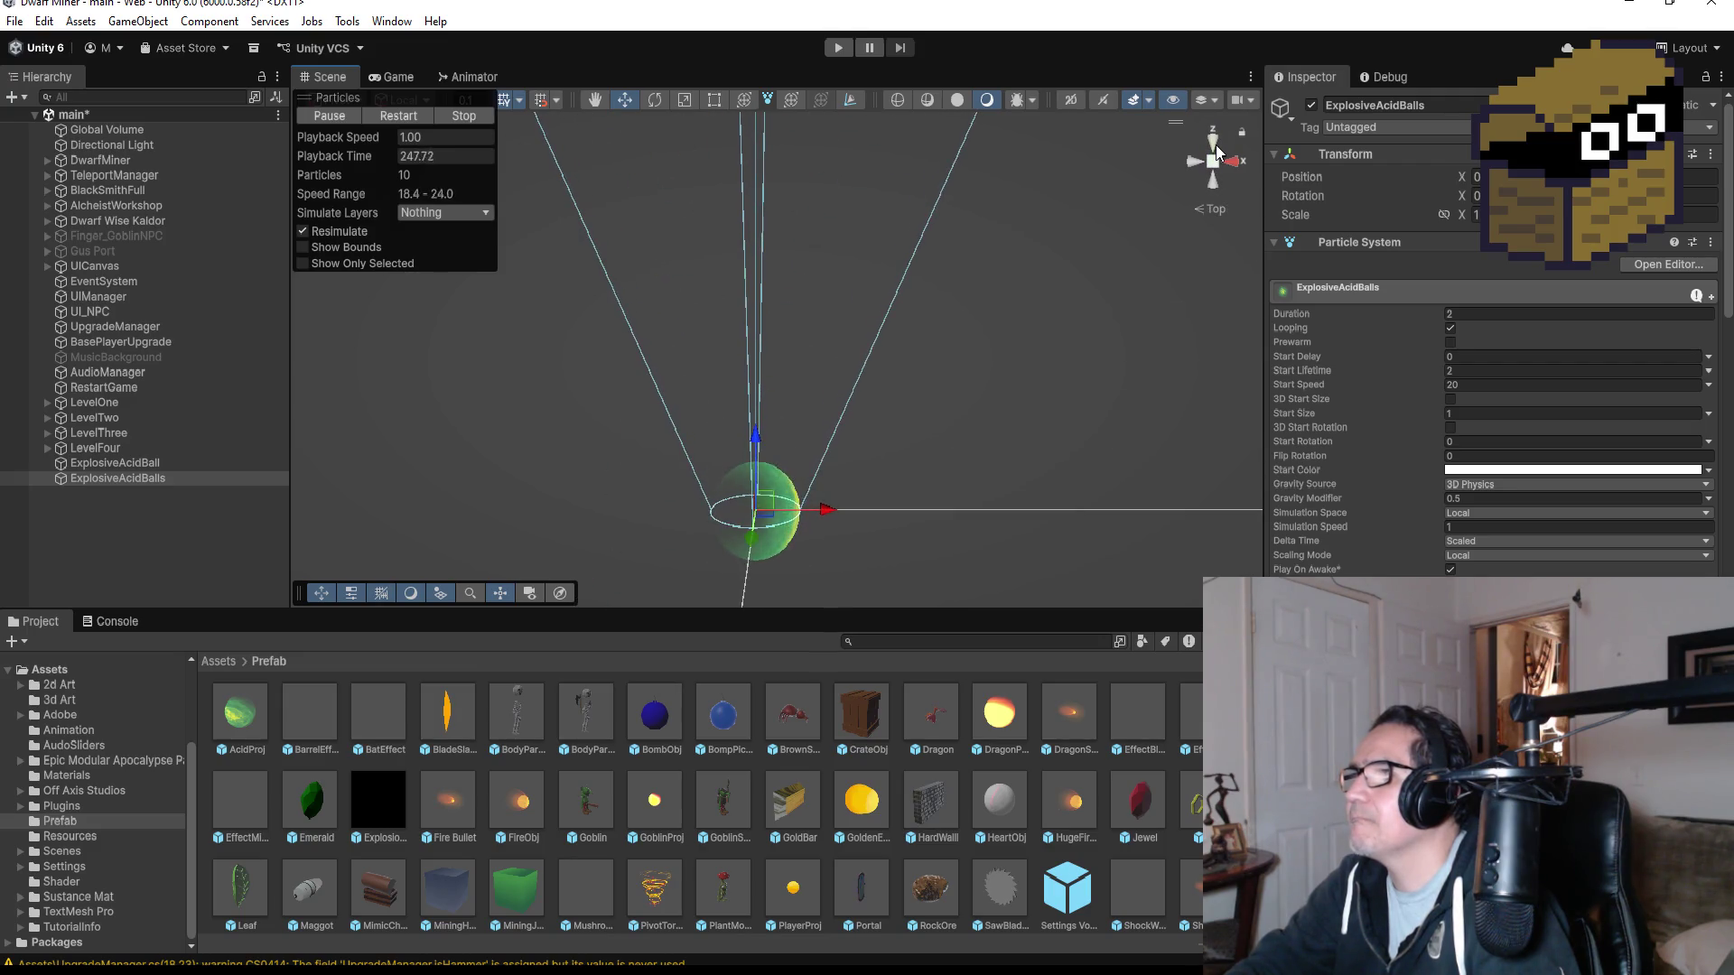
left_click(1214, 181)
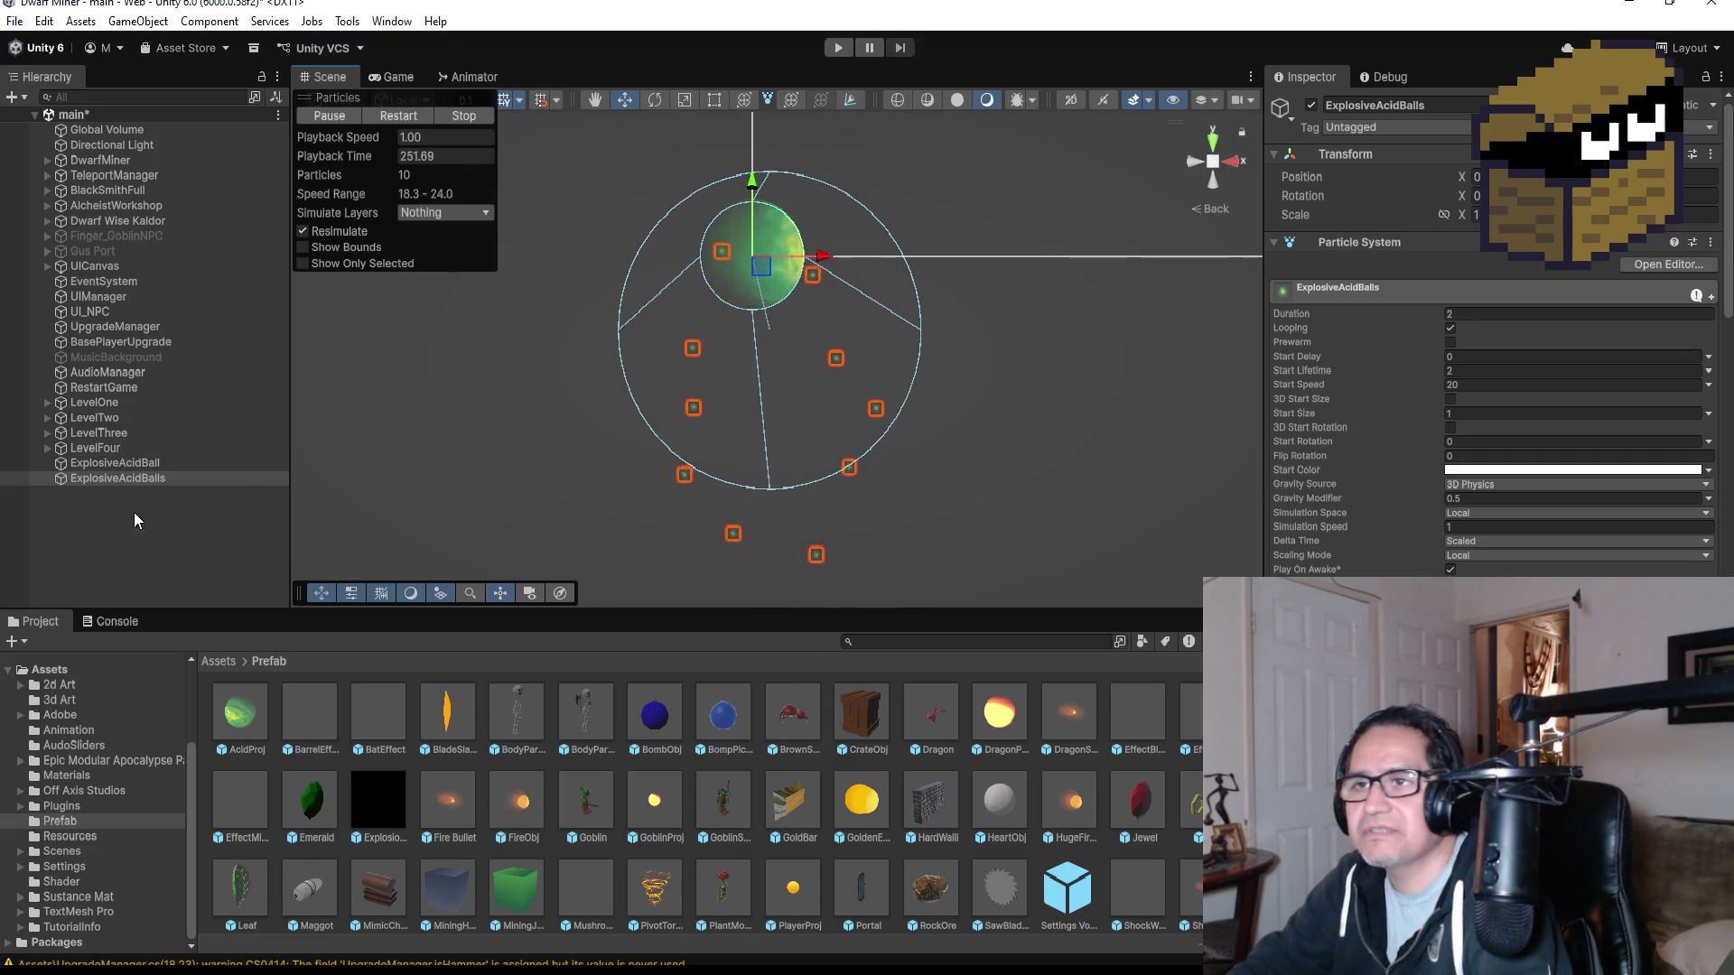
left_click(130, 478)
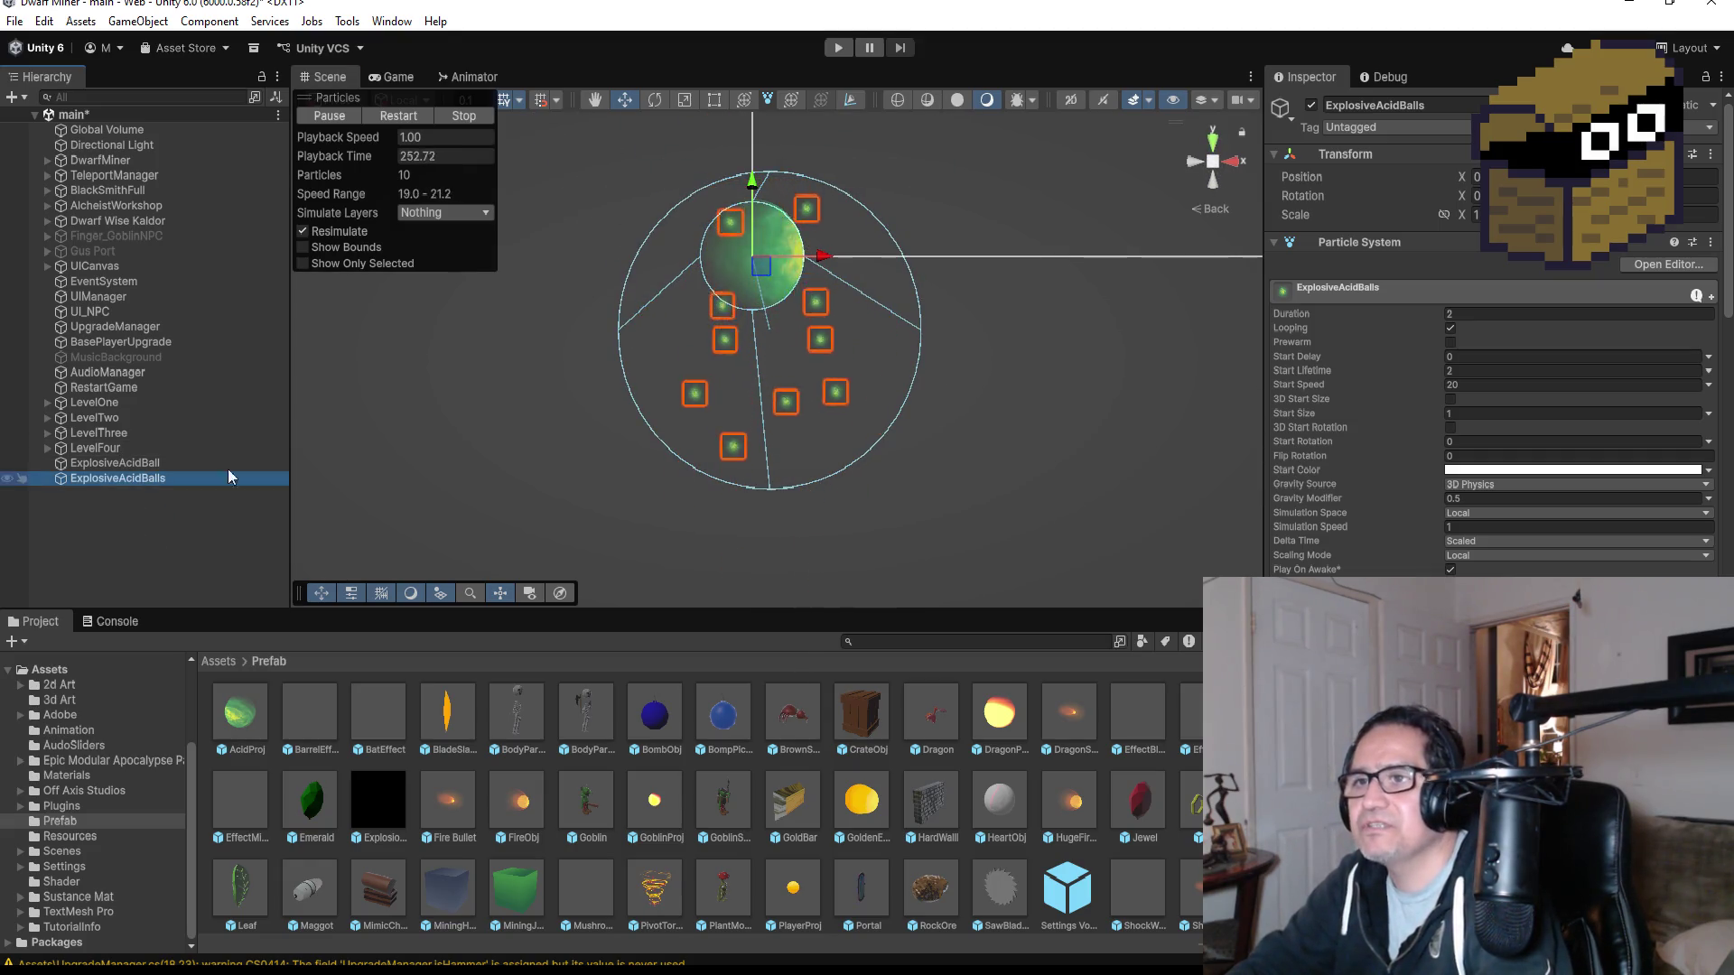
left_click(1216, 144)
- Lower the Start Speed of 20 to 1 and set Duration to 5
scroll(1059, 322, "down", 5)
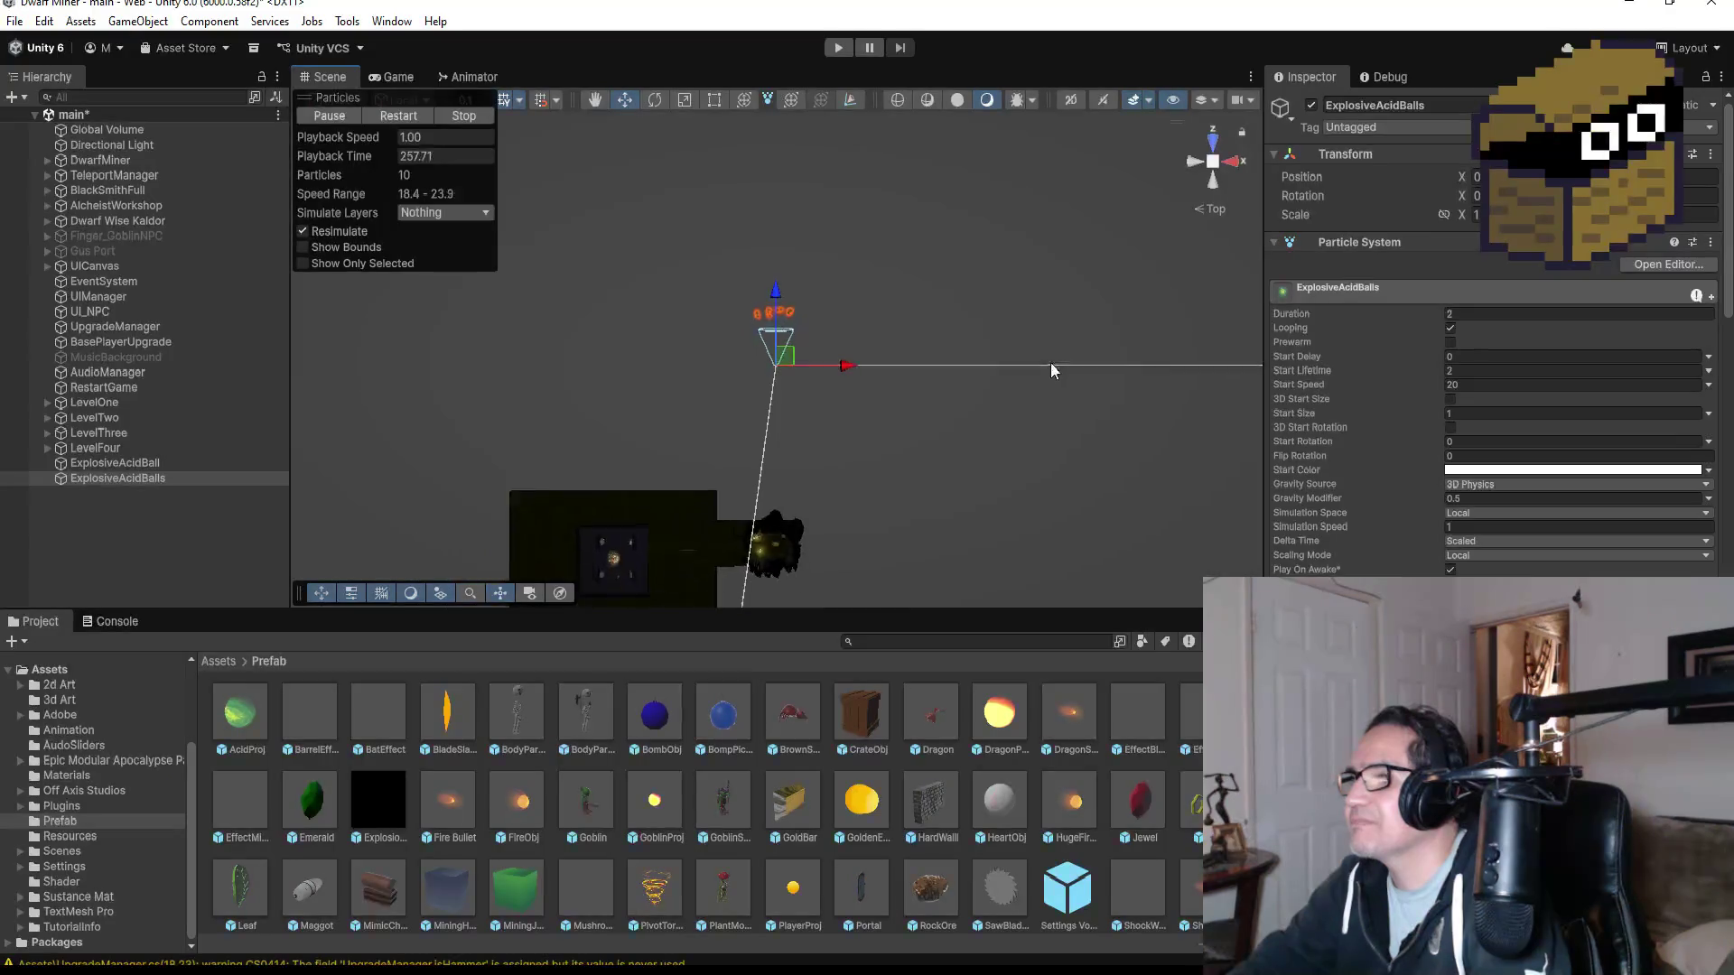
scroll(1051, 365, "down", 3)
scroll(744, 394, "up", 8)
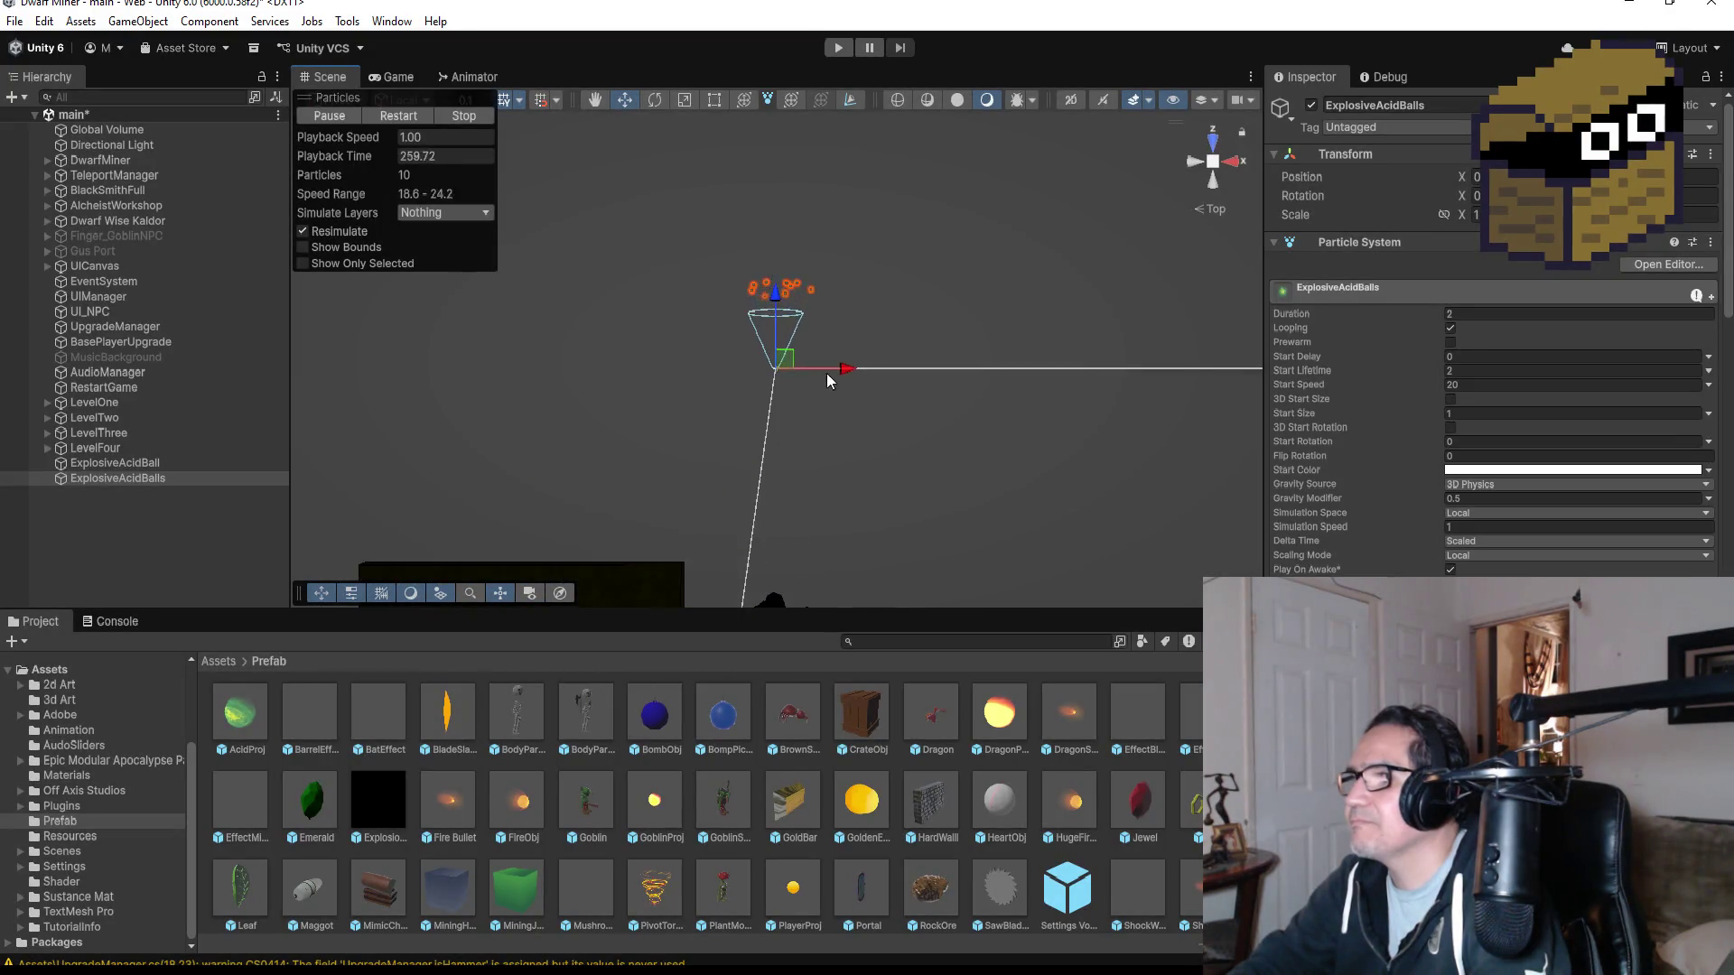
scroll(853, 411, "up", 5)
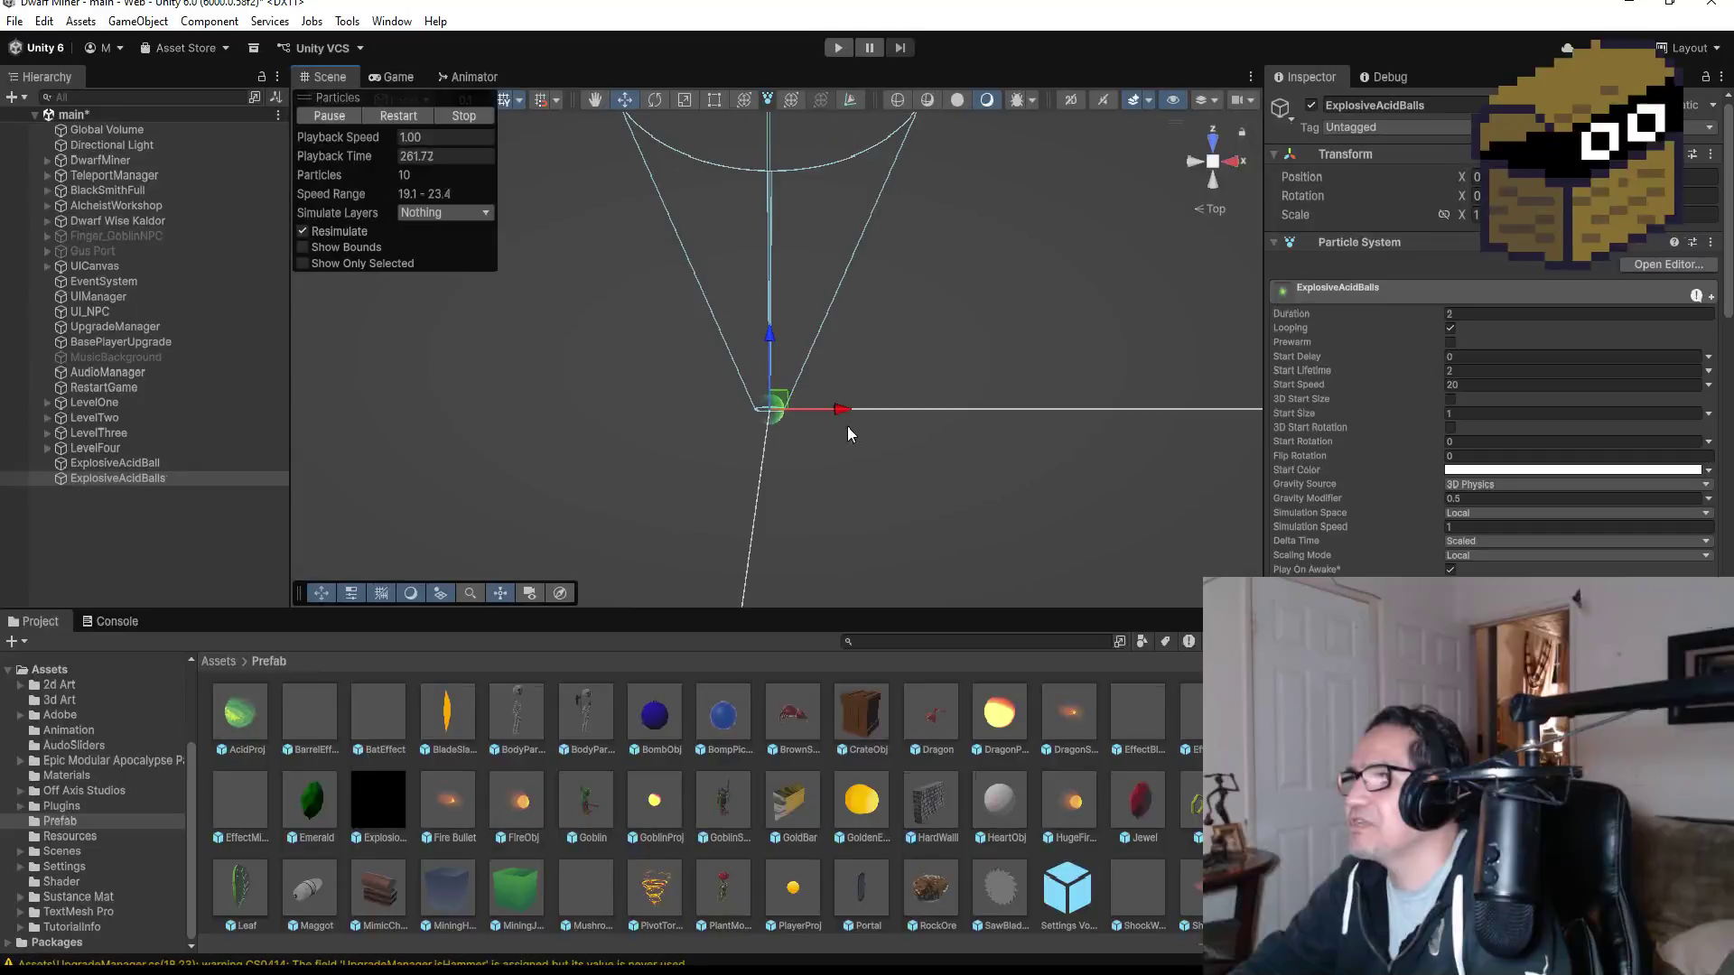
left_click(1482, 383)
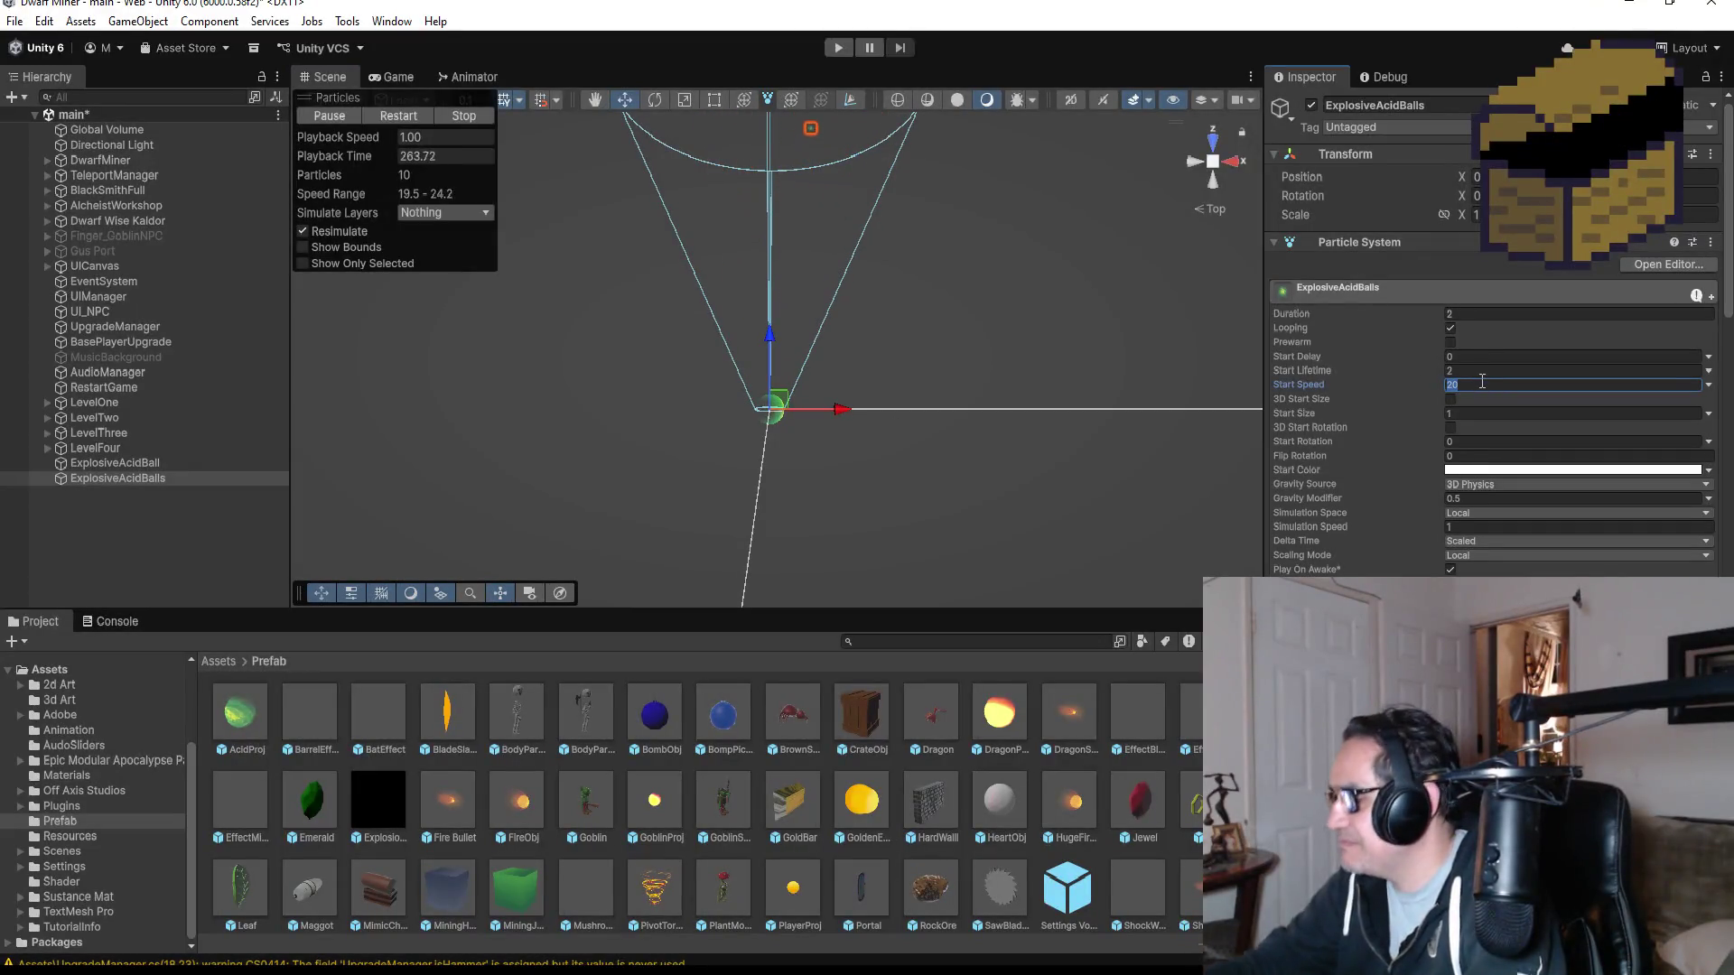
type("5")
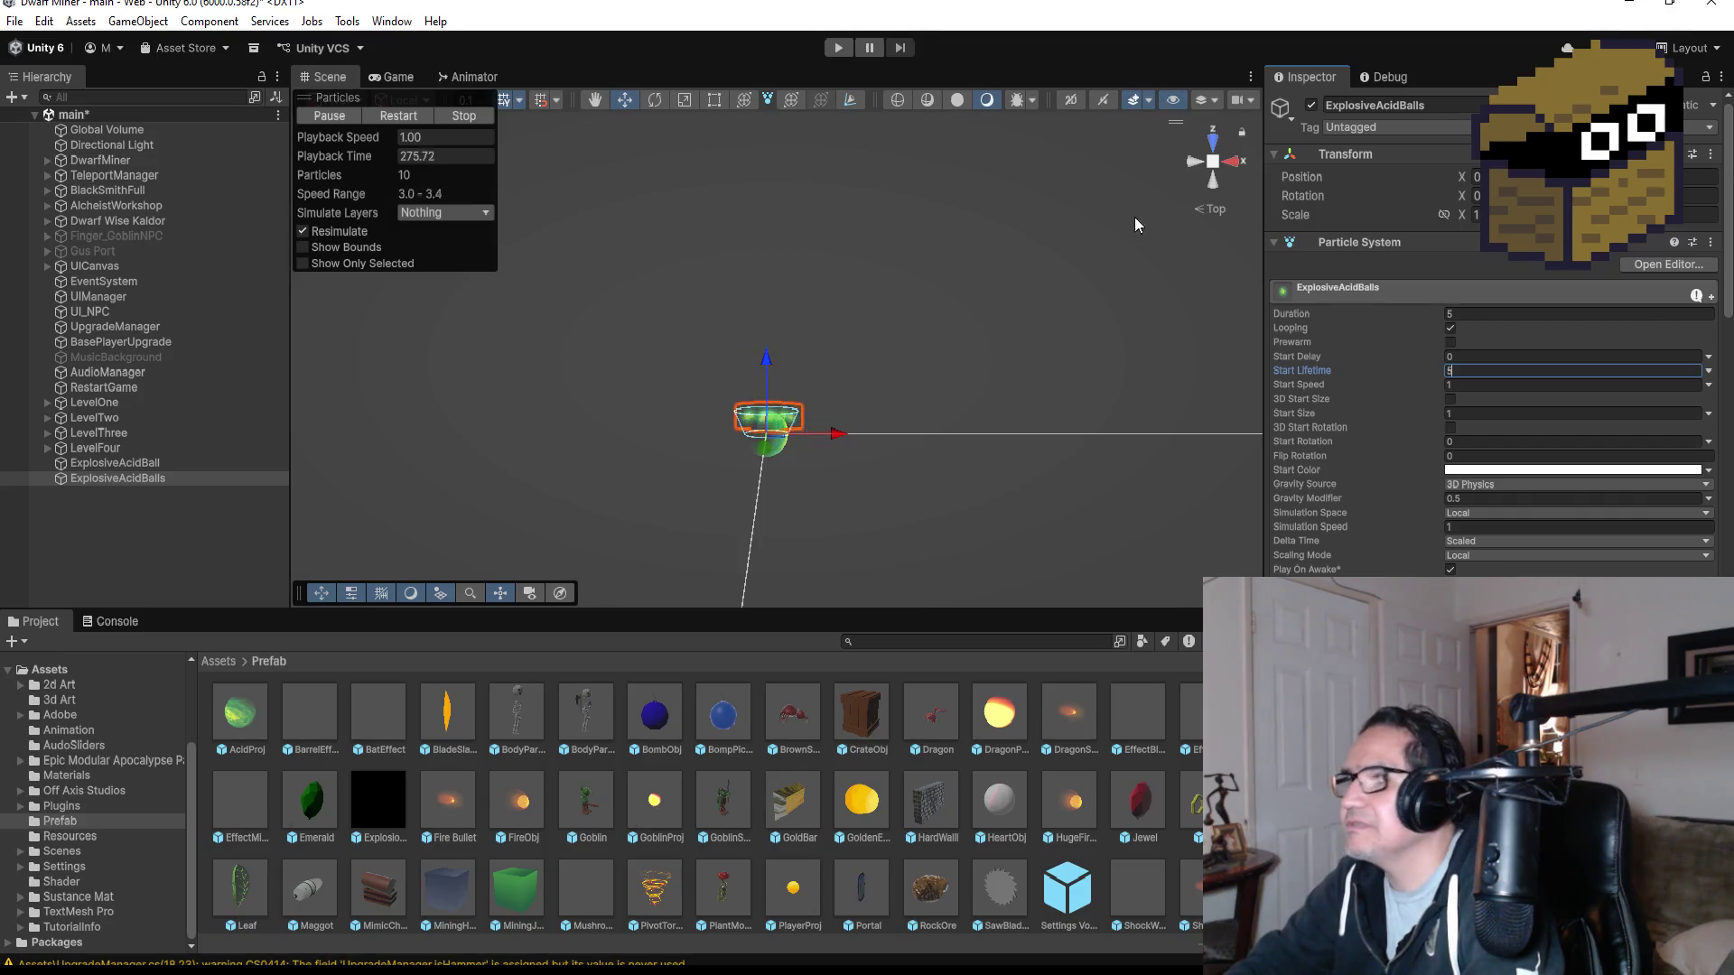
- Check the particles from the back view and begin retyping Duration and Start Lifetime
scroll(912, 385, "down", 3)
scroll(908, 398, "down", 3)
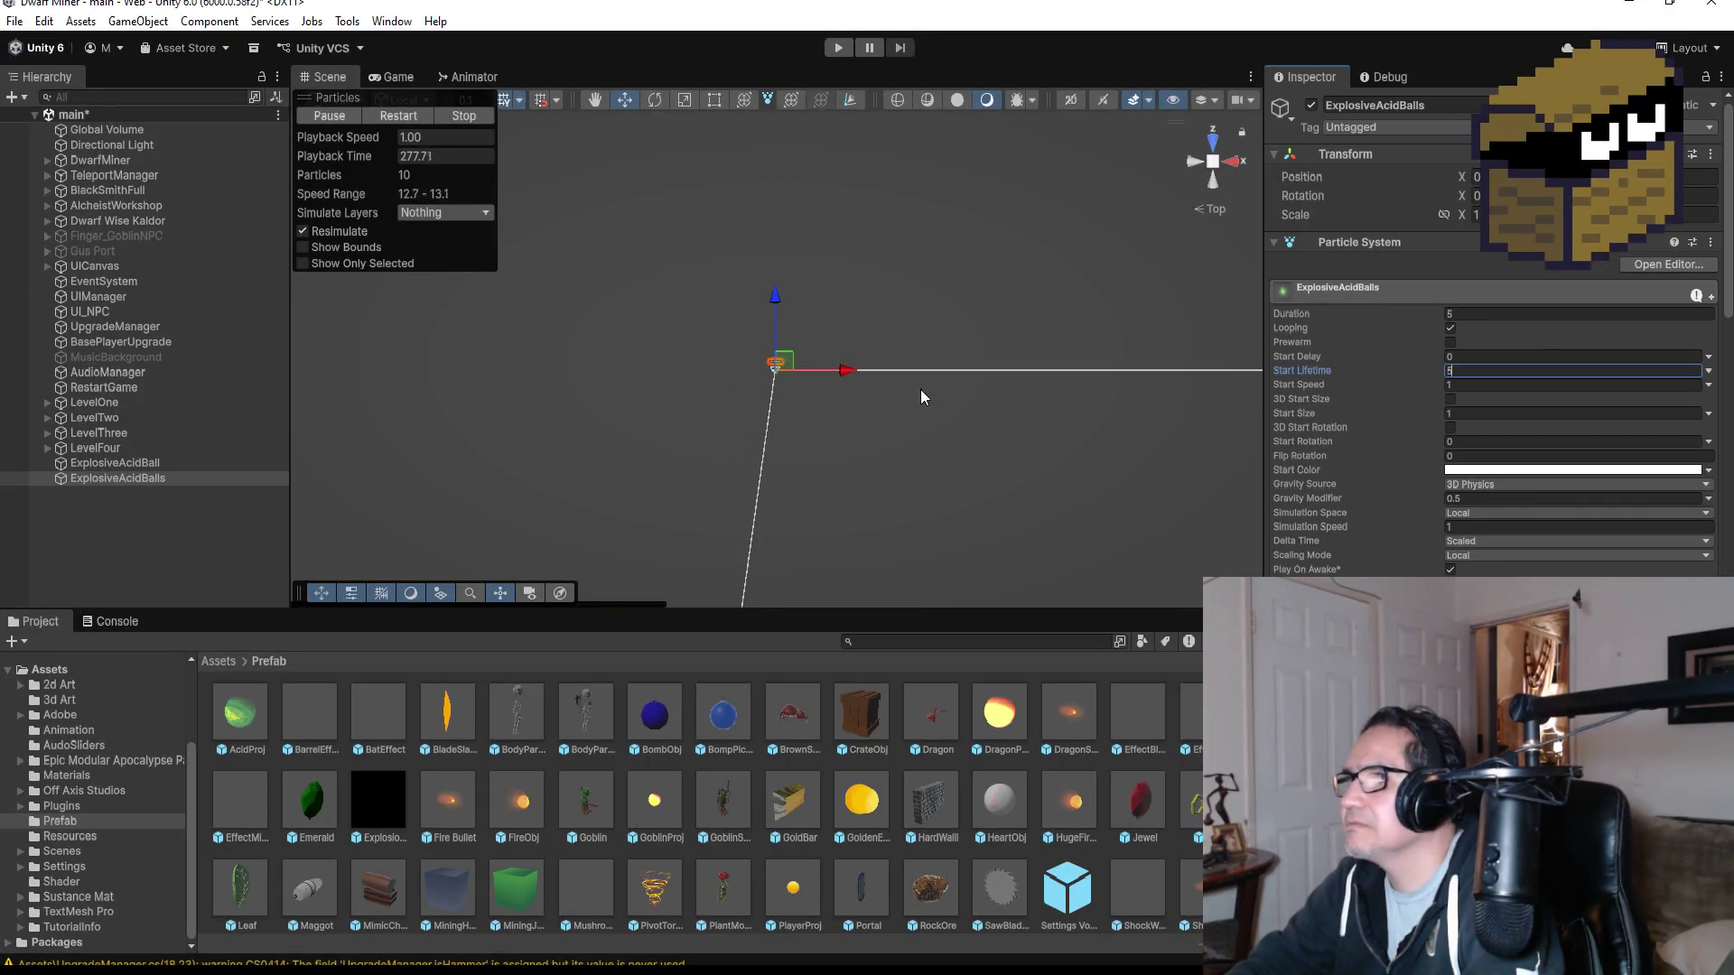
scroll(914, 398, "up", 3)
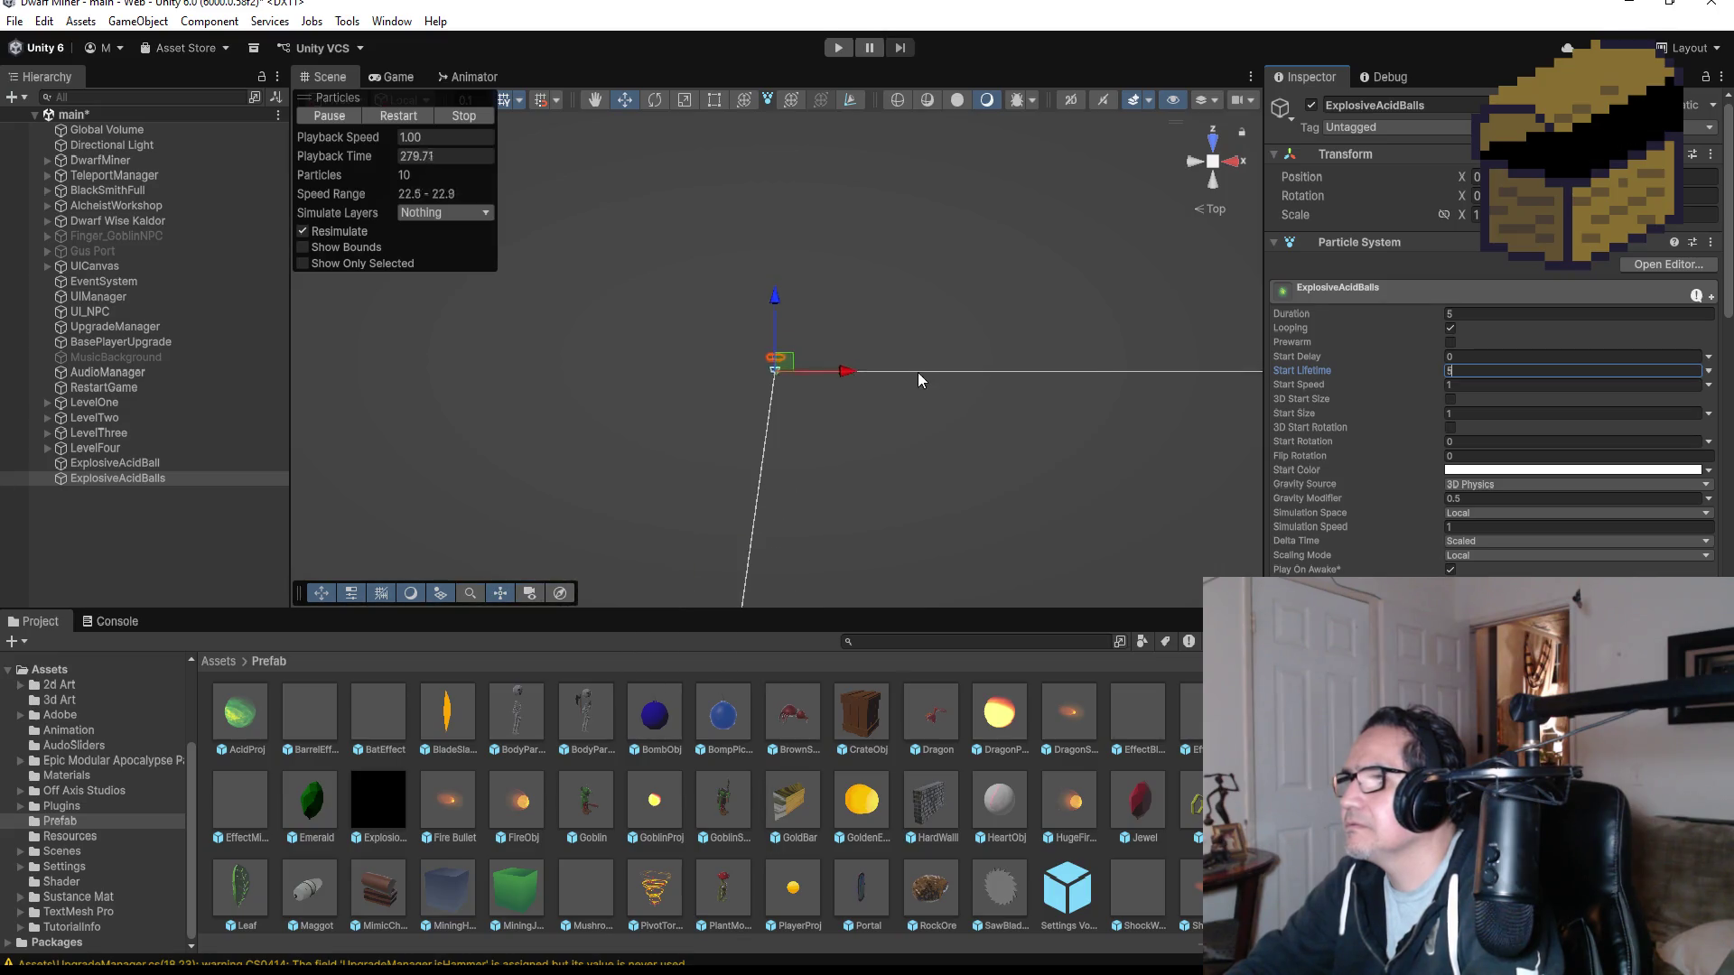
left_click(1215, 182)
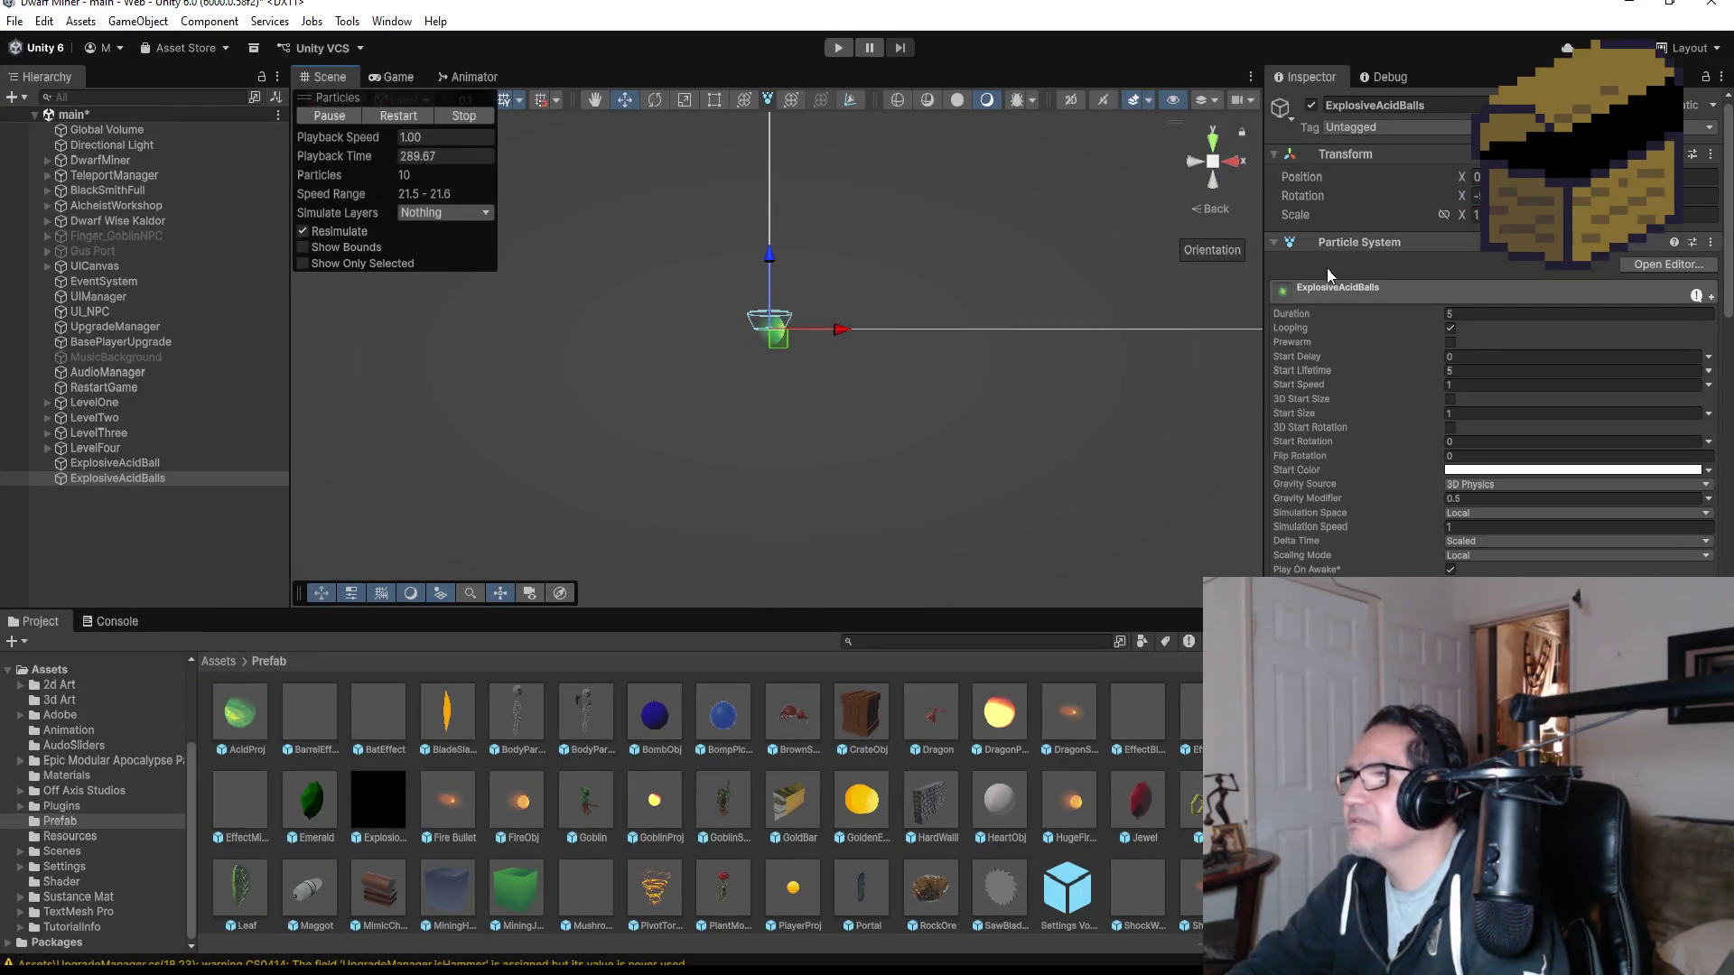
left_click(1481, 316)
type("1")
left_click(1491, 371)
type("1")
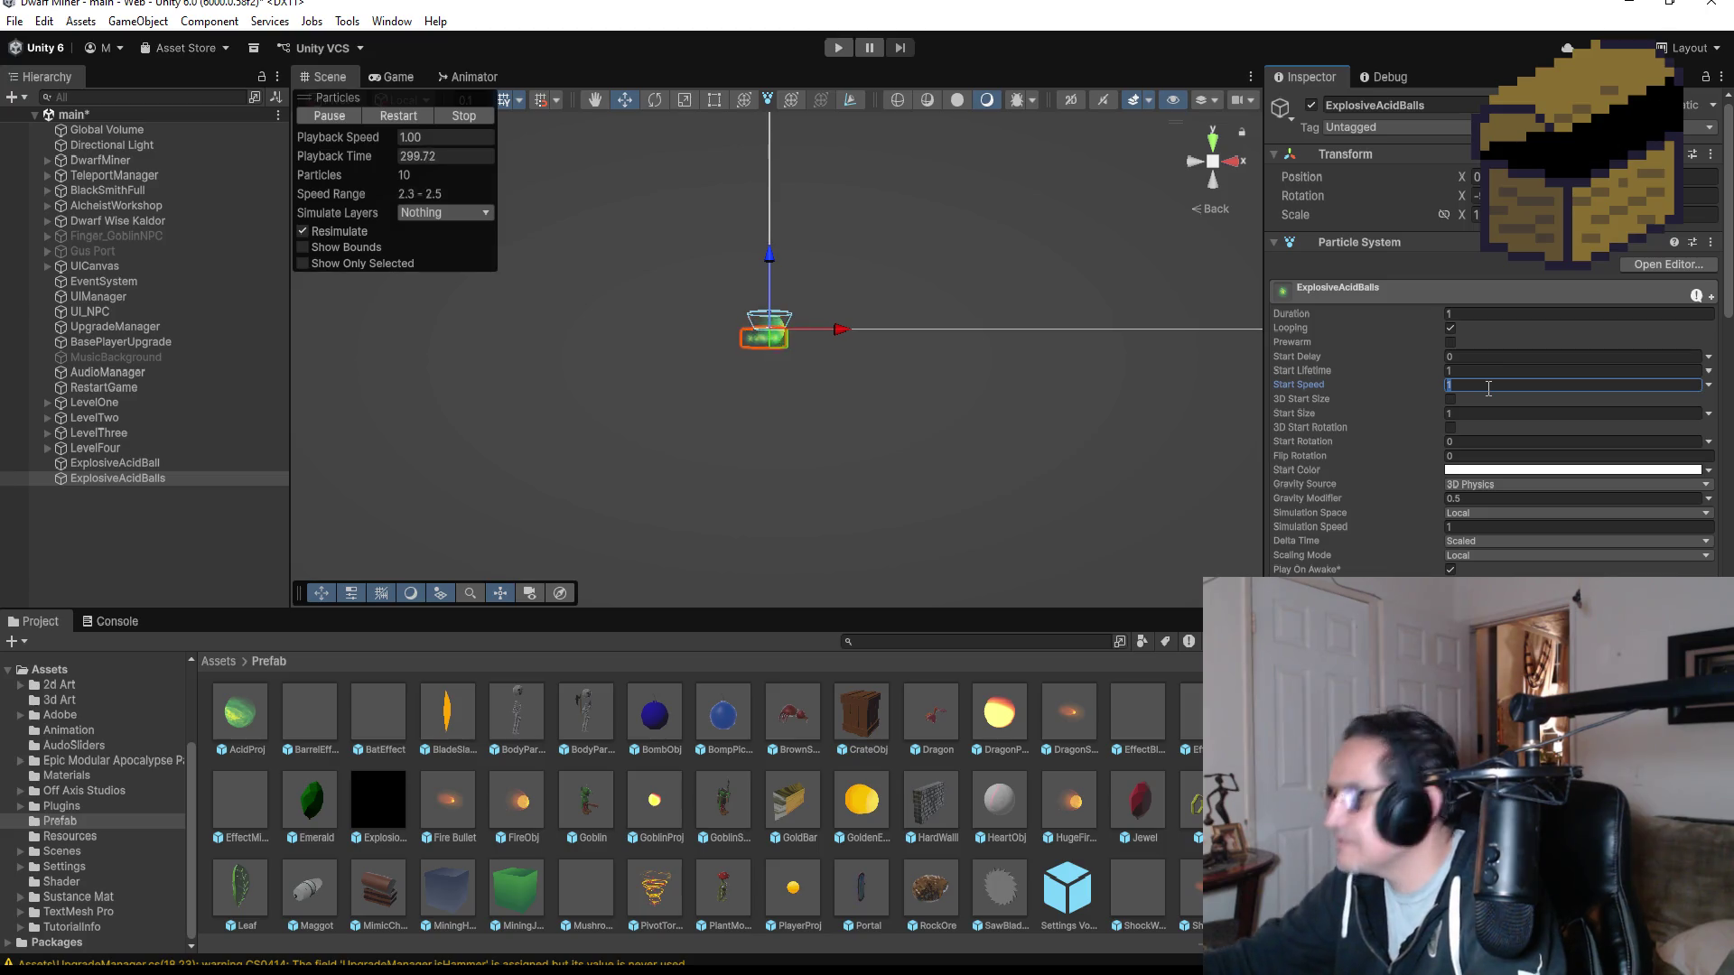
- Set Start Speed to 5 and both Duration and Start Lifetime to 2.5
type("10")
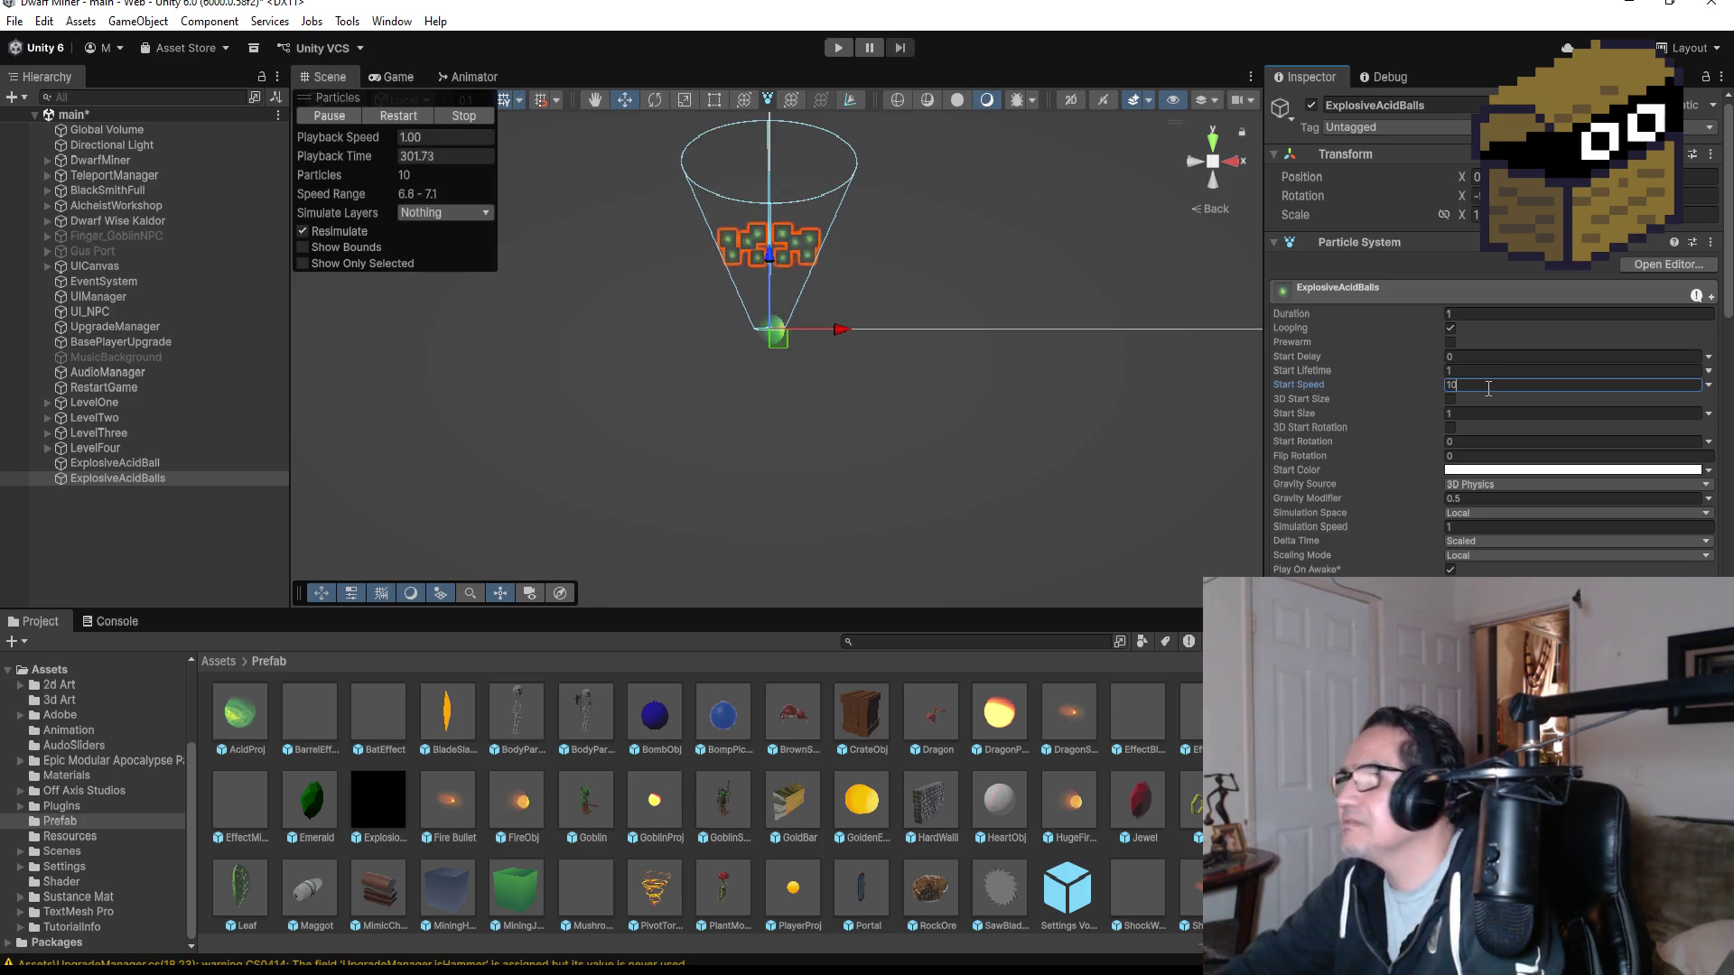
key("BackSpace")
key("BackSpace")
type("5")
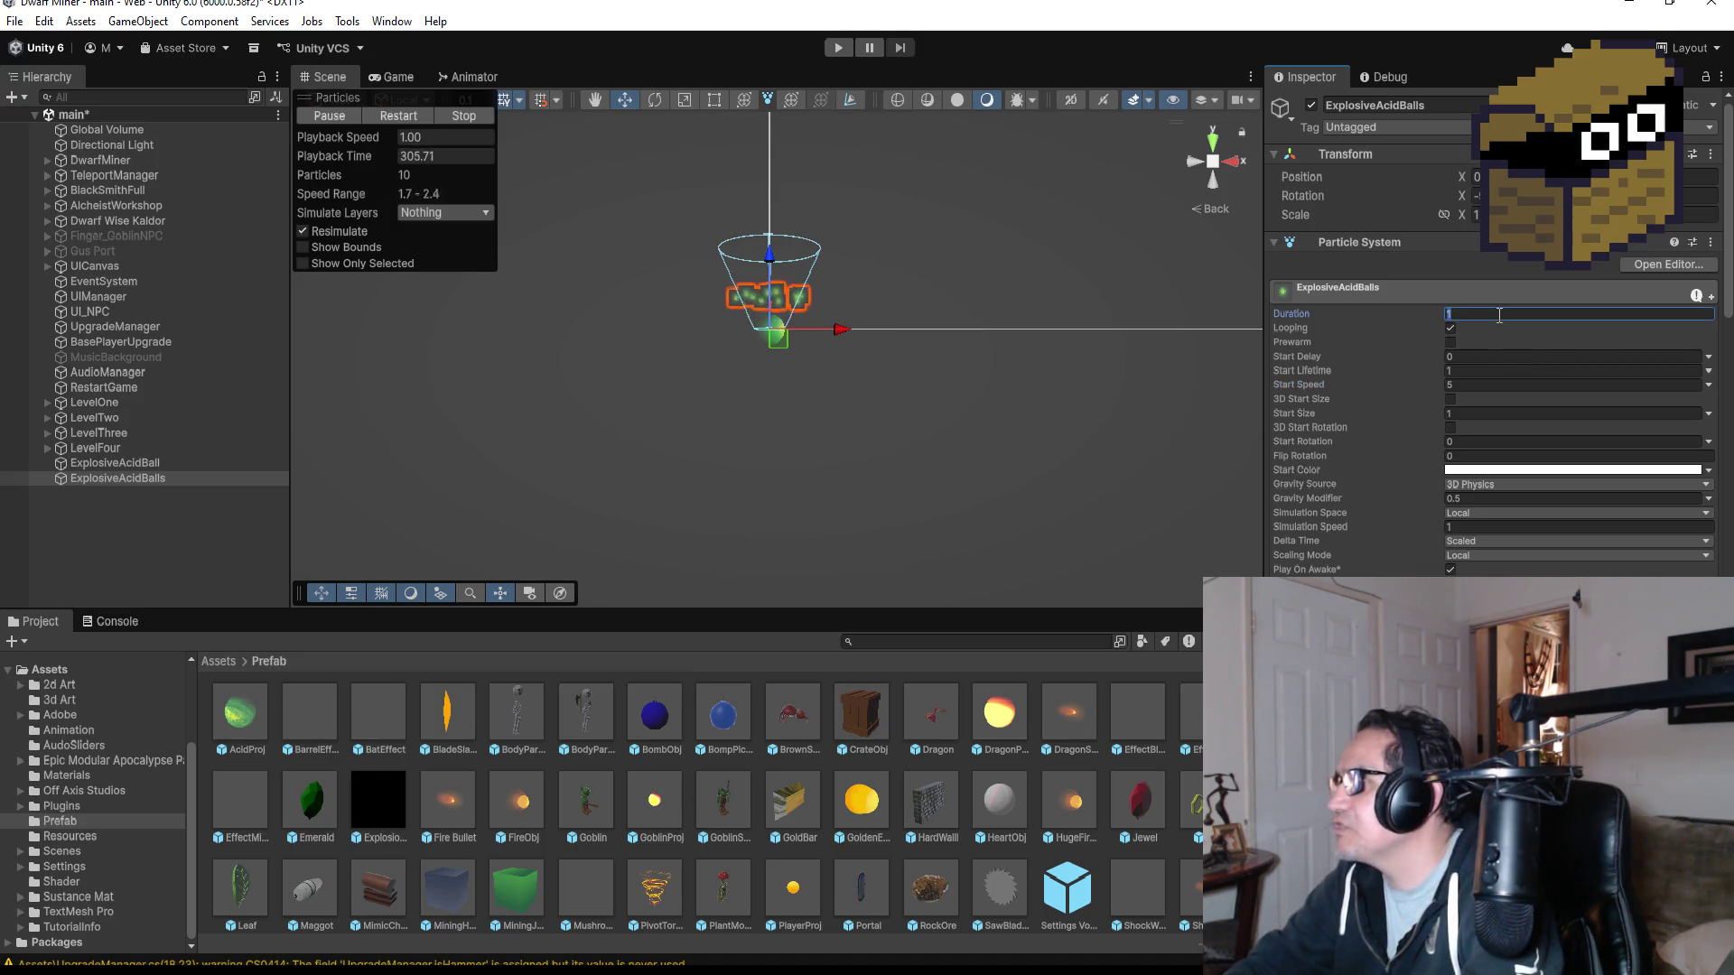
type("3")
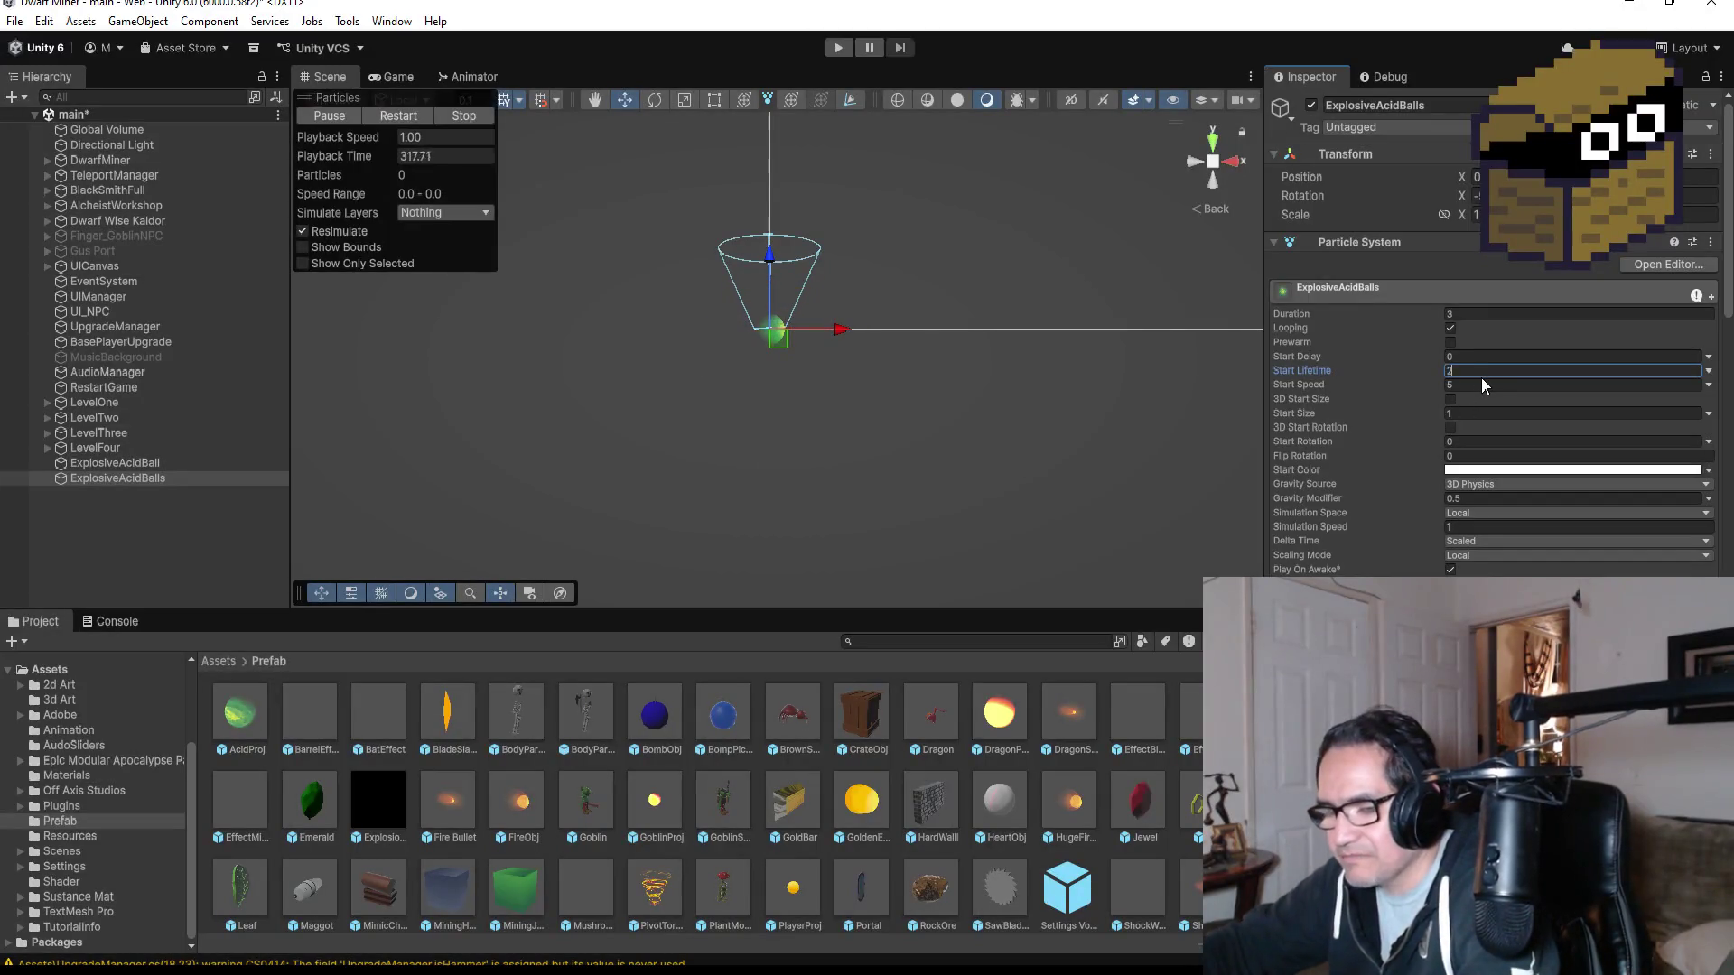
type("2.5")
left_click(1473, 314)
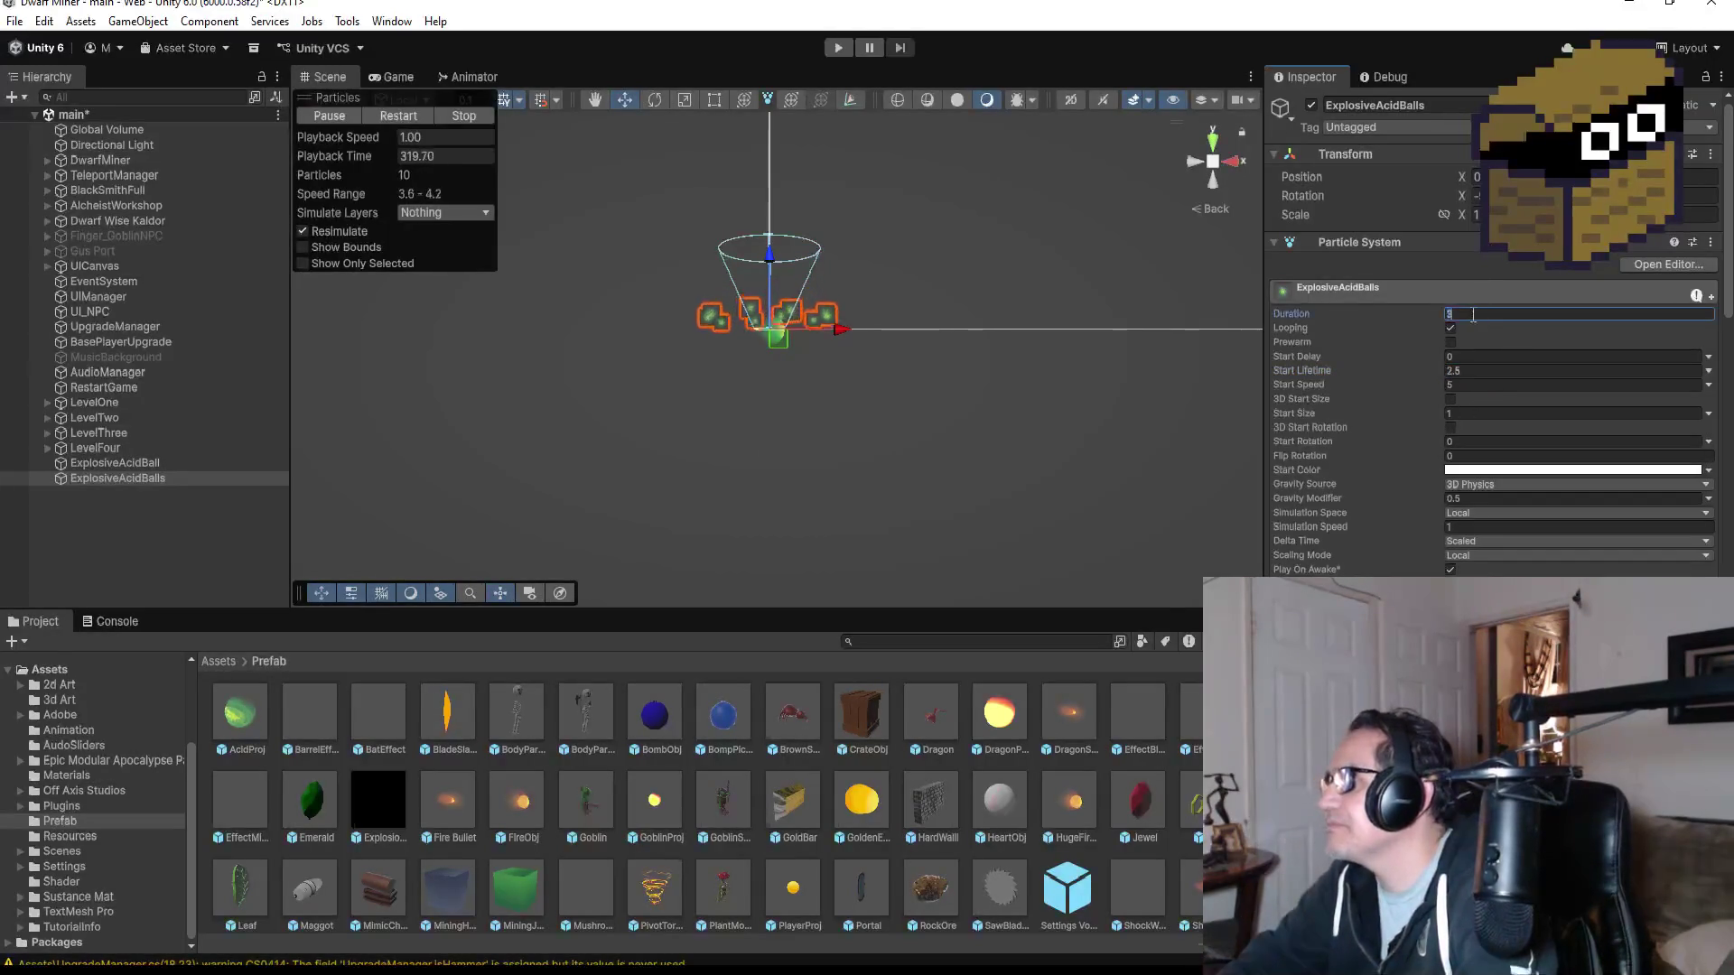
type("2.5")
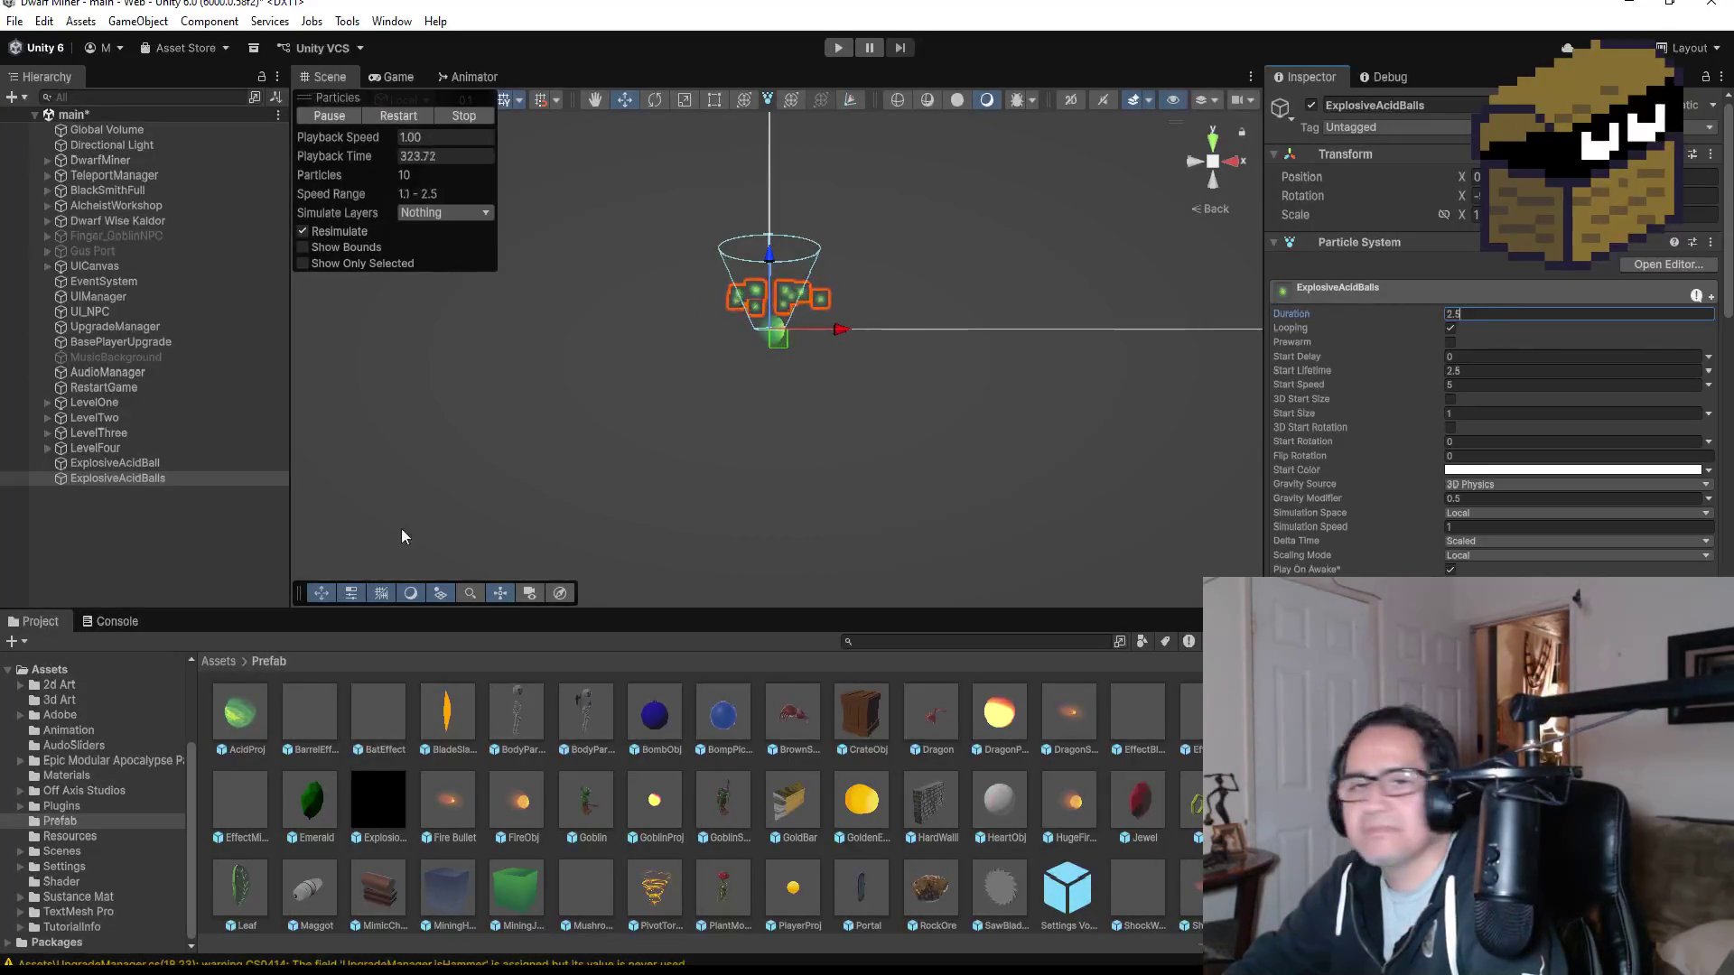
- Reselect ExplosiveAcidBalls to replay the 2.5-second burst preview
left_click(139, 496)
left_click(126, 479)
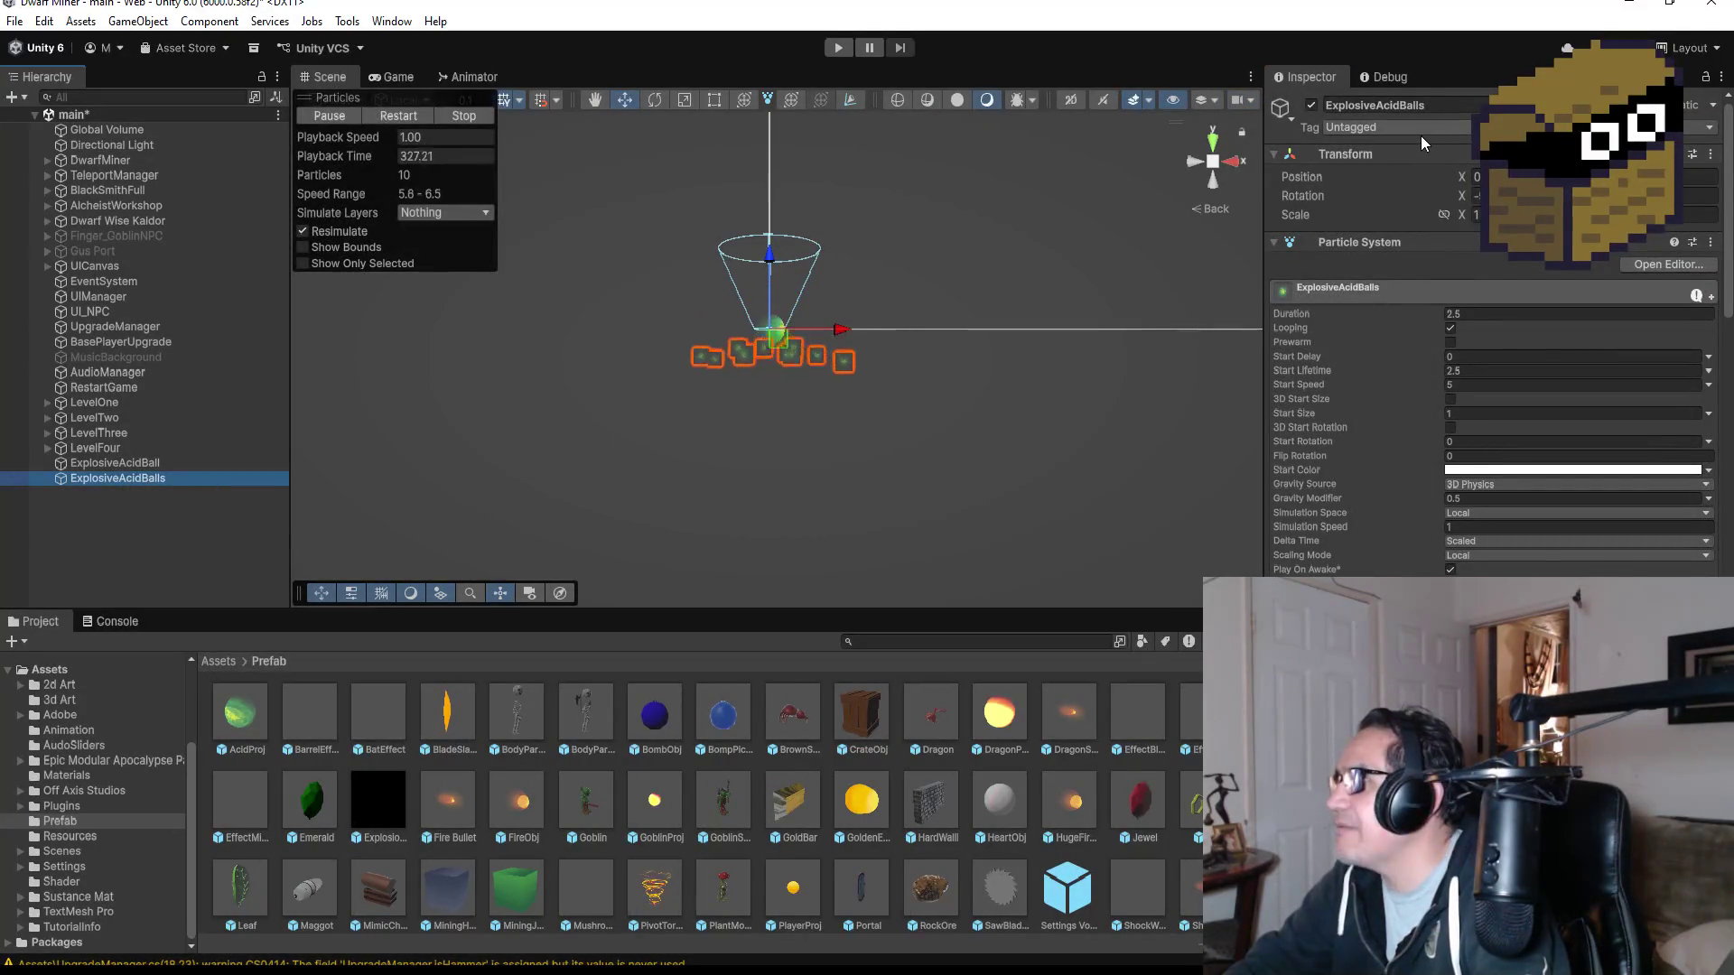
scroll(1568, 533, "down", 10)
scroll(1570, 538, "up", 10)
left_click(1377, 127)
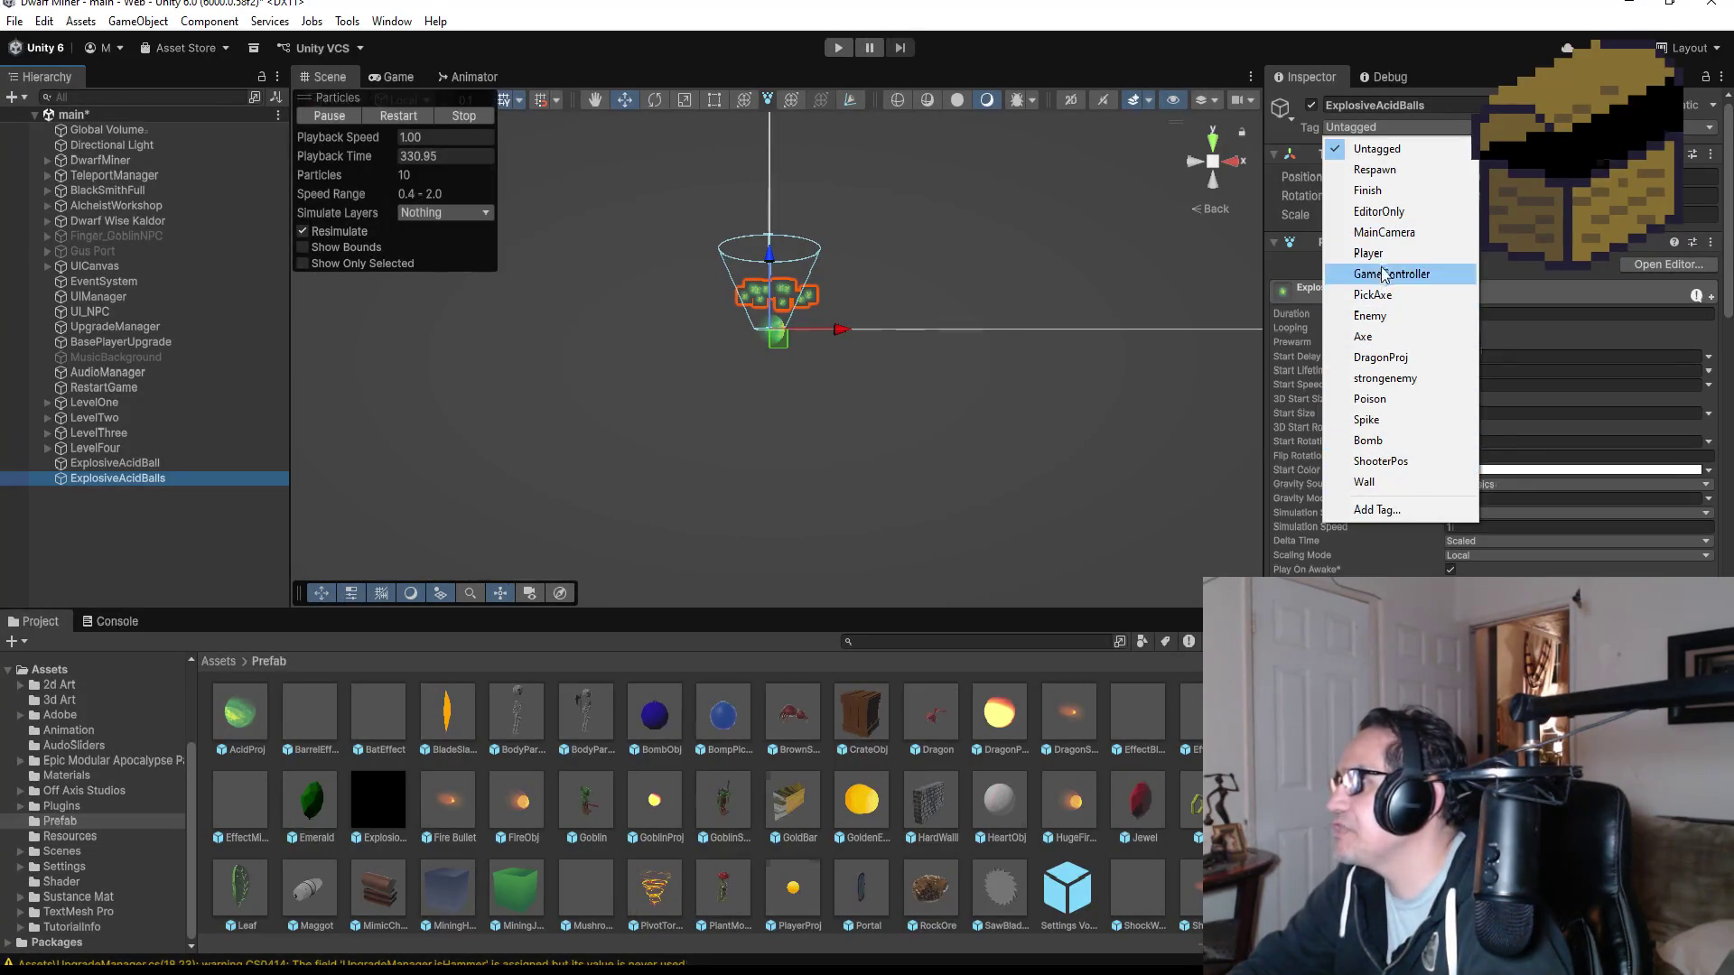
- Start adding a new tag in the Tag settings, then dismiss the New Tag popup unused
left_click(1388, 513)
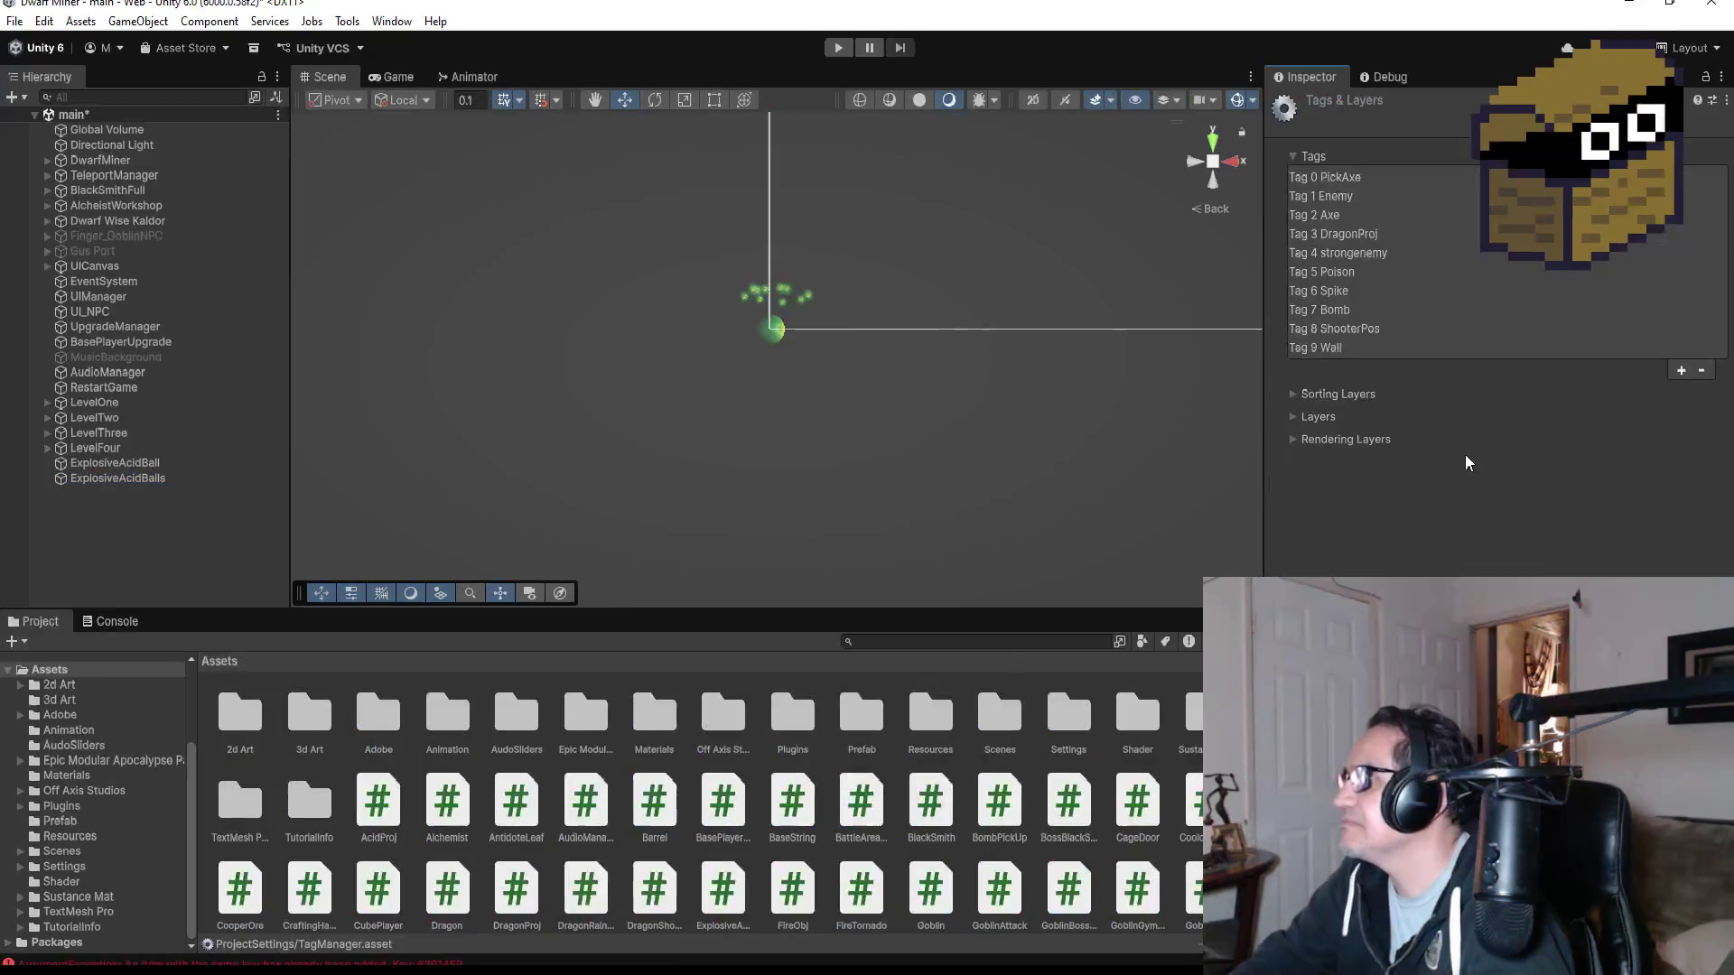
left_click(1680, 371)
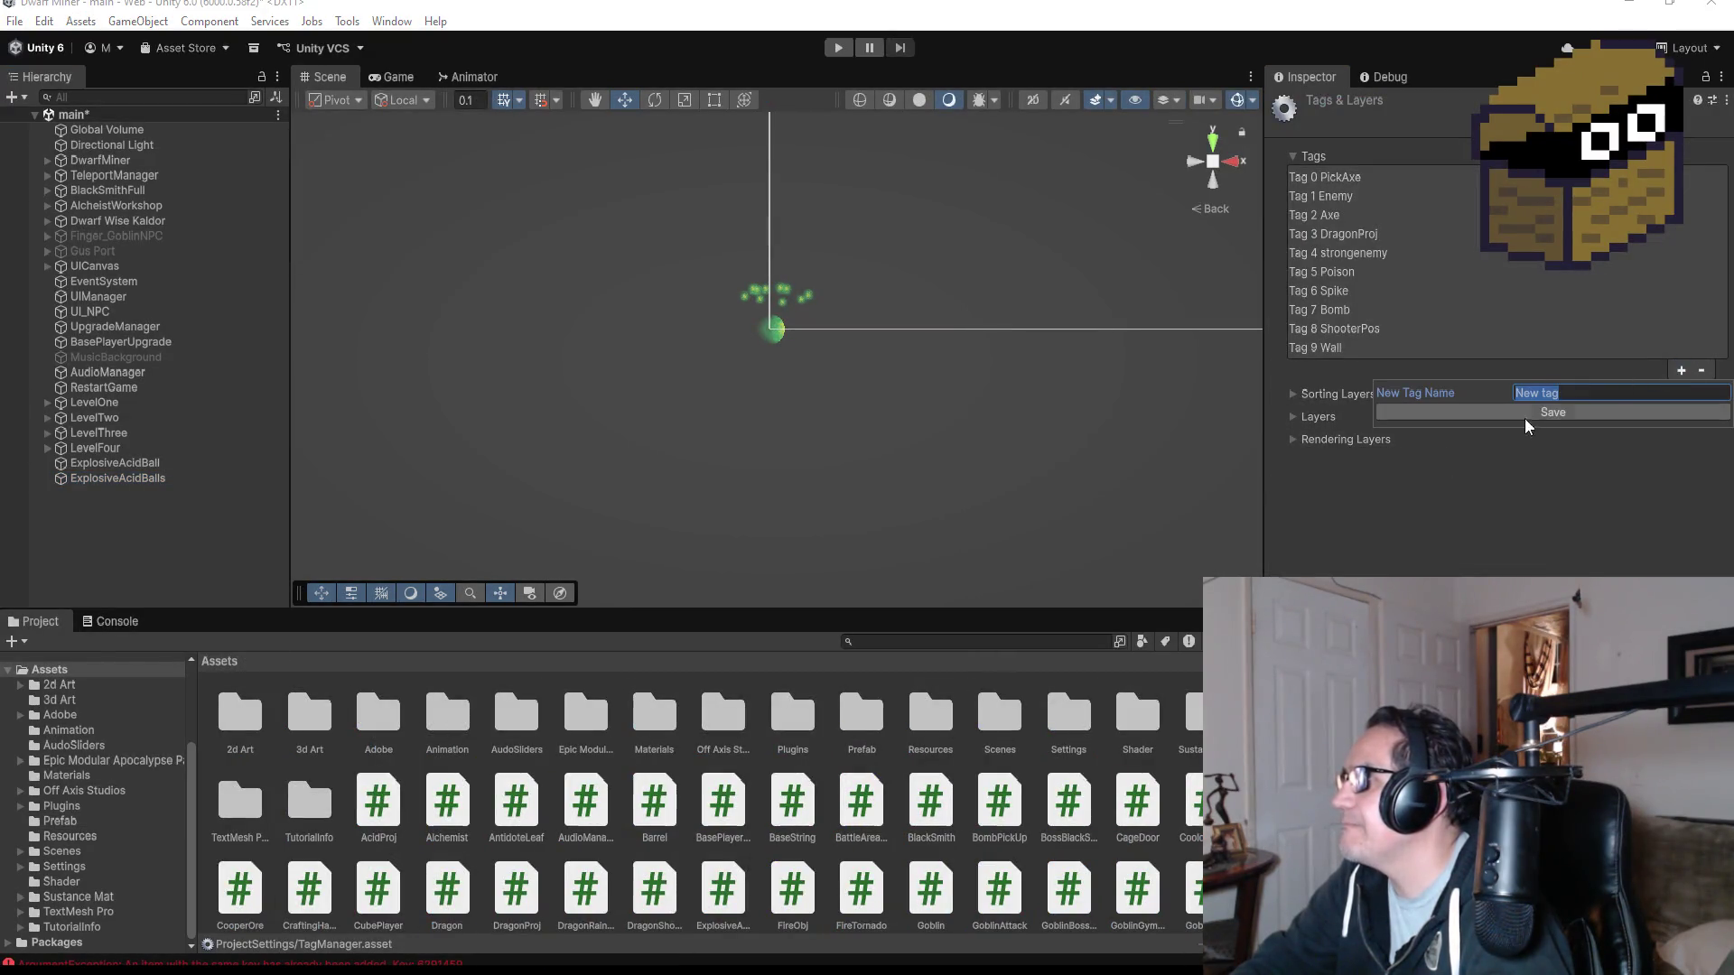
left_click(1545, 539)
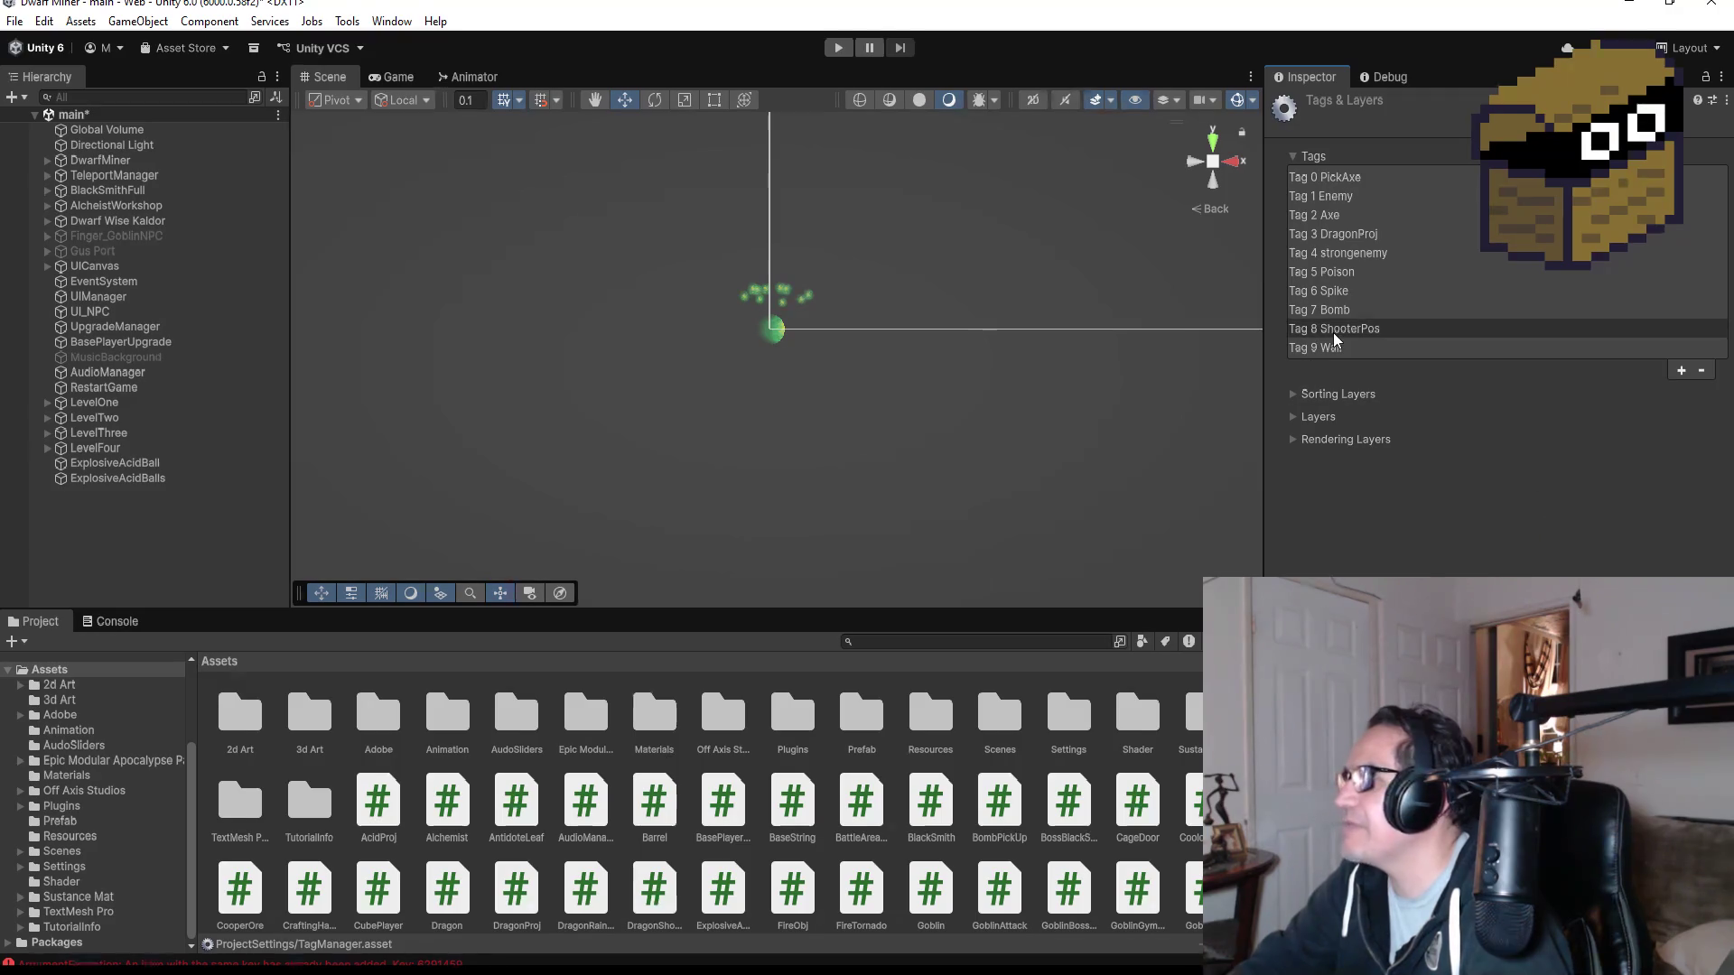
- Tag ExplosiveAcidBalls as DragonProj and reselect it to view the scene from above
left_click(151, 482)
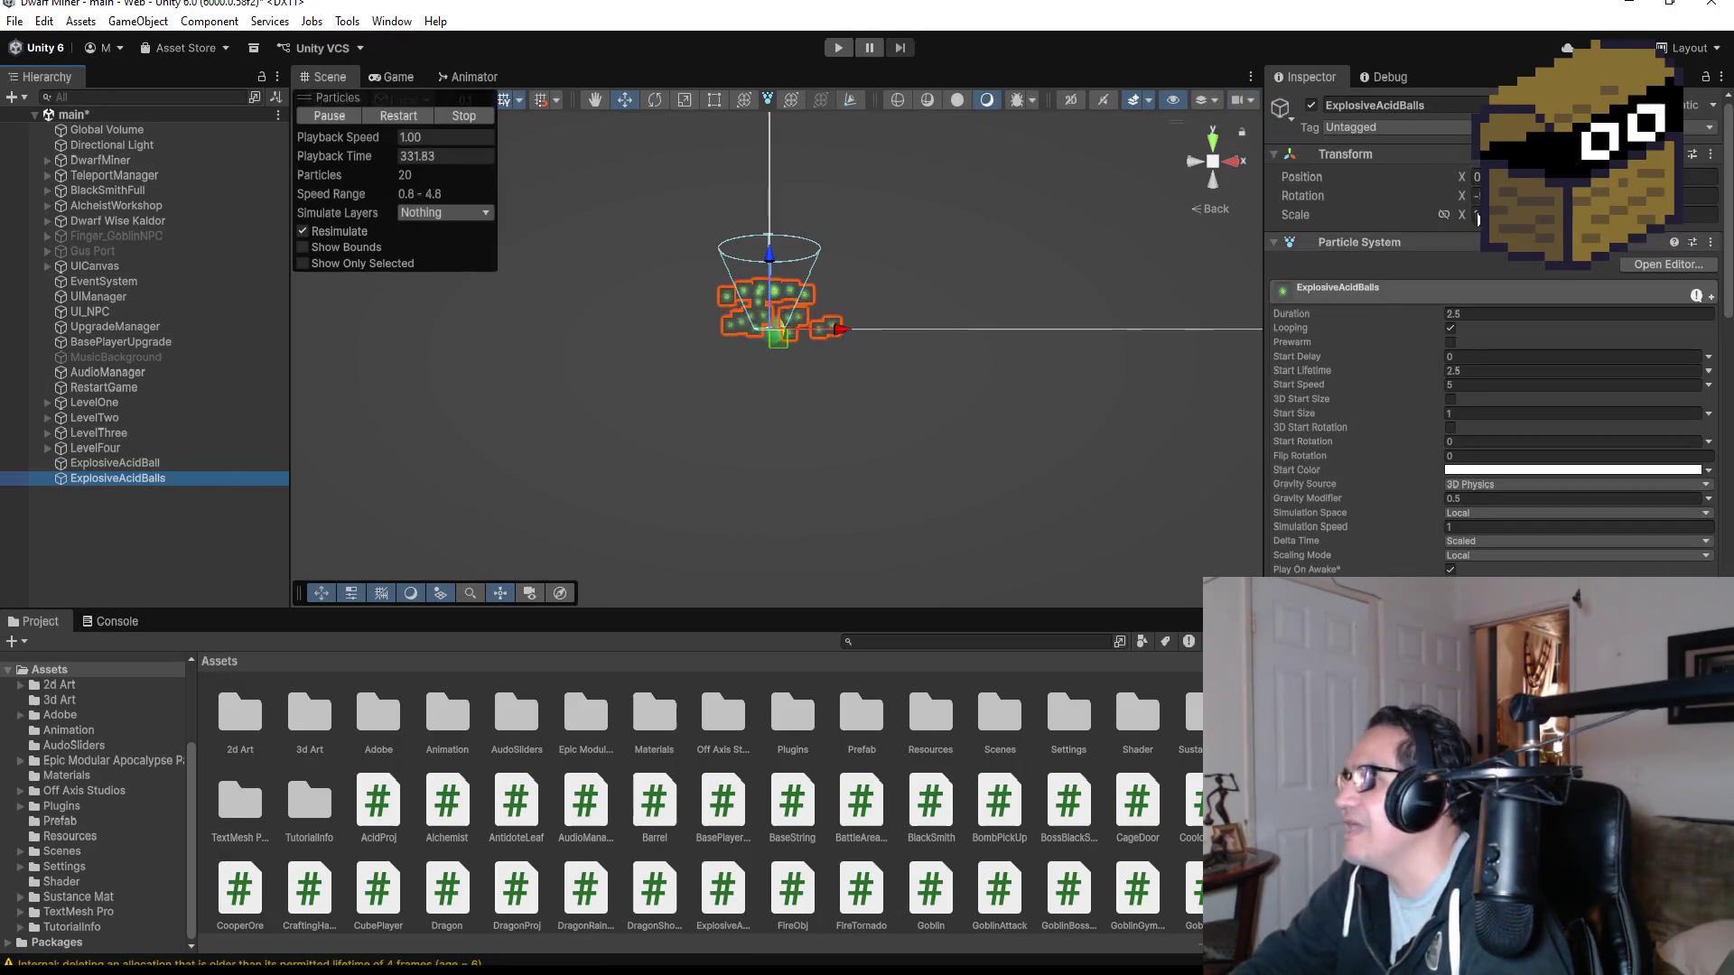
left_click(1395, 128)
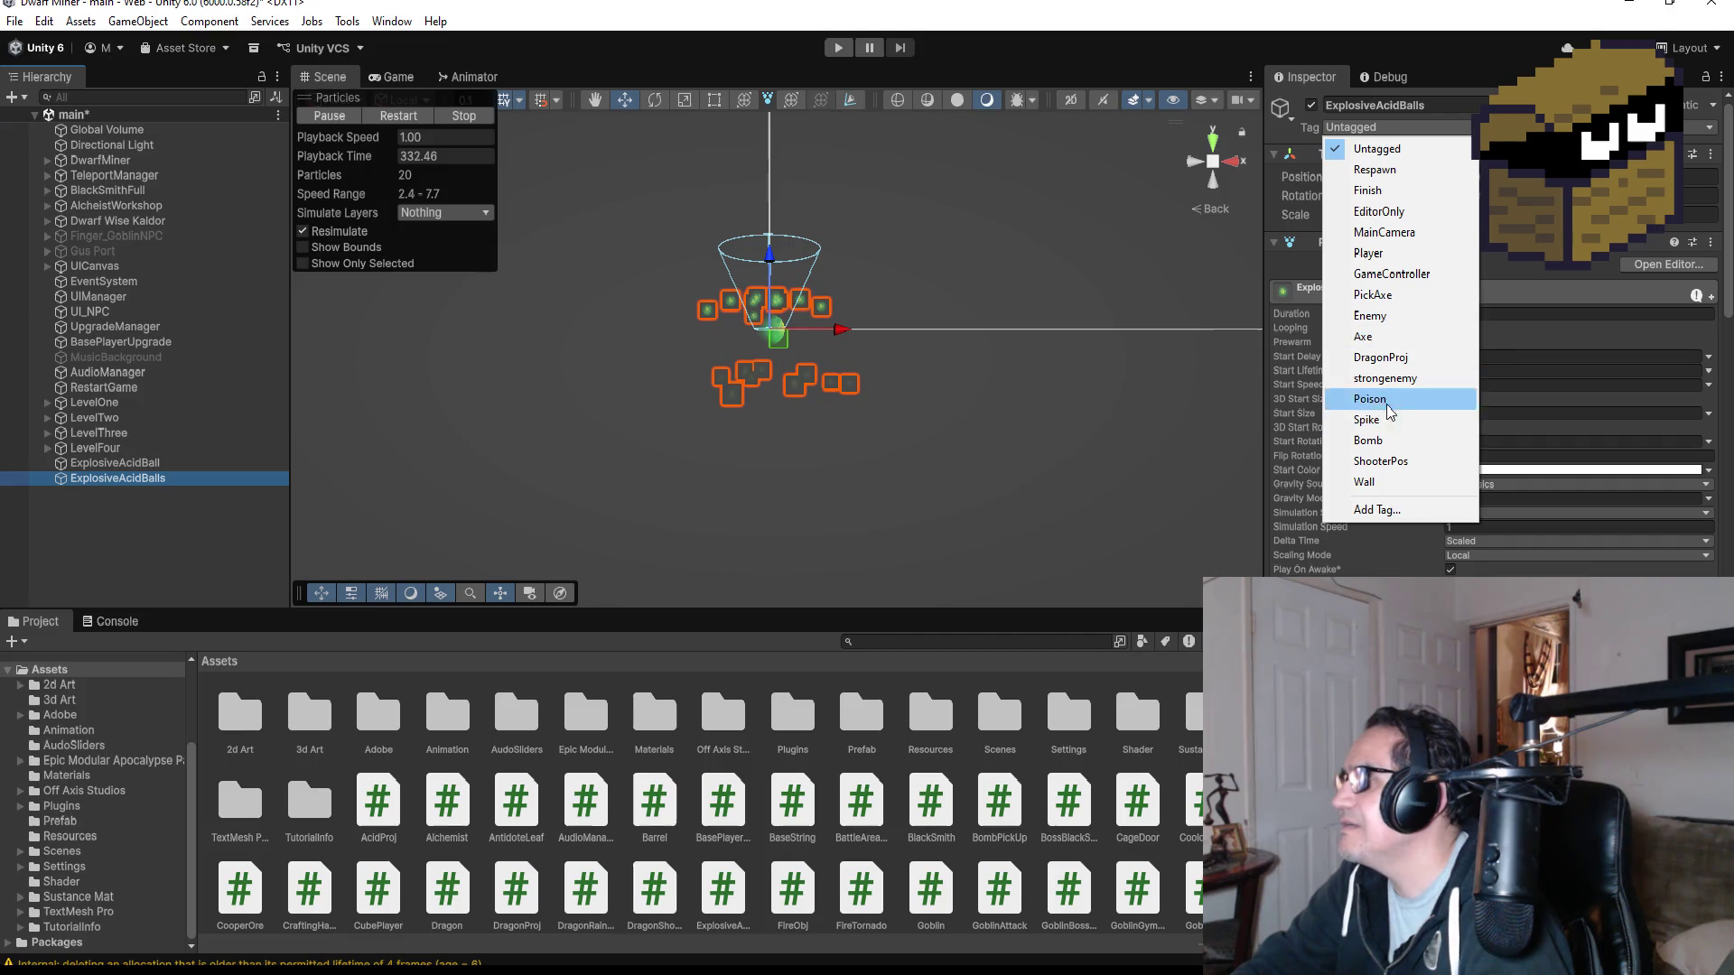
left_click(1382, 358)
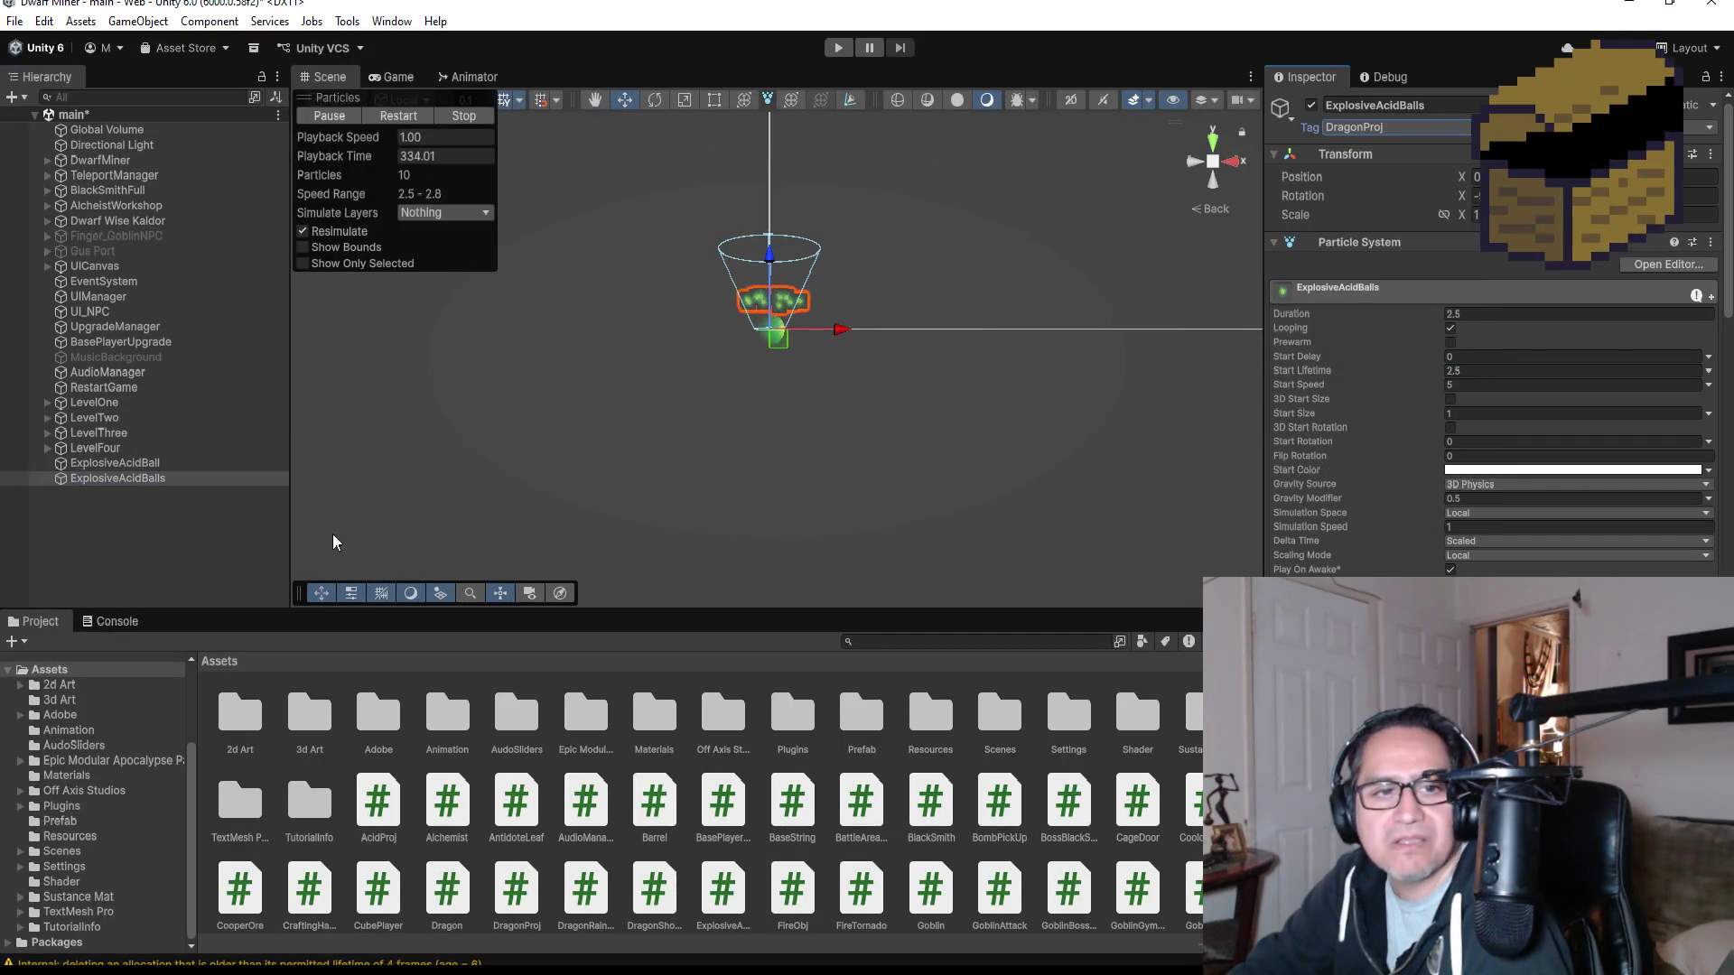
left_click(153, 495)
left_click(149, 480)
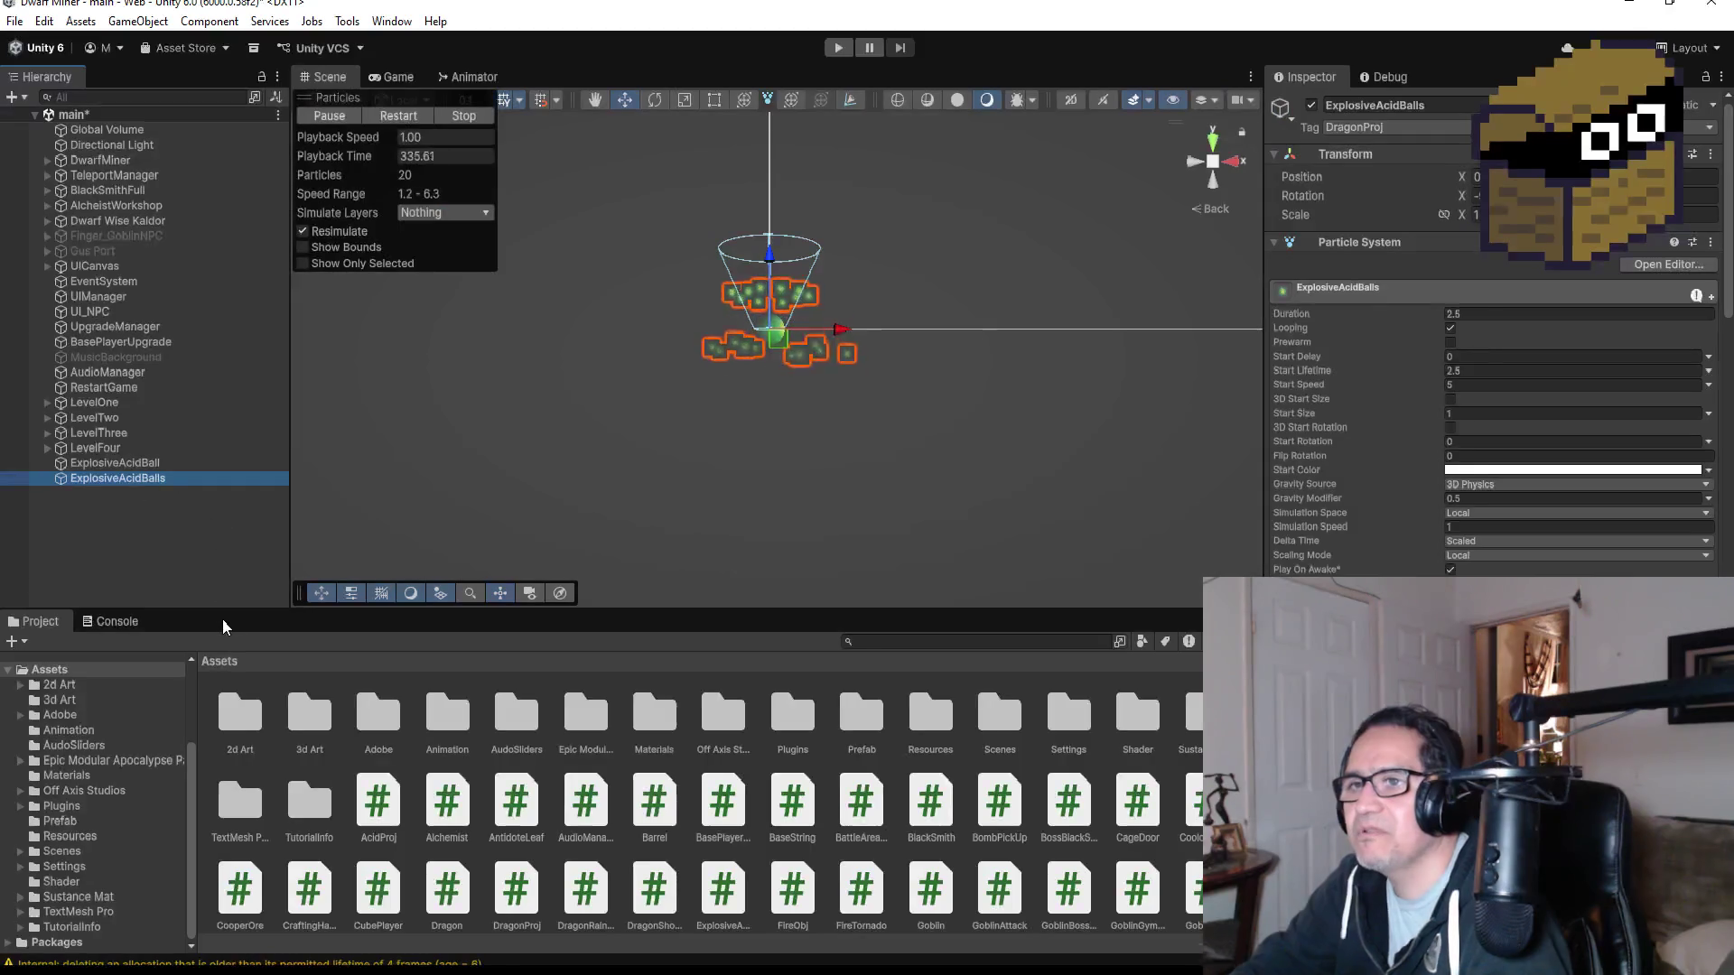
left_click(1213, 140)
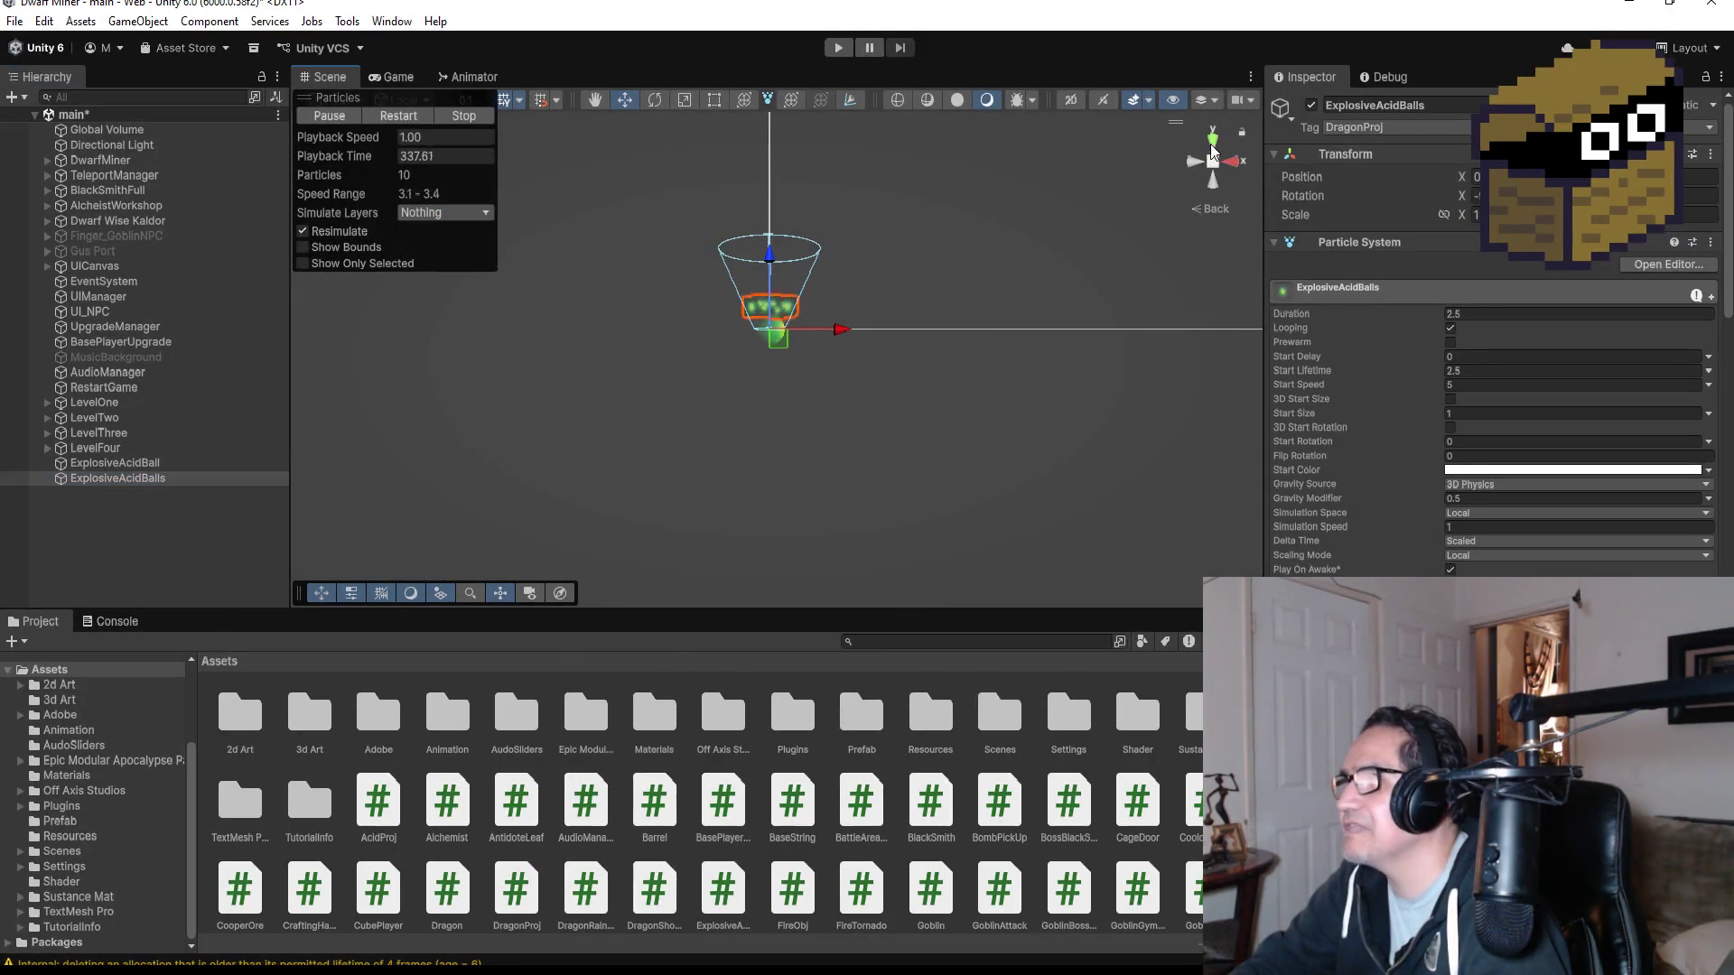
scroll(830, 392, "down", 5)
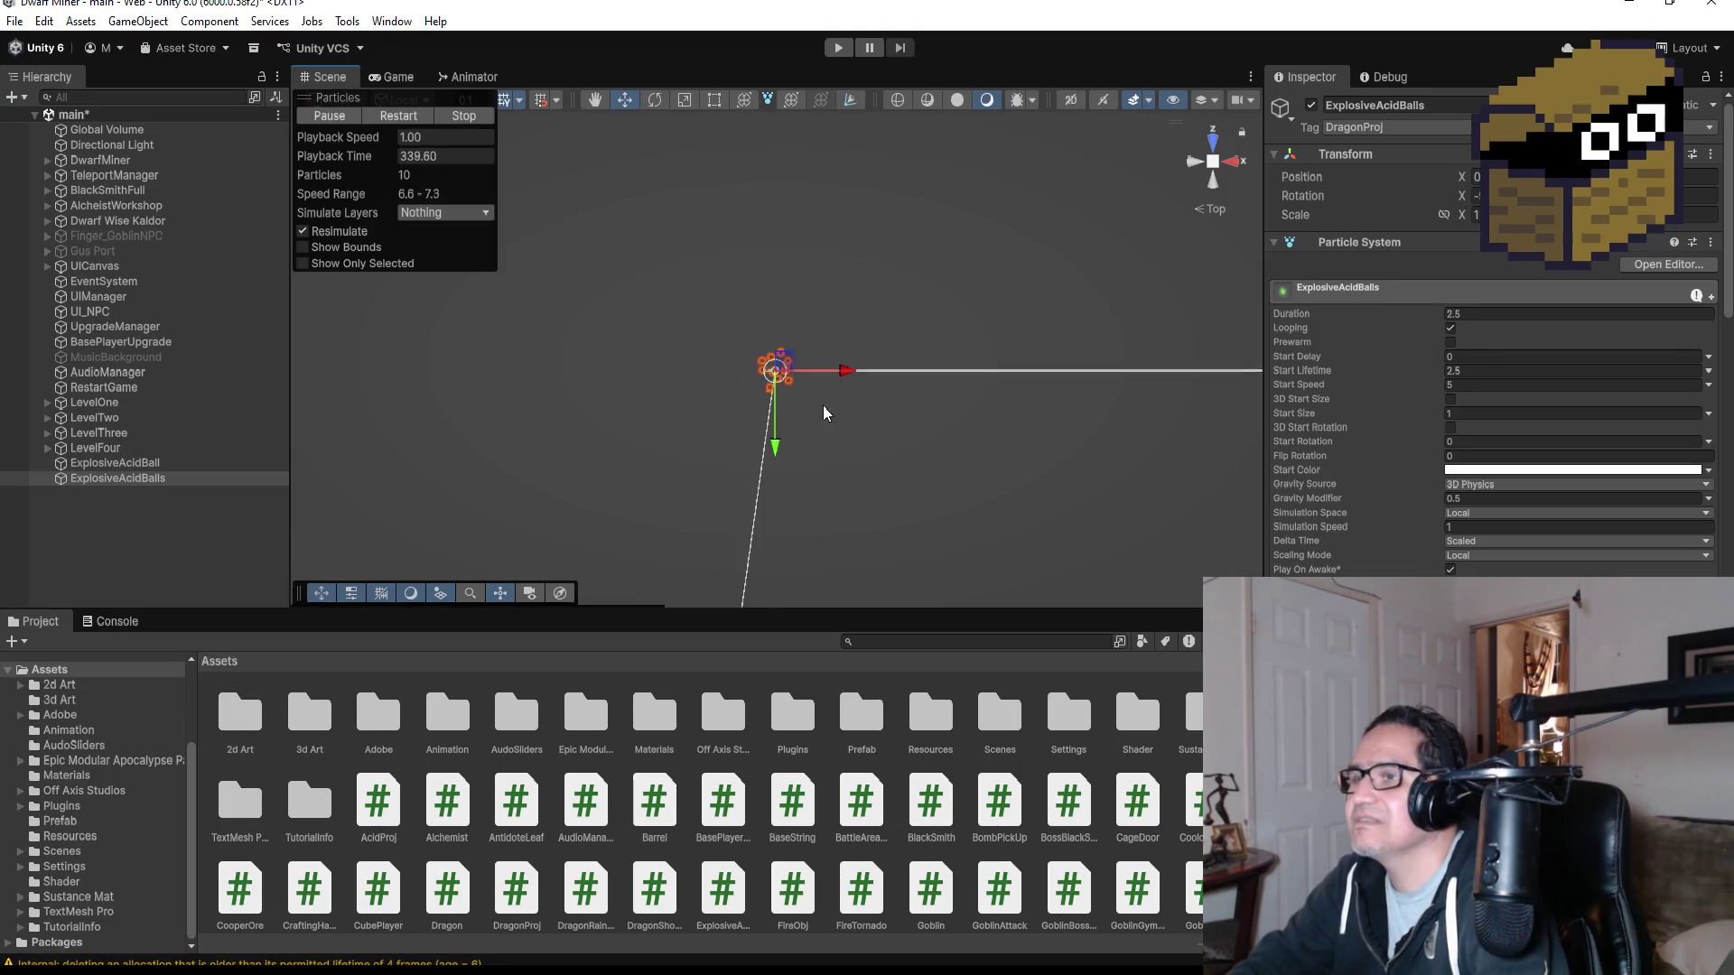
- Move the emitter into a level room from the Top view, then tilt to a perspective view
scroll(779, 417, "down", 5)
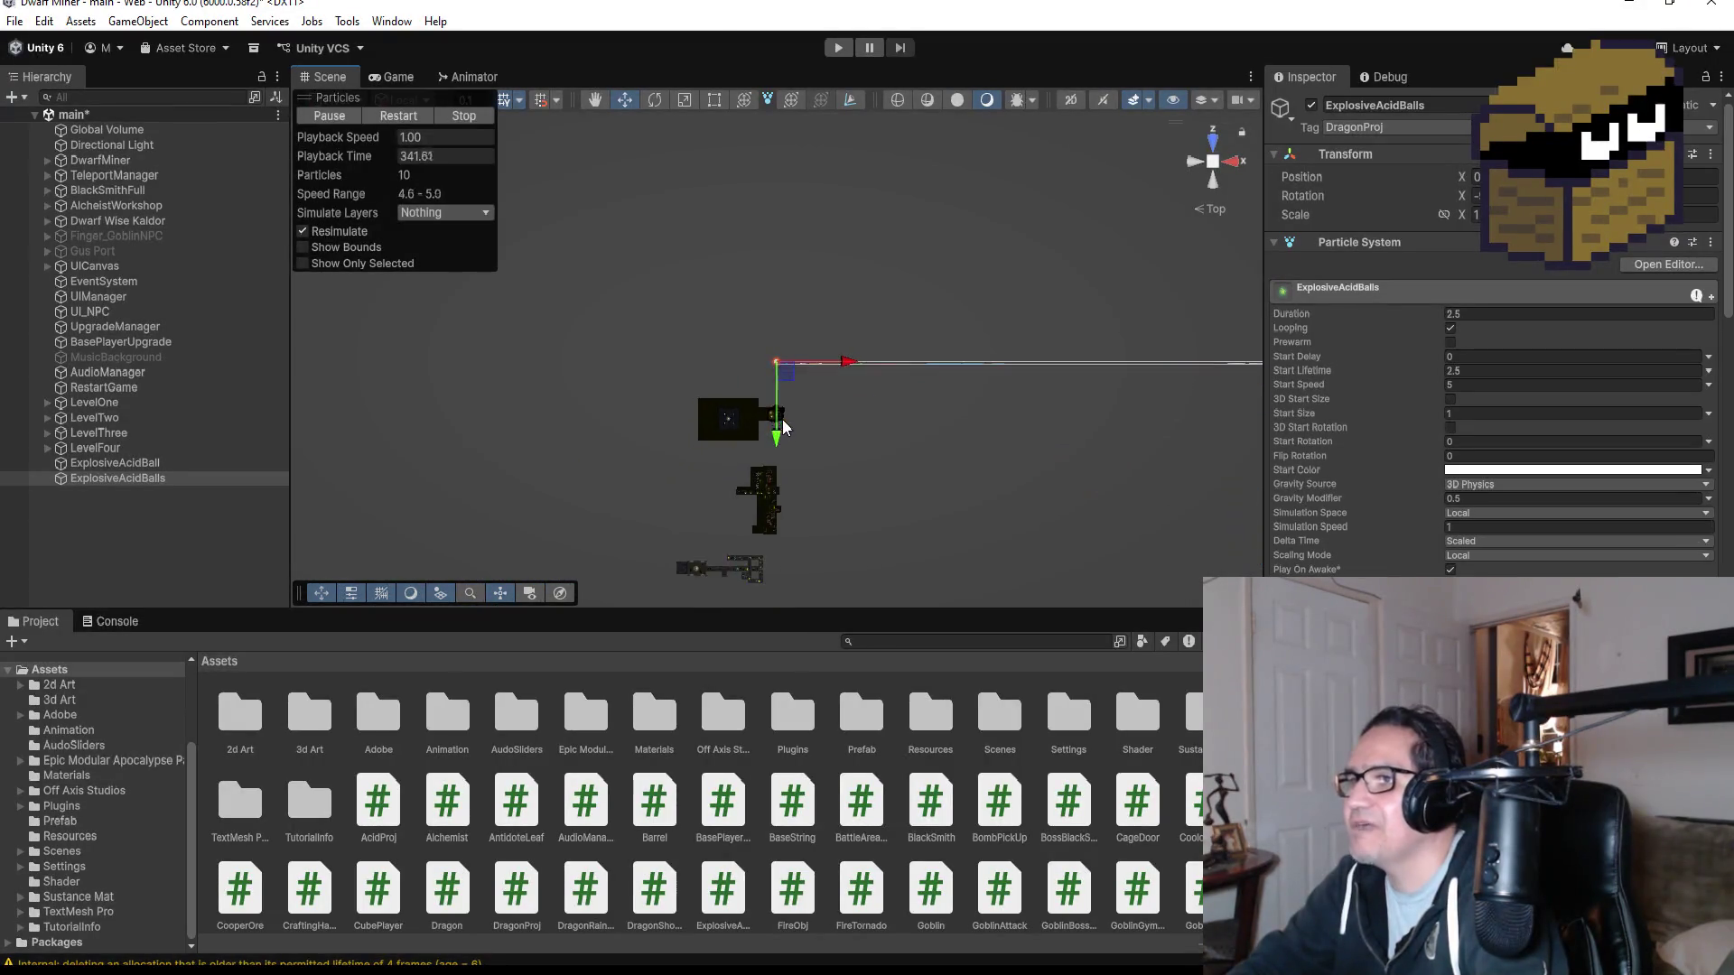
left_click_drag(784, 437, 779, 579)
left_click_drag(839, 516, 801, 506)
left_click_drag(737, 587, 746, 563)
key("f")
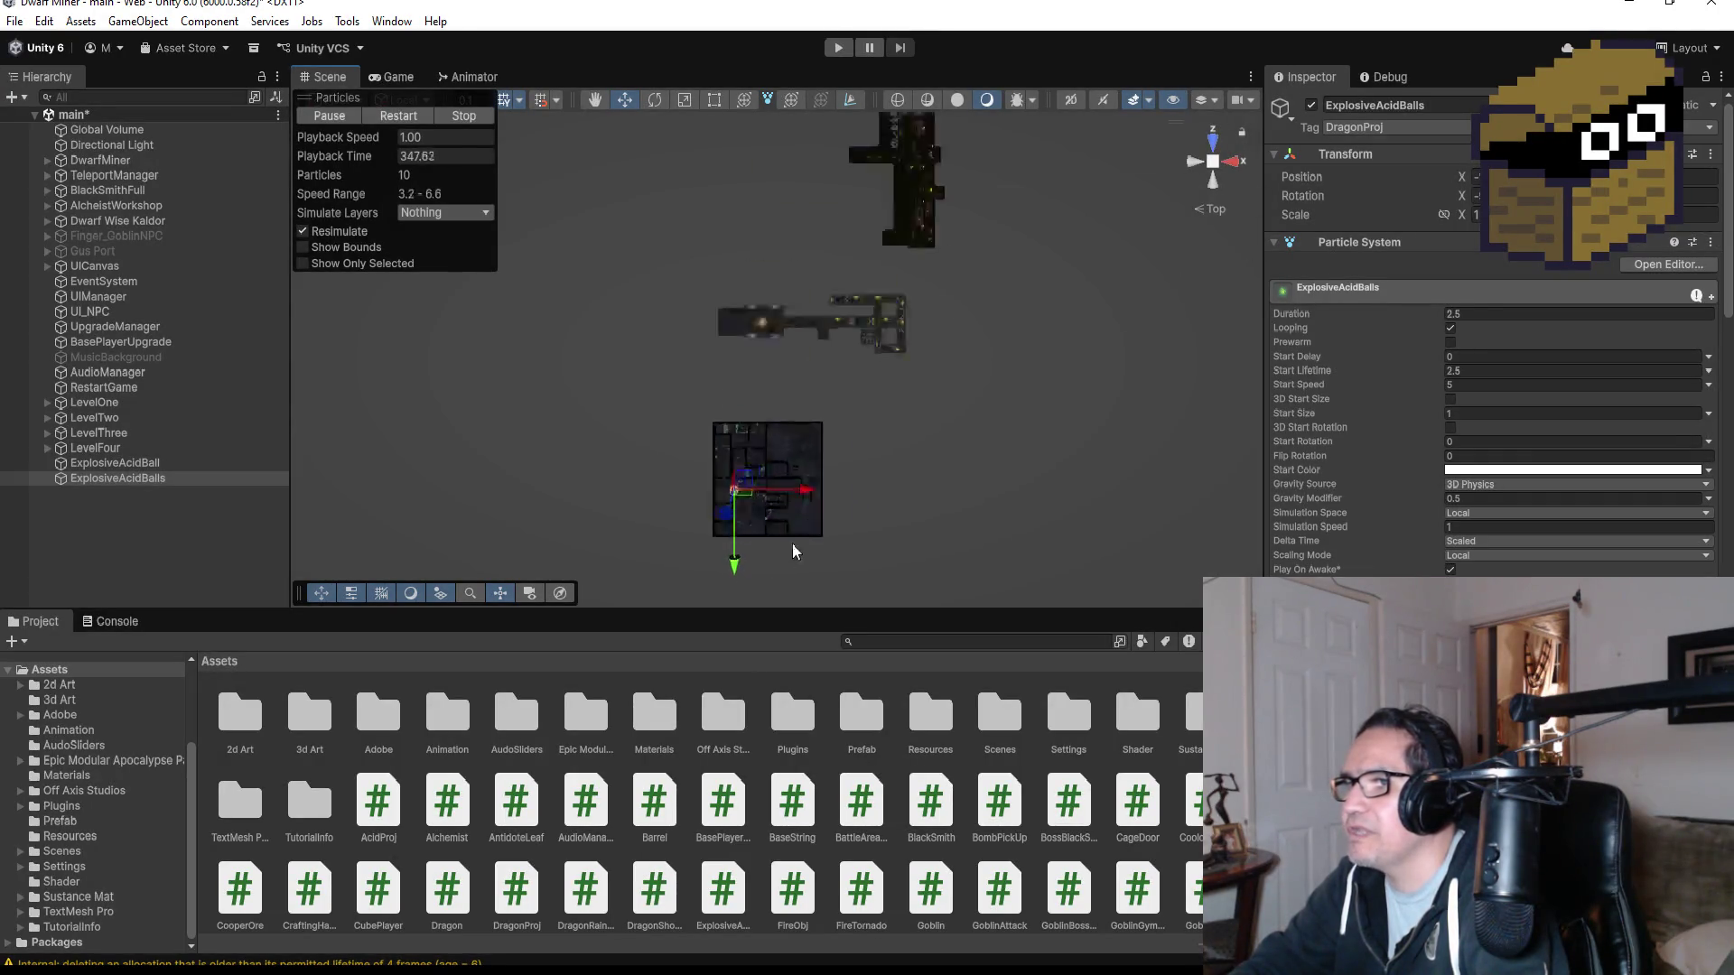
scroll(930, 319, "down", 10)
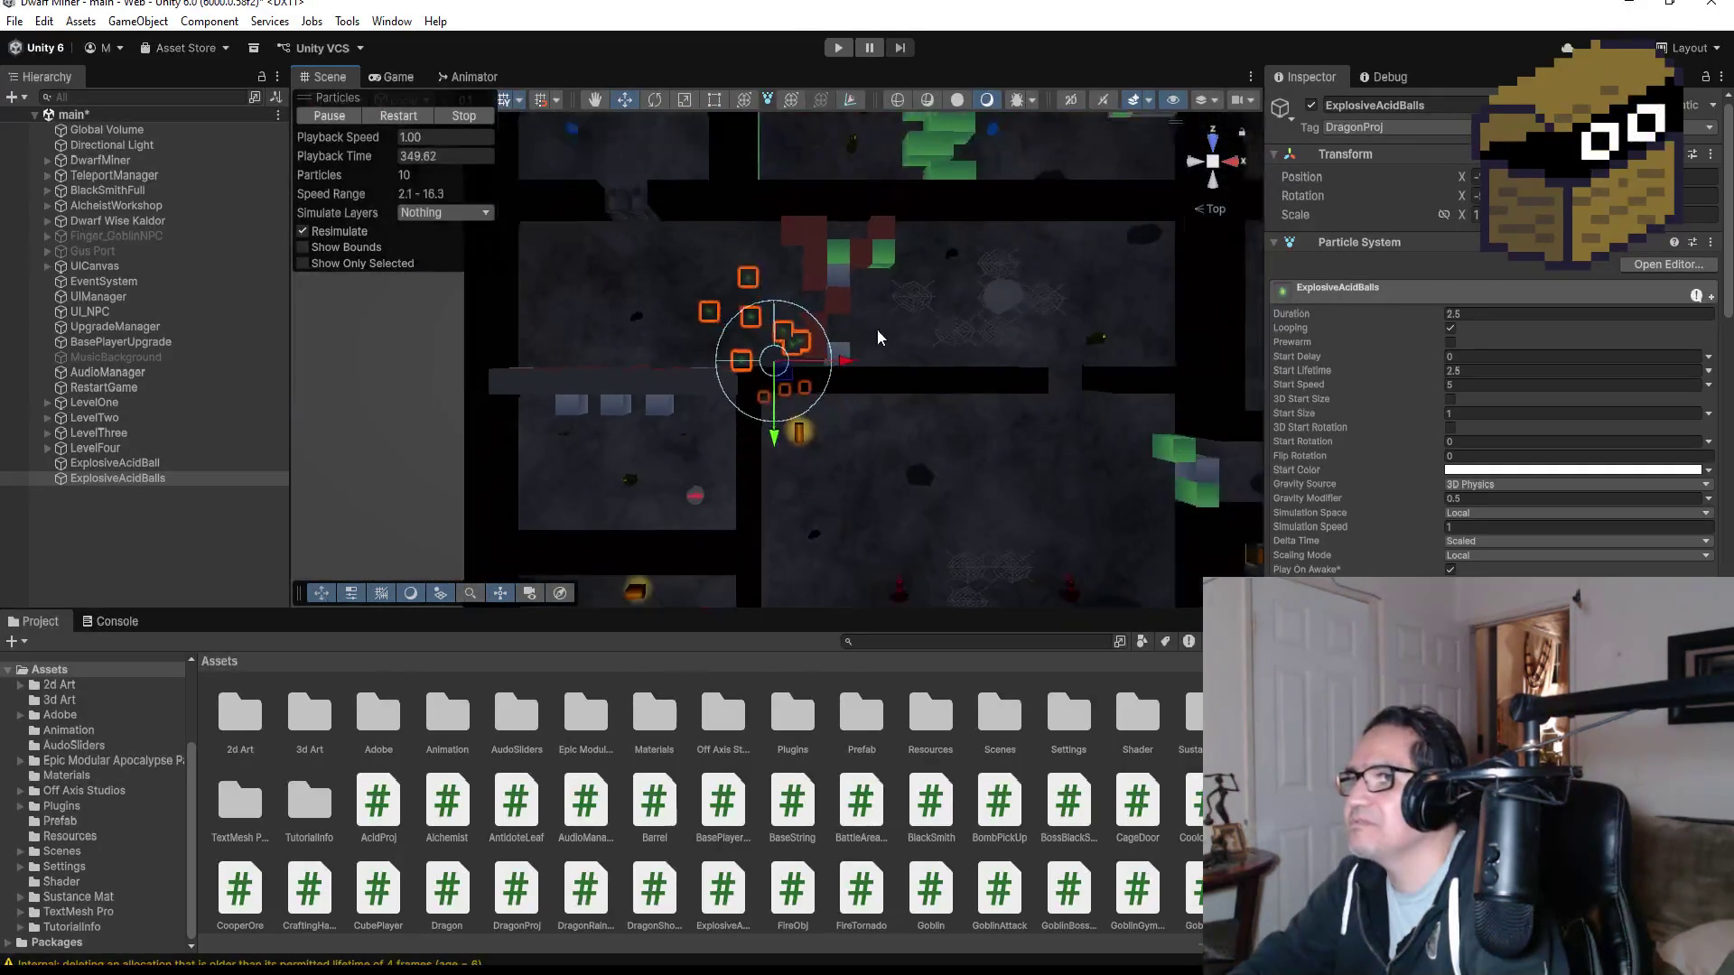
scroll(854, 388, "down", 2)
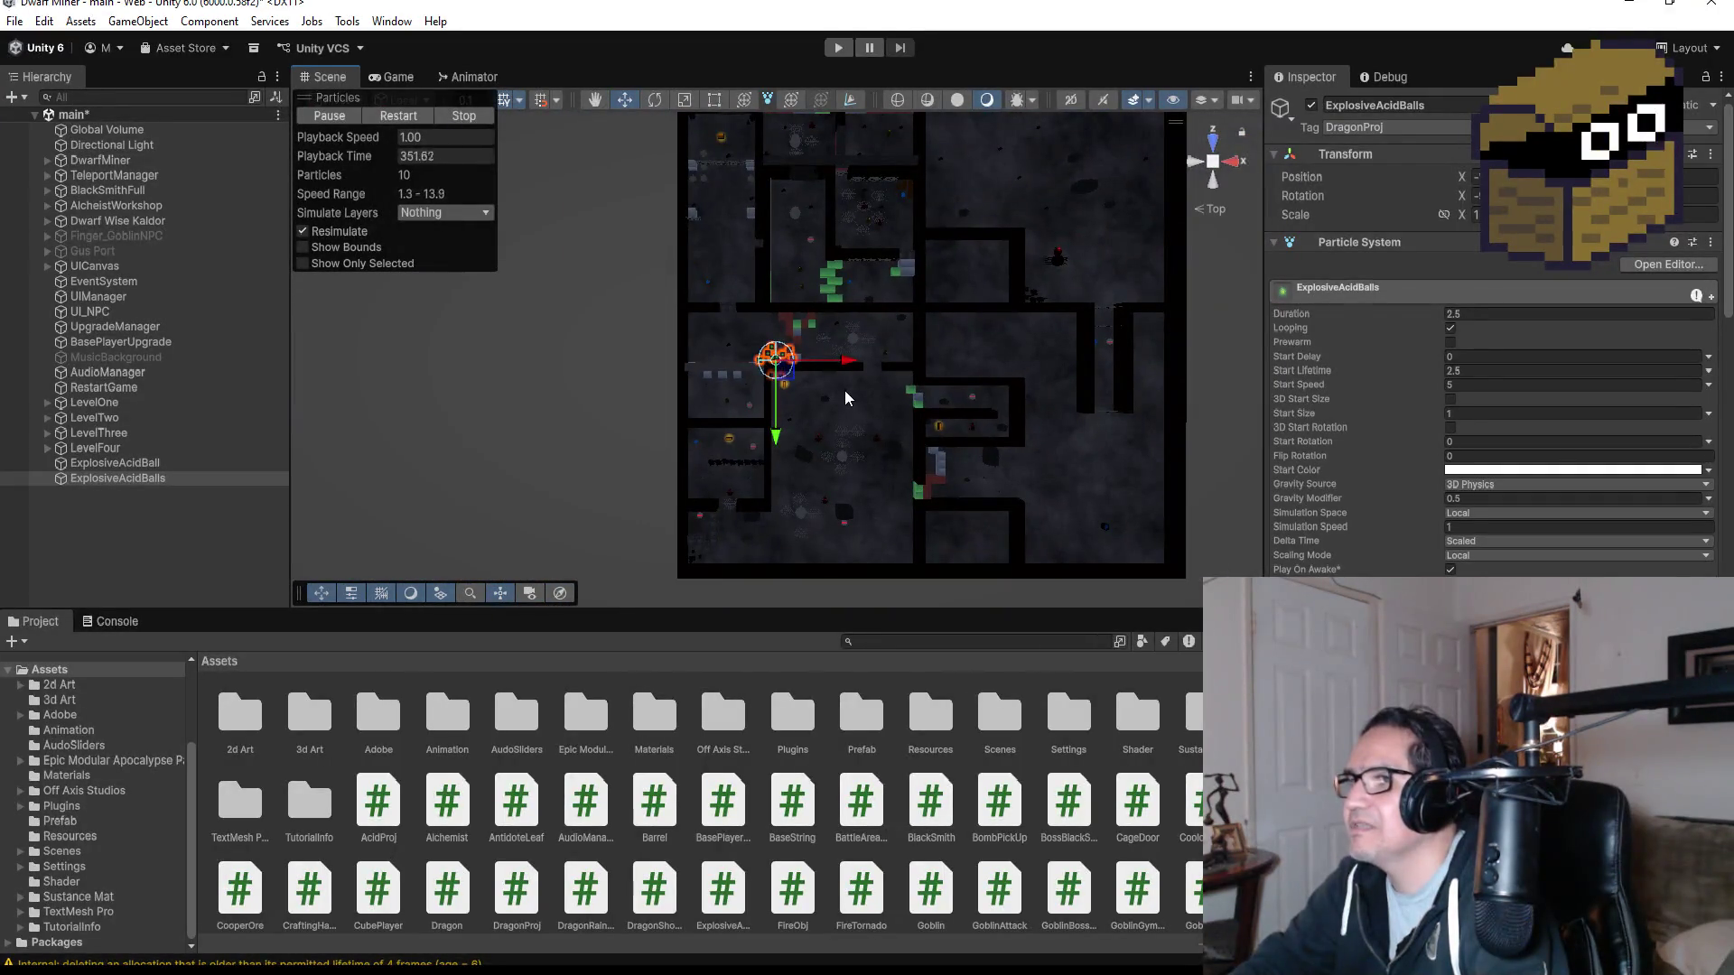
left_click_drag(782, 444, 780, 347)
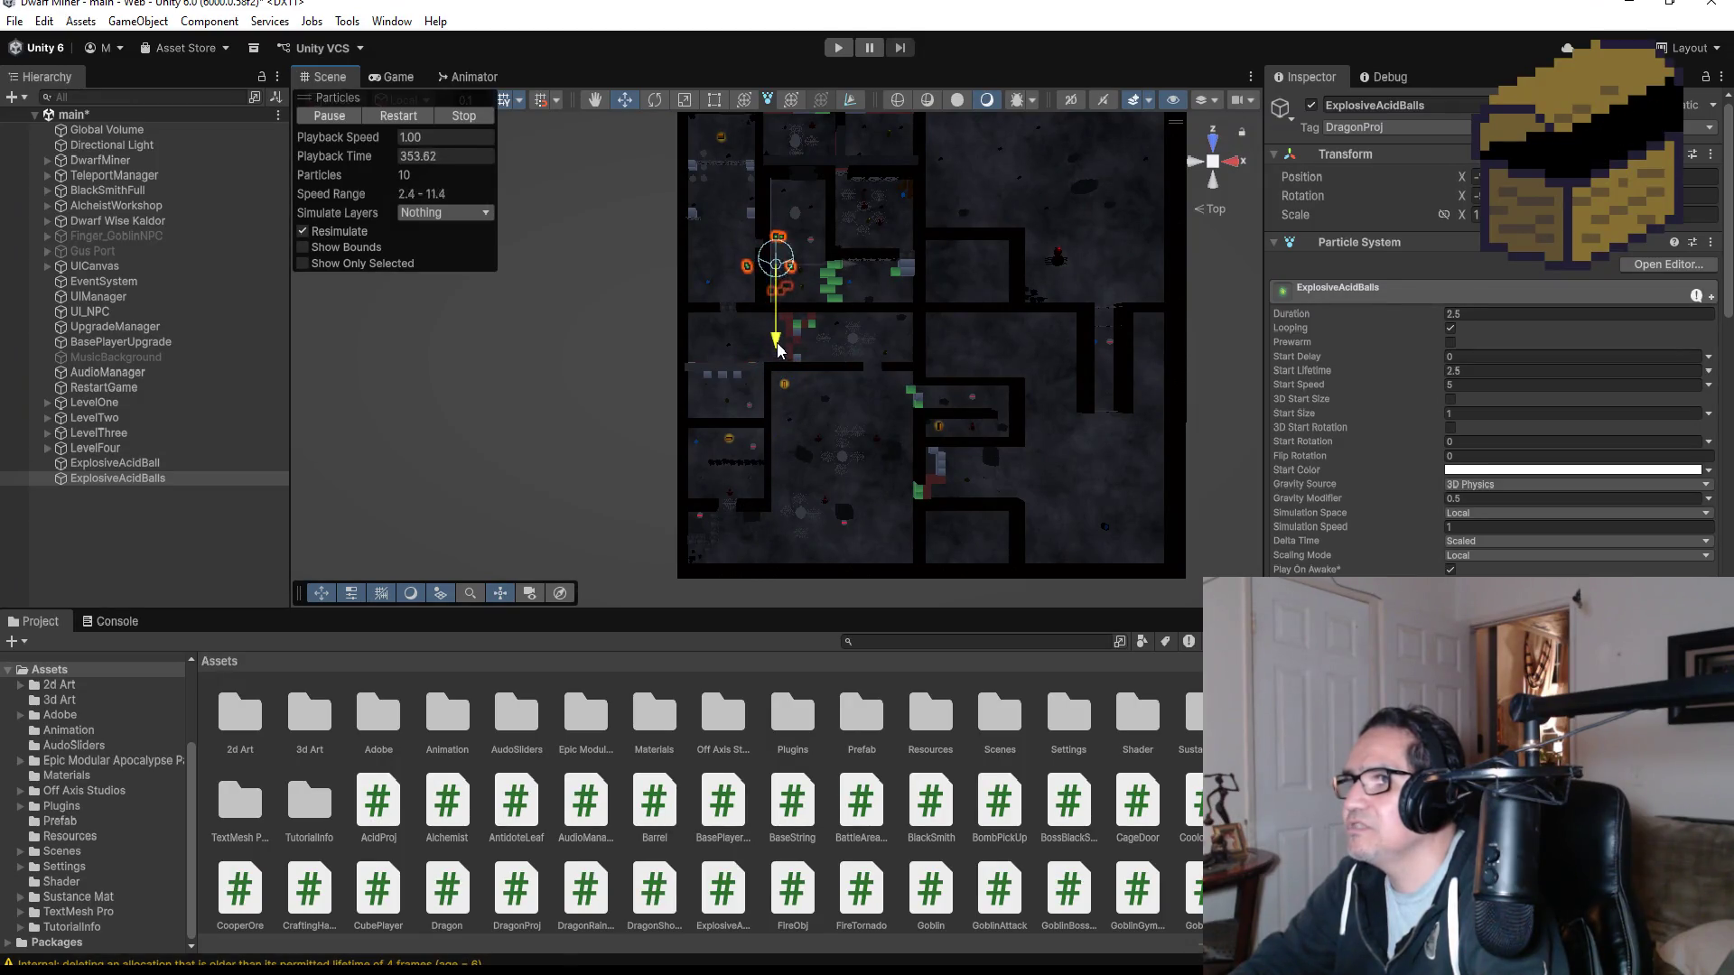
left_click_drag(849, 269, 802, 264)
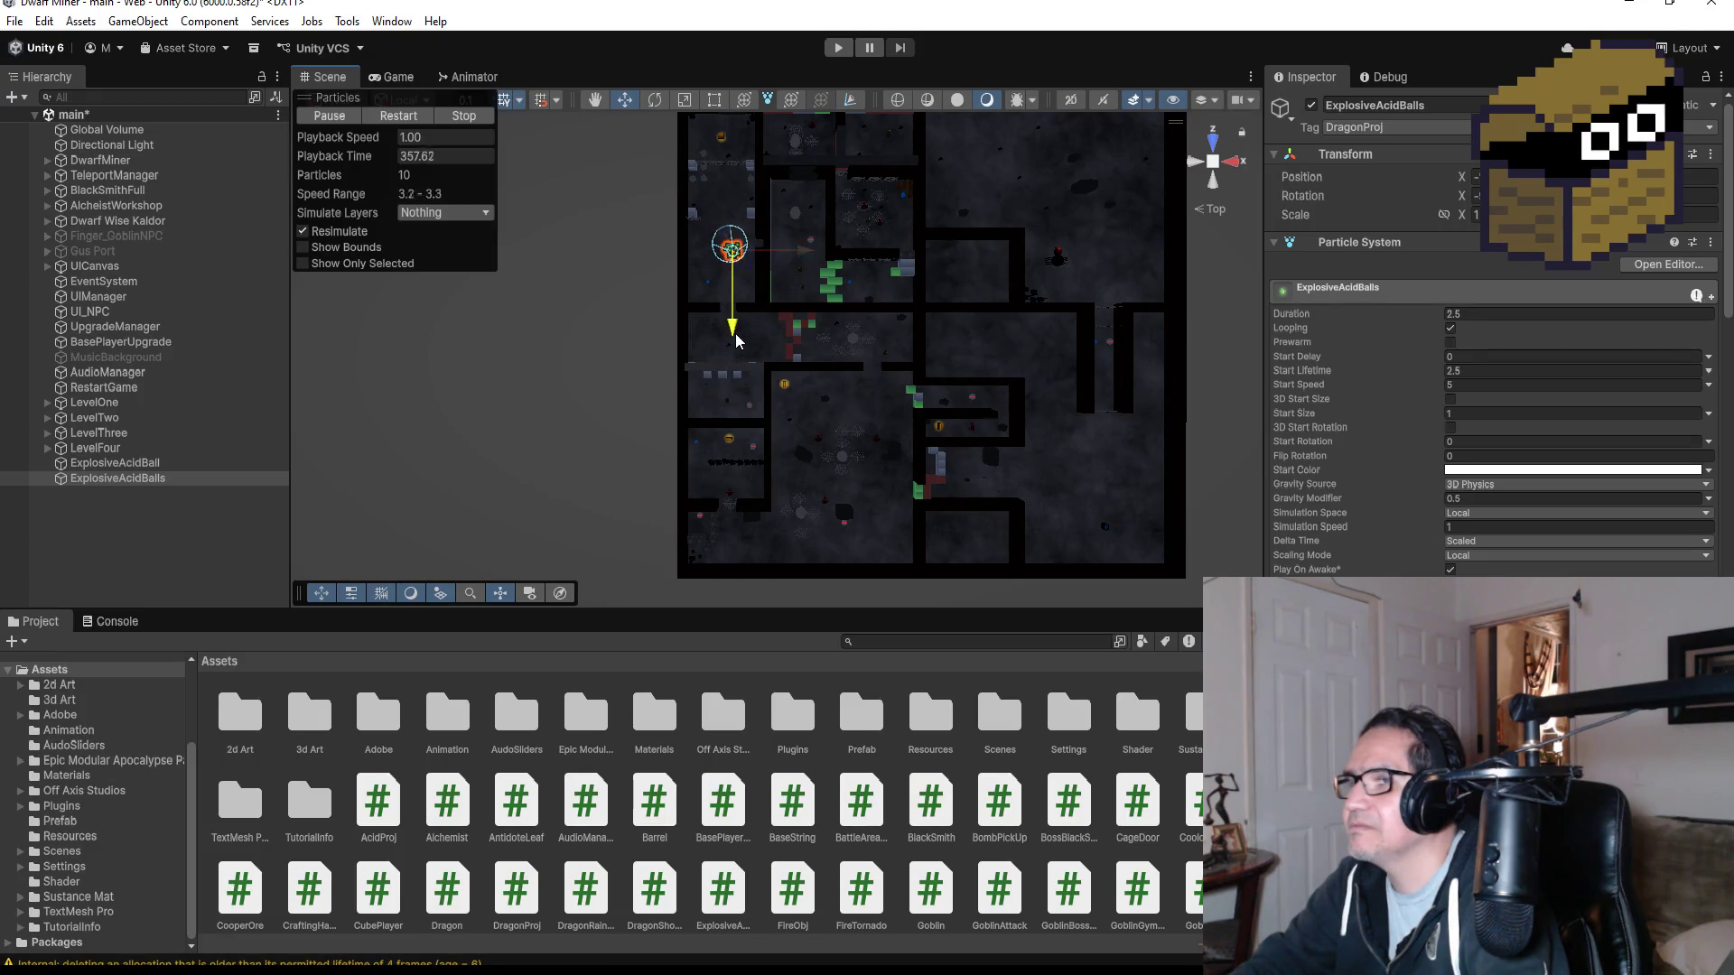
key("f")
left_click_drag(1038, 440, 975, 206)
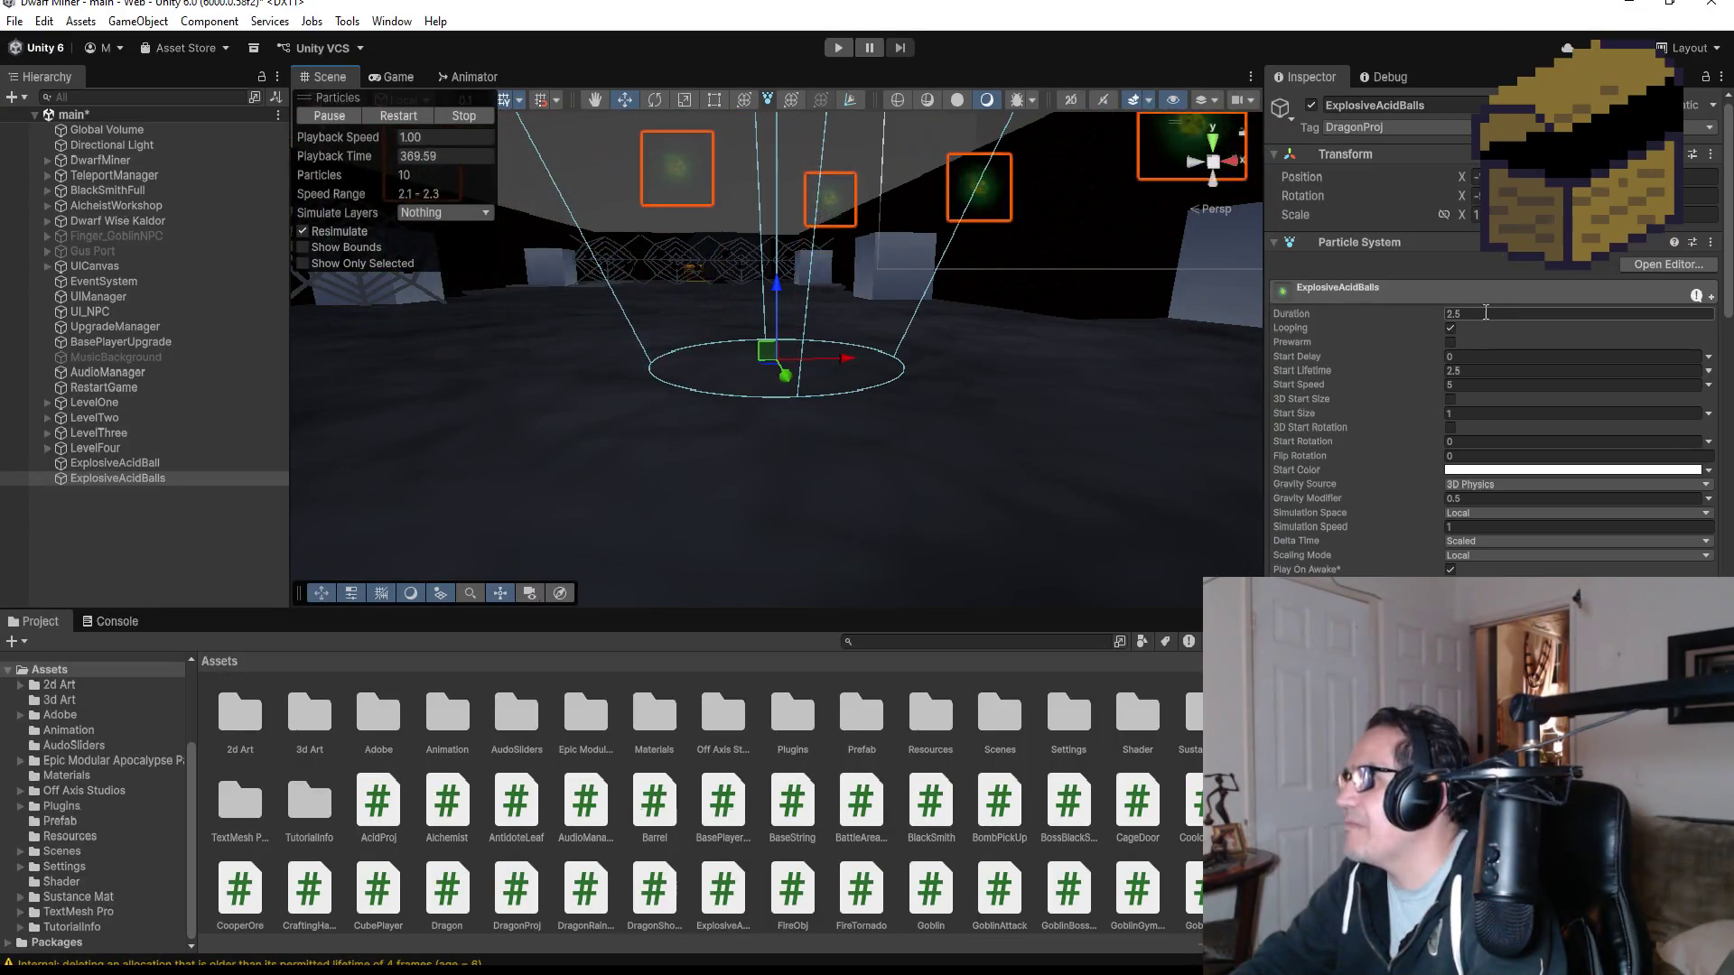
- Set Duration to 1 and edit the Start Lifetime value
type("1")
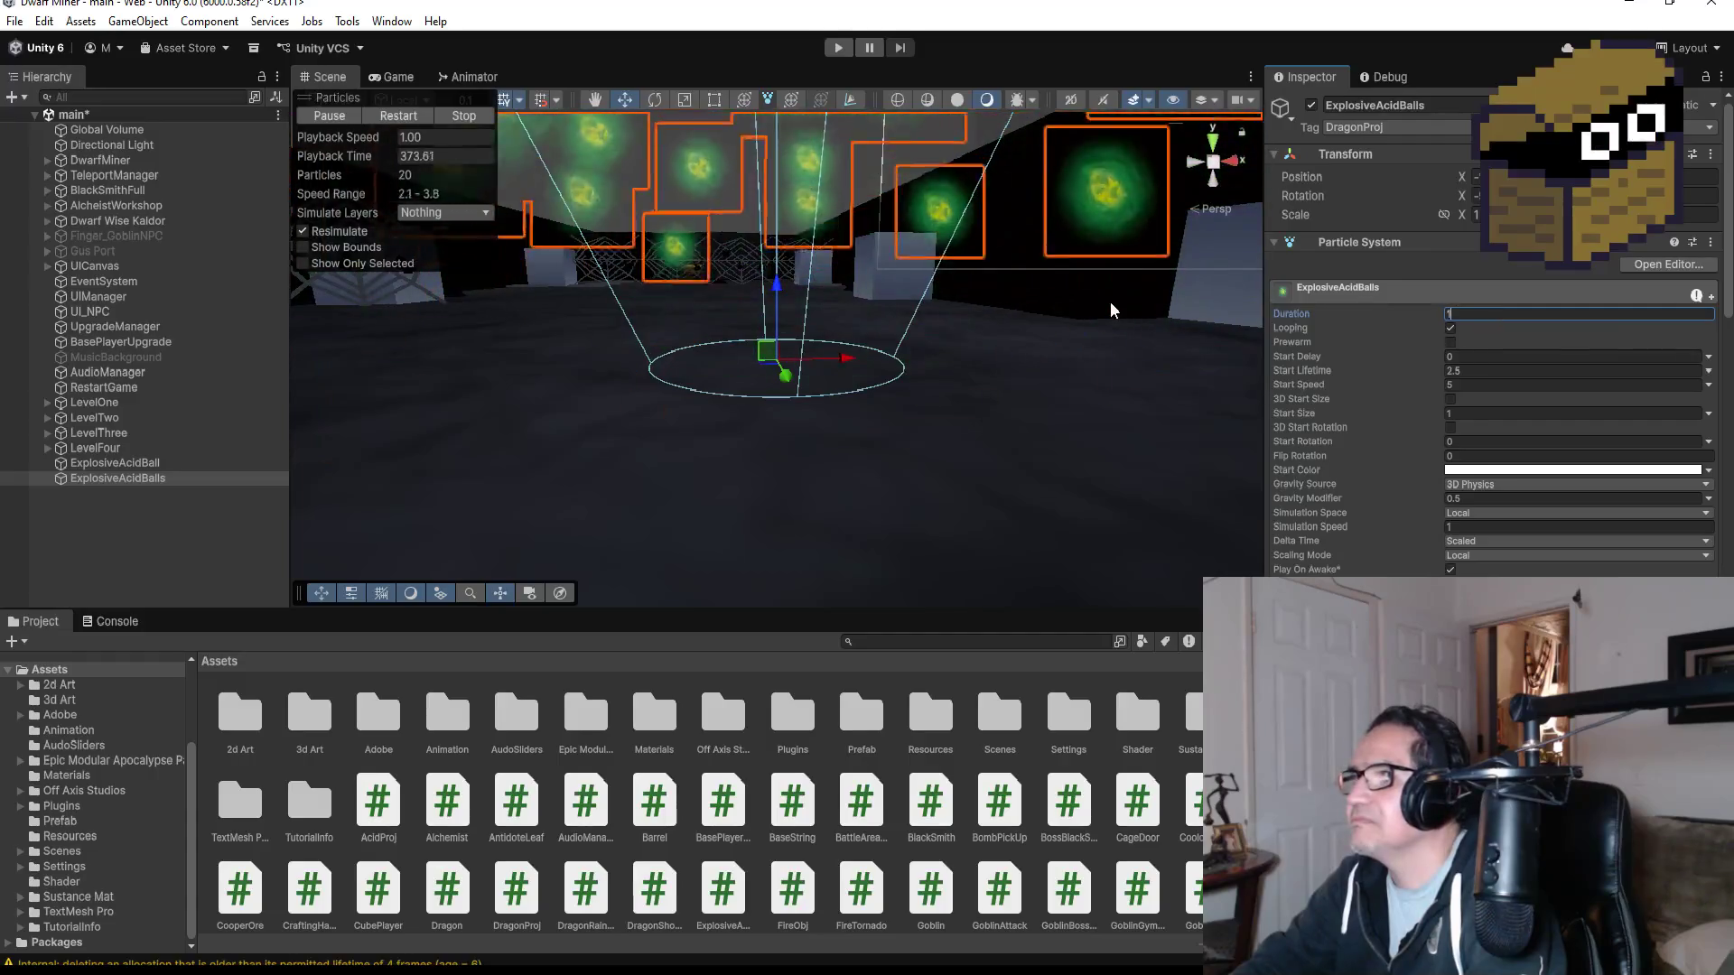
left_click(1484, 370)
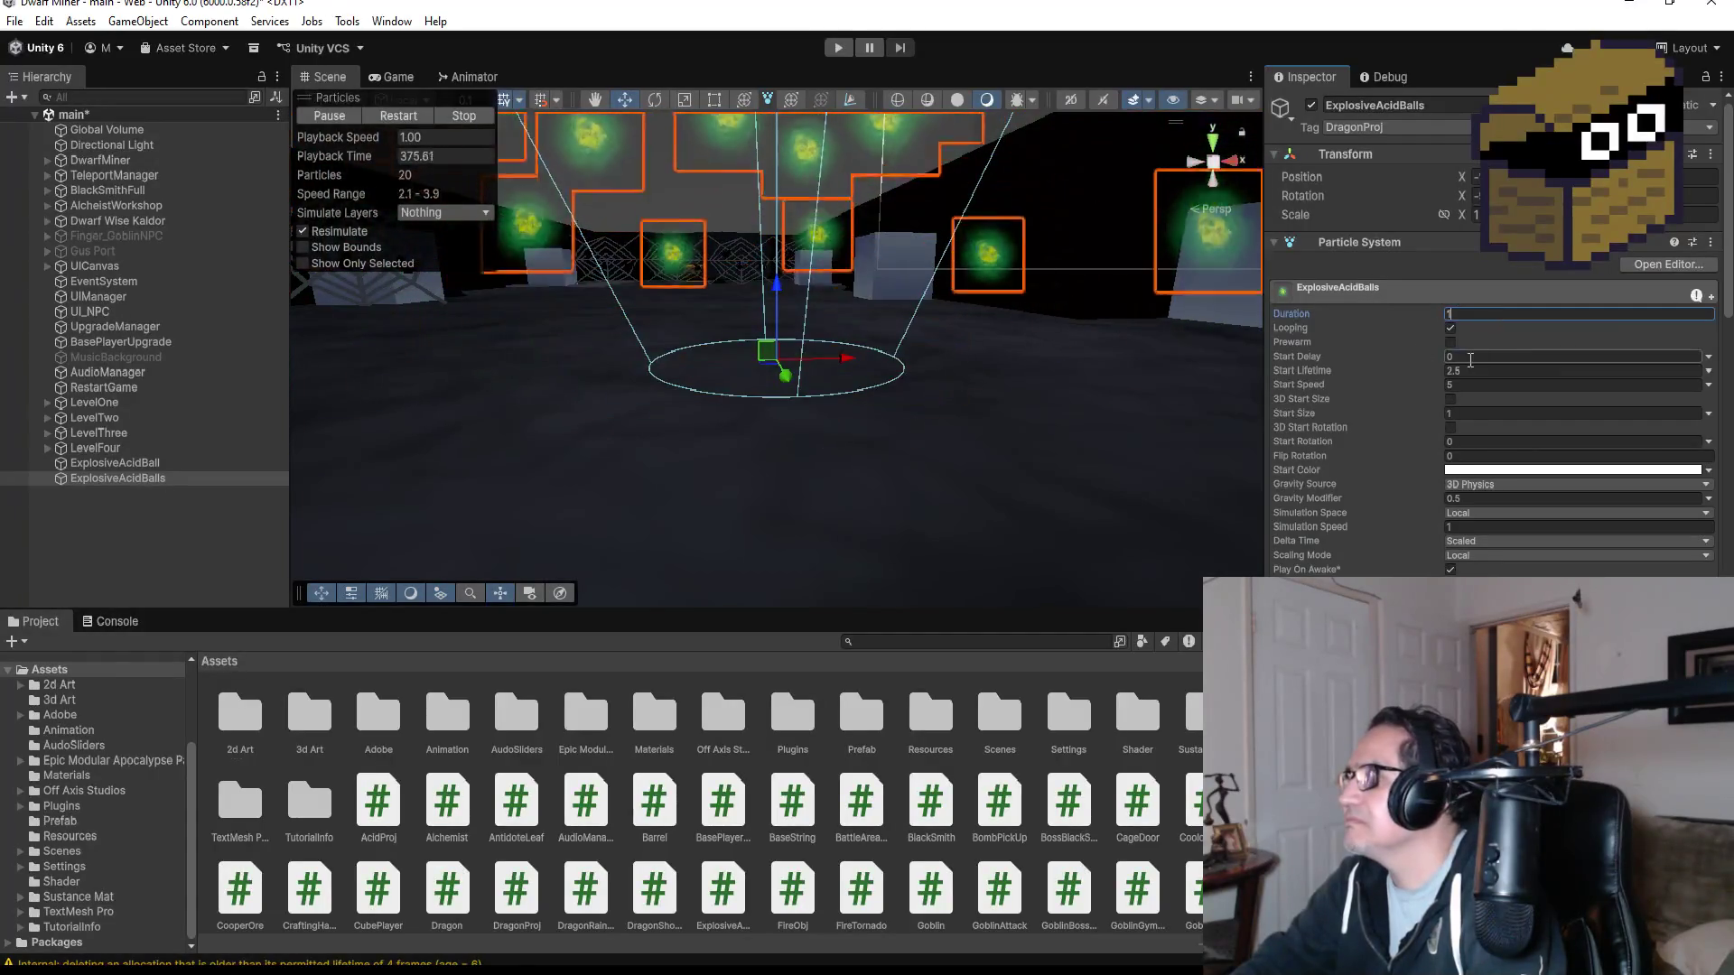
type("1")
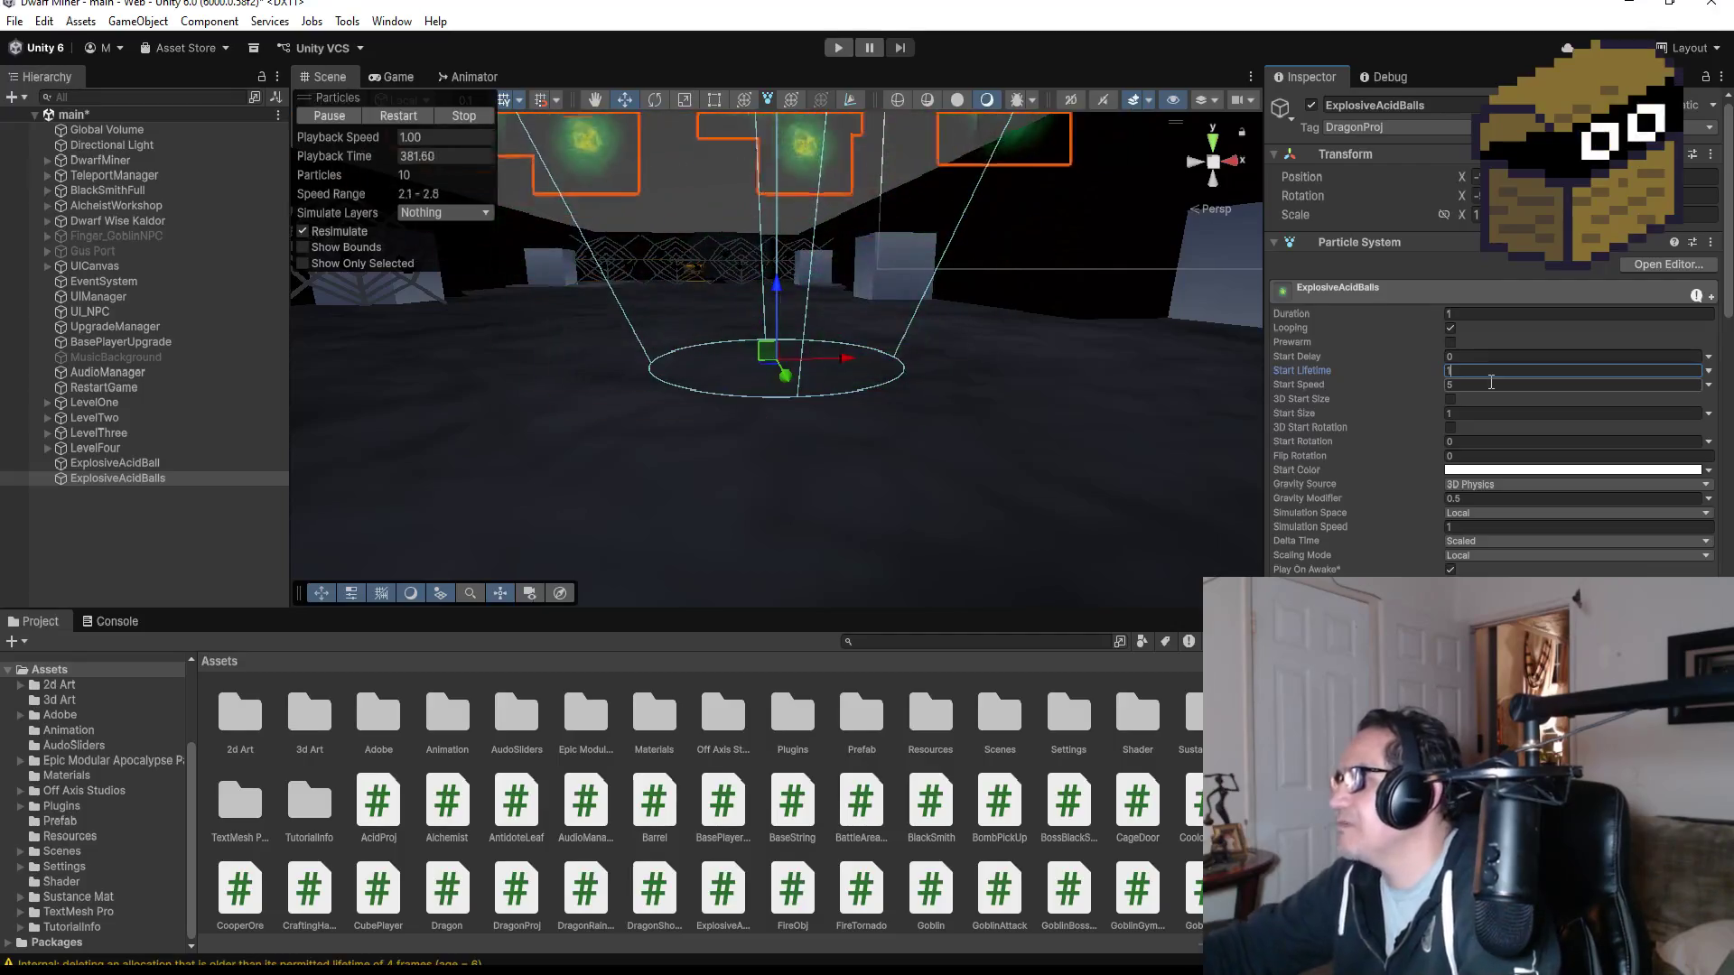
type(".5")
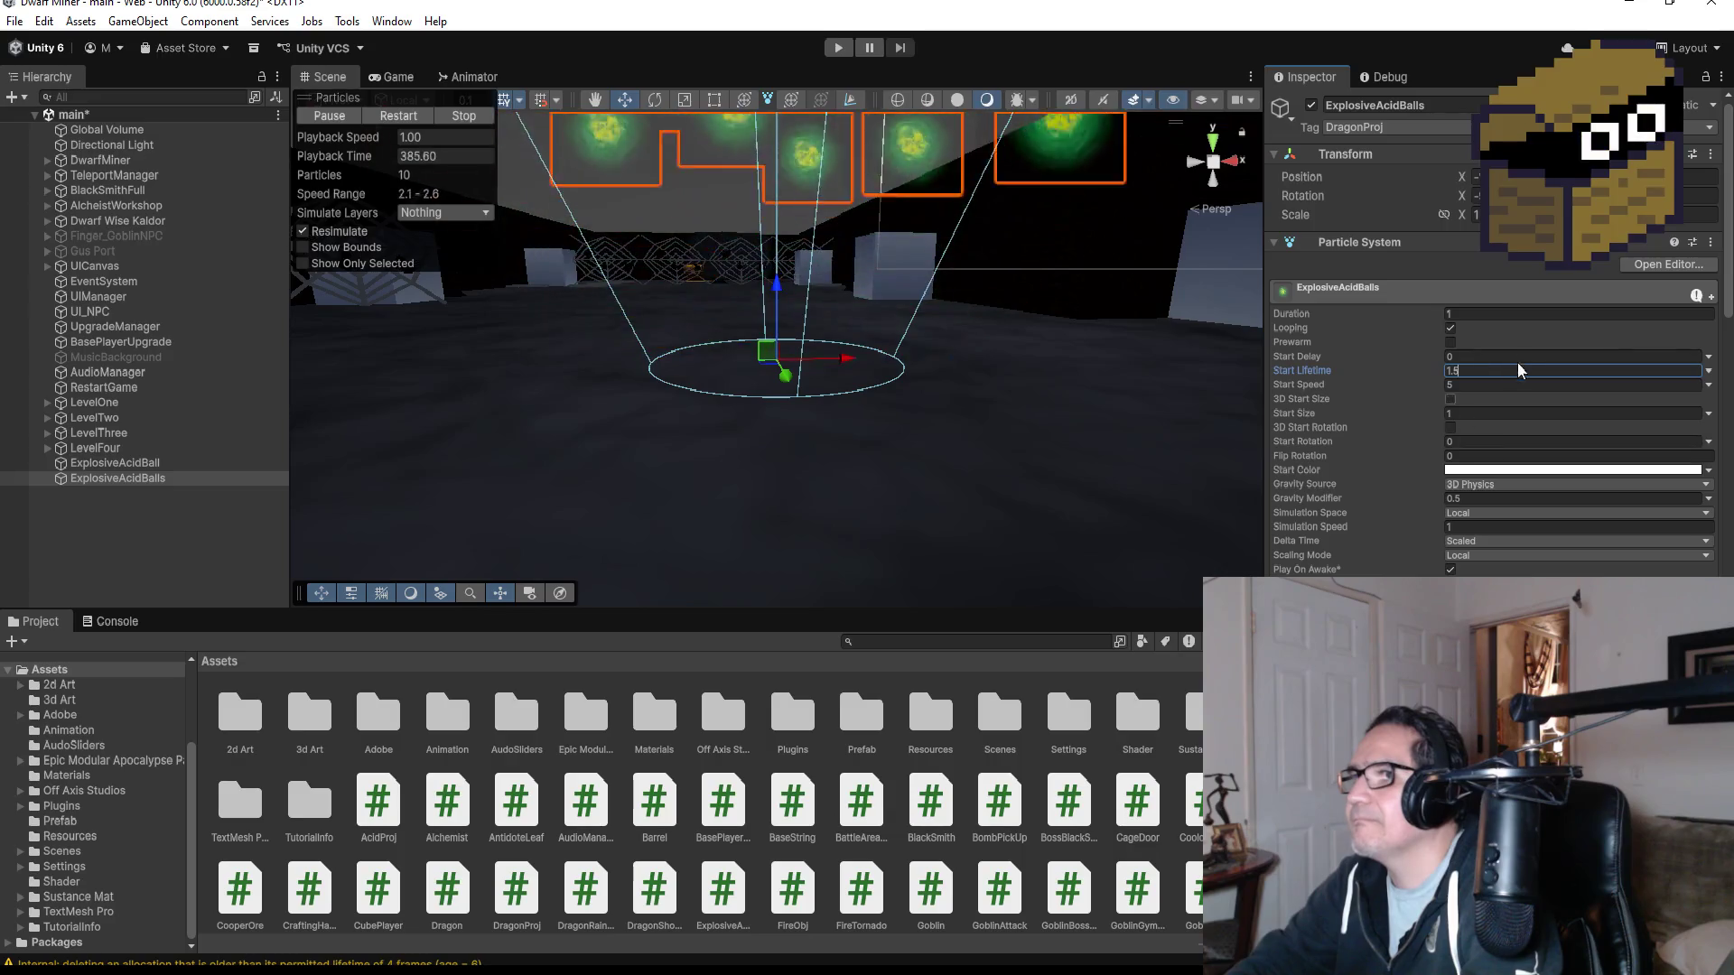
- Try Duration and Start Lifetime at 1.5, then change both to 1.7
left_click(1503, 314)
type("1.5")
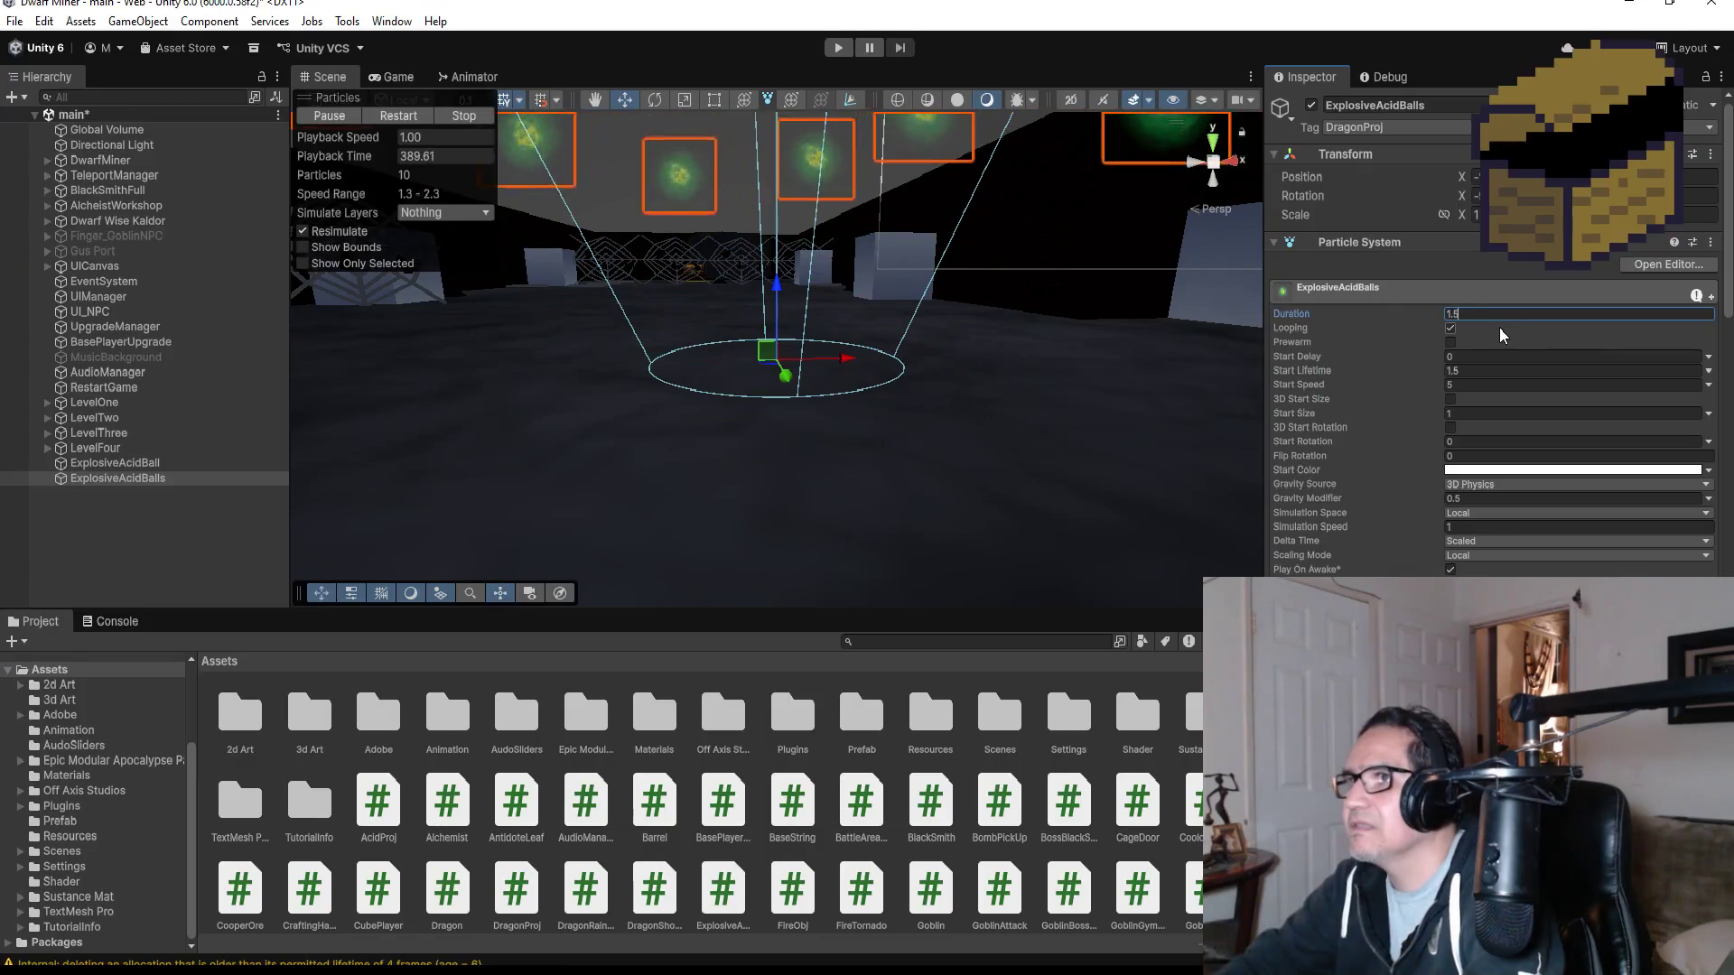
key("BackSpace")
type("7")
left_click(1496, 371)
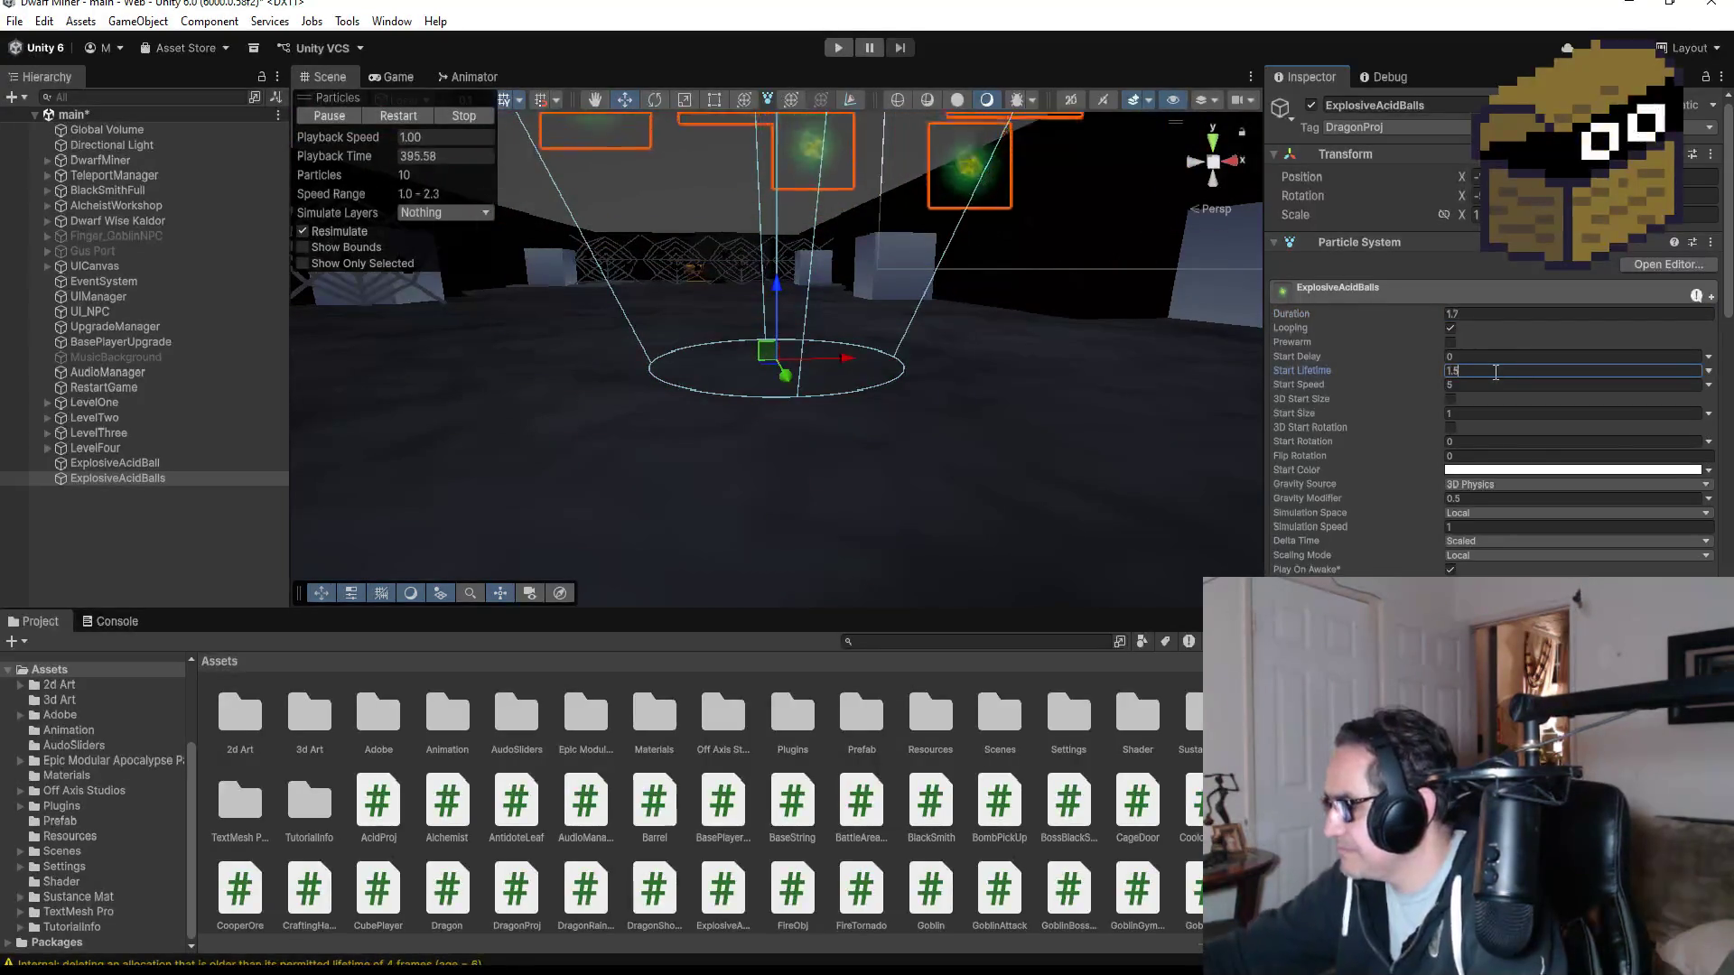
key("BackSpace")
type("7")
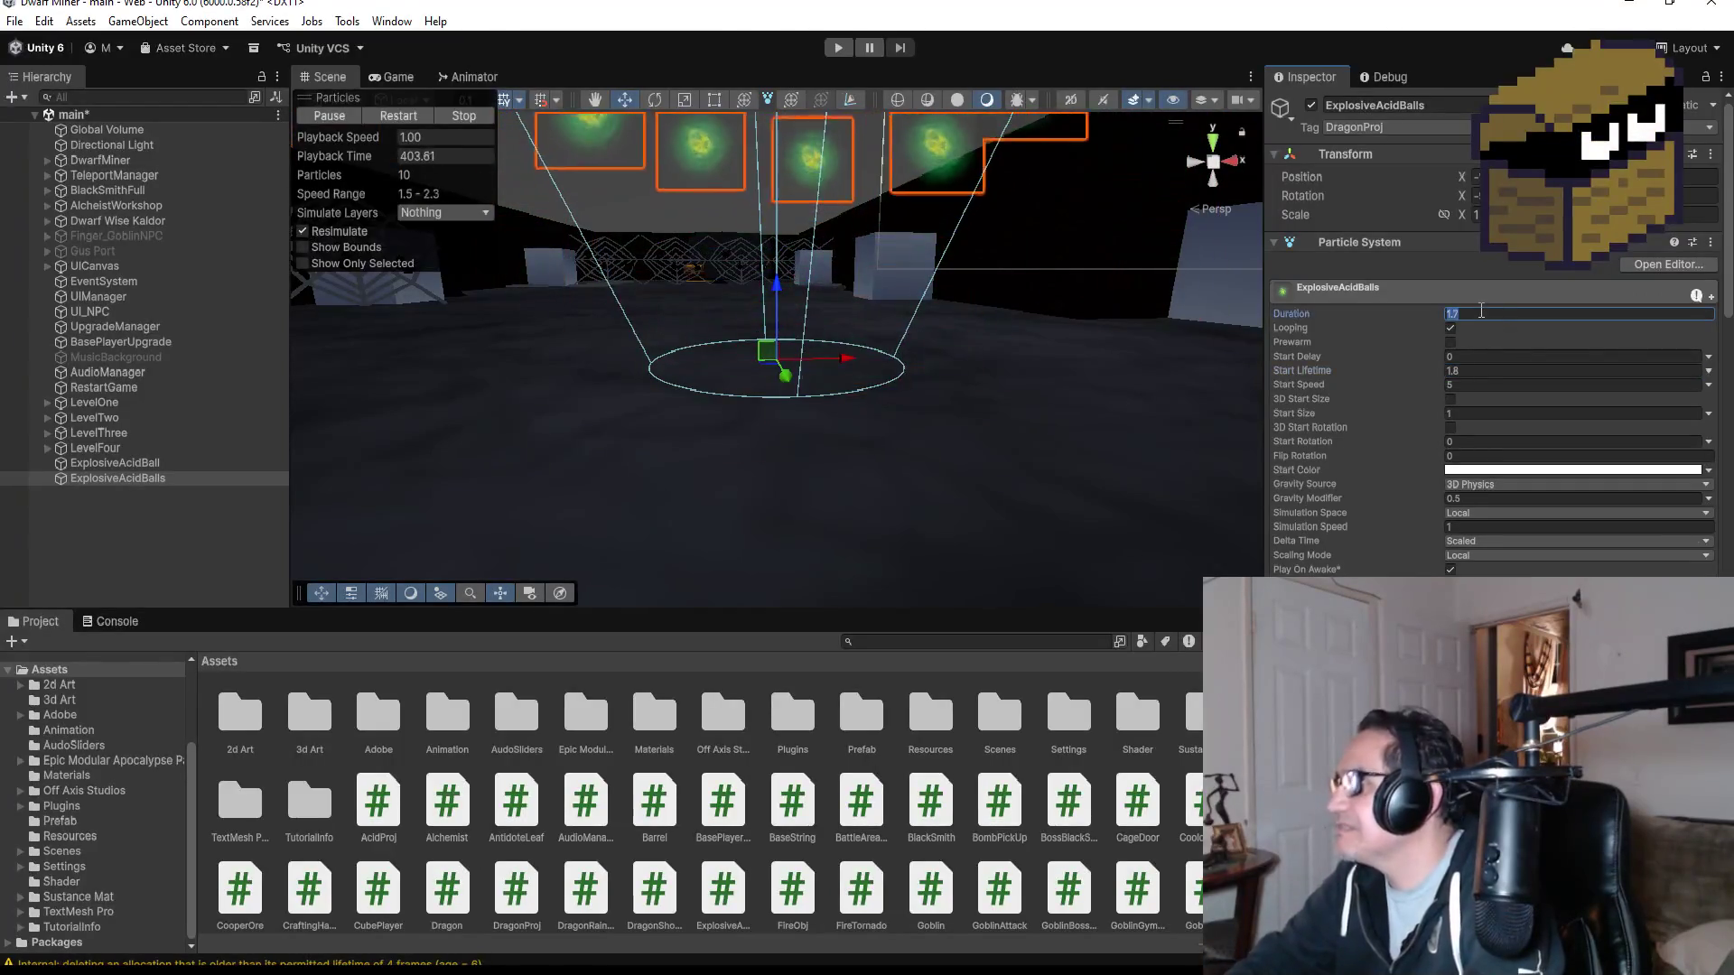
- Raise Duration and Start Lifetime to 1.9, then switch to the ExplosiveAcidProj script
type("1")
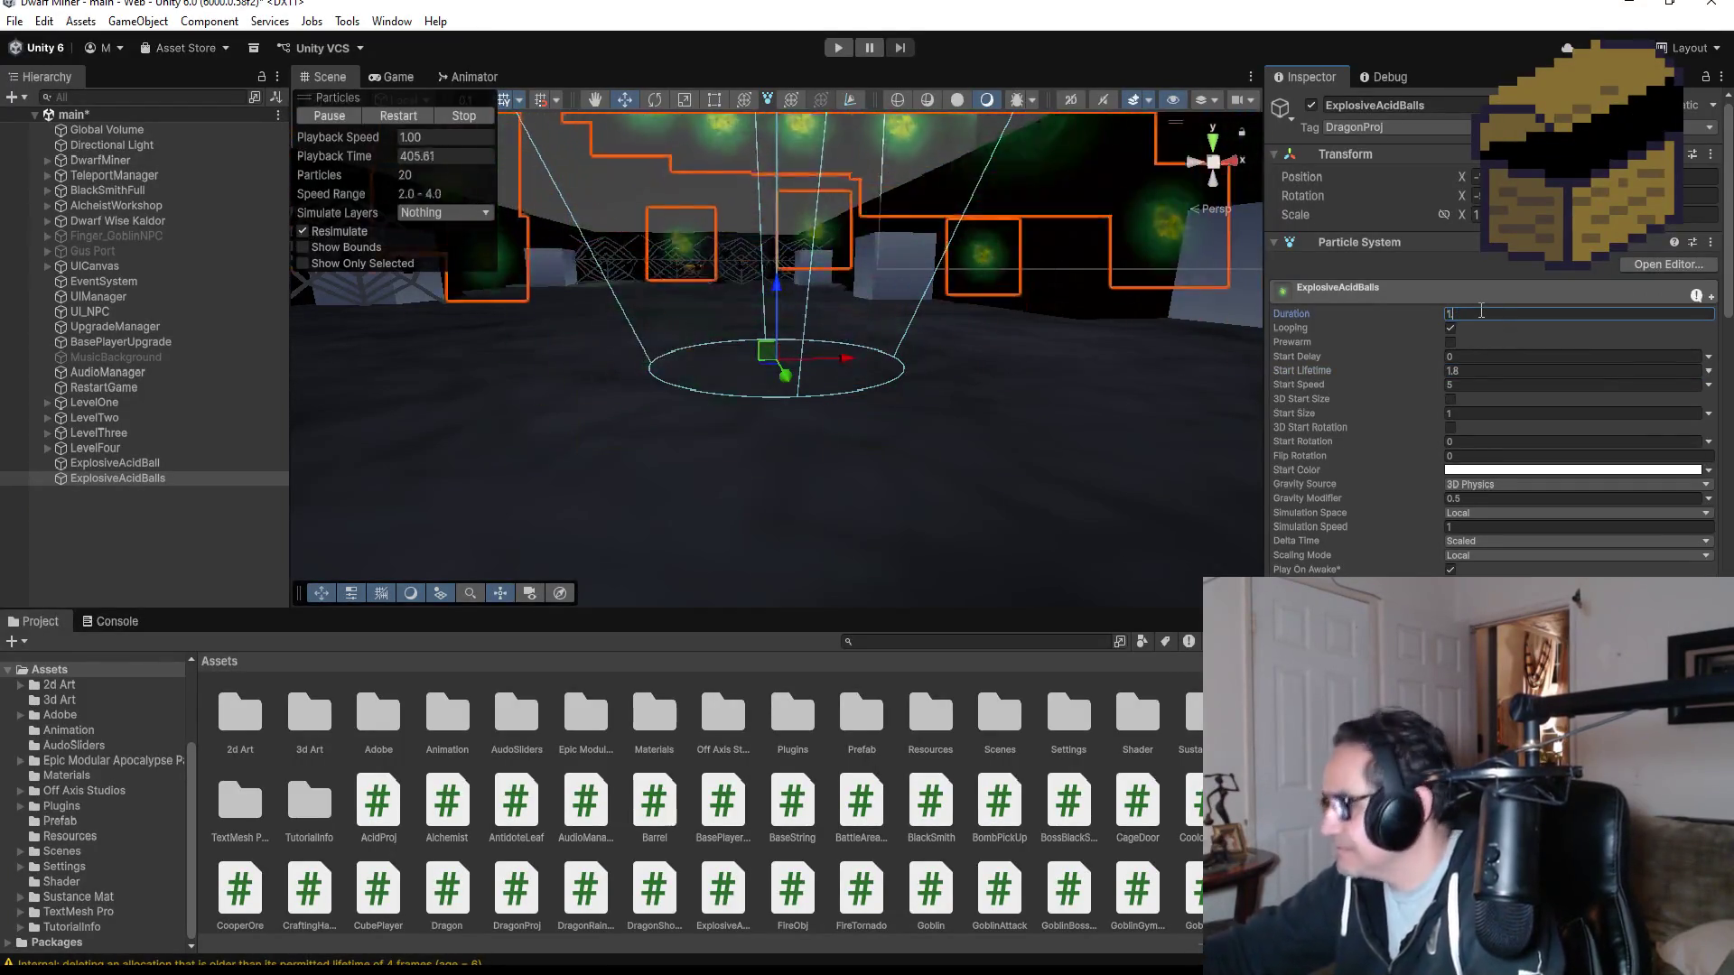
type(".8")
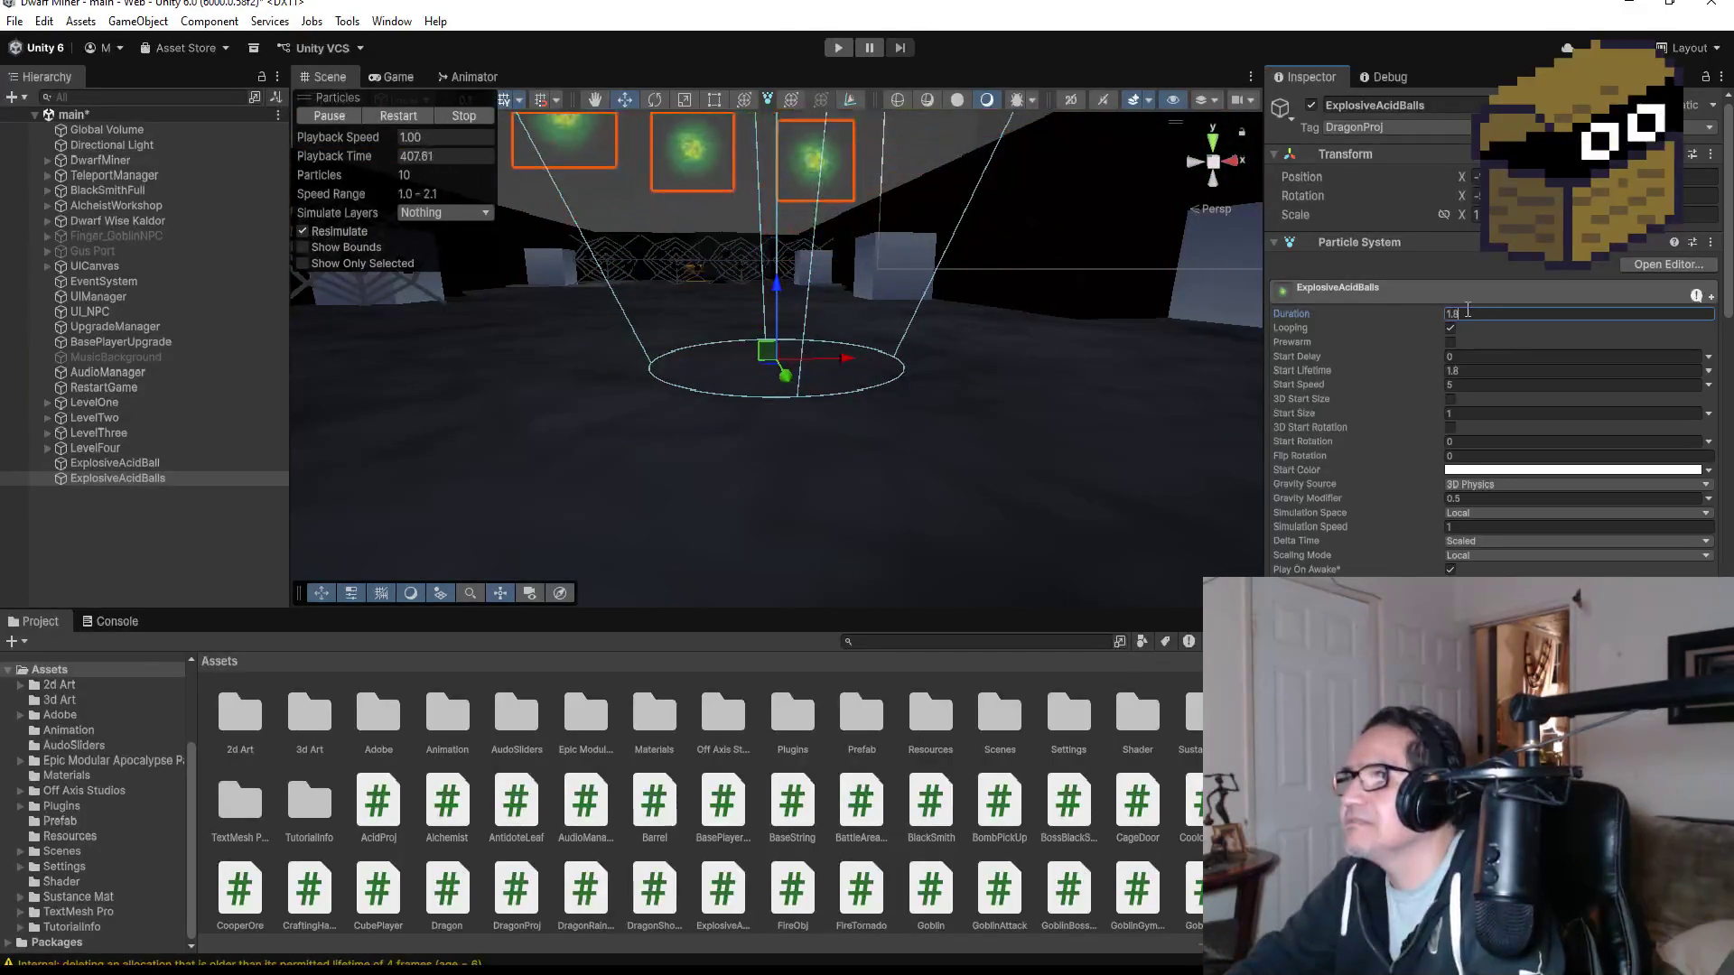
key("Return")
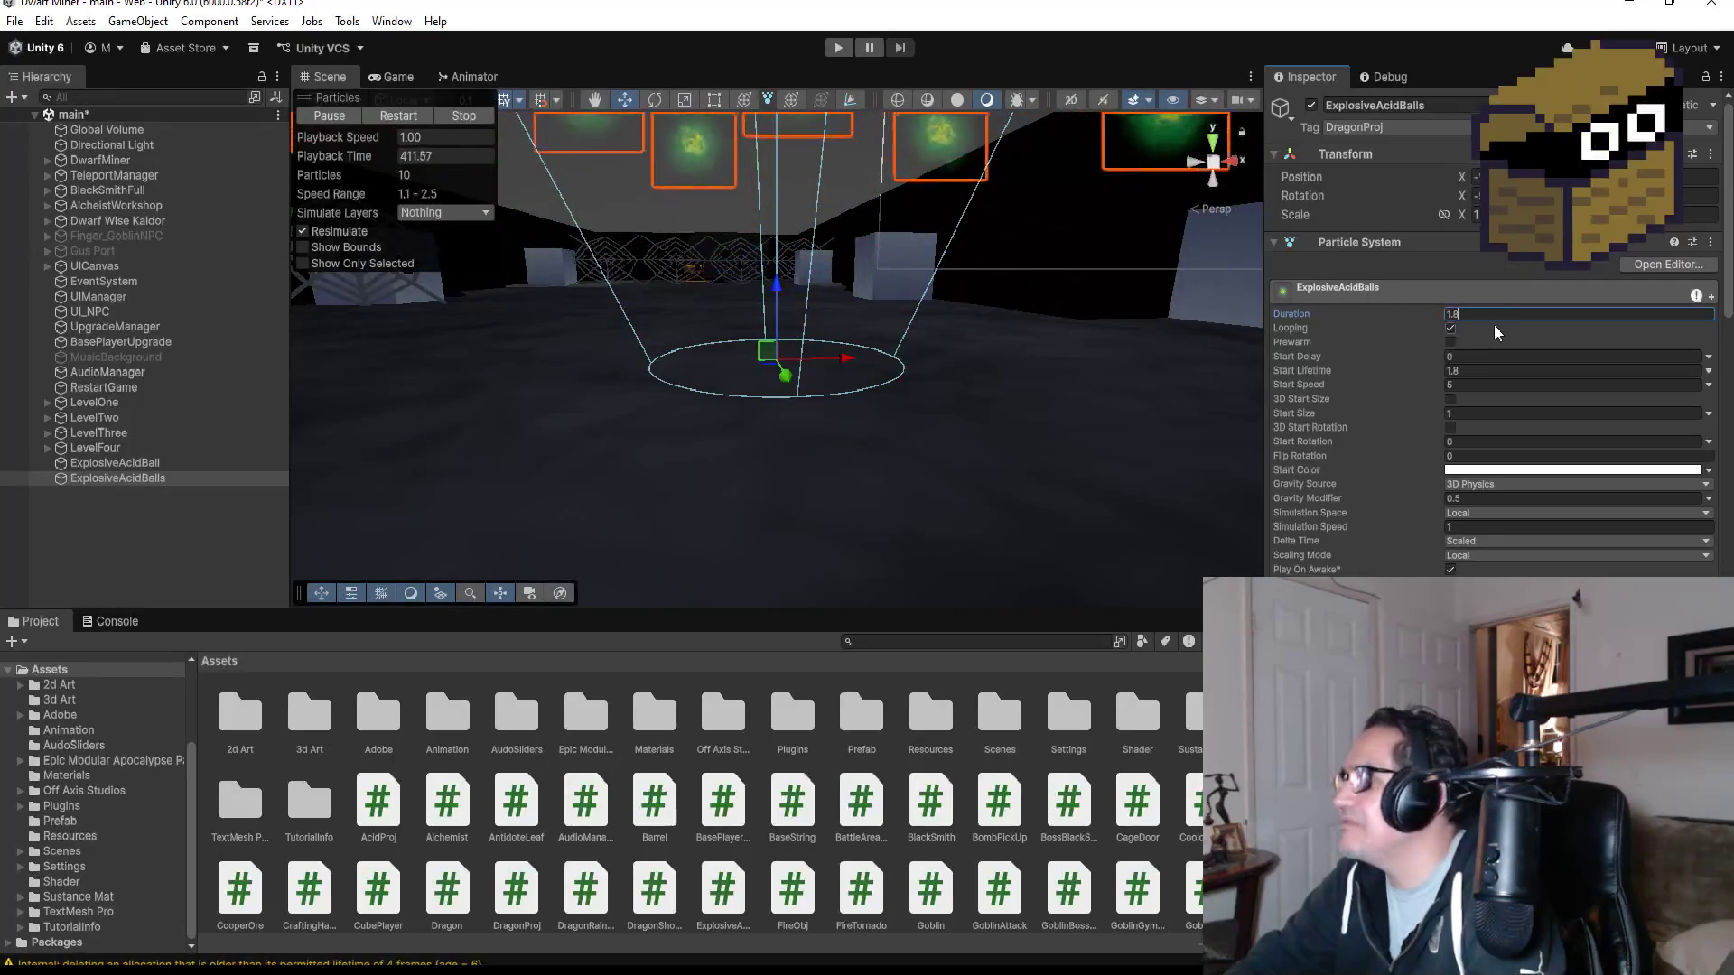
type("1")
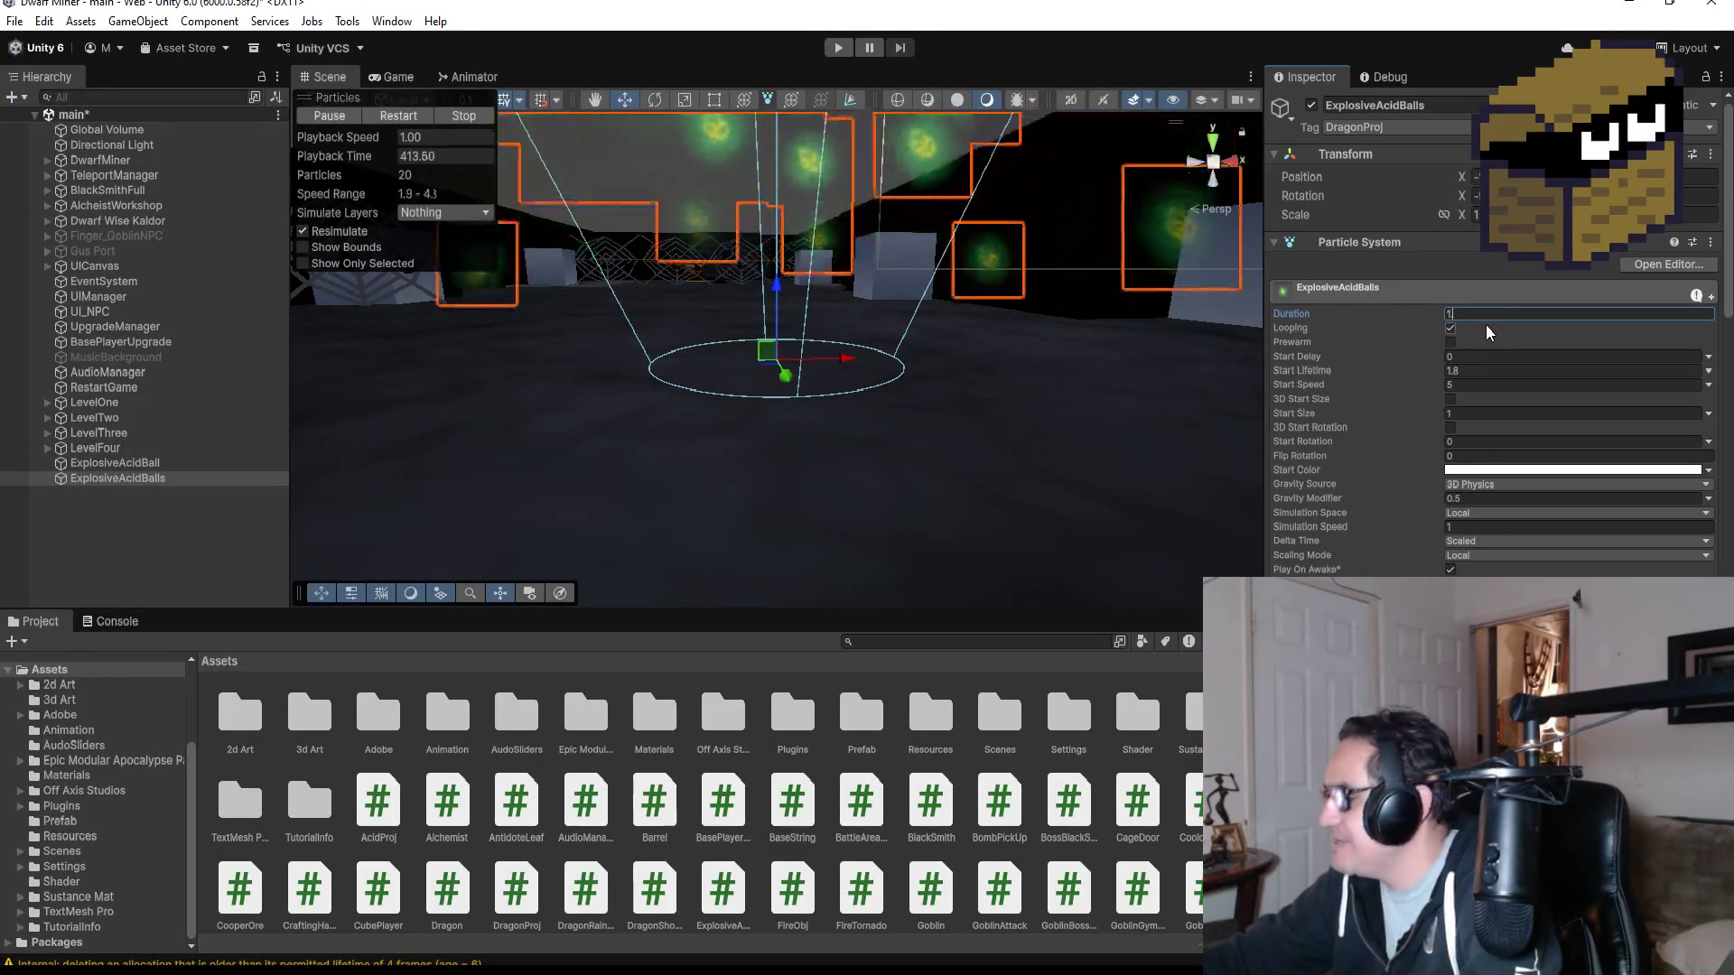
type(".9")
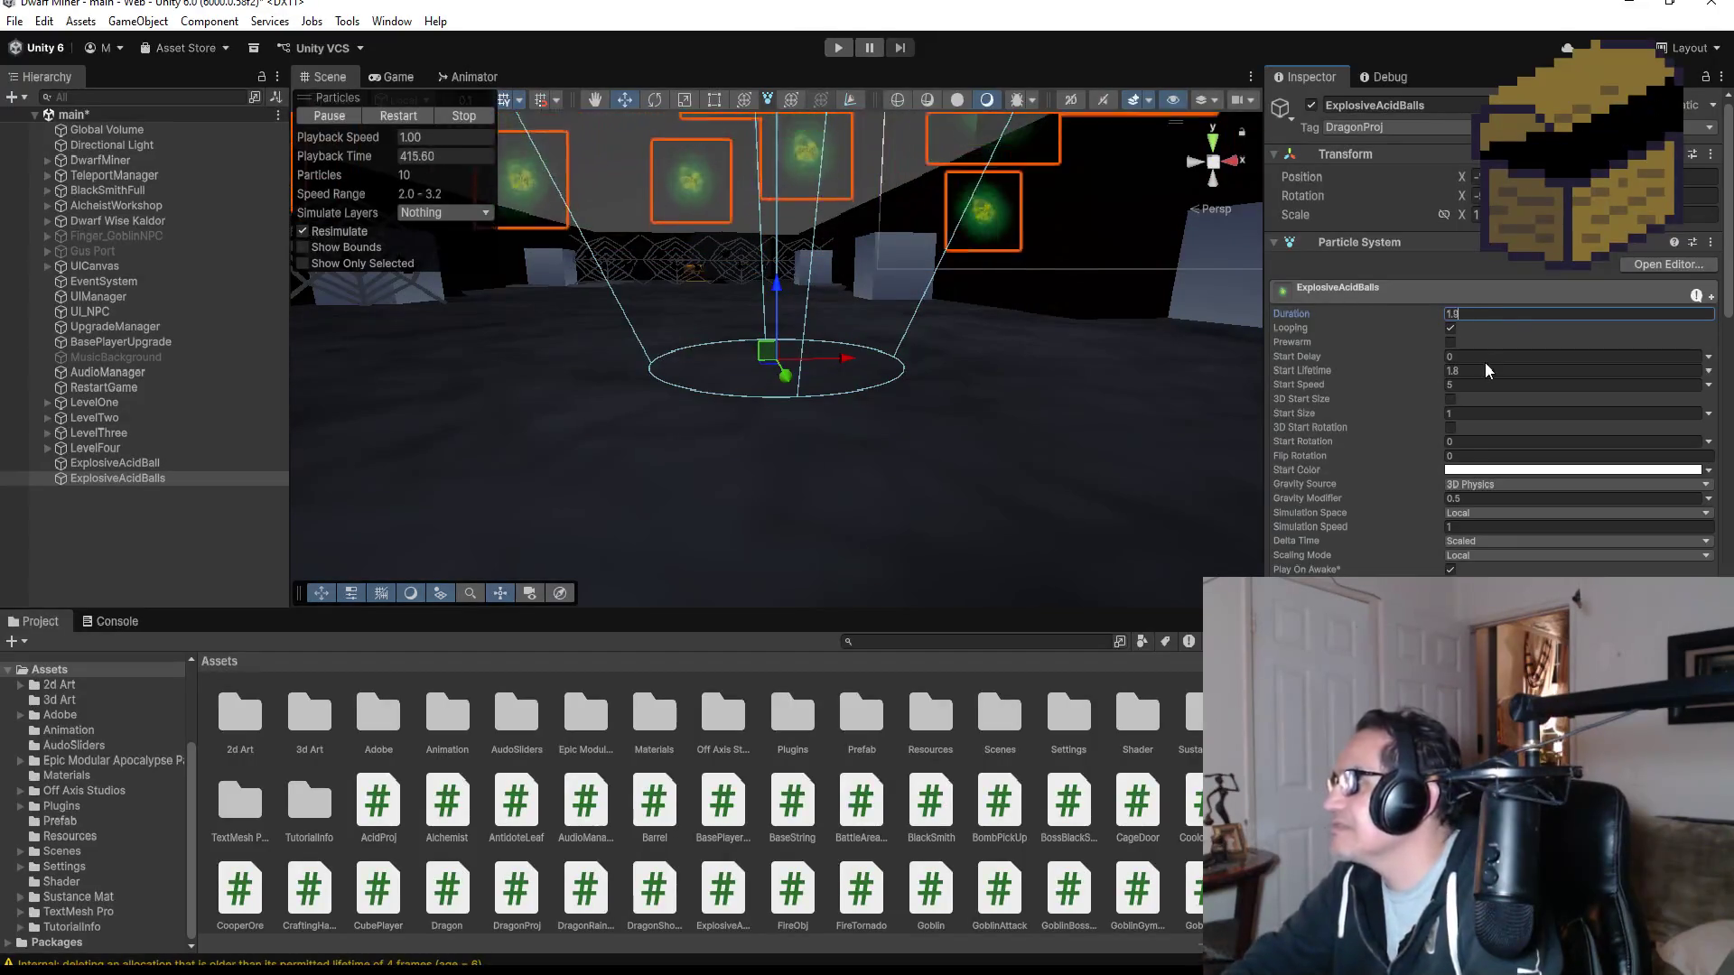
left_click(1490, 371)
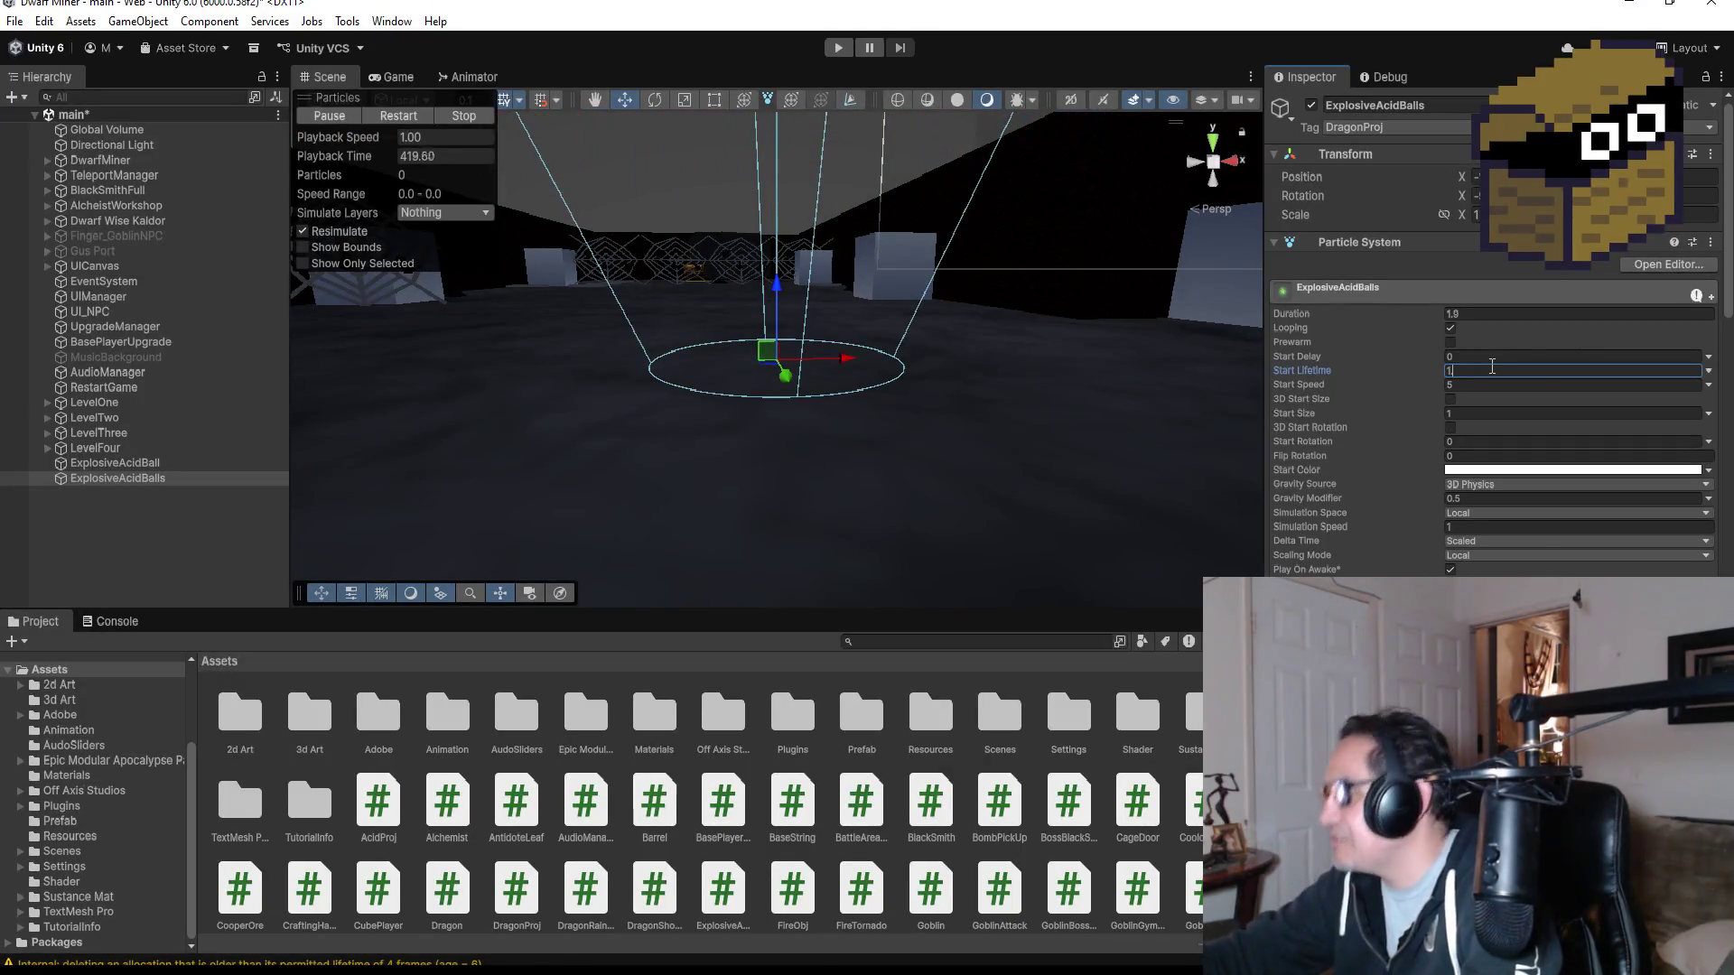
type(".9")
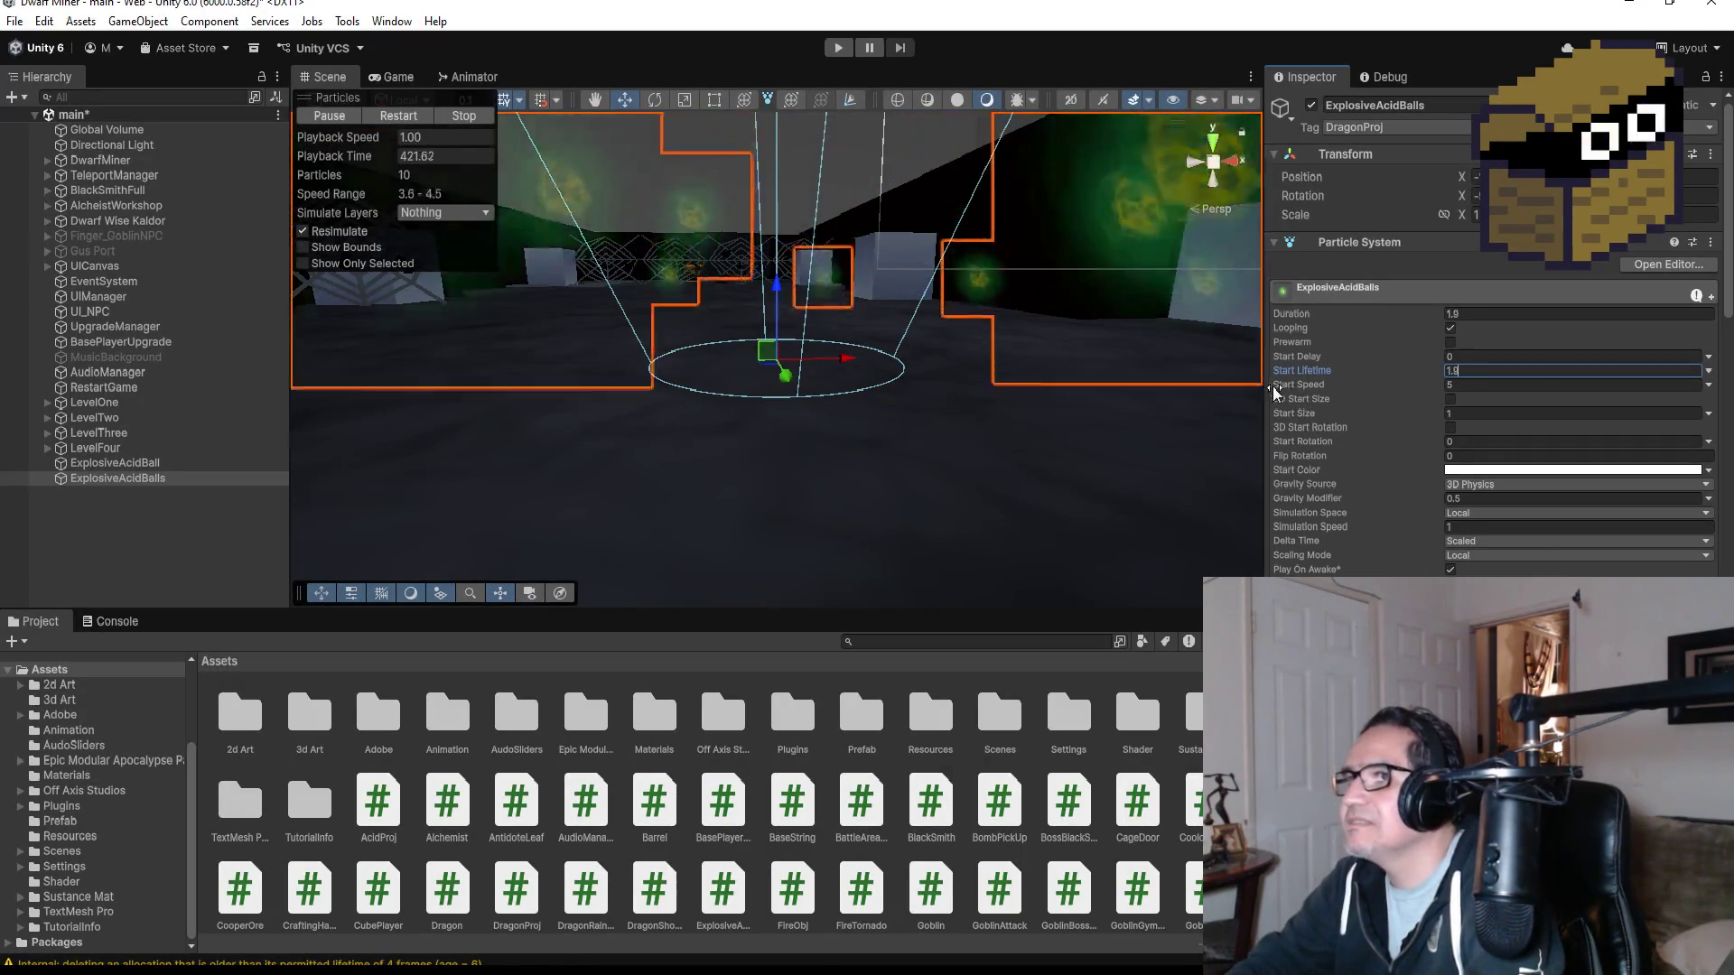
scroll(911, 376, "down", 3)
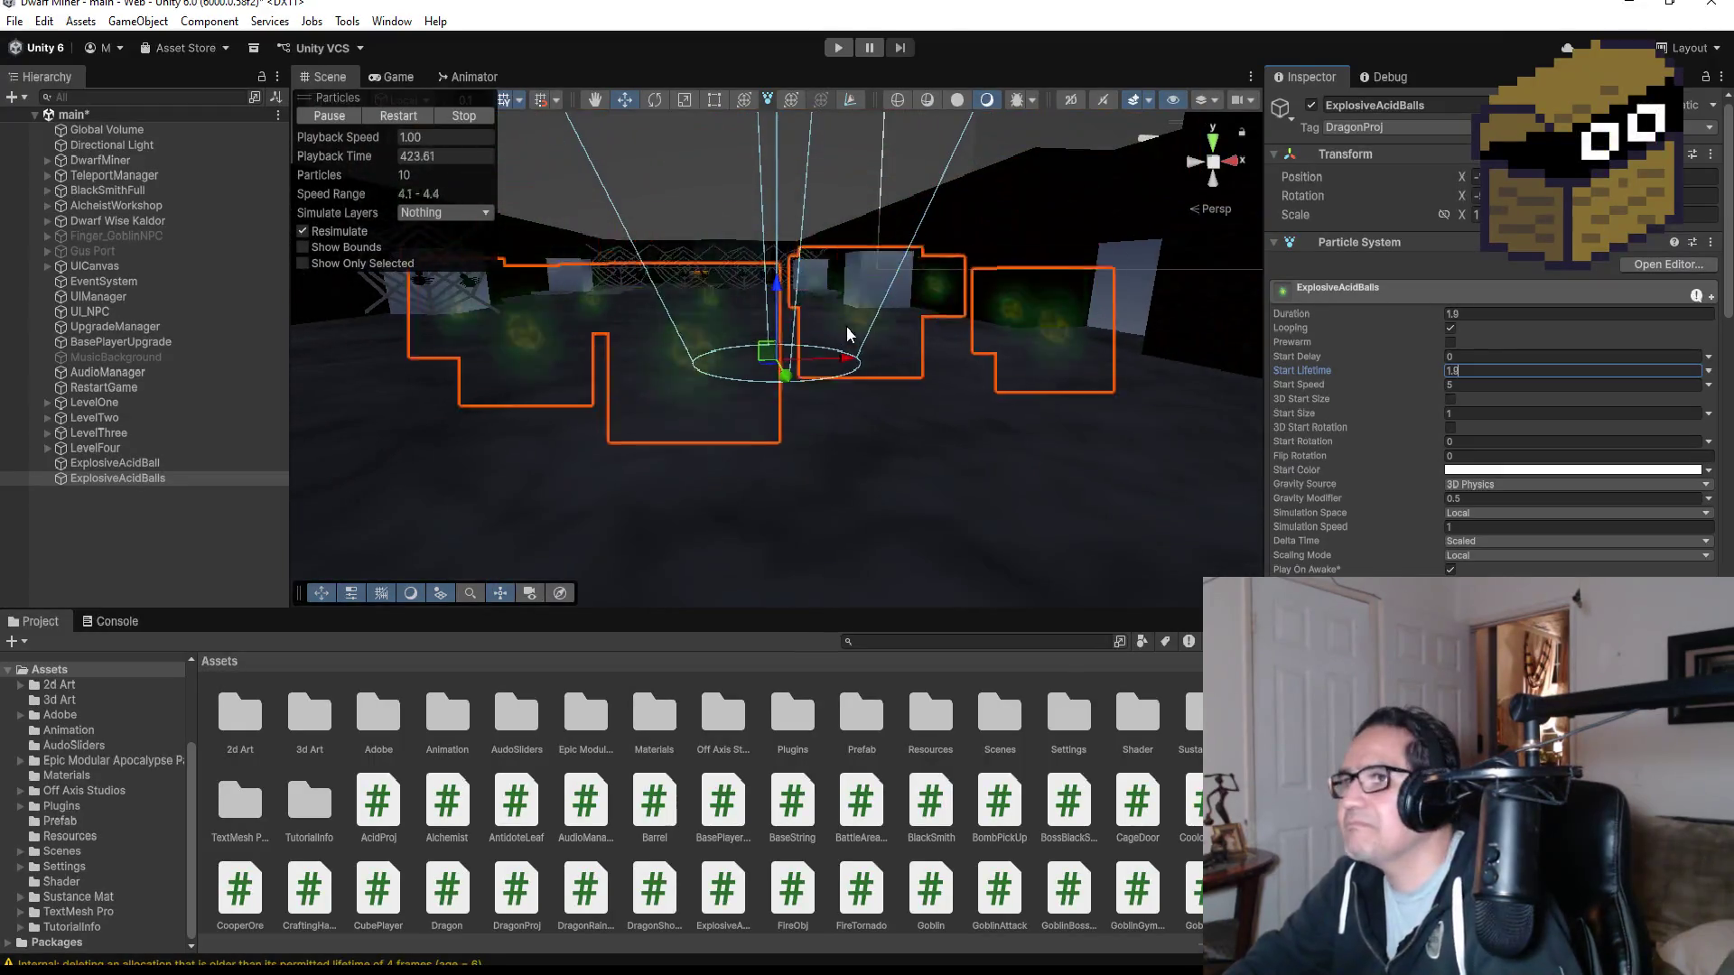
scroll(865, 336, "down", 2)
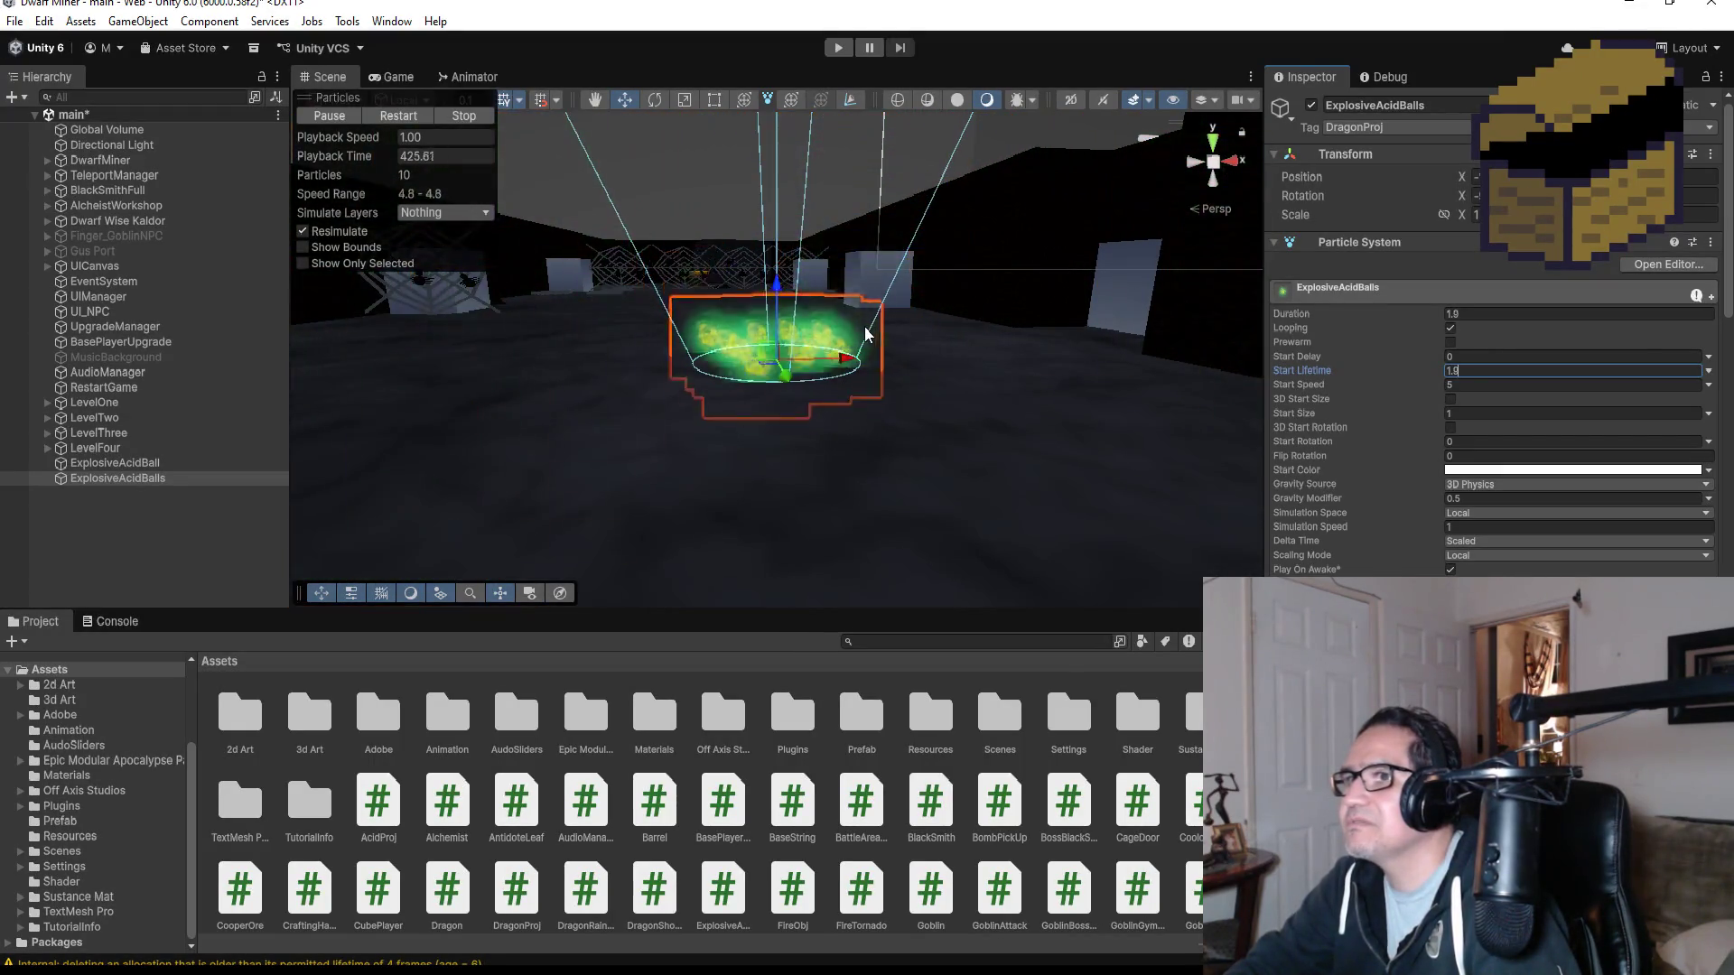
scroll(865, 336, "down", 2)
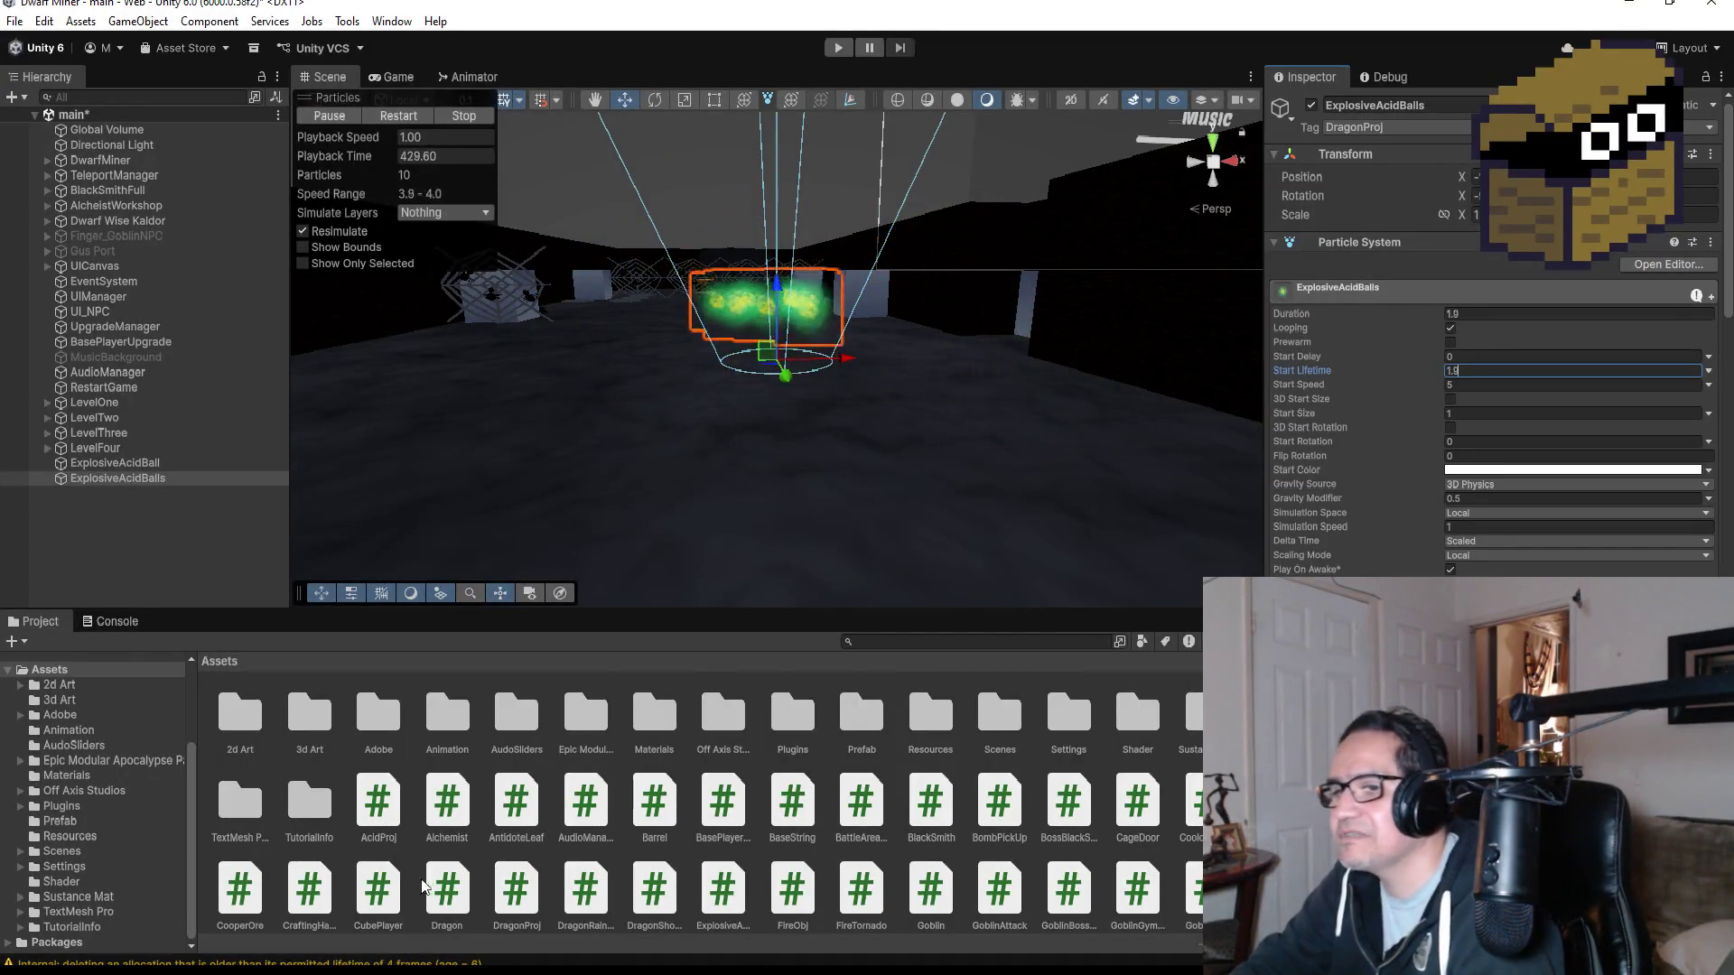
key("alt+Tab")
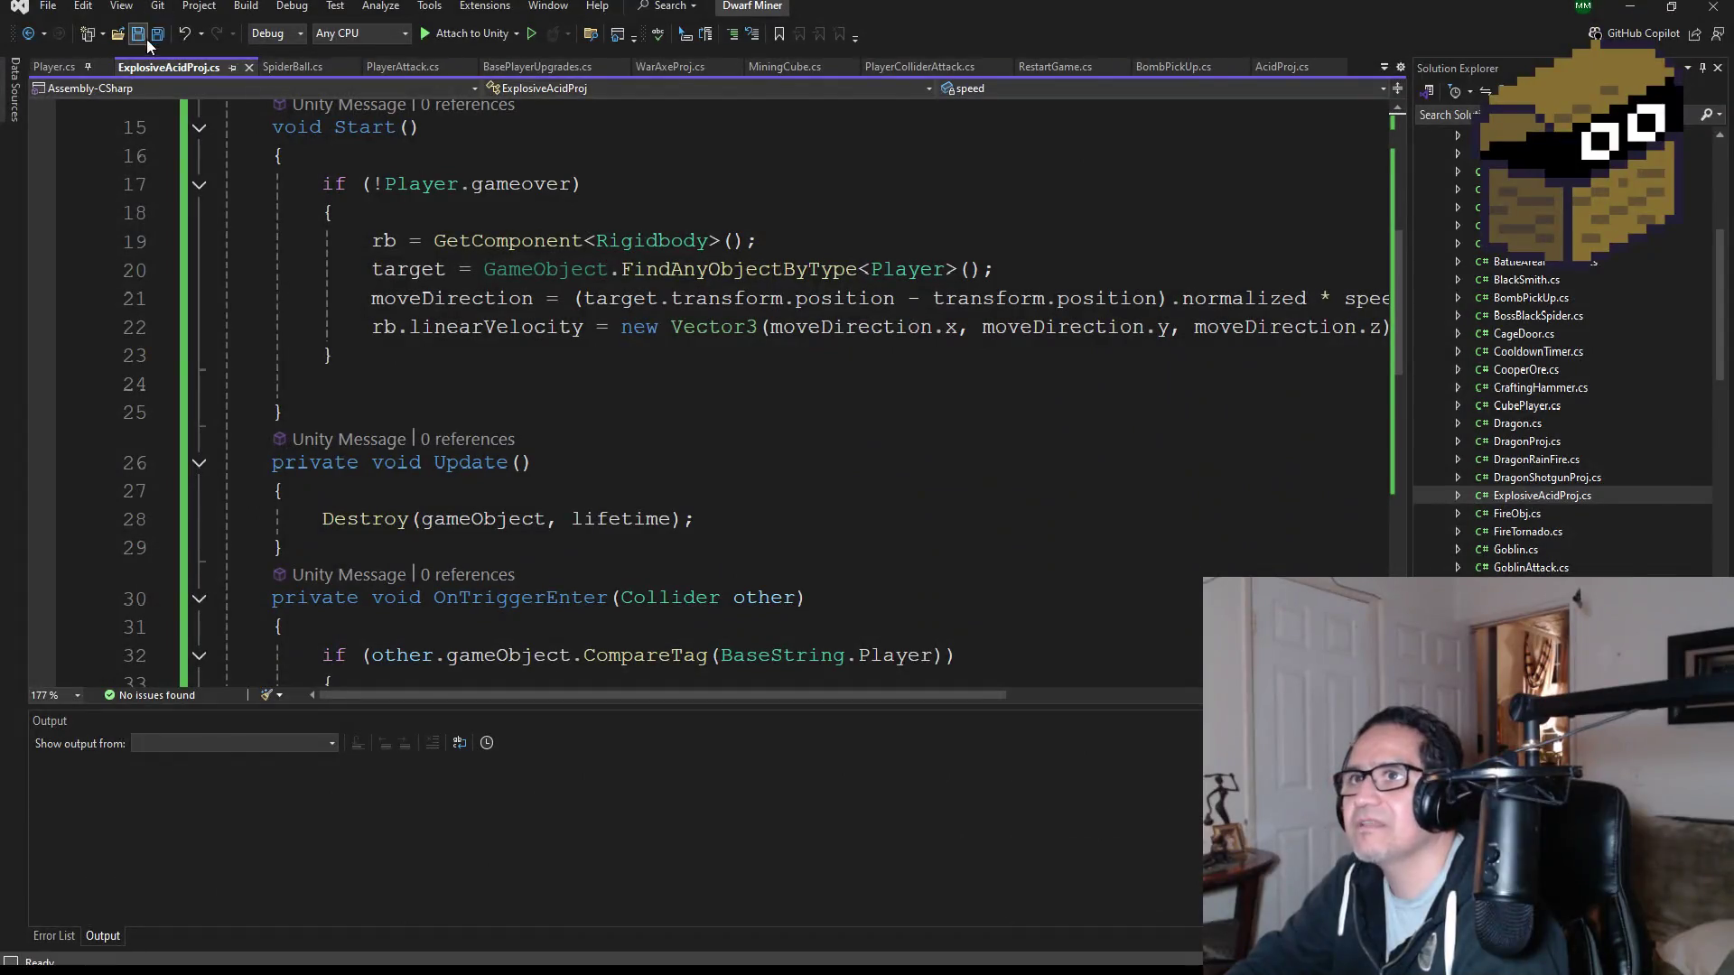
- In Player.cs, insert a blank line after OnCollisionEnter's closing brace, above HitTimer, and save
left_click(50, 69)
scroll(575, 485, "down", 20)
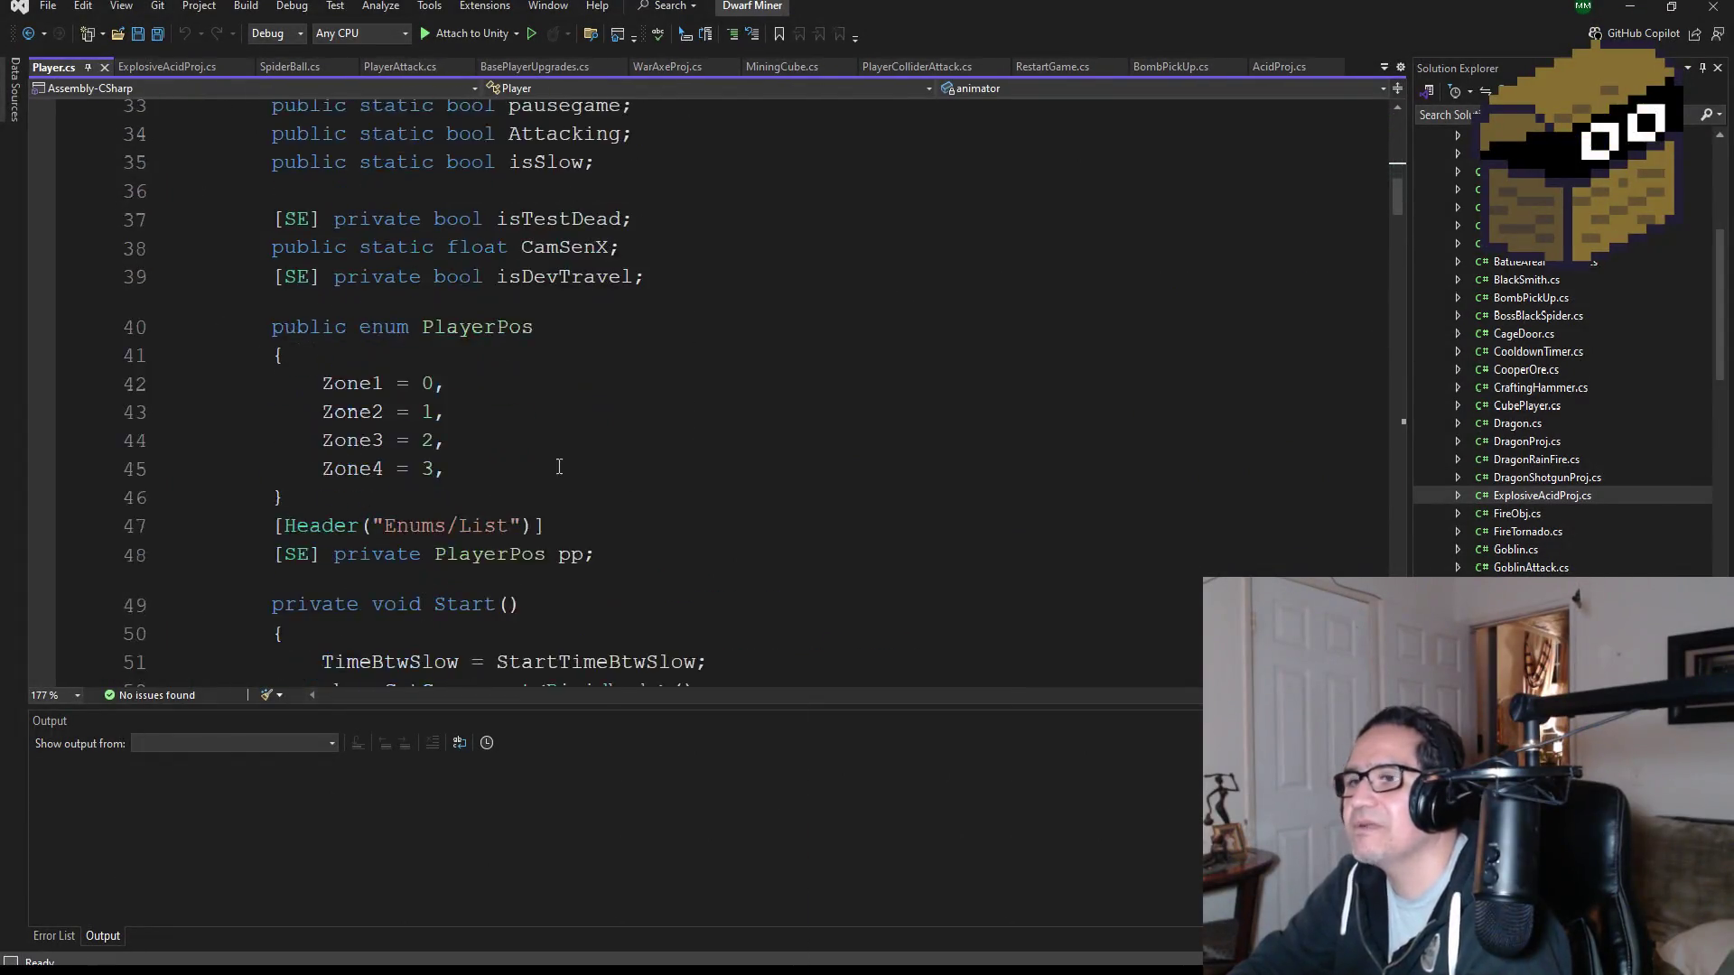
scroll(575, 485, "down", 20)
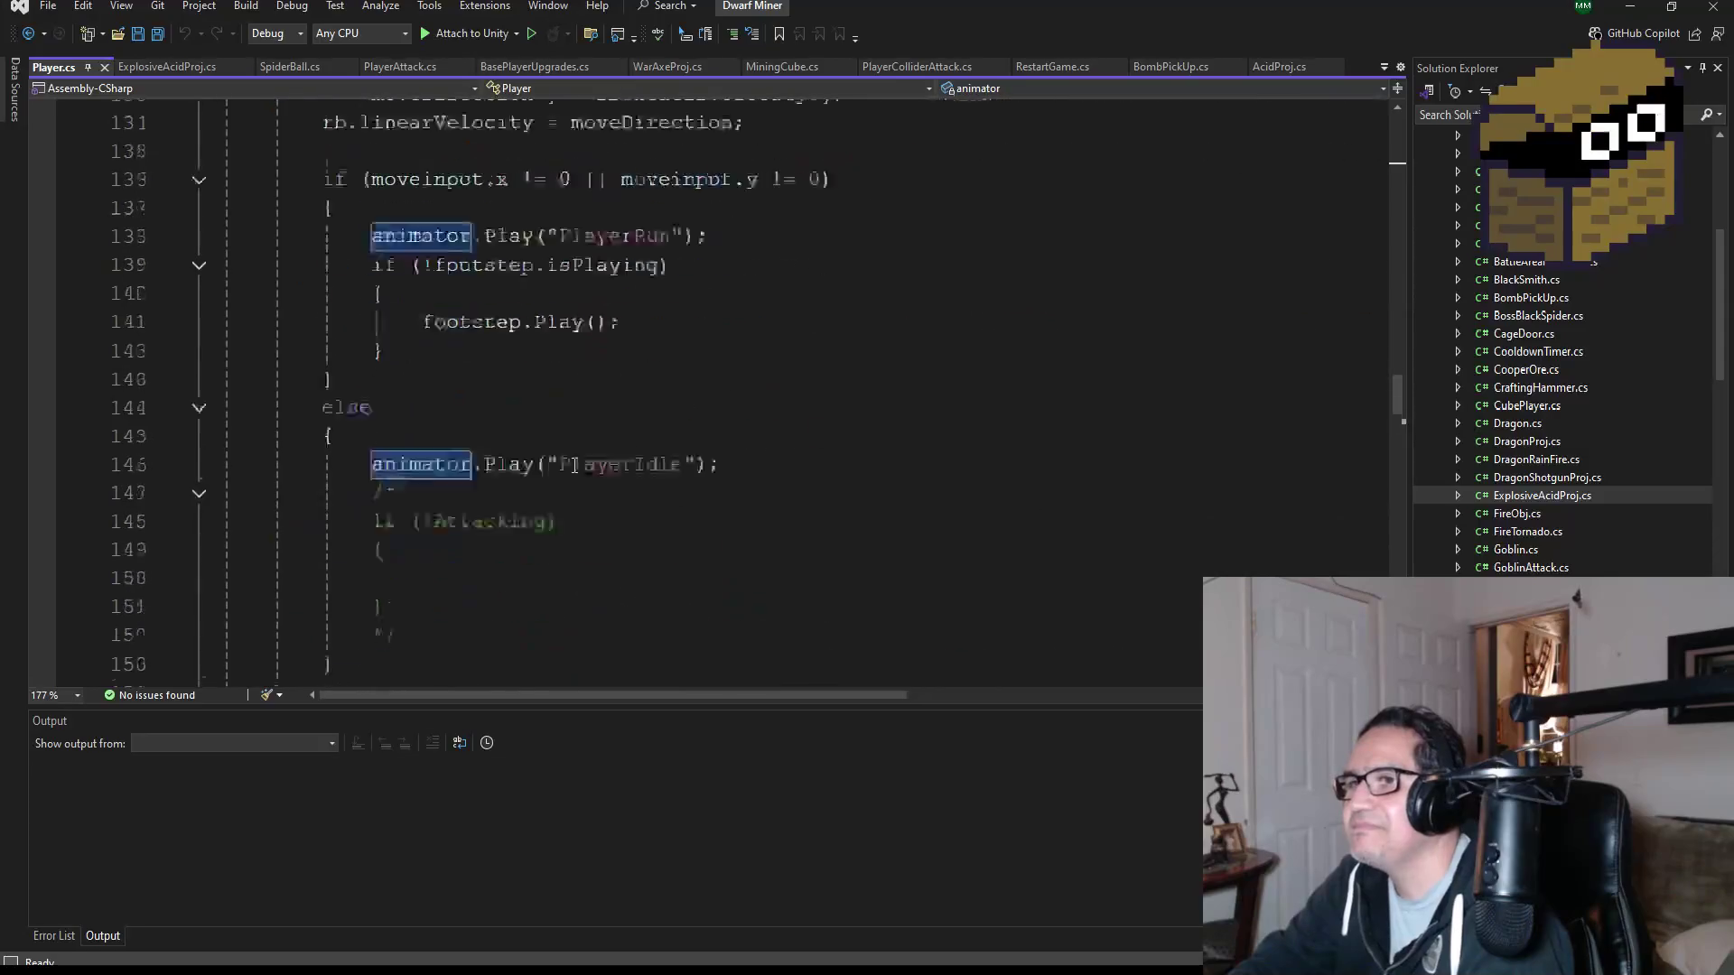
scroll(568, 449, "down", 12)
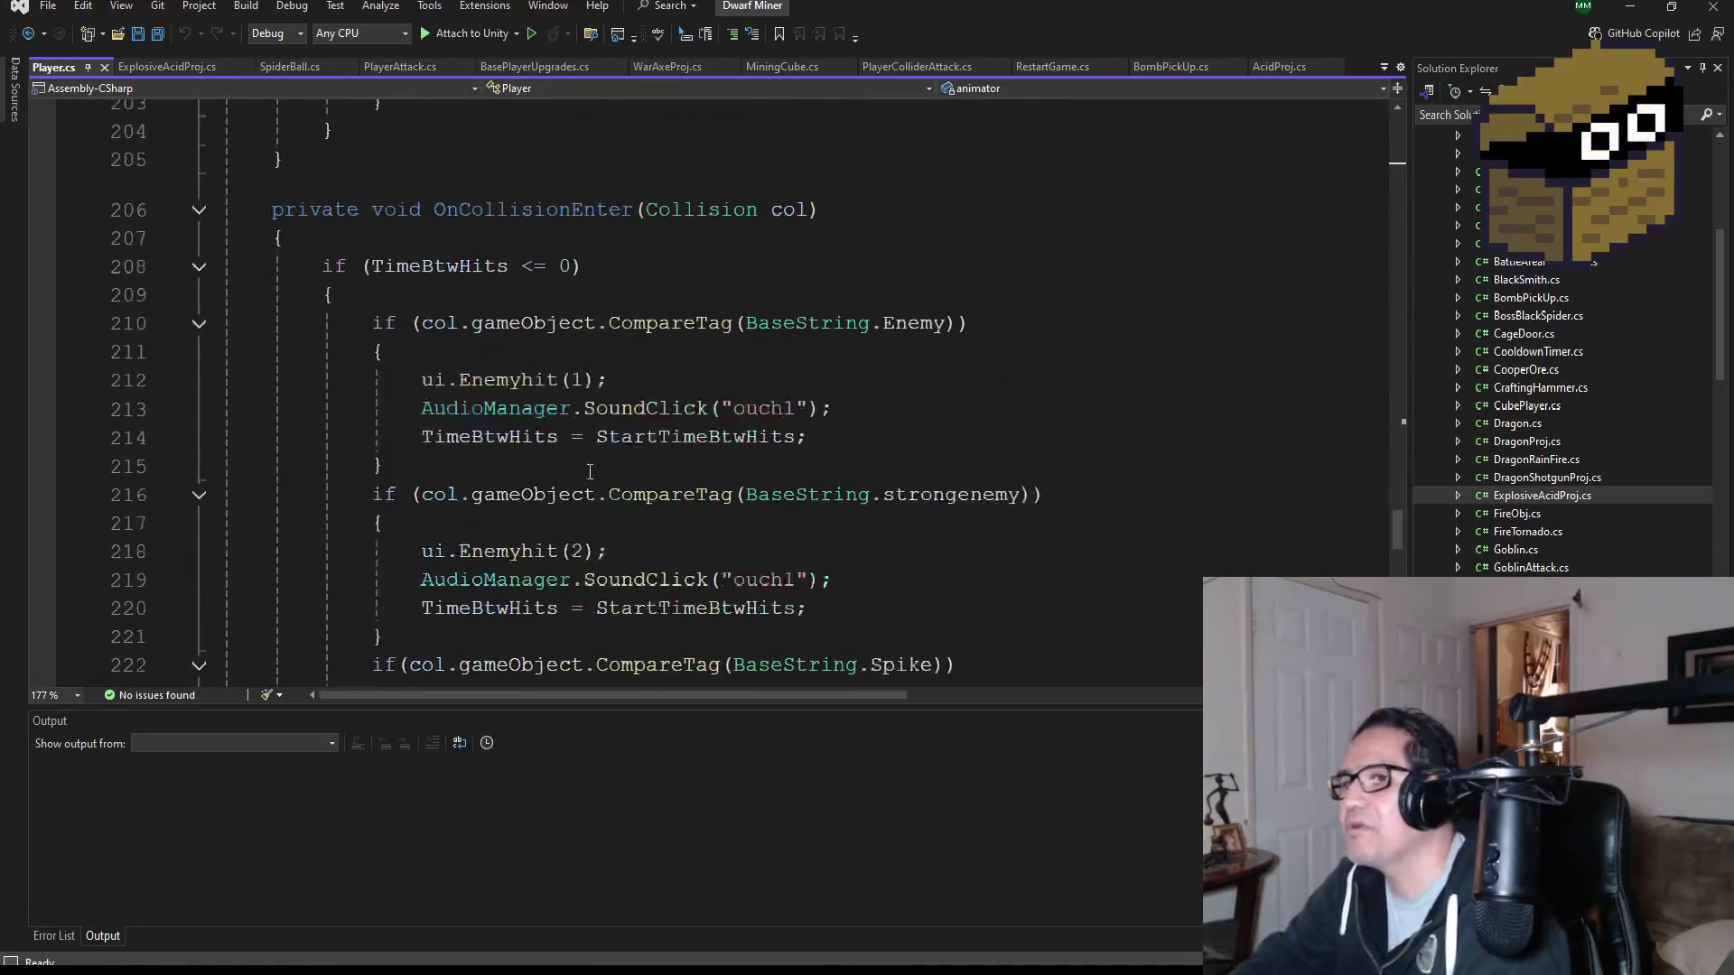
scroll(601, 496, "down", 5)
scroll(600, 496, "down", 4)
scroll(542, 451, "up", 4)
left_click(420, 408)
left_click(409, 389)
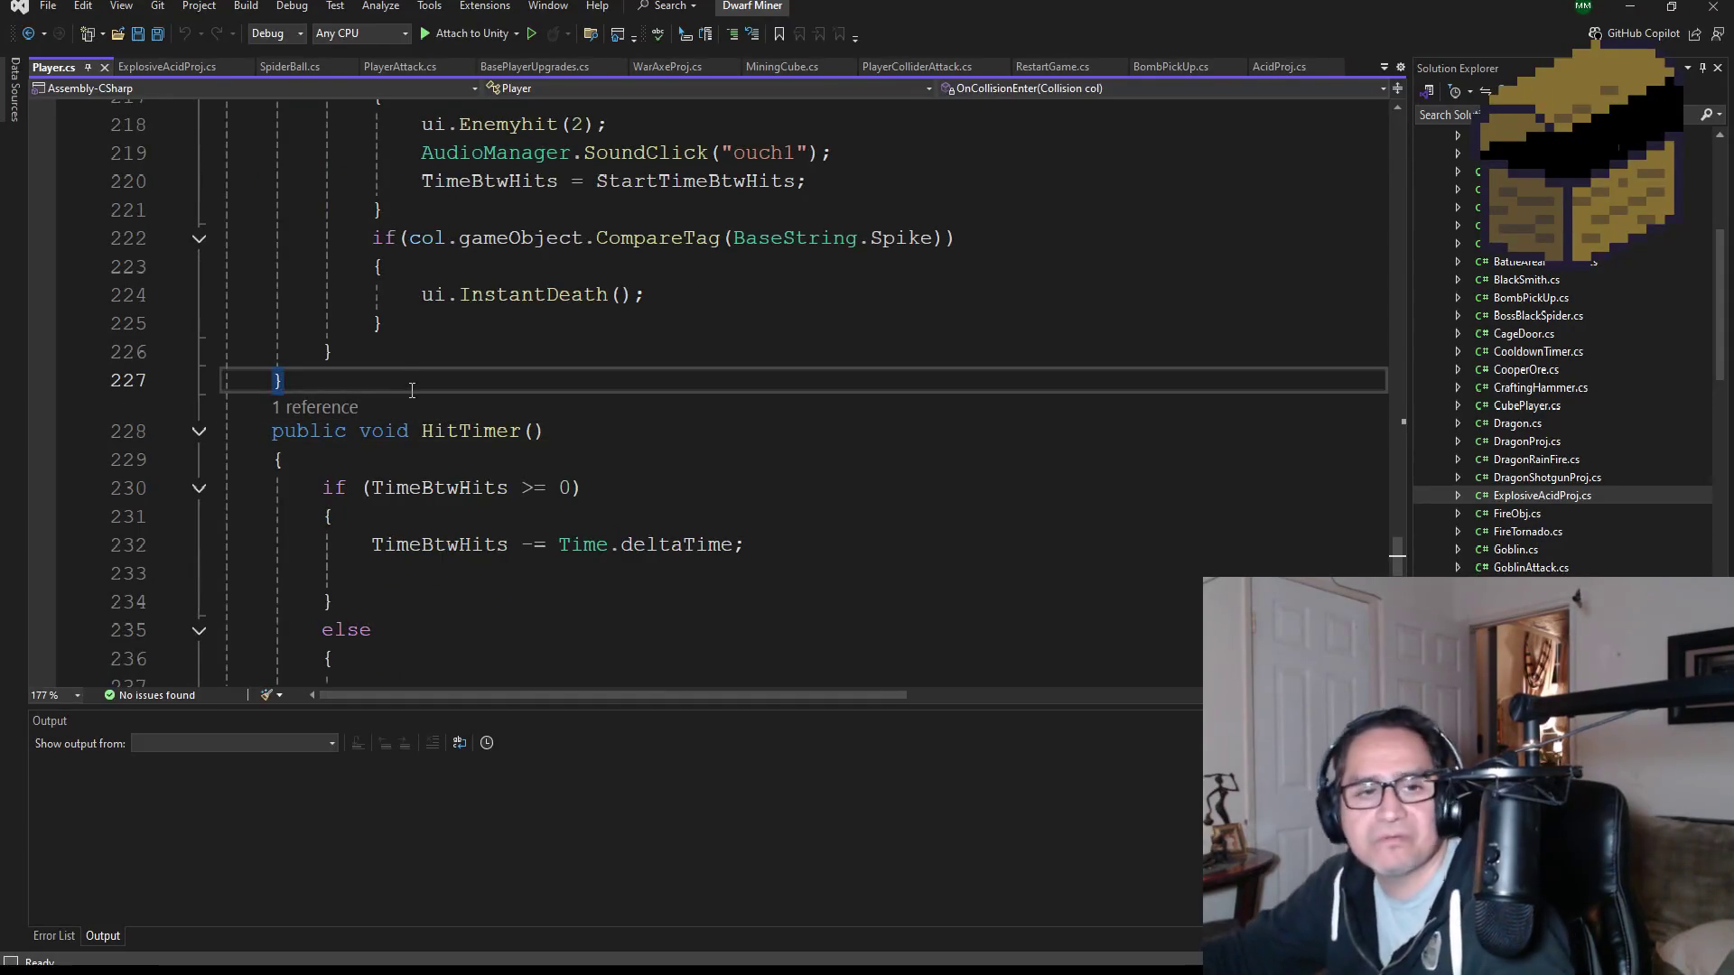
key("Return")
left_click(156, 35)
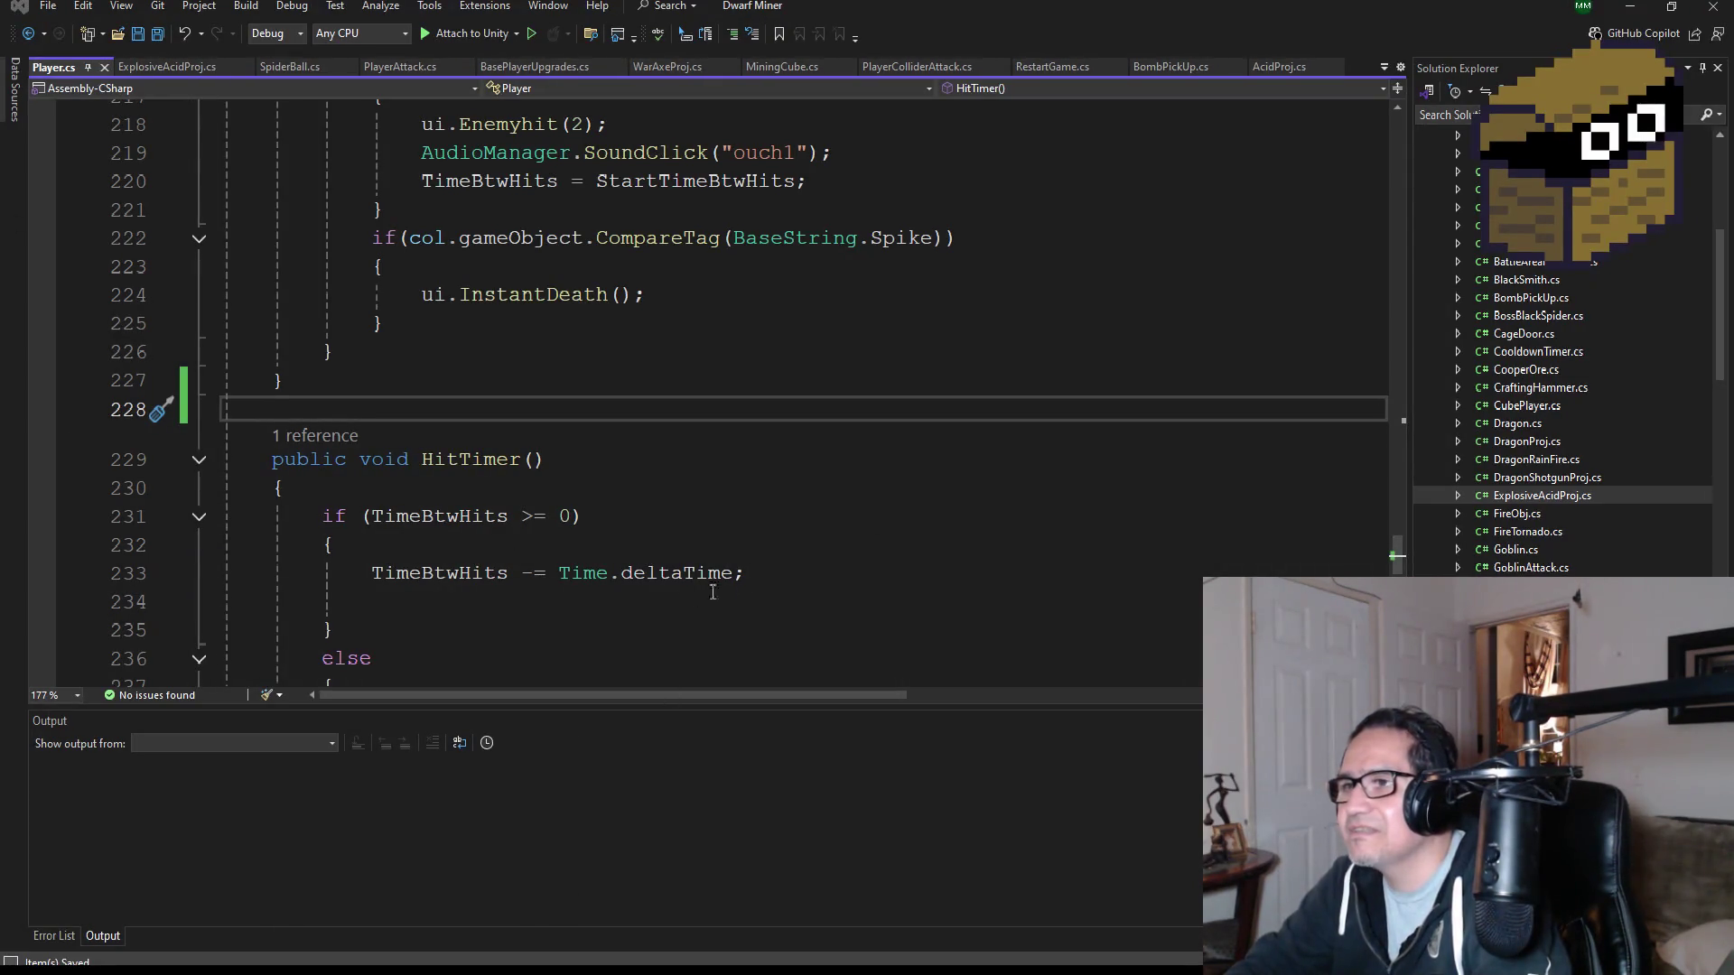
key("super+e")
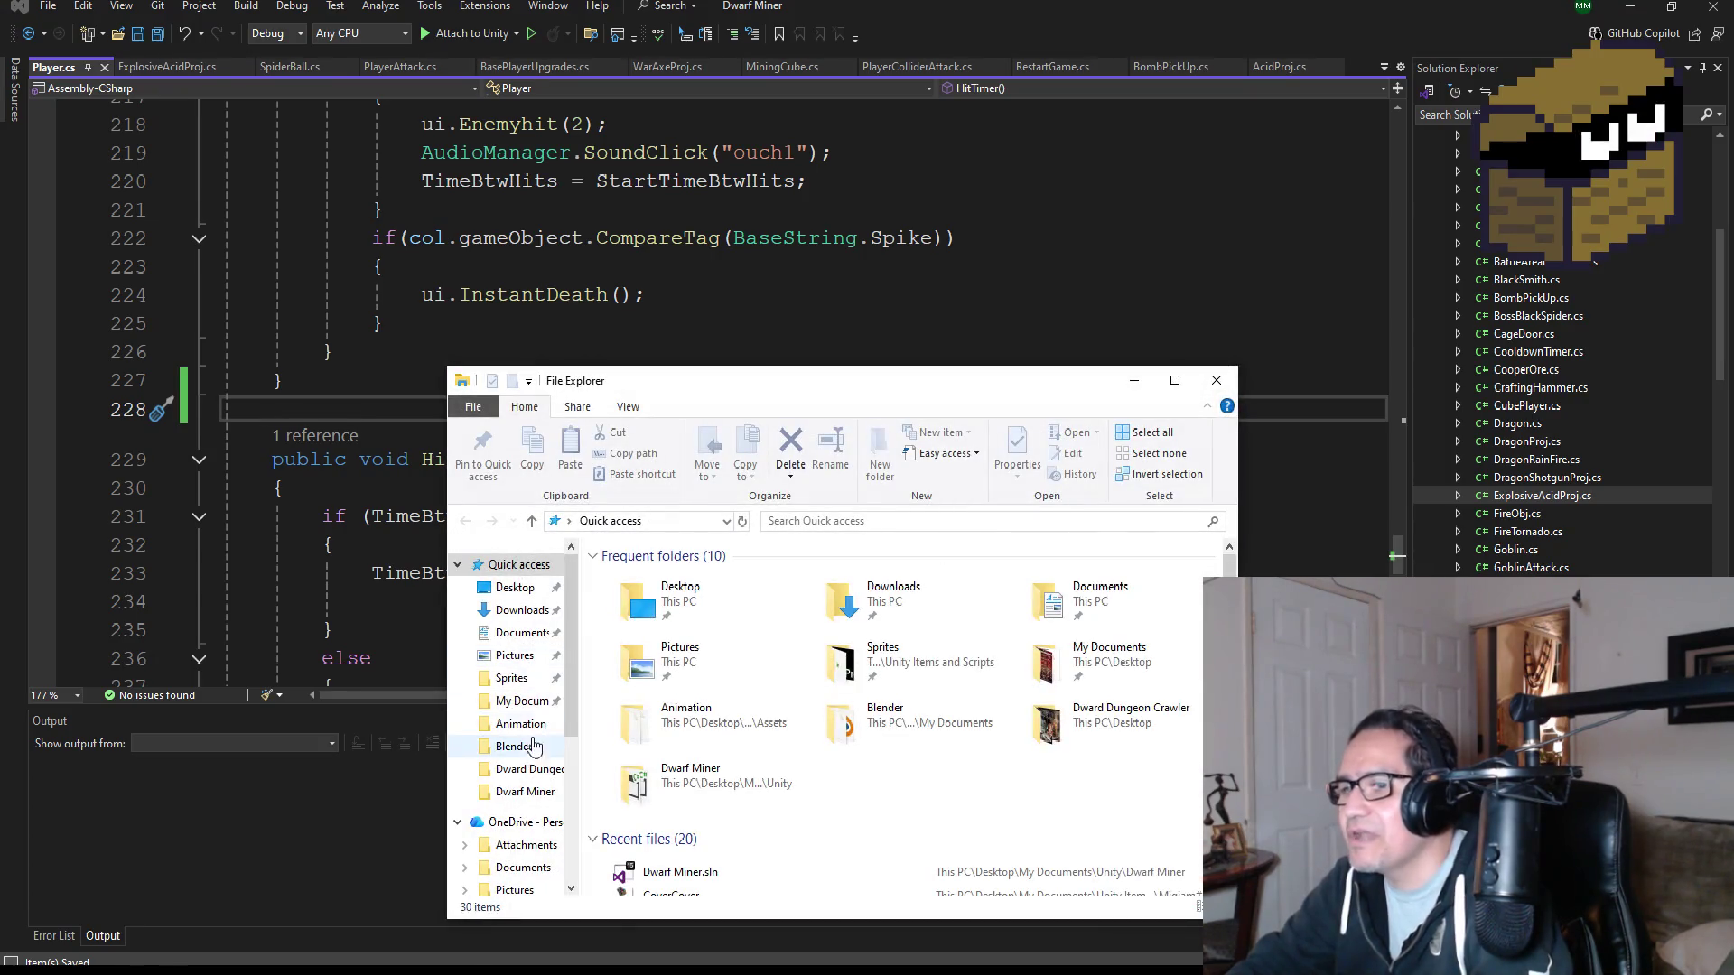
- Browse This PC > Data (D:) > Unity3d Backup > Survival3d and select Survival3d.sln
left_click(533, 707)
scroll(750, 722, "down", 5)
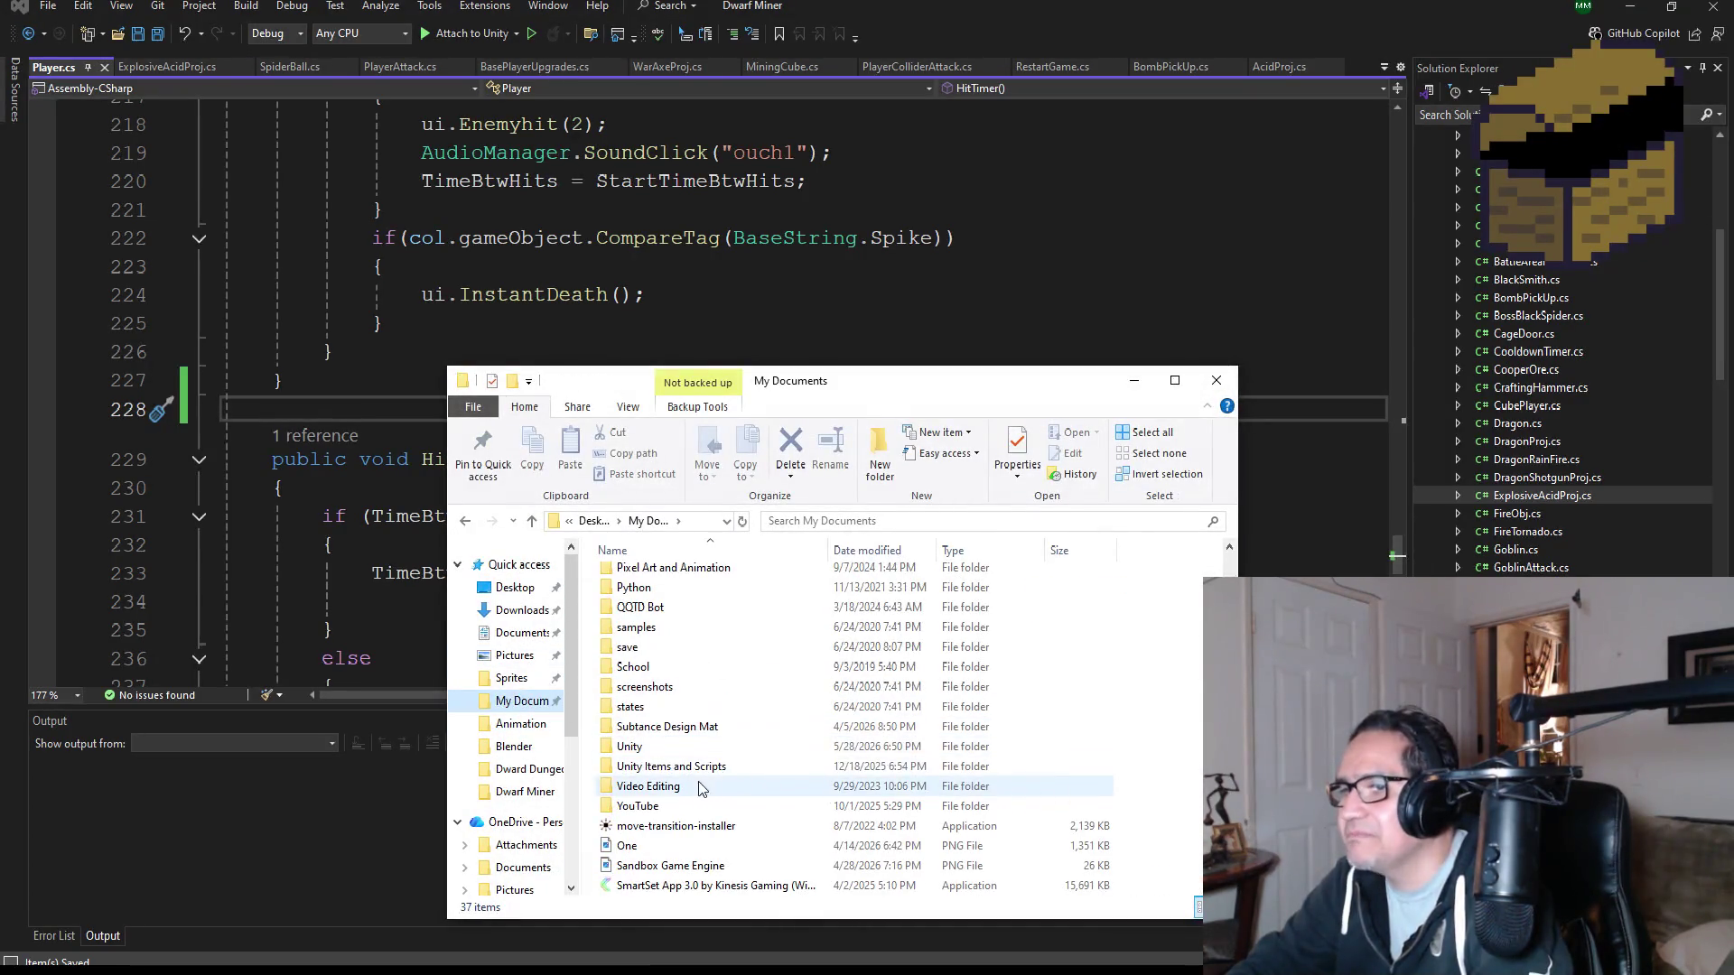
double_click(629, 746)
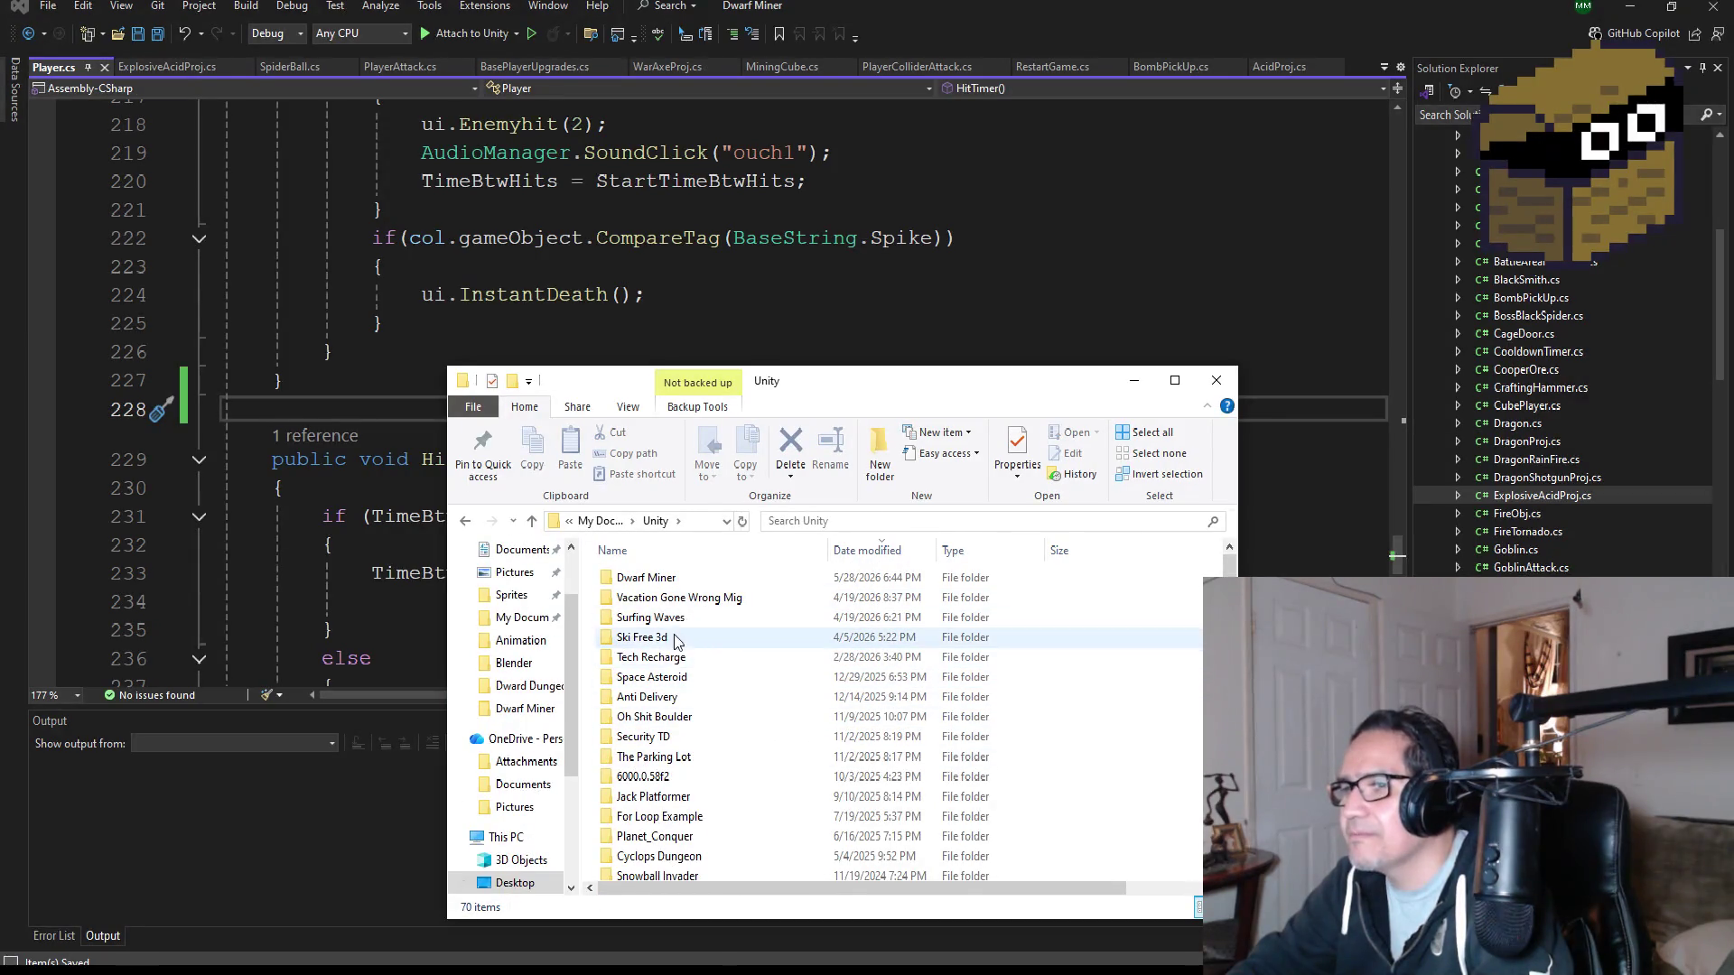
scroll(526, 601, "up", 3)
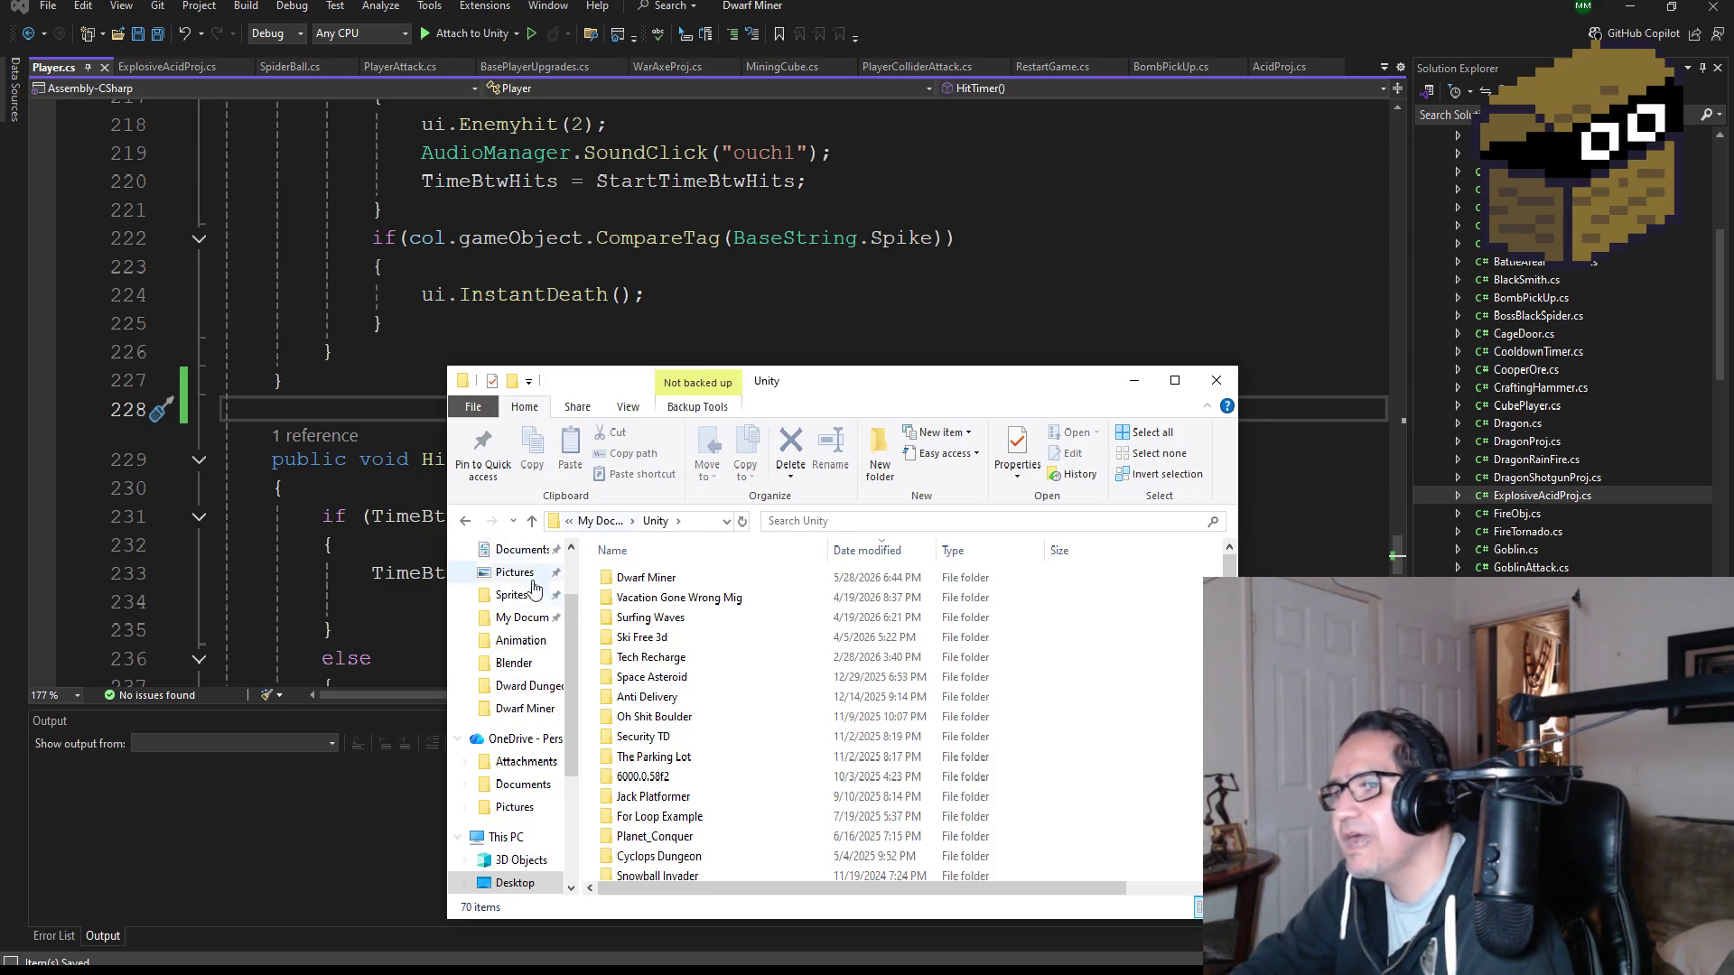
scroll(528, 686, "down", 3)
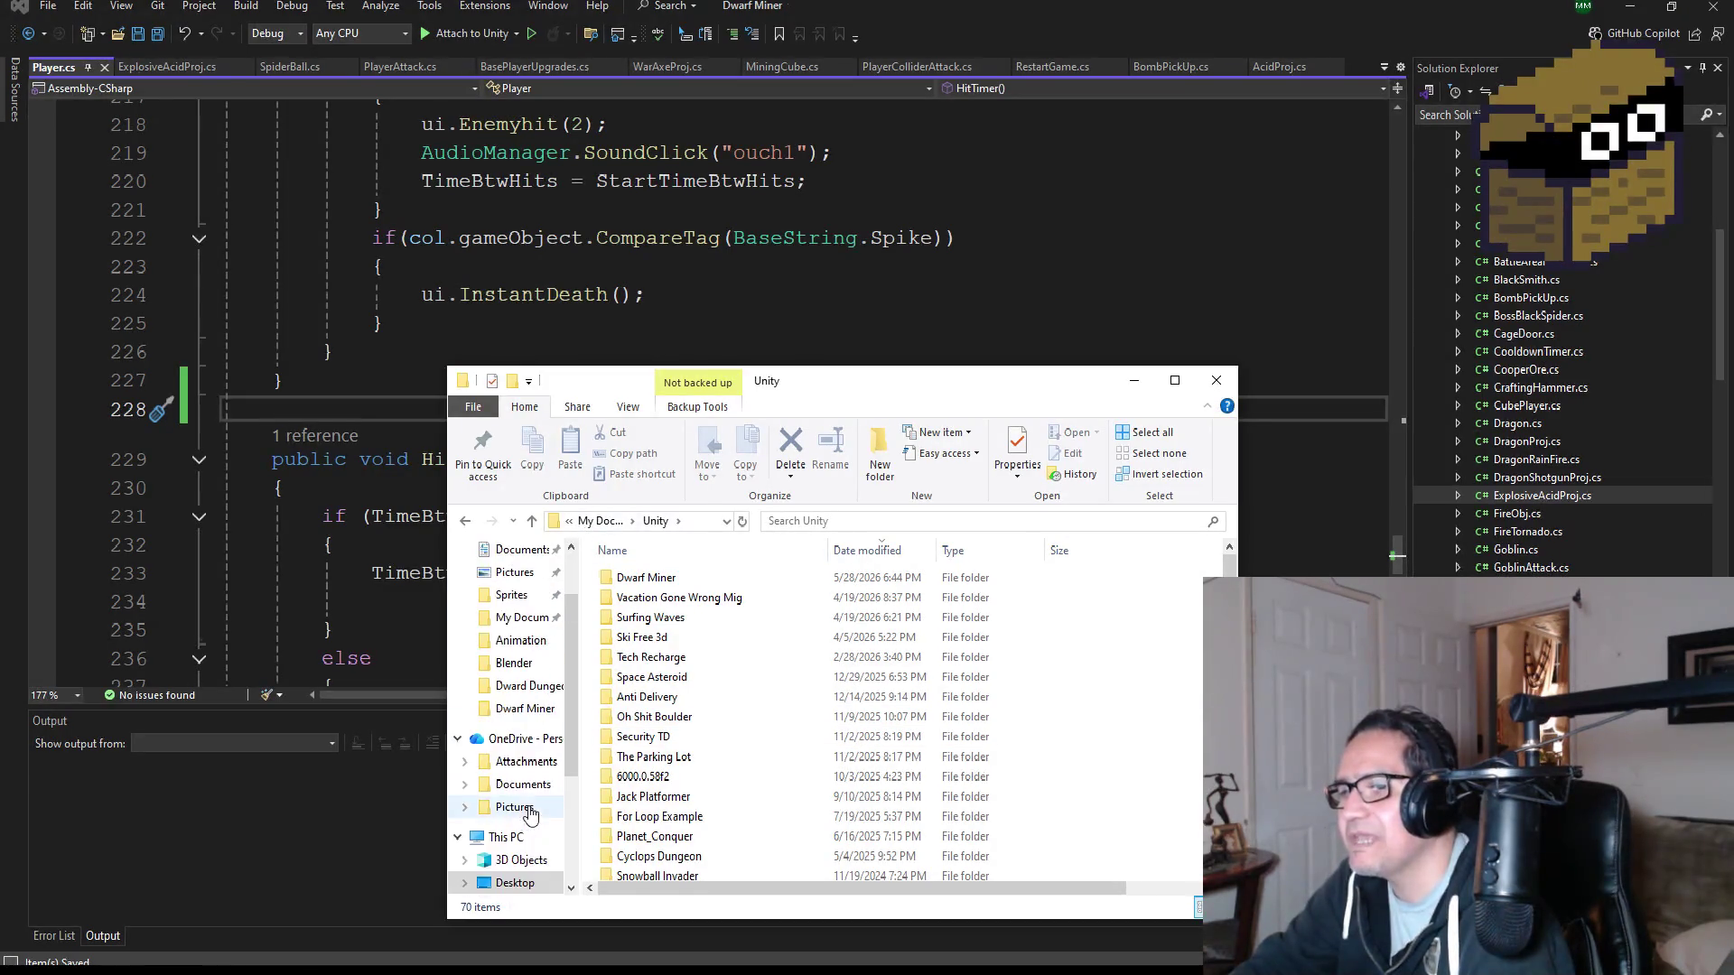
left_click(517, 749)
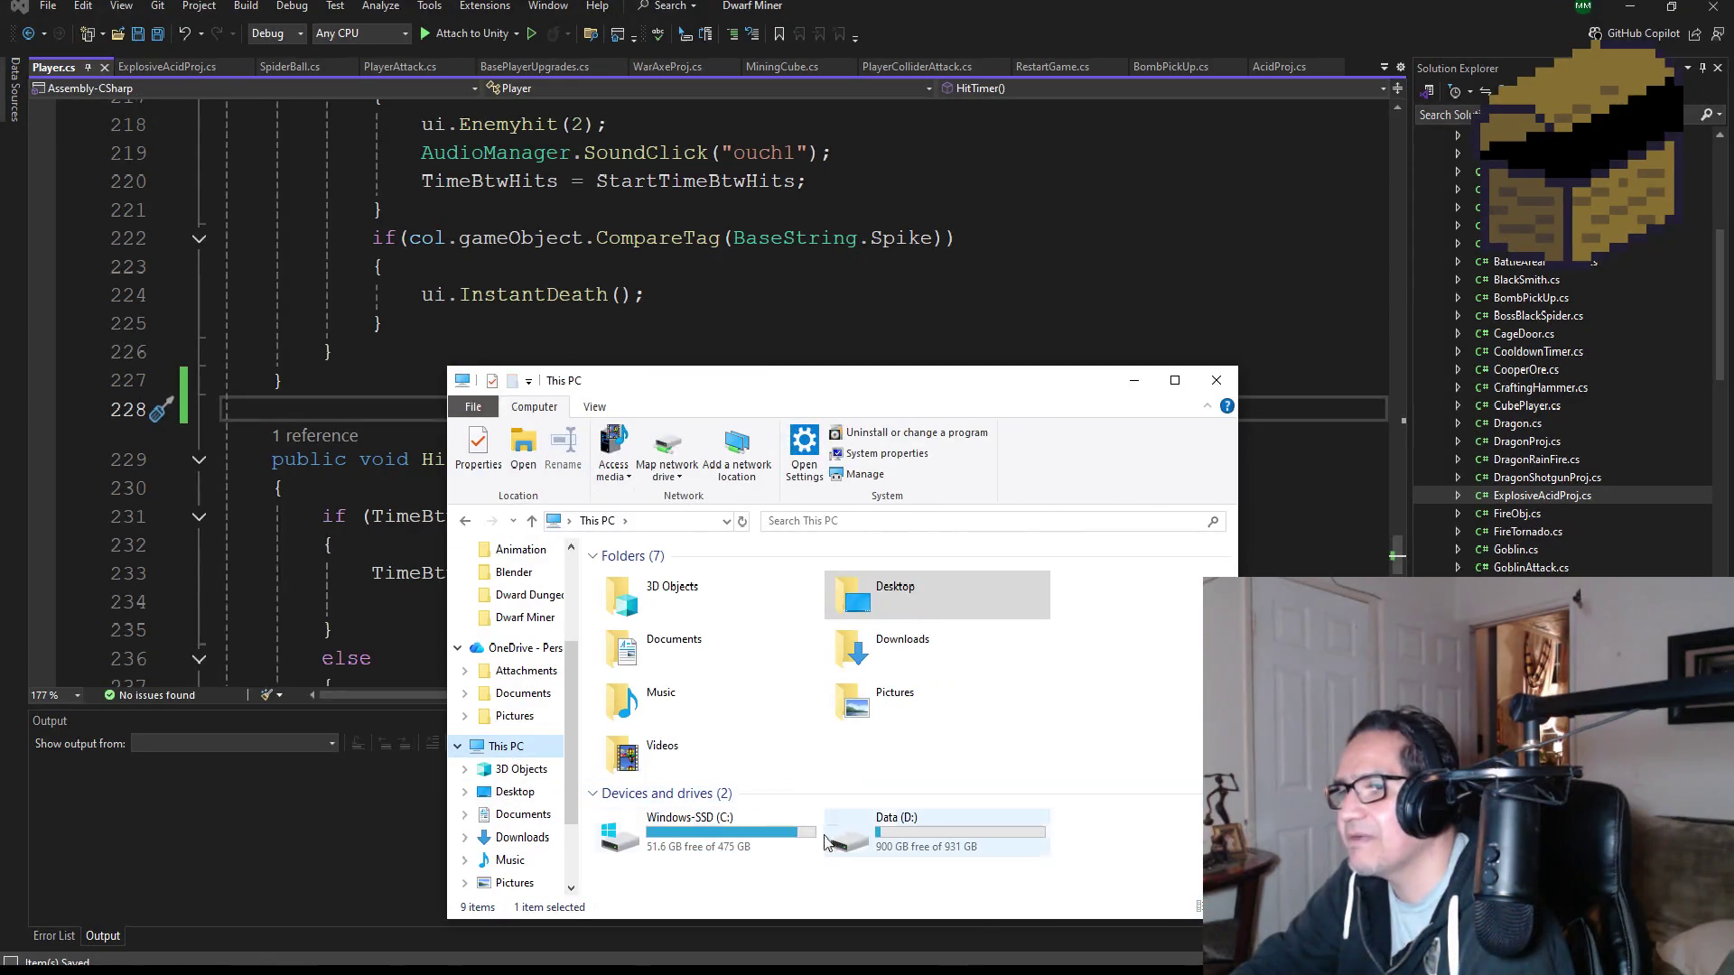
double_click(923, 839)
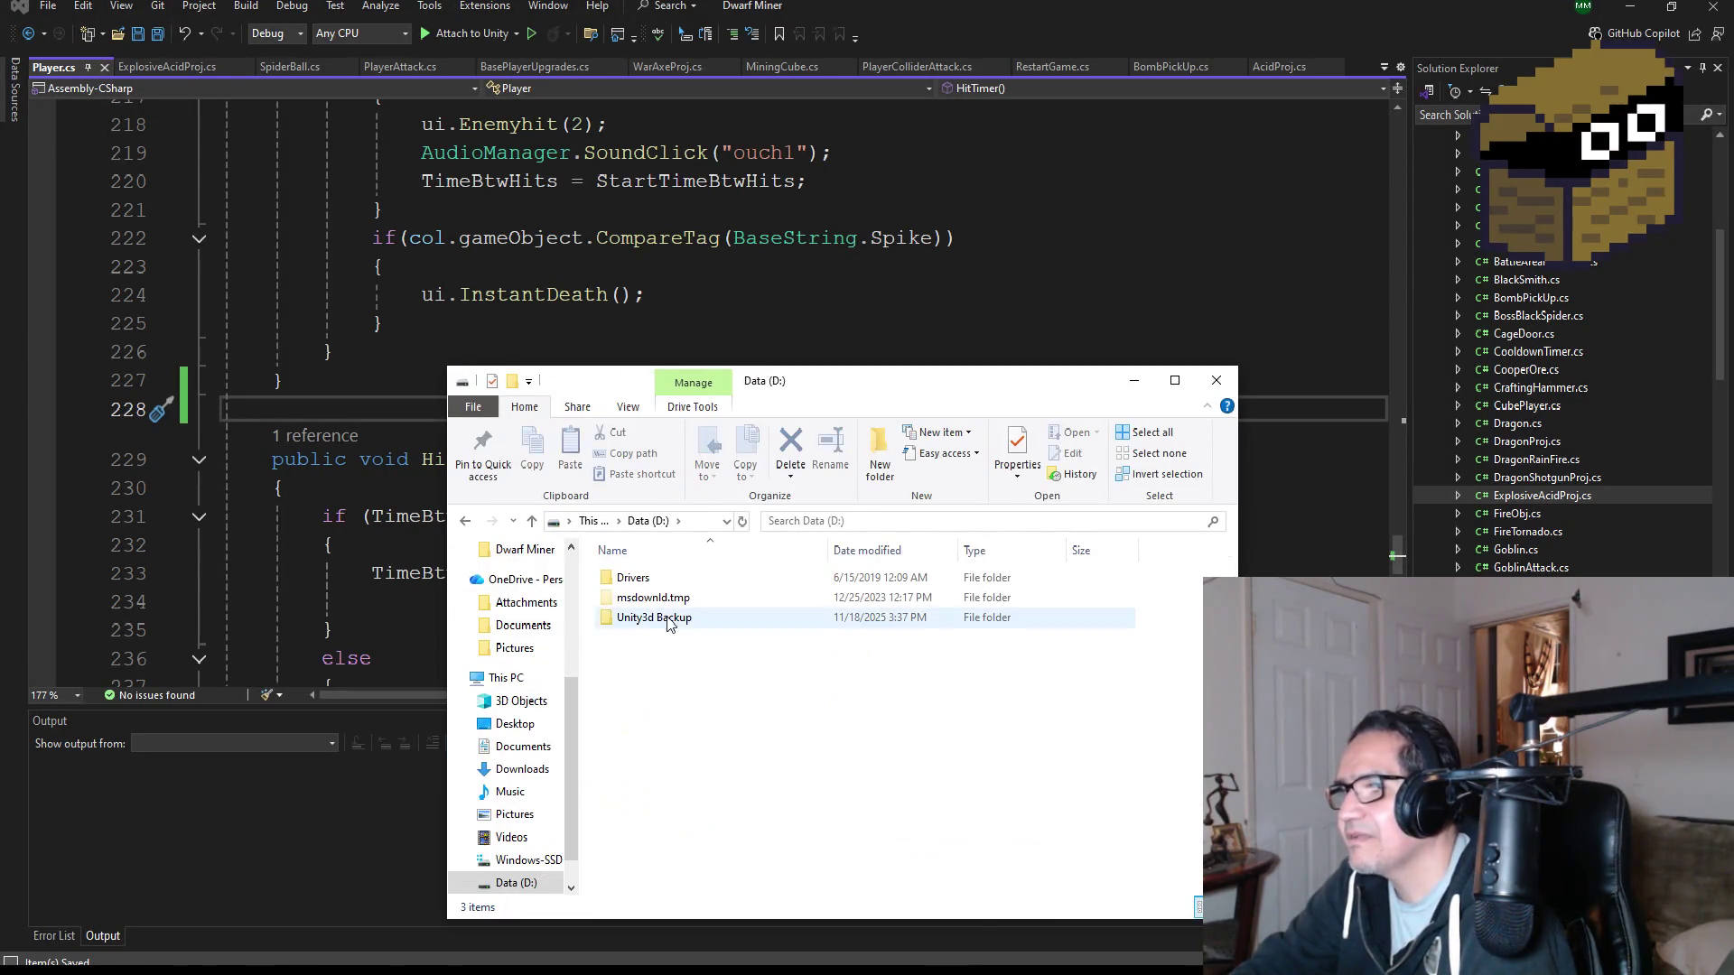
double_click(676, 619)
double_click(666, 580)
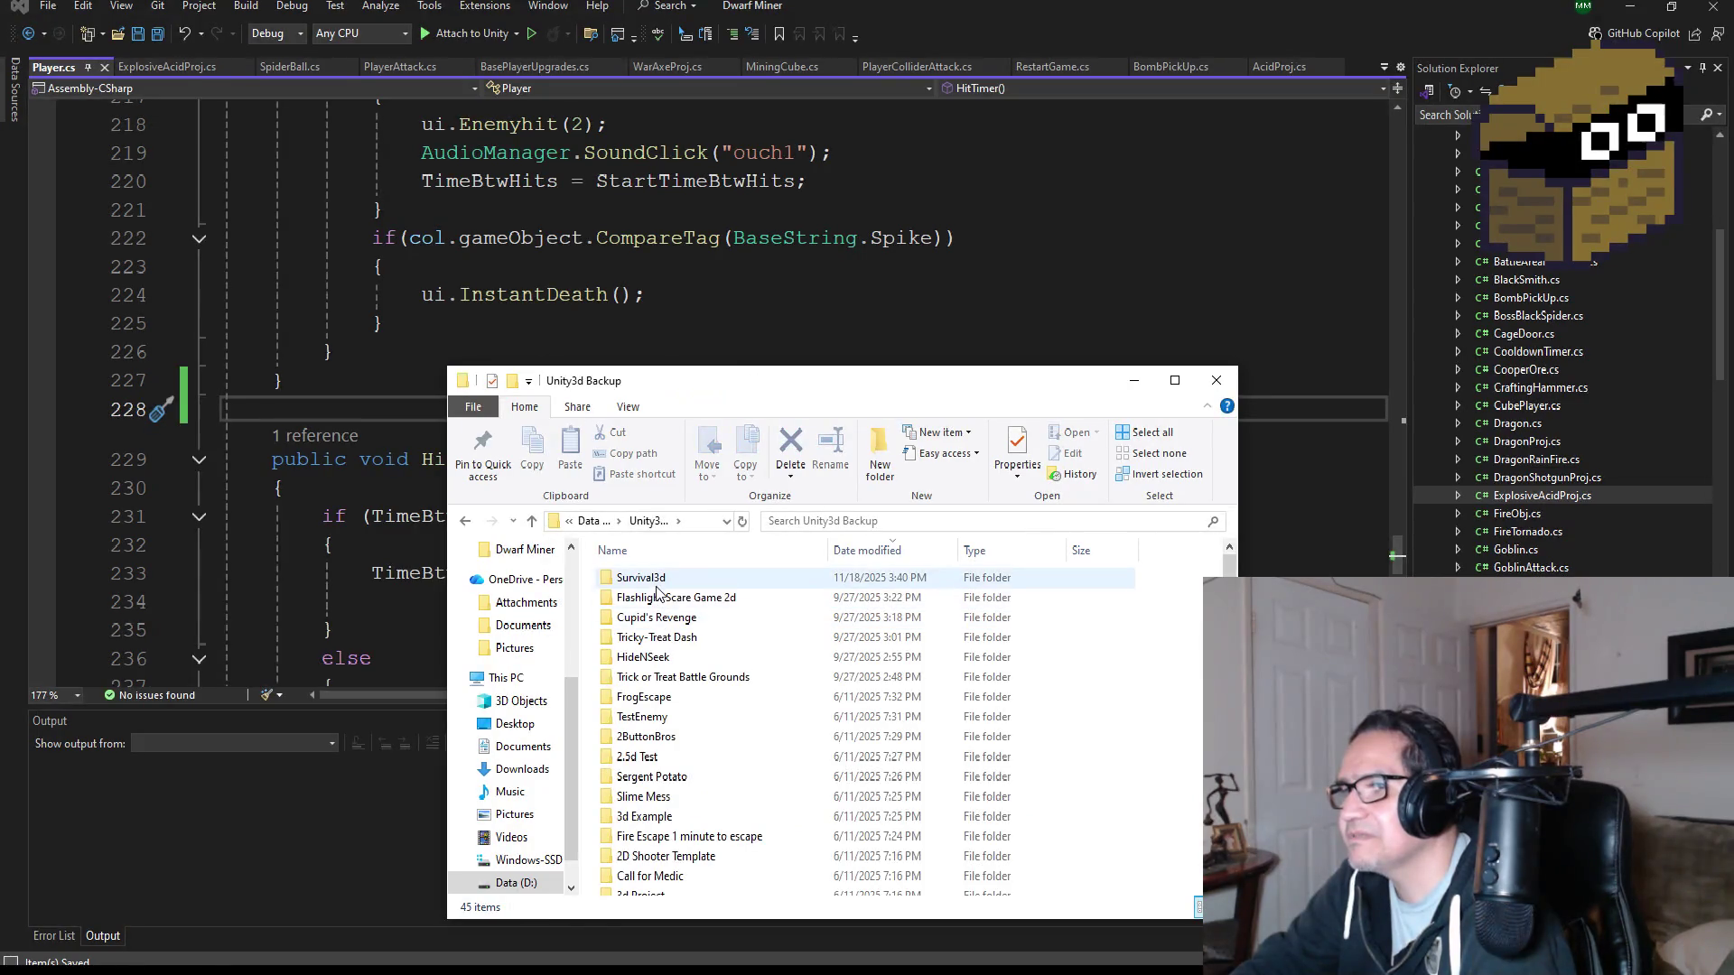
scroll(668, 867, "down", 1)
left_click(668, 887)
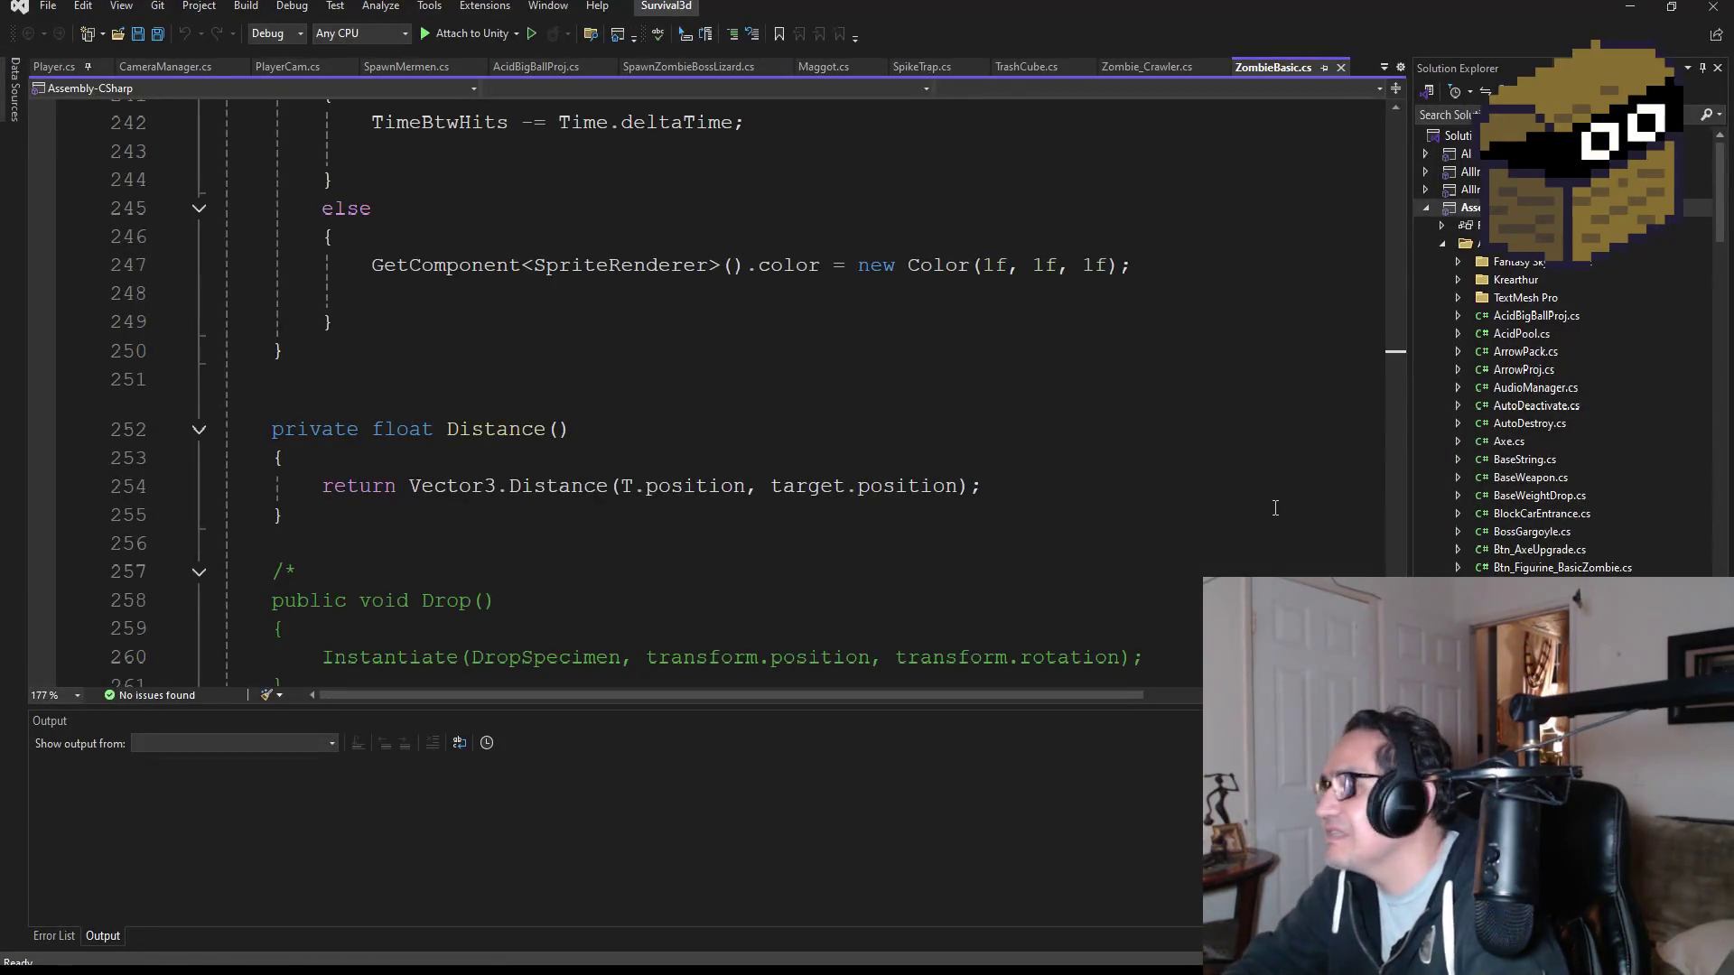
- Select the whole OnParticleCollision method in Survival3d's Player.cs, then return to Dwarf Miner's code
left_click(54, 66)
scroll(572, 382, "down", 20)
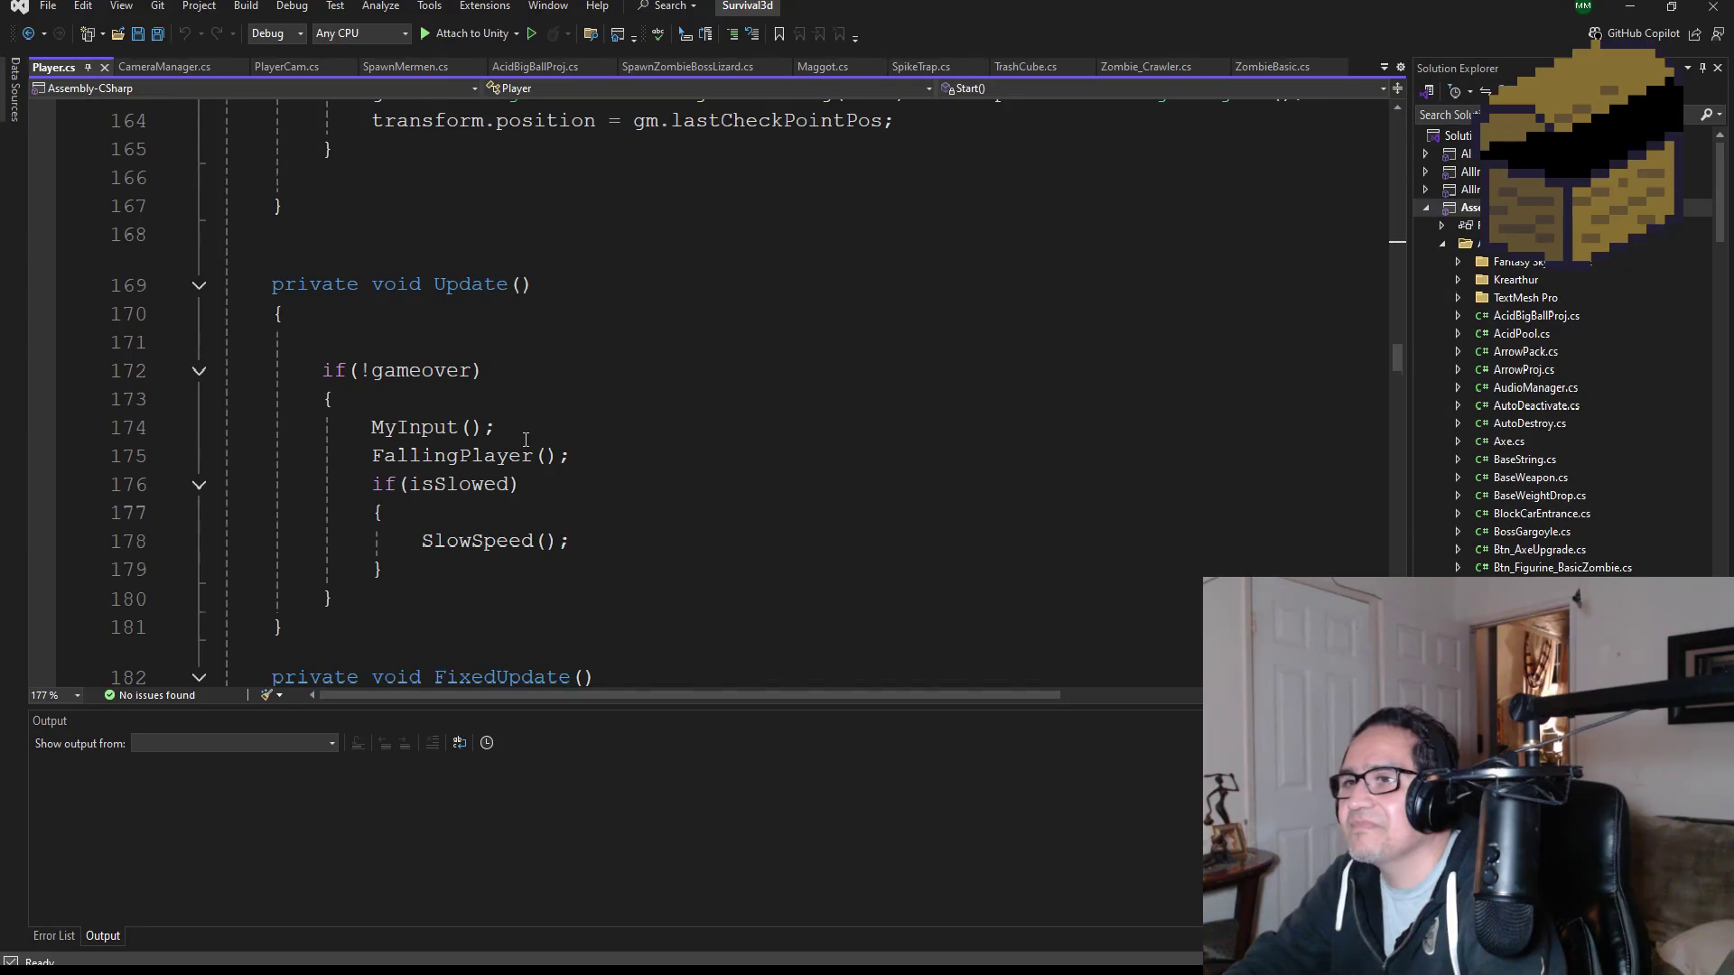
scroll(526, 440, "down", 12)
scroll(526, 442, "down", 16)
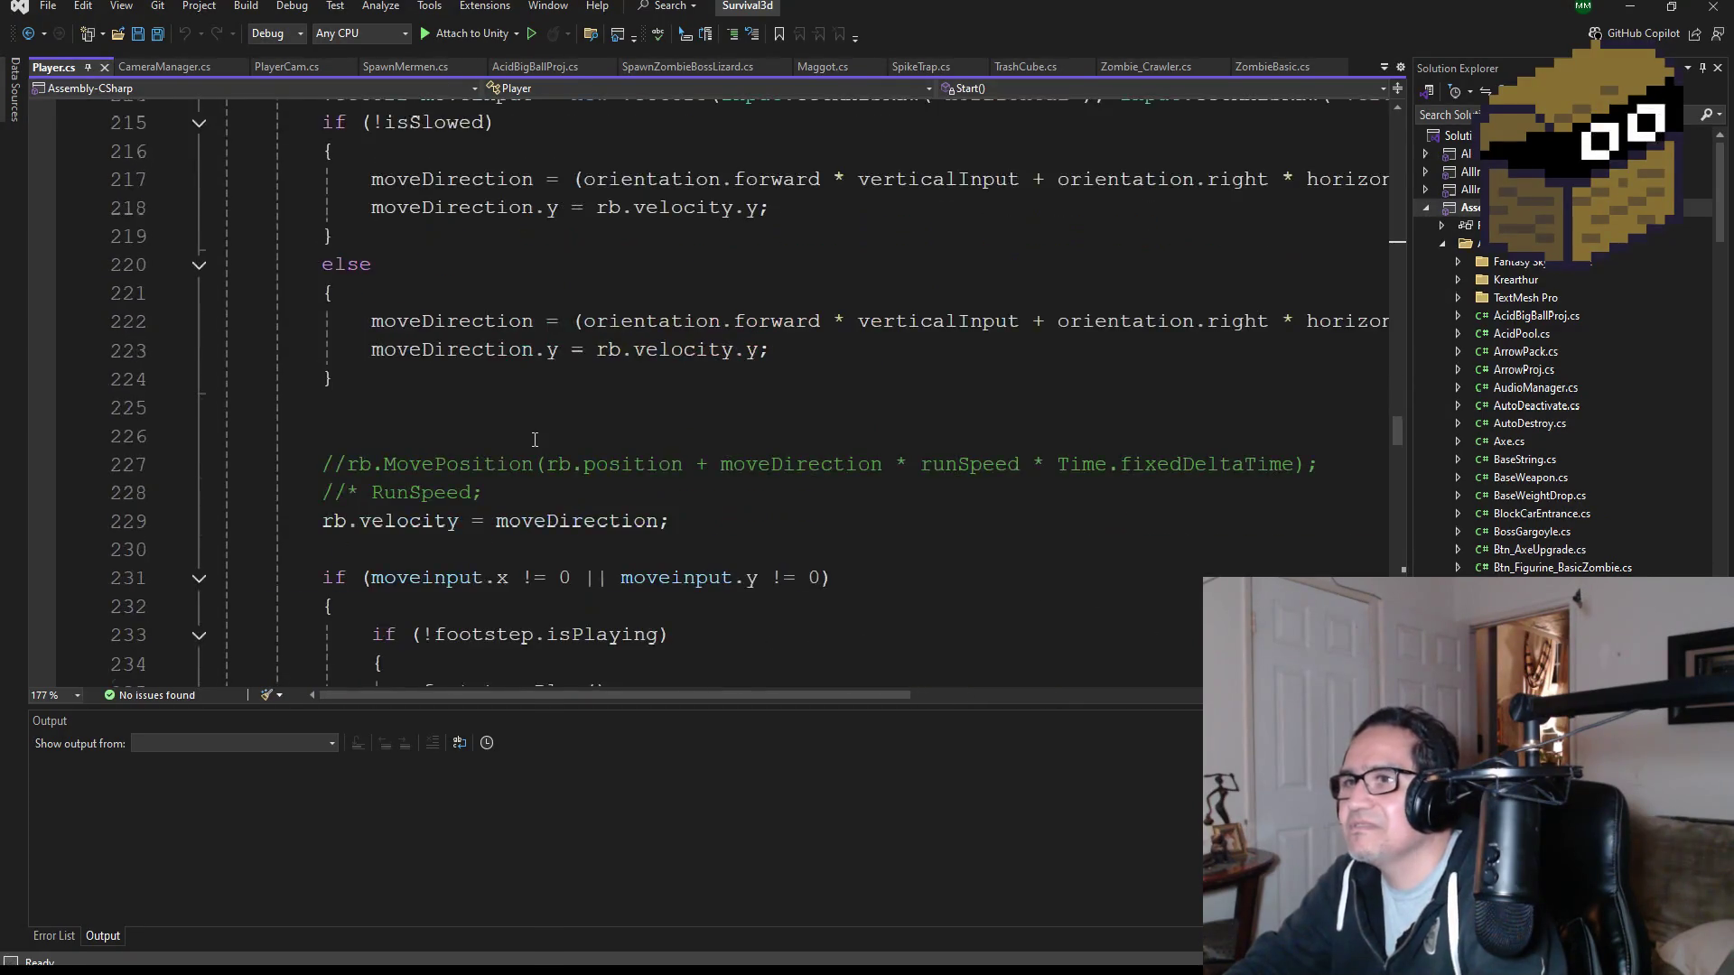
scroll(582, 438, "down", 8)
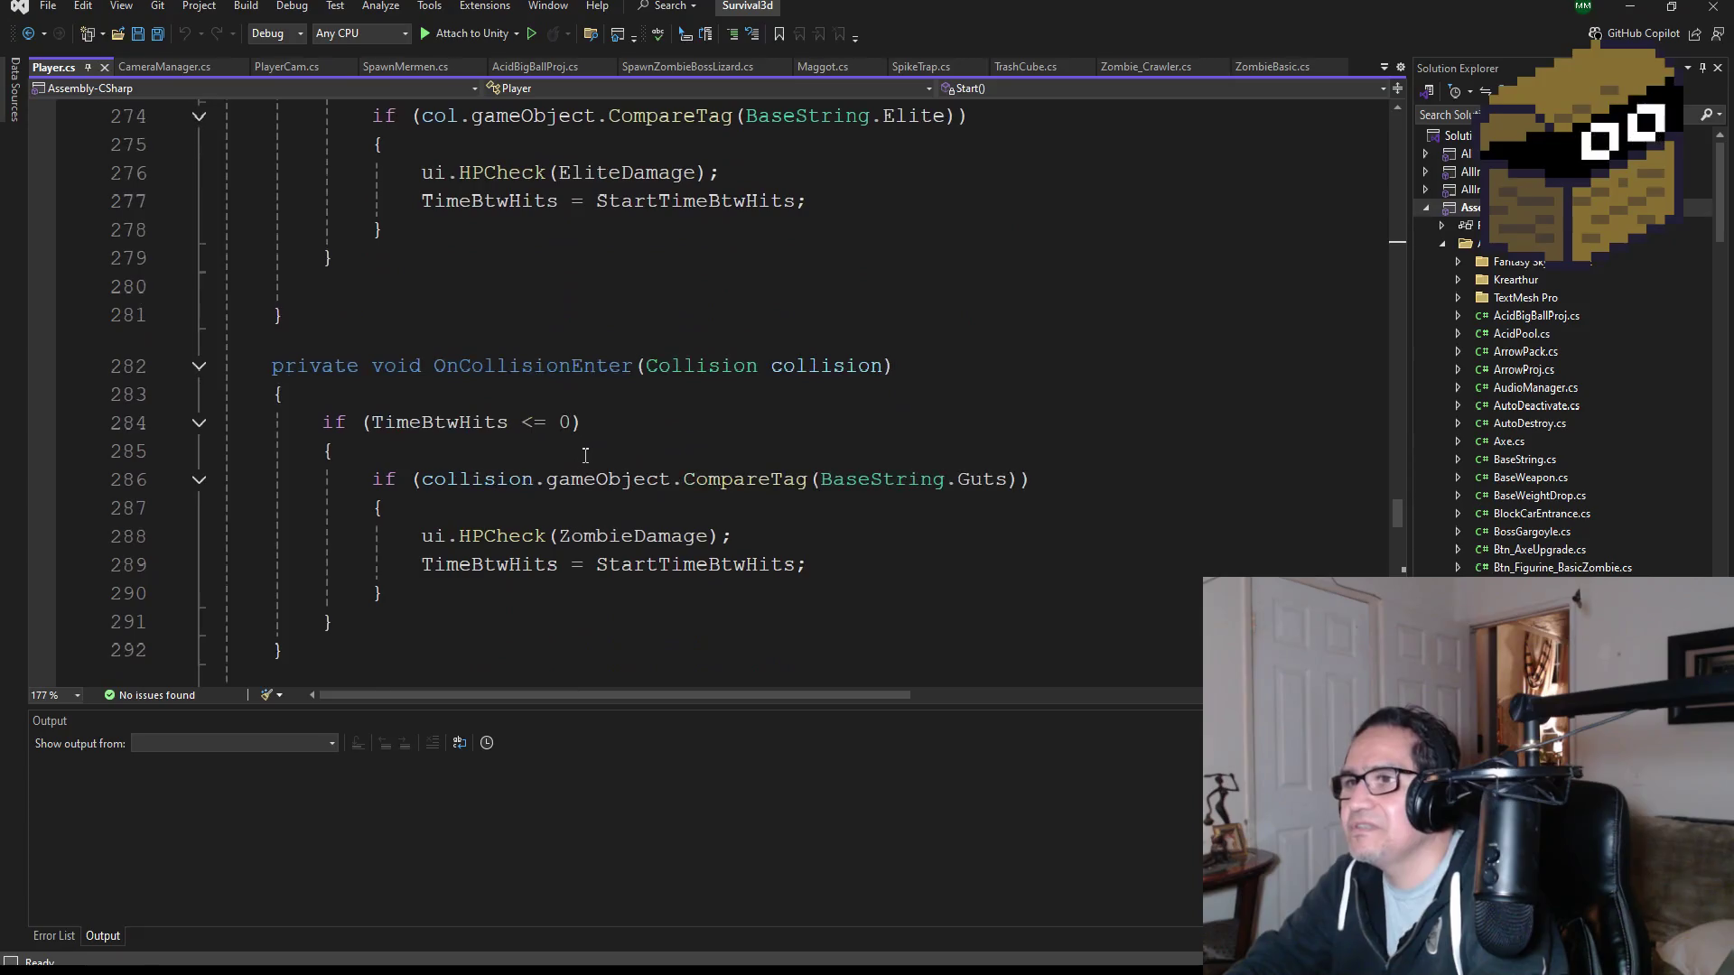
scroll(585, 452, "down", 12)
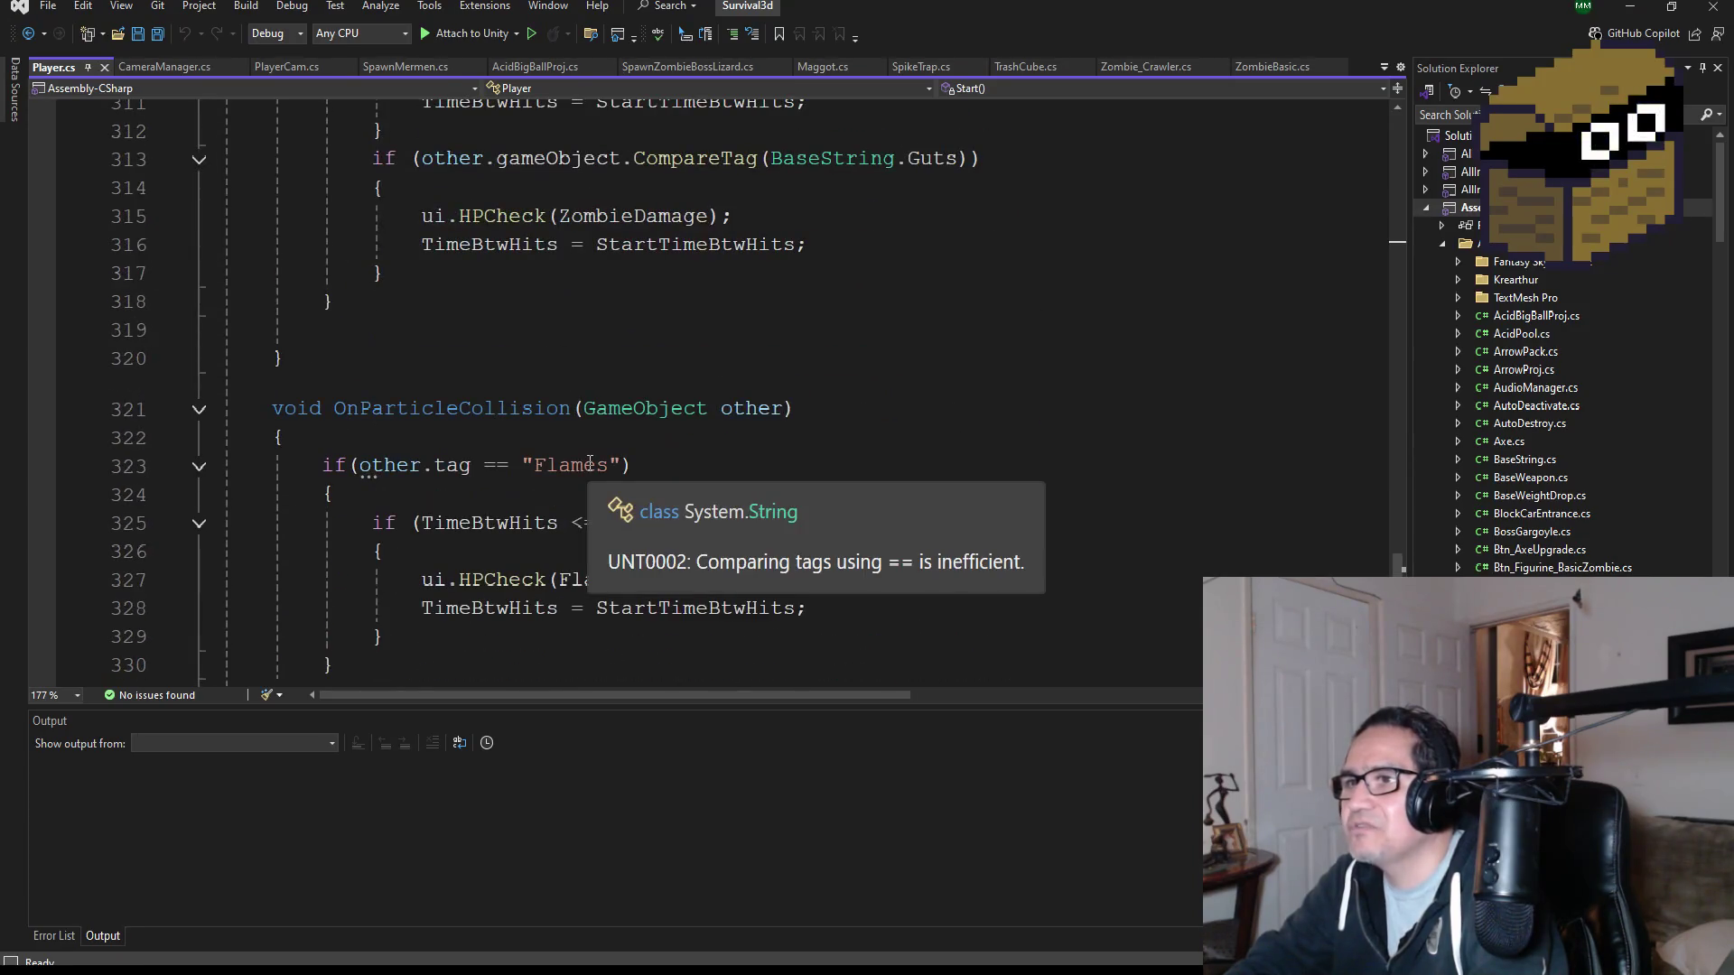
scroll(523, 457, "down", 2)
mouse_move(287, 526)
left_mouse_down()
mouse_move(224, 438)
mouse_move(224, 238)
left_mouse_up()
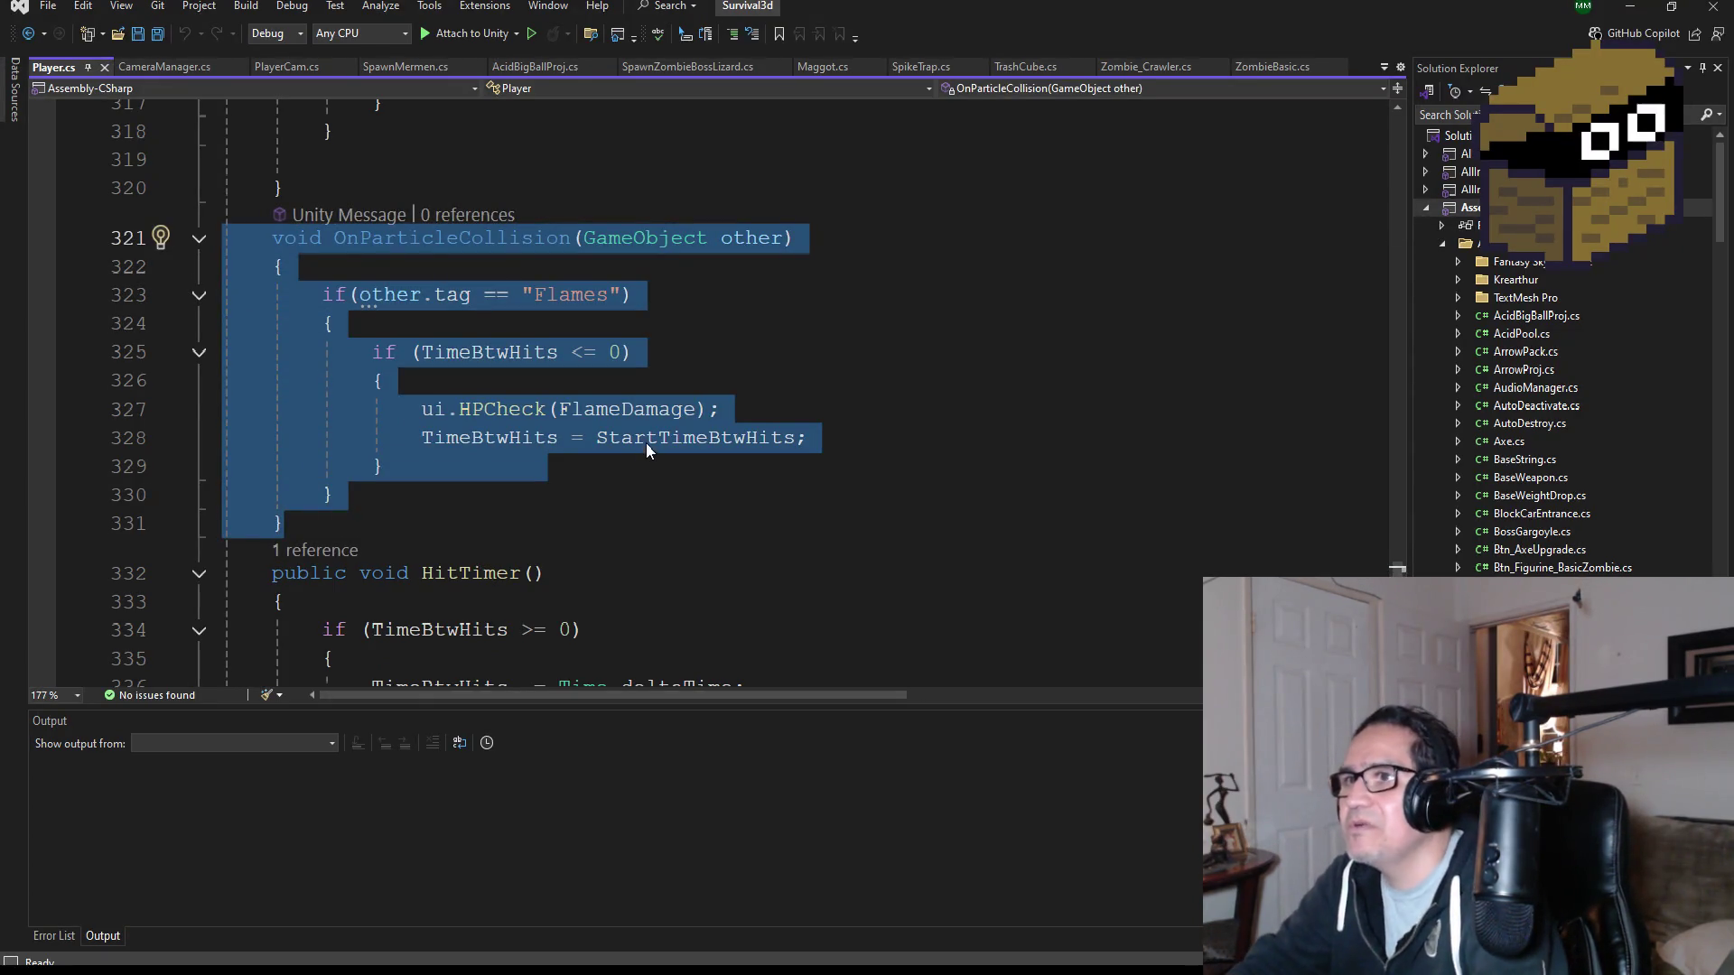
left_click(390, 853)
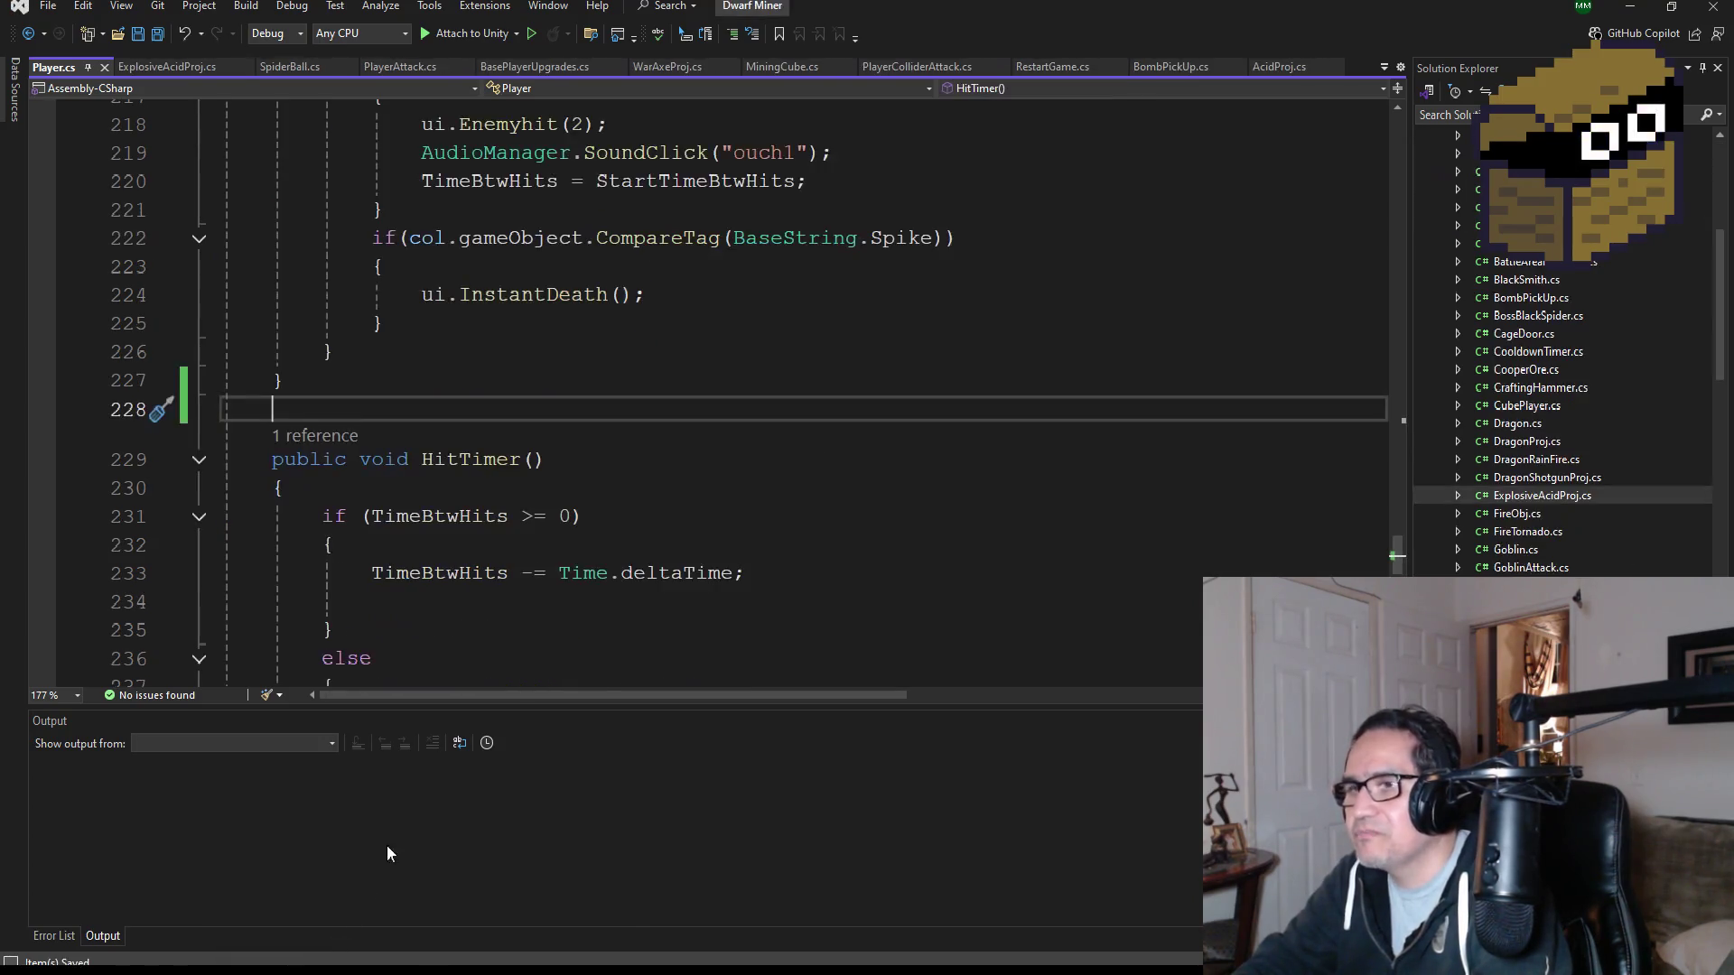
- Paste OnParticleCollision below OnCollisionEnter and change its tag check to CompareTag(BaseString.DragonProj)
key("ctrl+v")
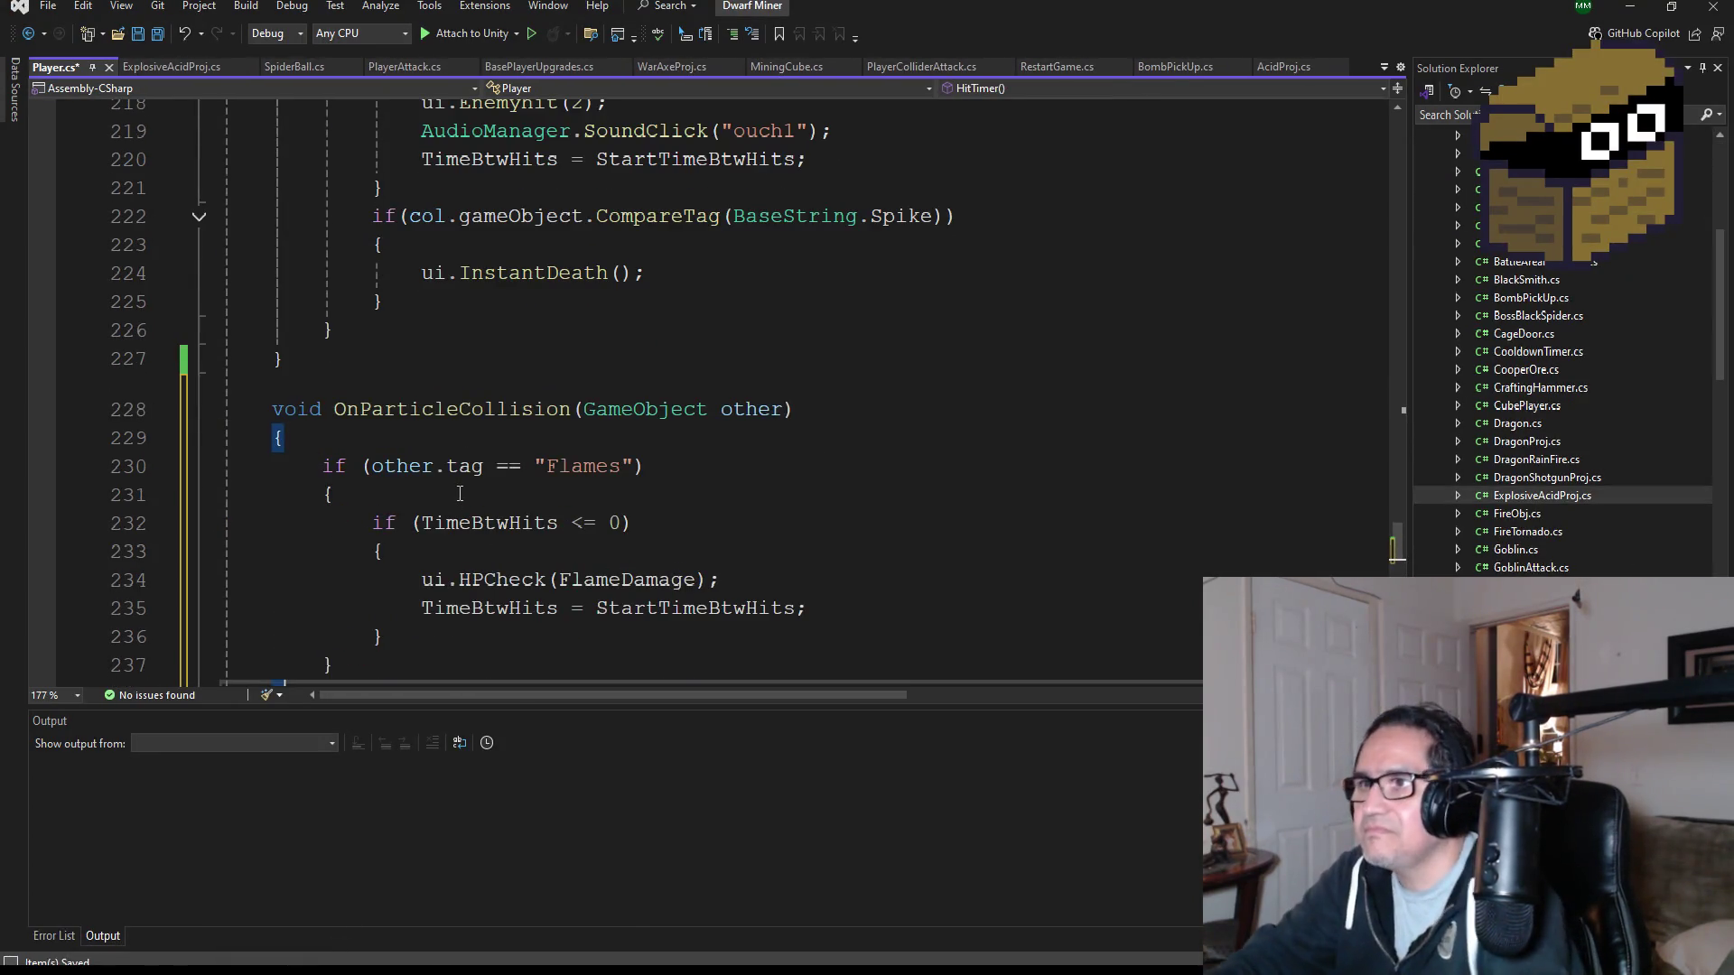
double_click(571, 466)
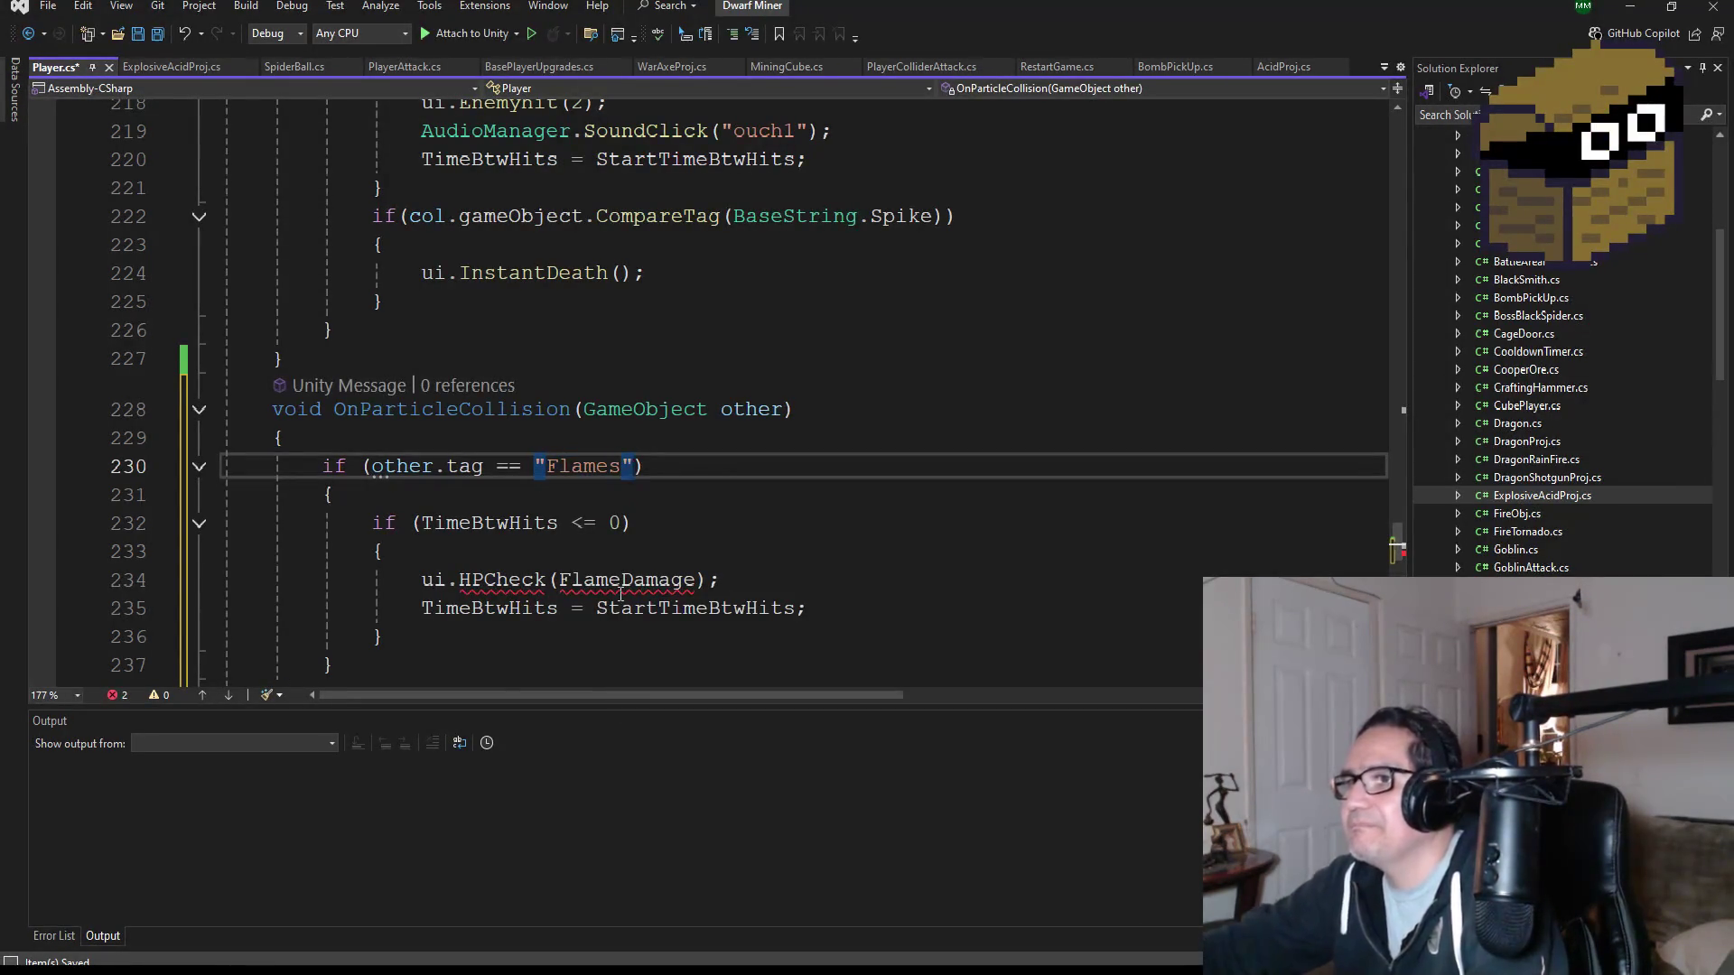
key("BackSpace")
key("BackSpace")
key("BackSpace")
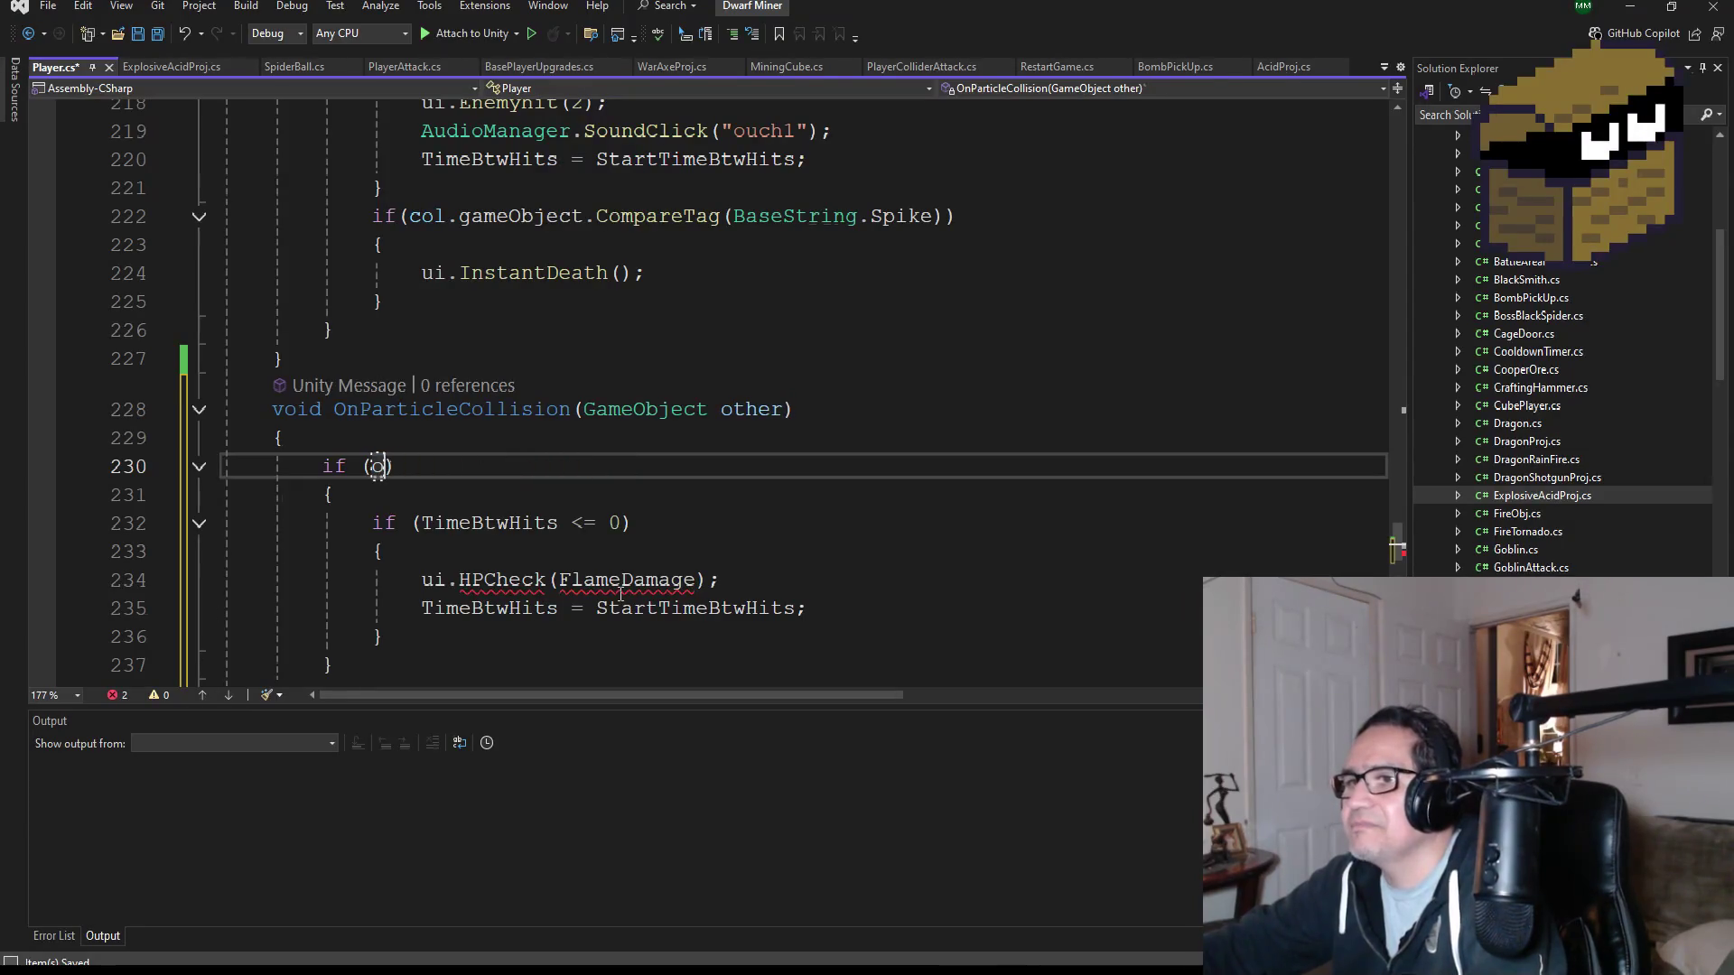
type("ther.gameObject.")
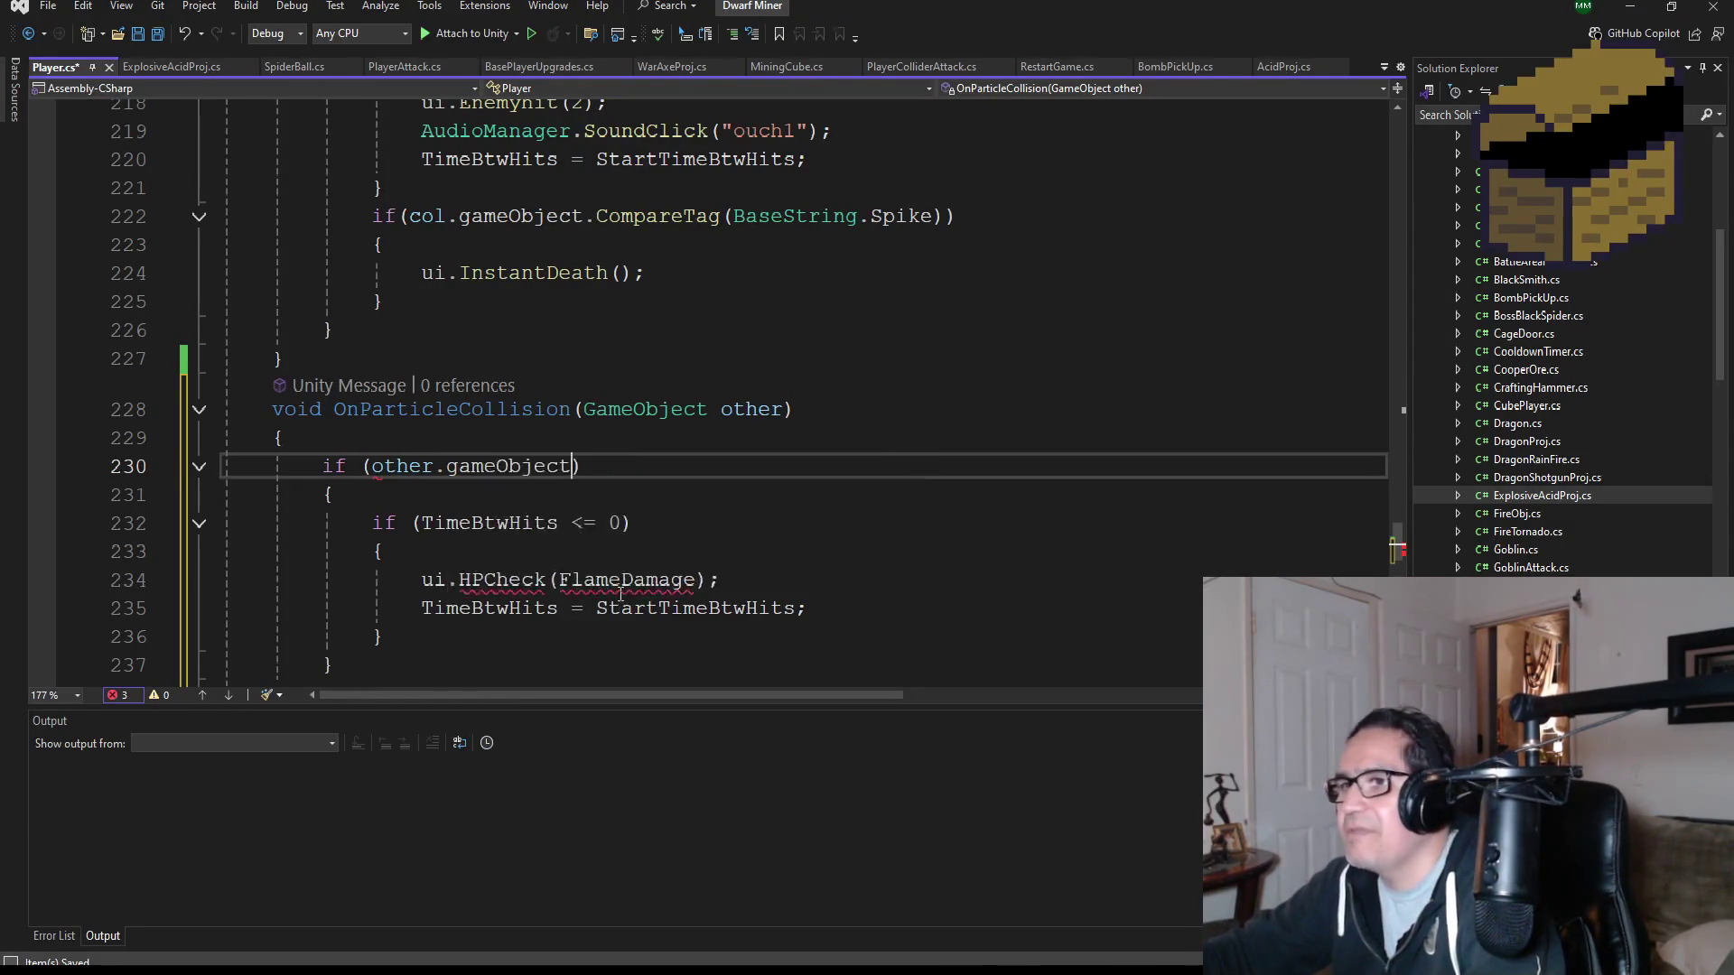
type("Comp")
key("Tab")
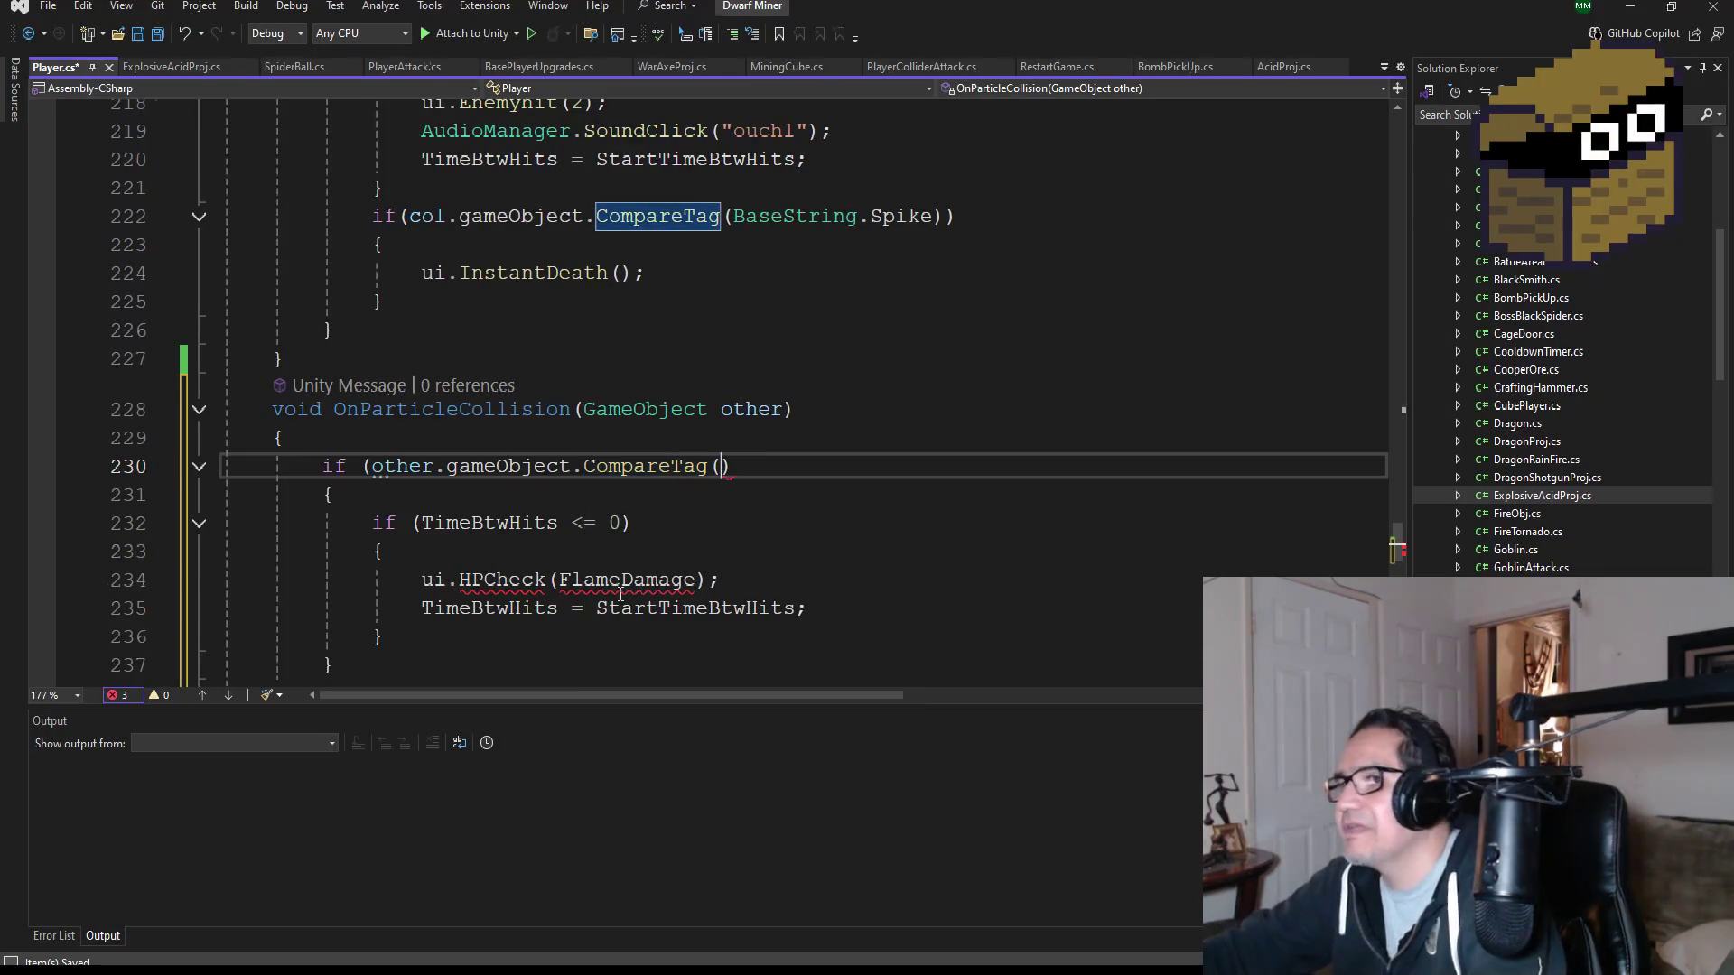
type("(base")
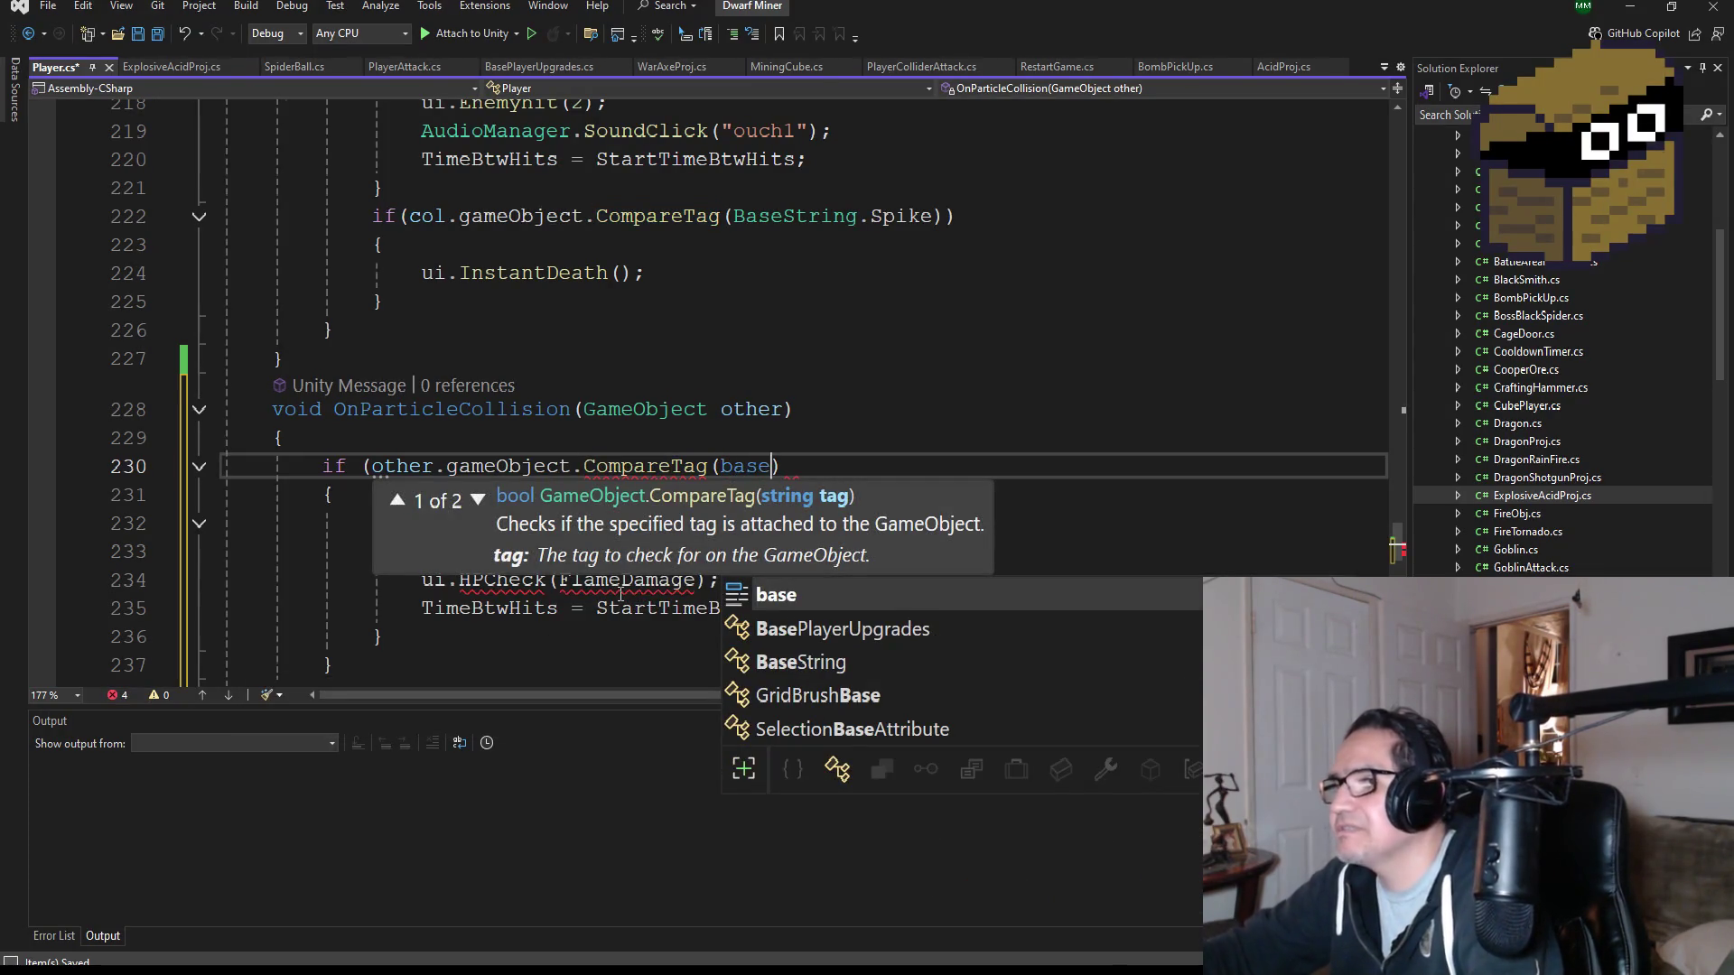
key("Tab")
type(".")
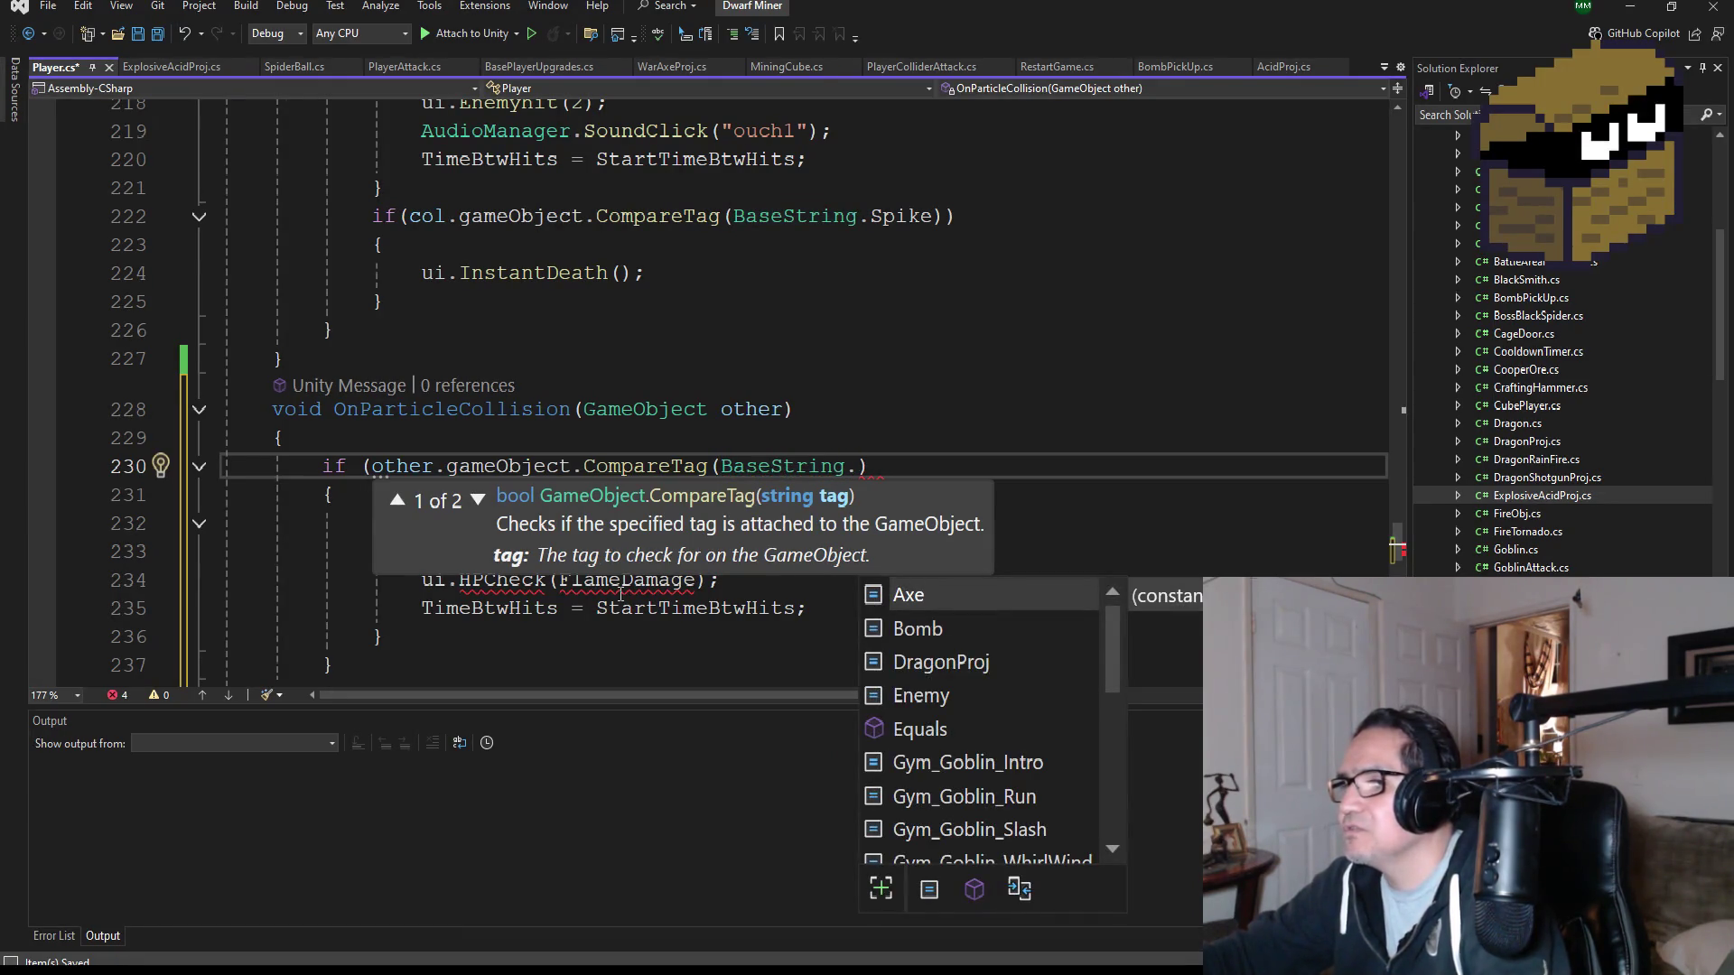
type("dra")
key("Tab")
type(")")
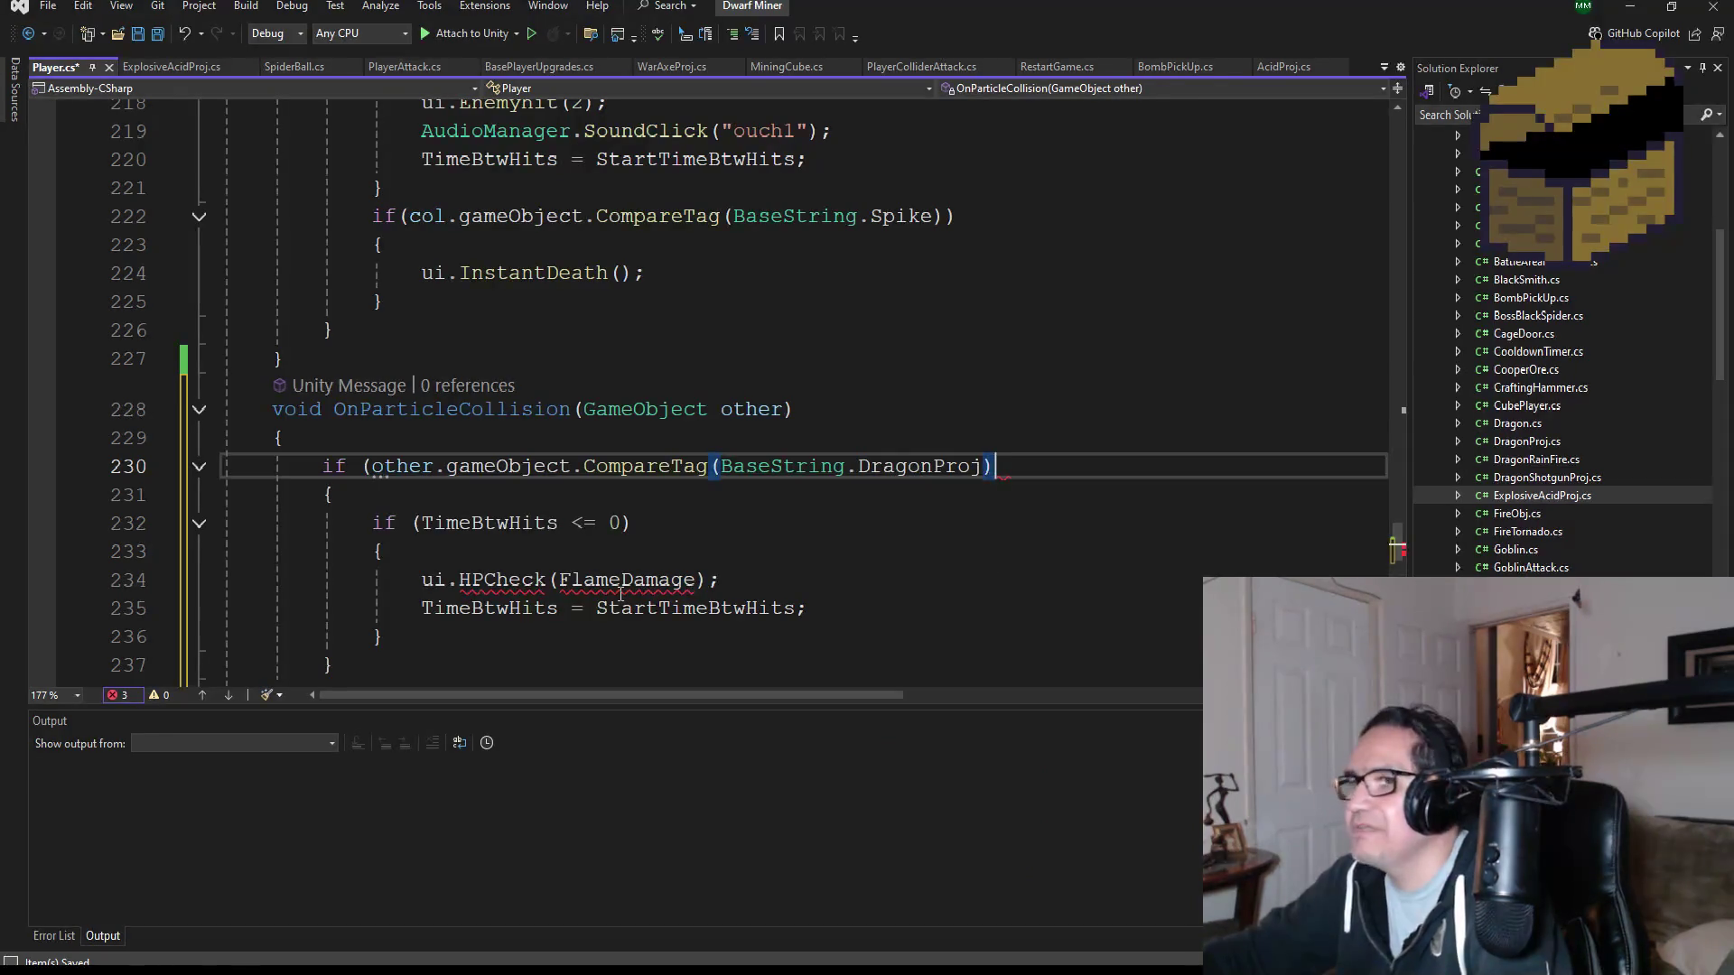
- Replace HPCheck with the Enemyhit(1) and ouch1 sound lines, drop the duplicate timer reset, and save
scroll(545, 595, "down", 1)
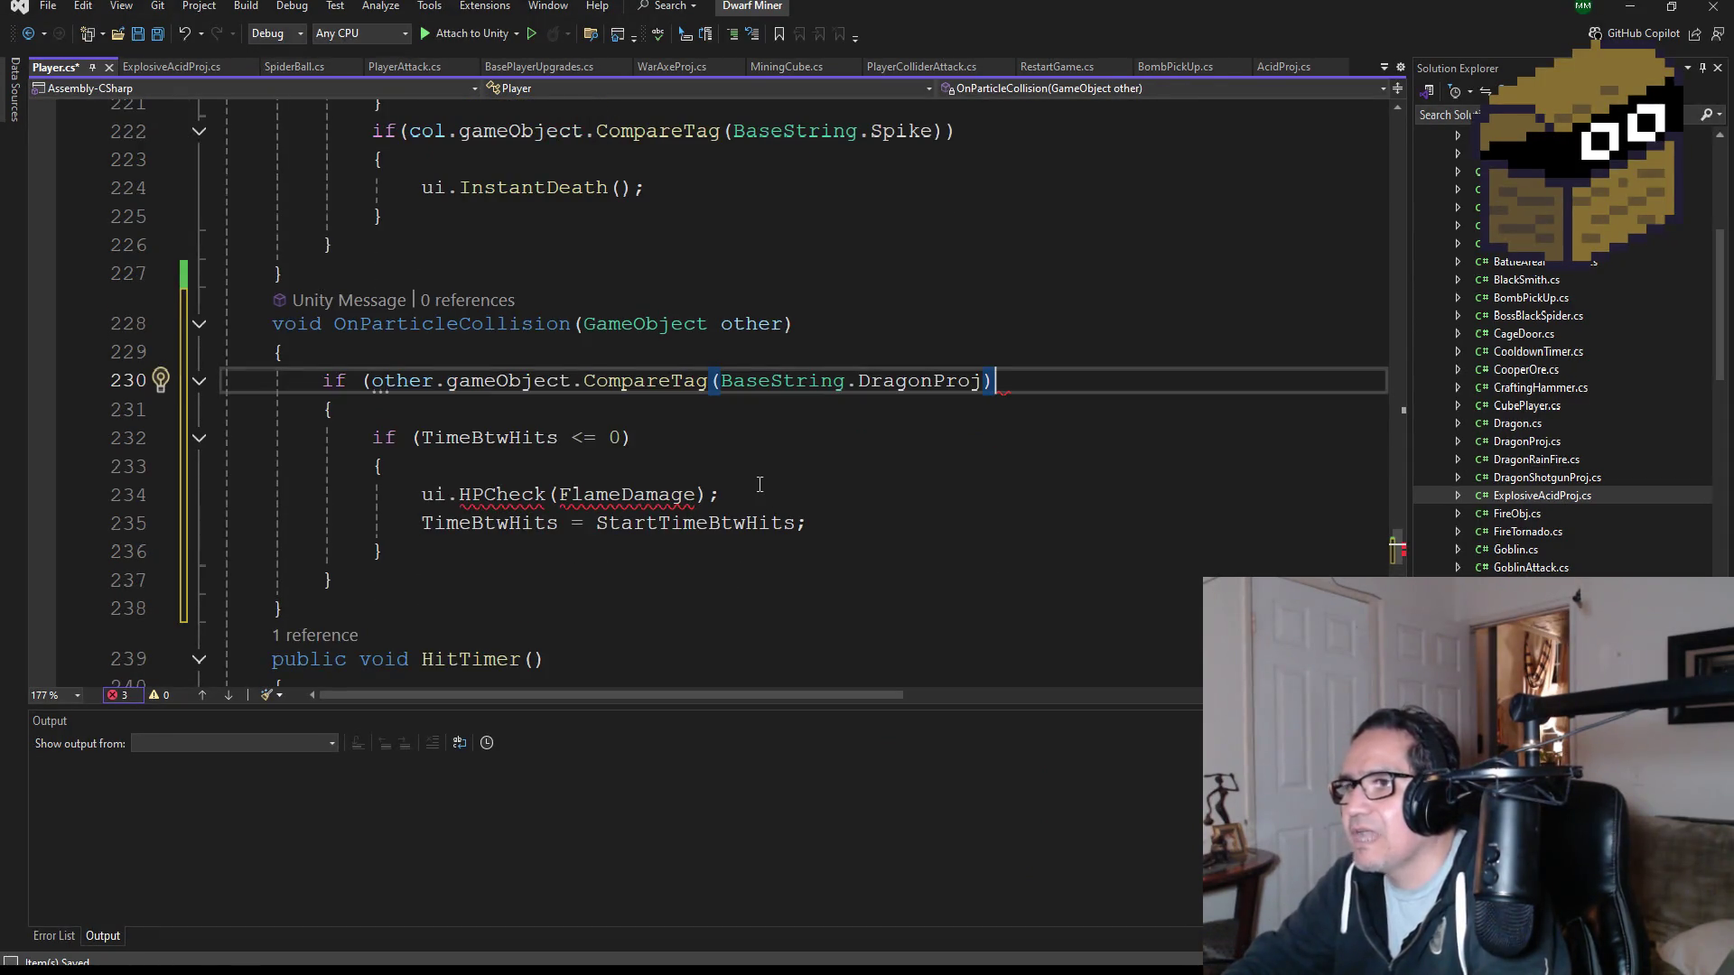
scroll(759, 485, "up", 3)
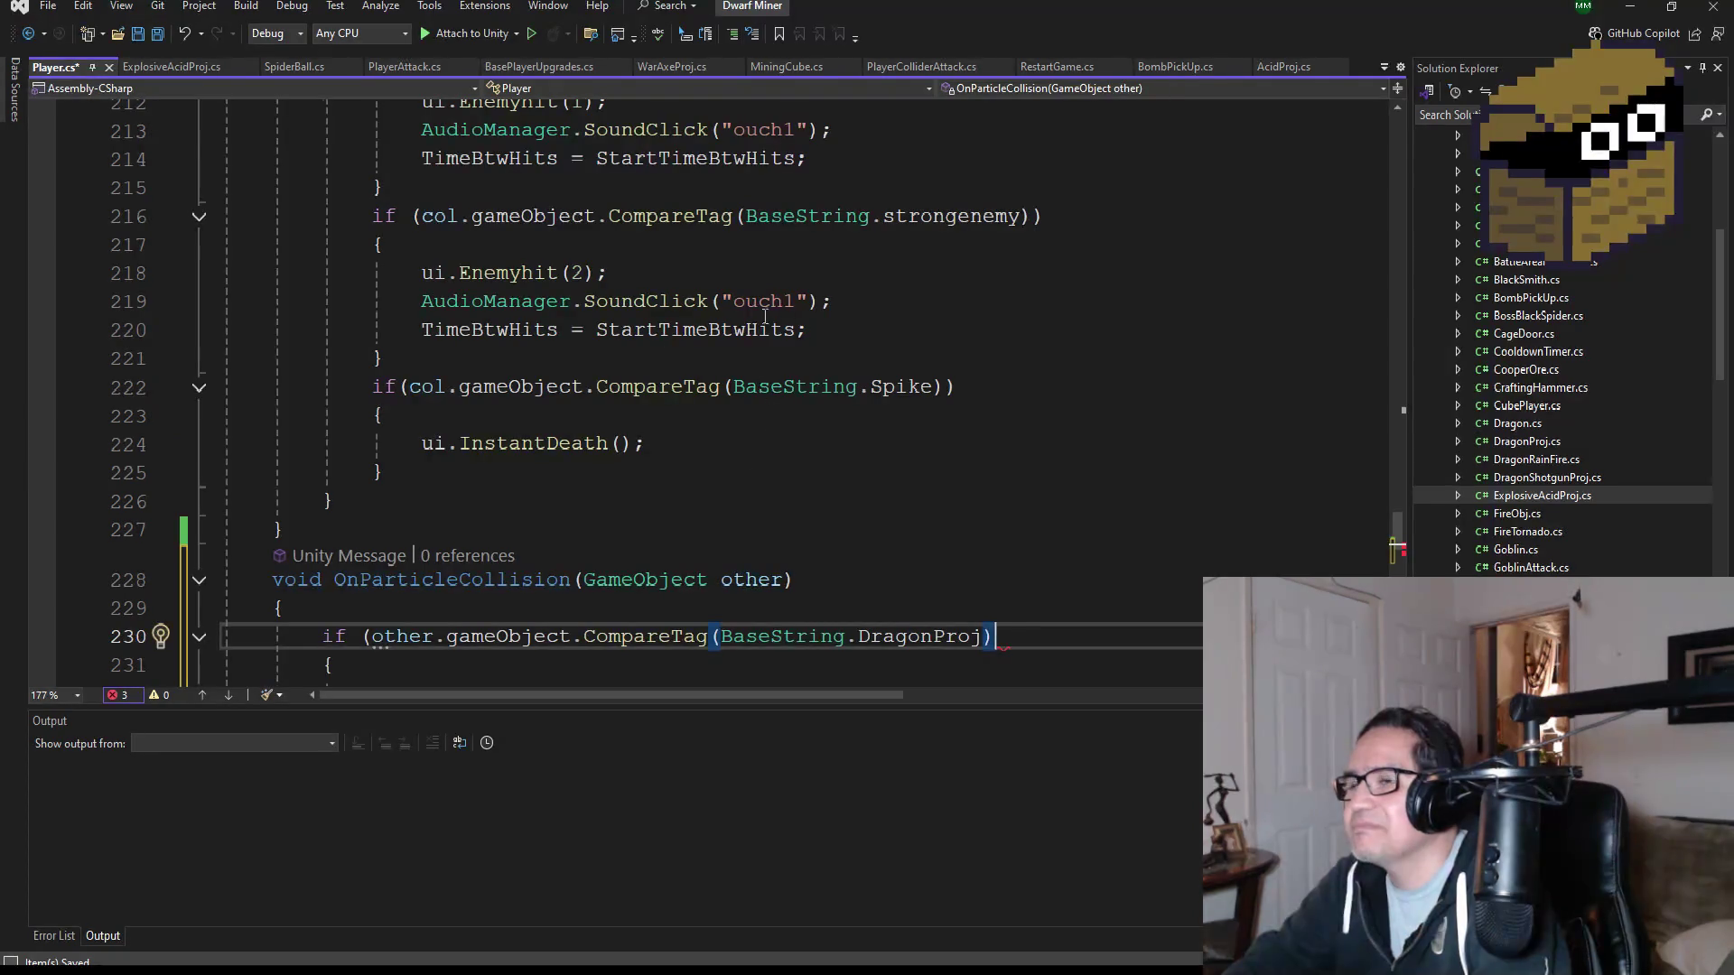
scroll(819, 341, "up", 2)
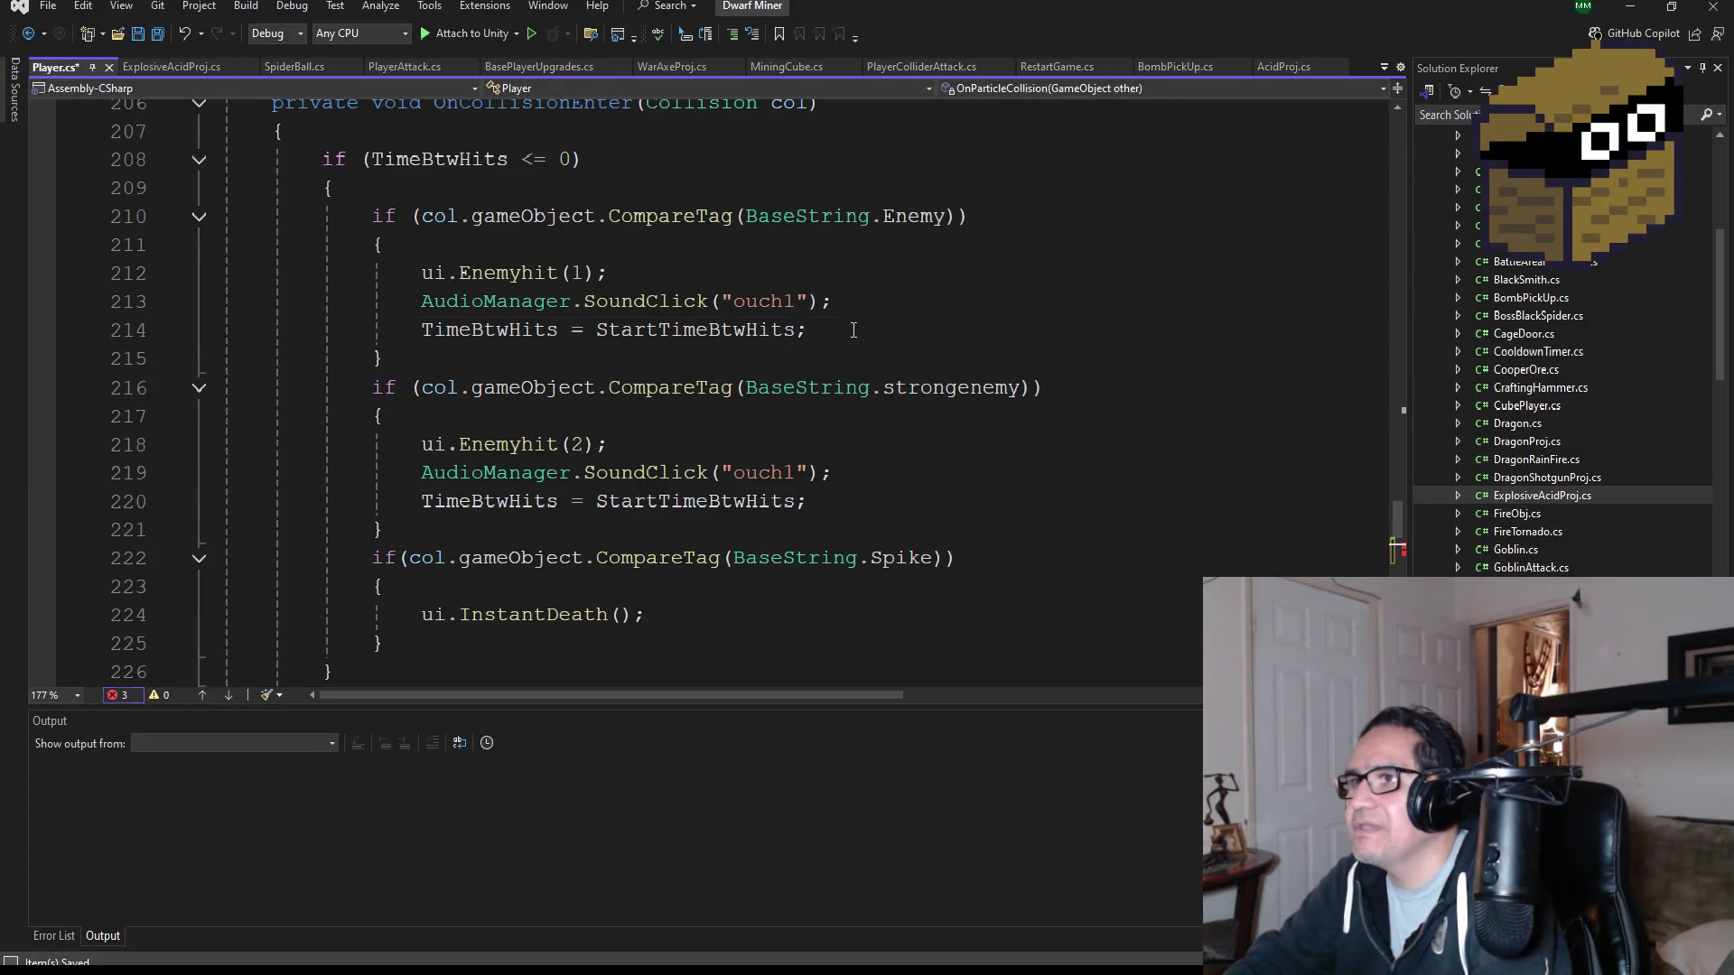
left_click_drag(847, 327, 102, 272)
key("ctrl+c")
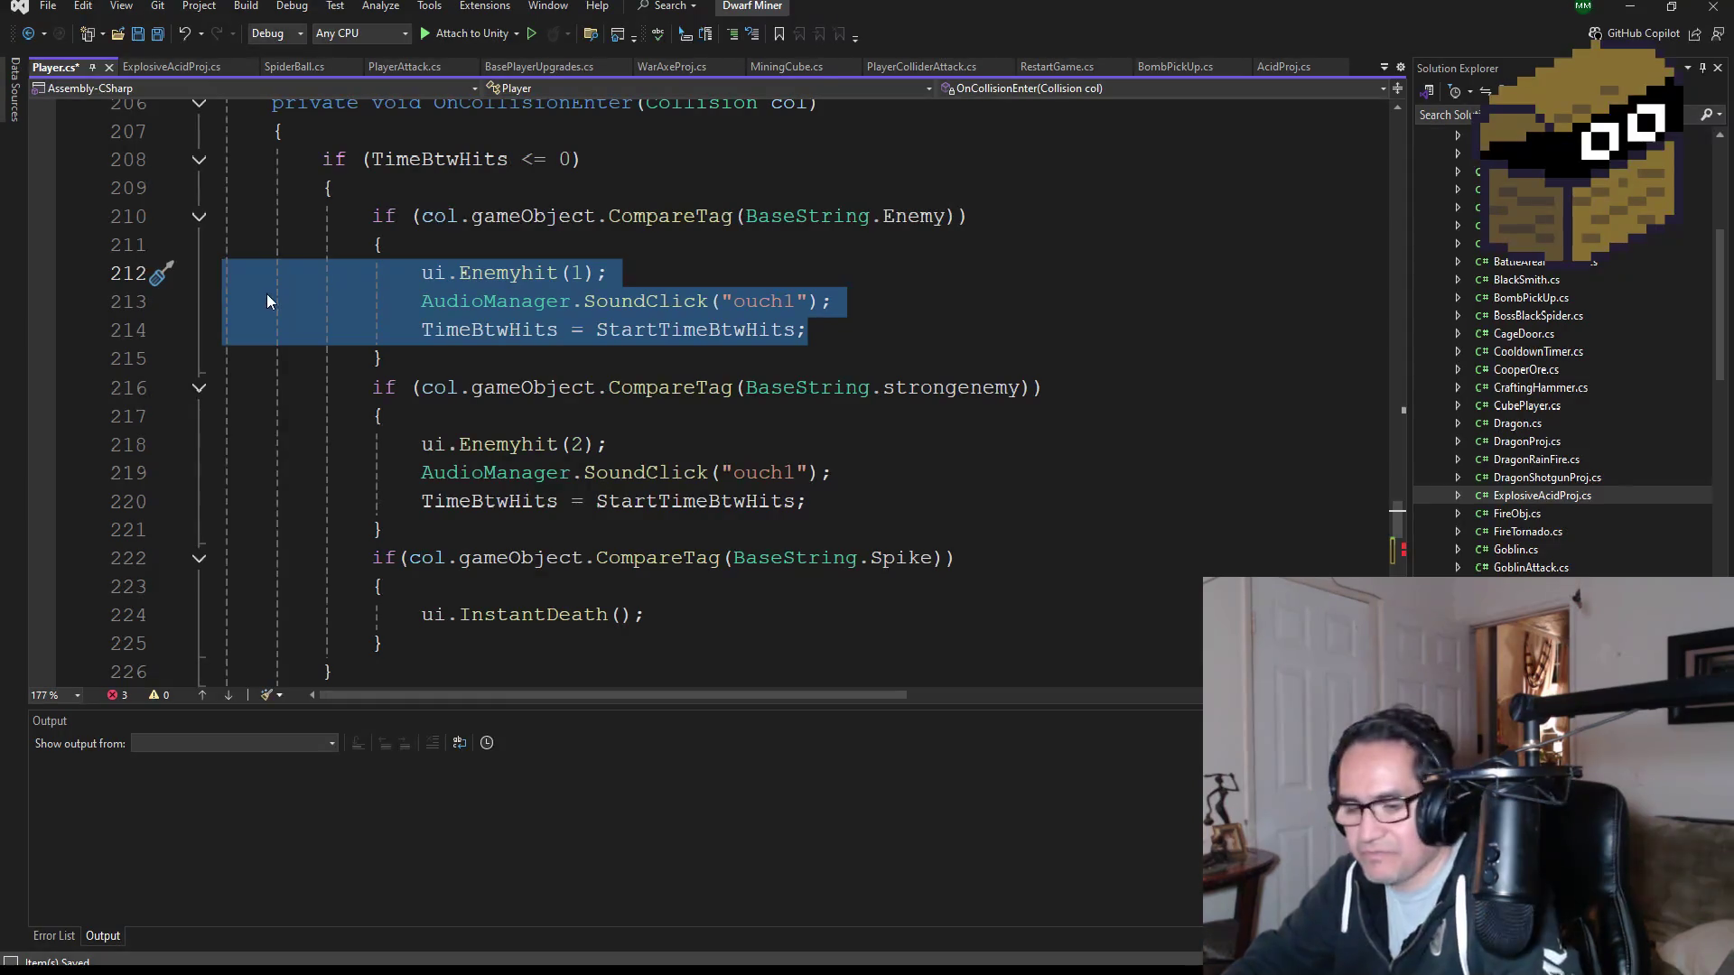
scroll(669, 436, "down", 4)
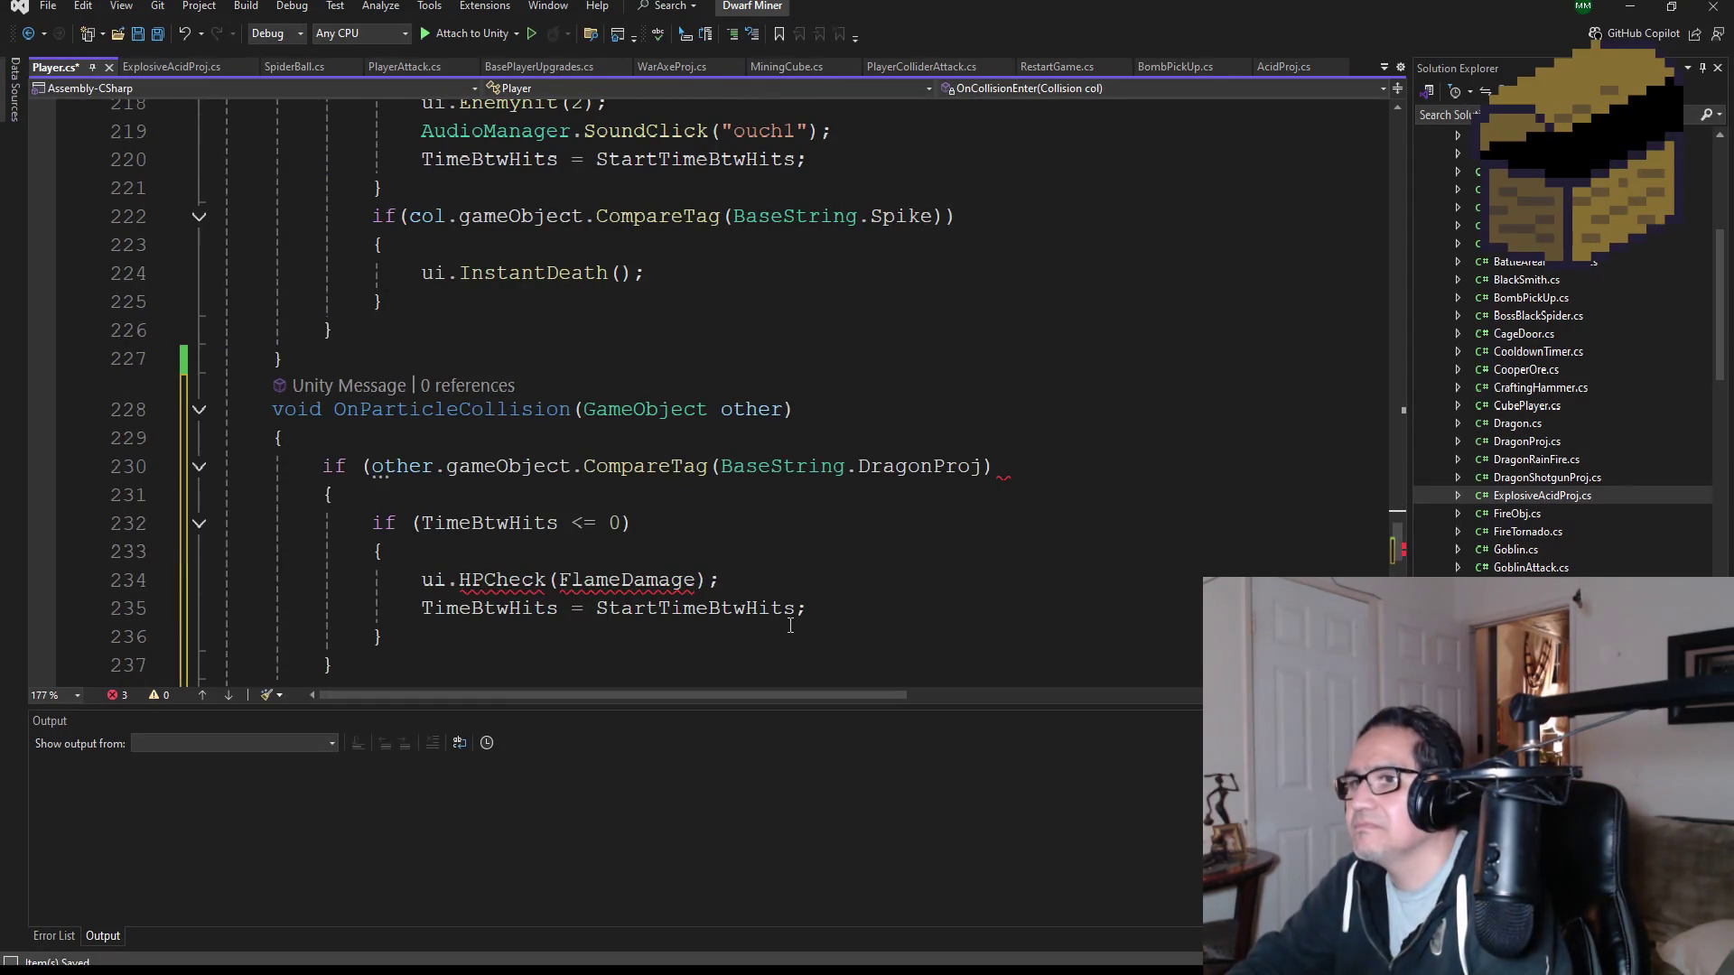
scroll(792, 587, "down", 1)
left_click_drag(861, 532, 224, 495)
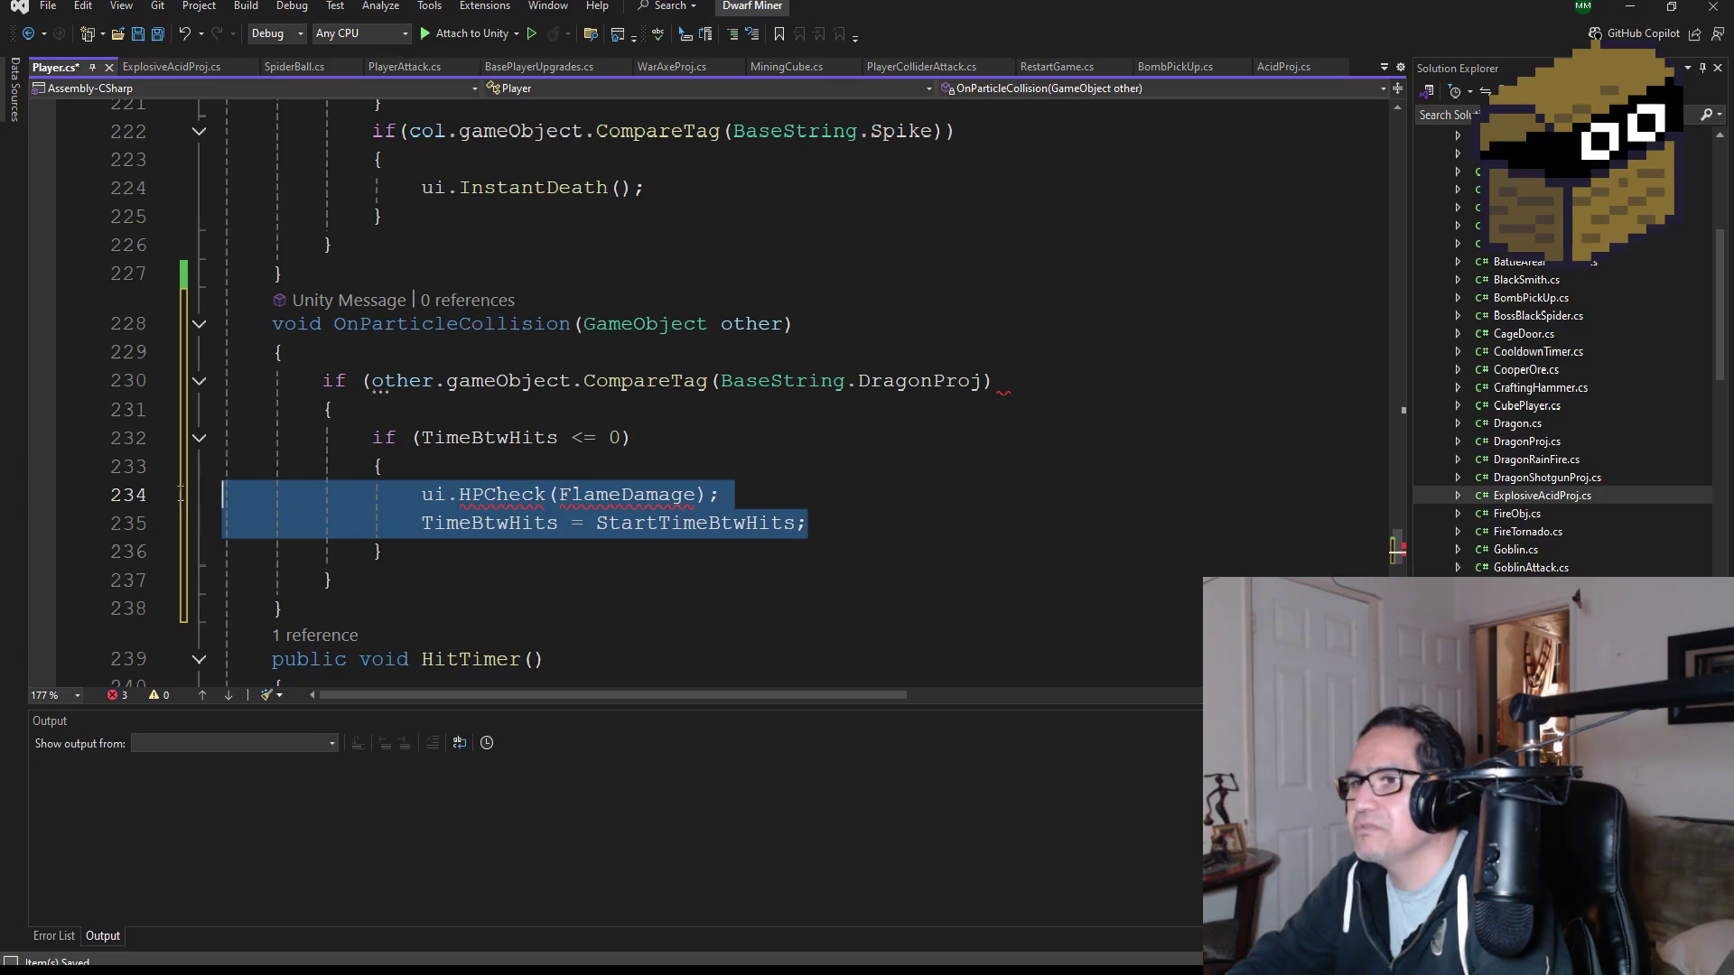
key("ctrl+v")
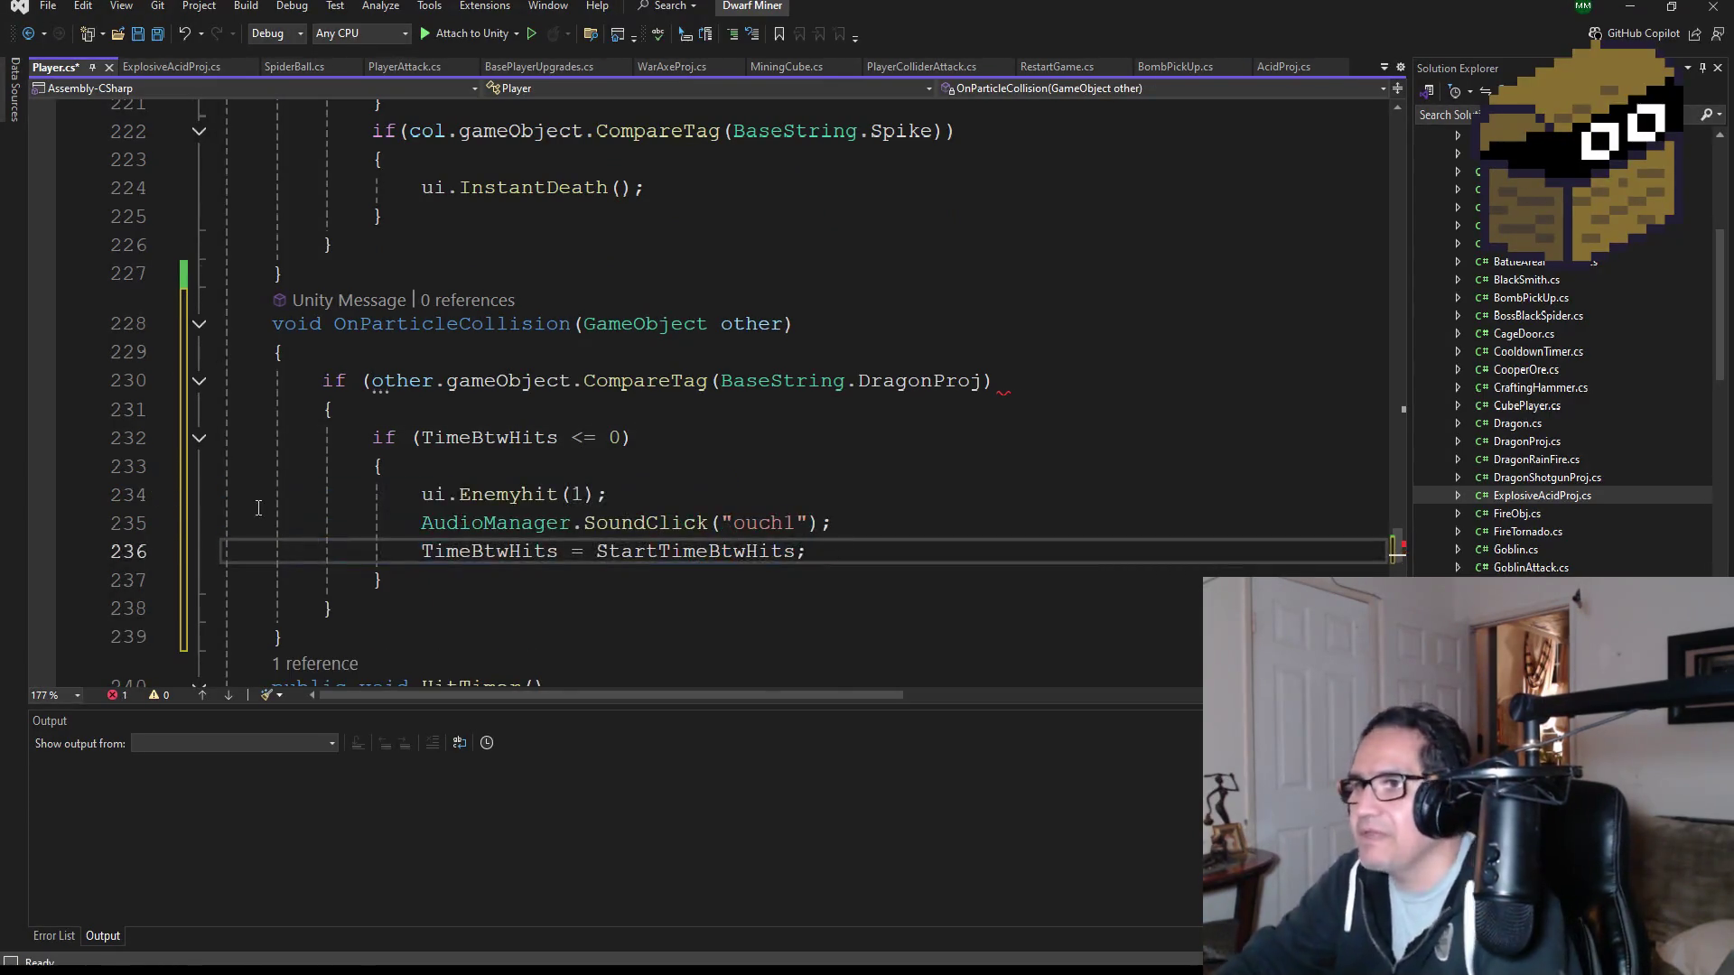
left_click_drag(852, 554, 231, 552)
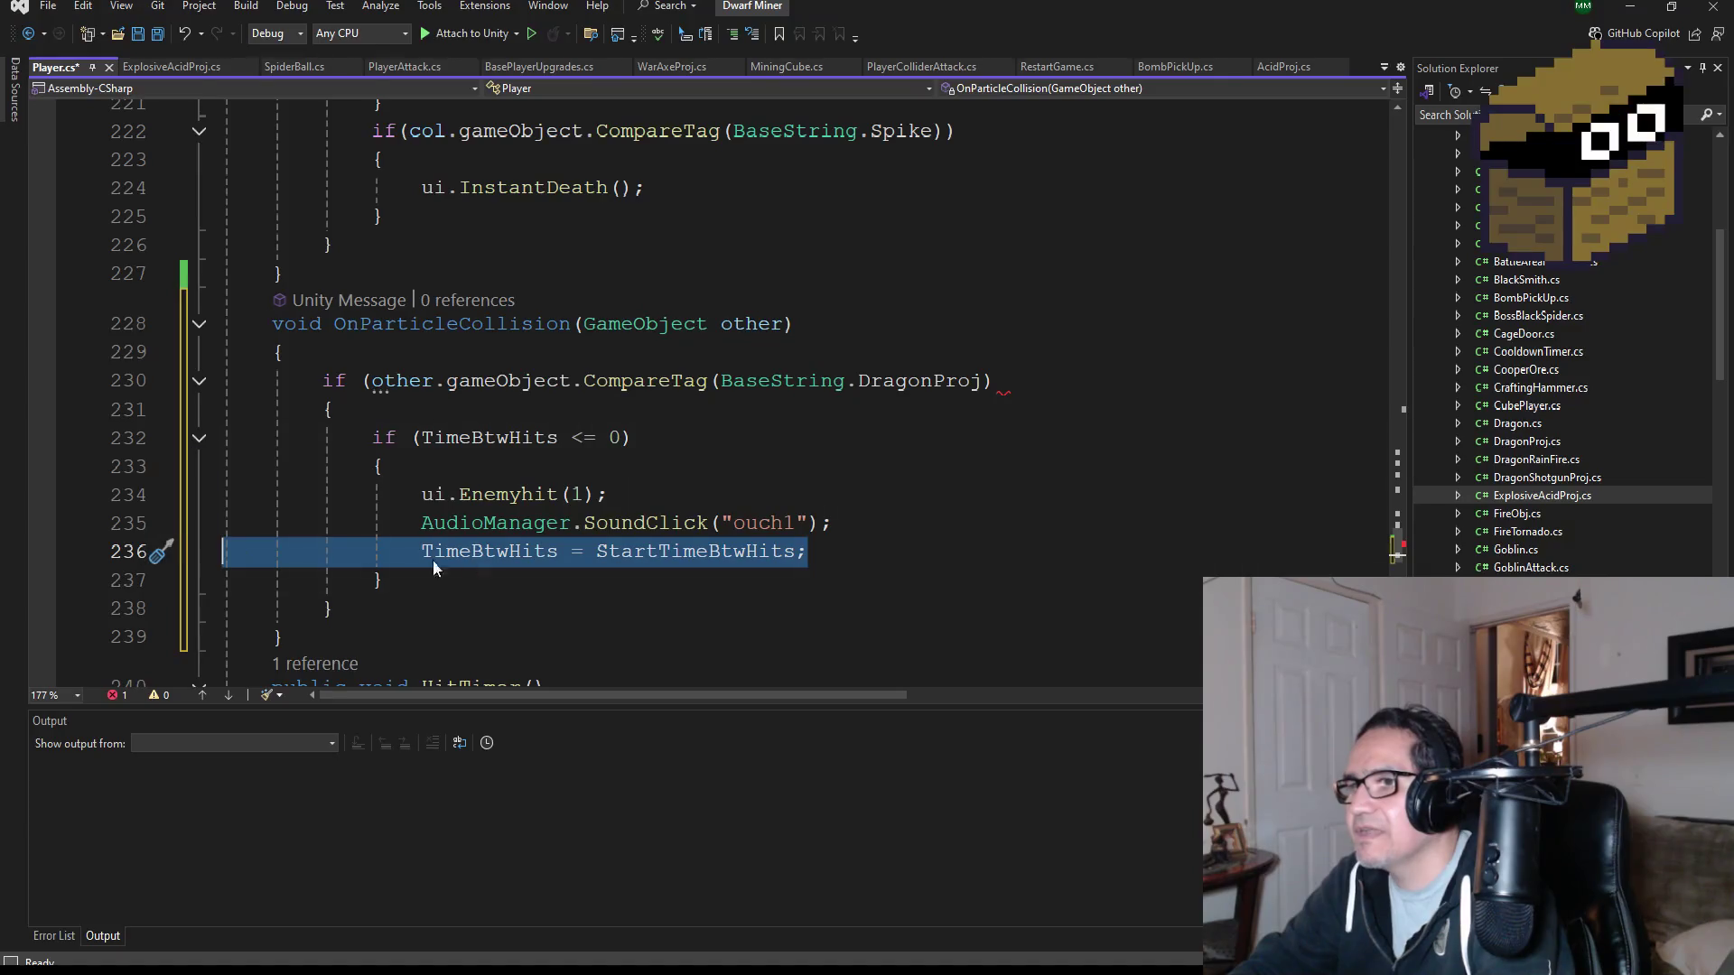
key("BackSpace")
key("BackSpace")
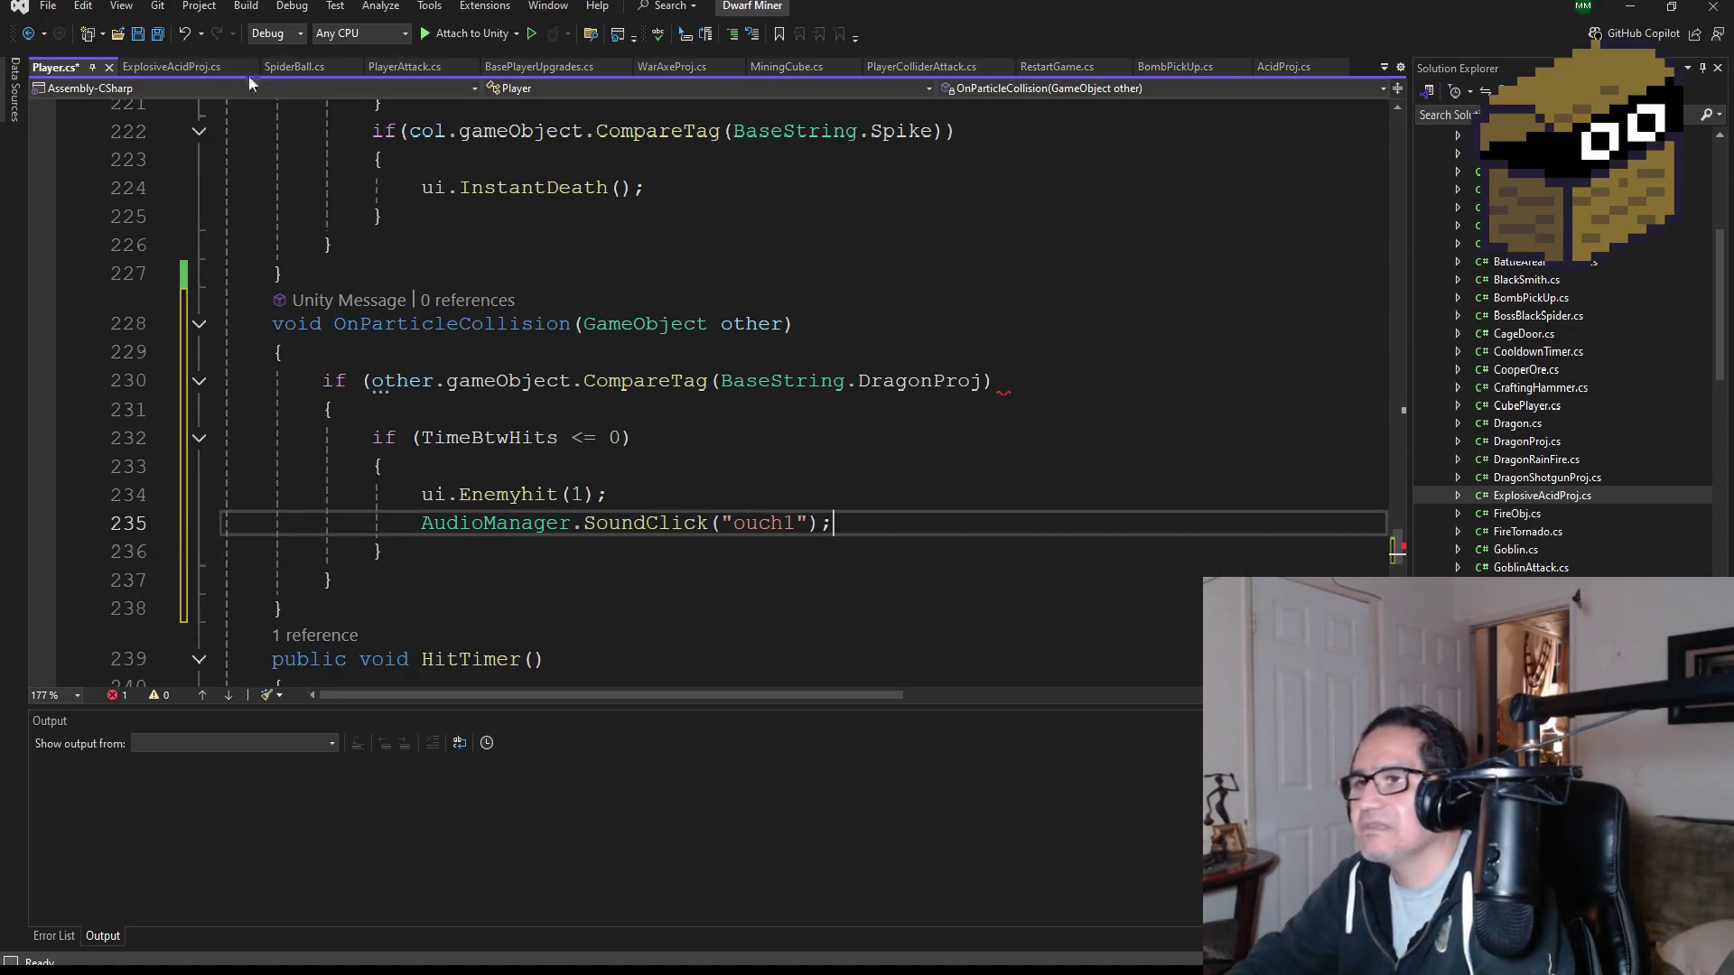
left_click(157, 36)
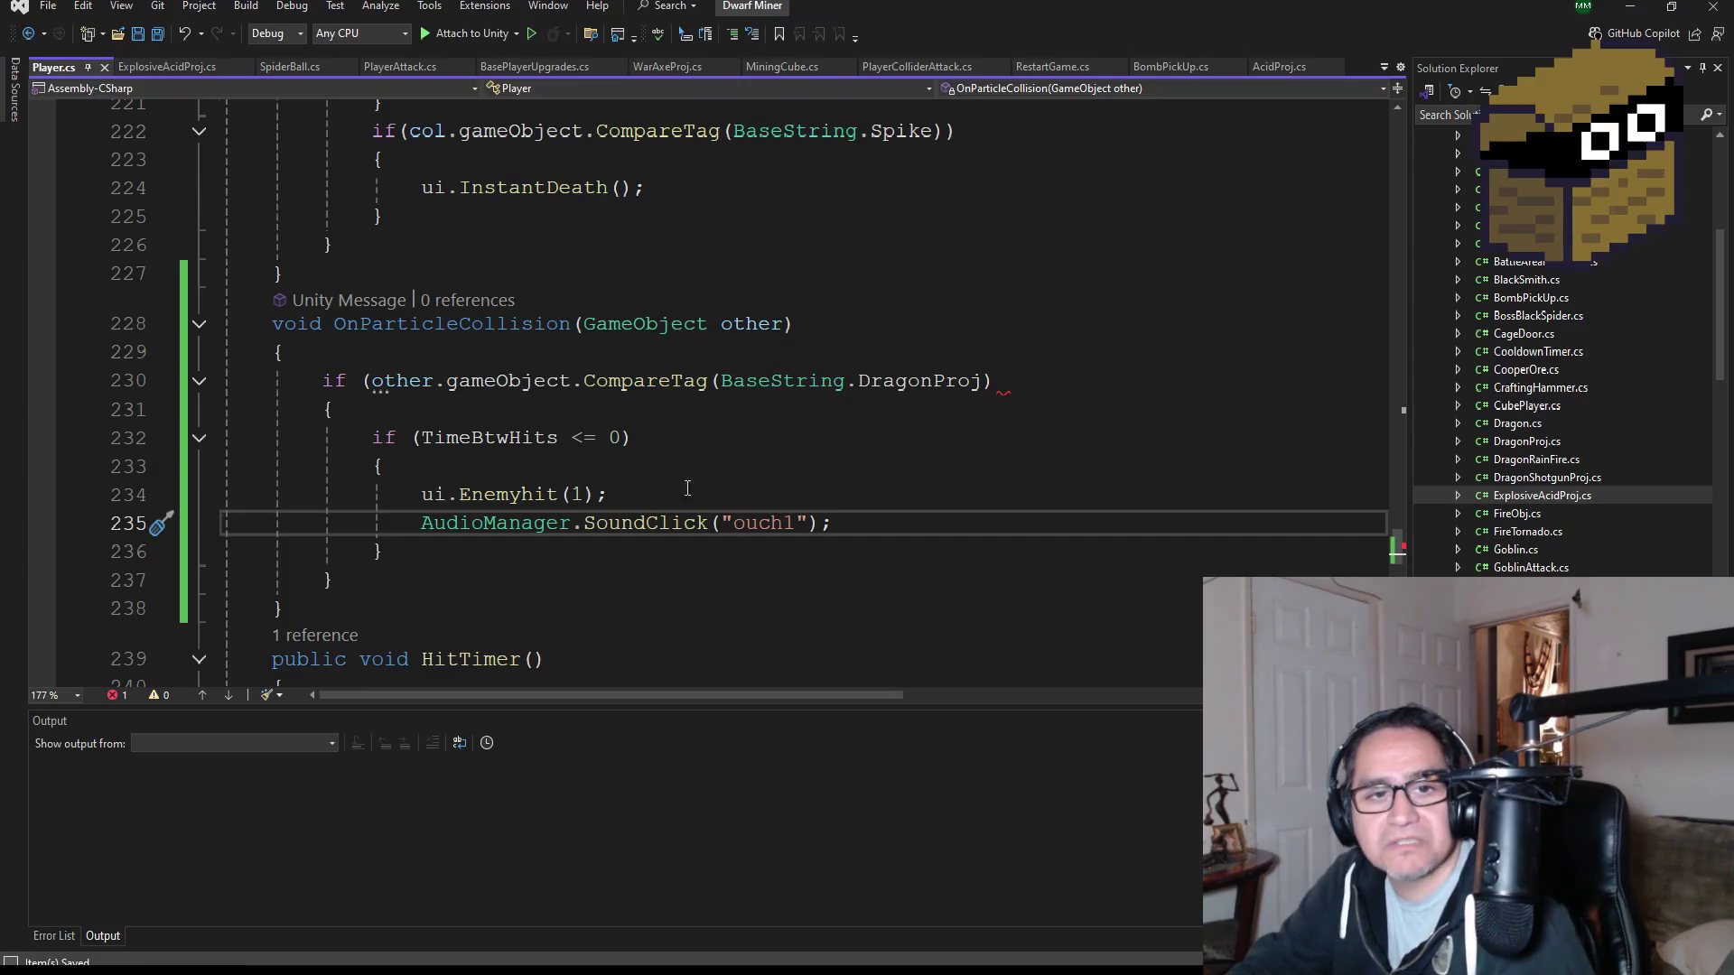
- Add the missing ')' after DragonProj on line 230 and save all files
scroll(701, 490, "up", 4)
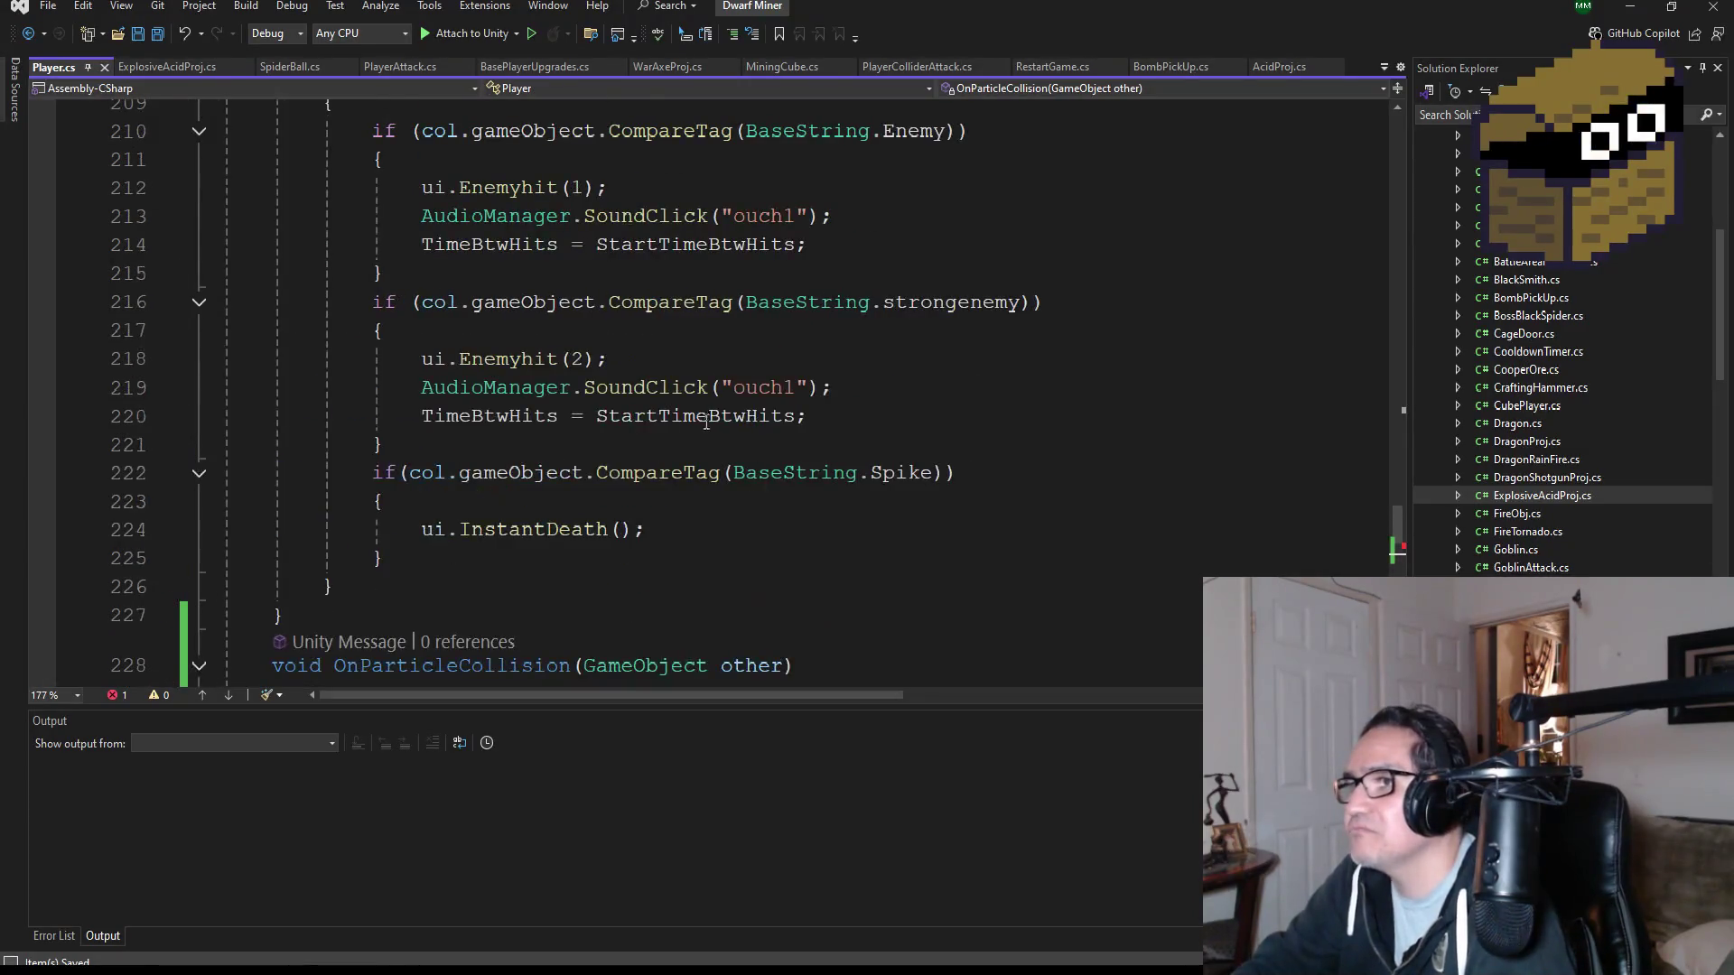
scroll(934, 569, "down", 3)
left_click(1029, 468)
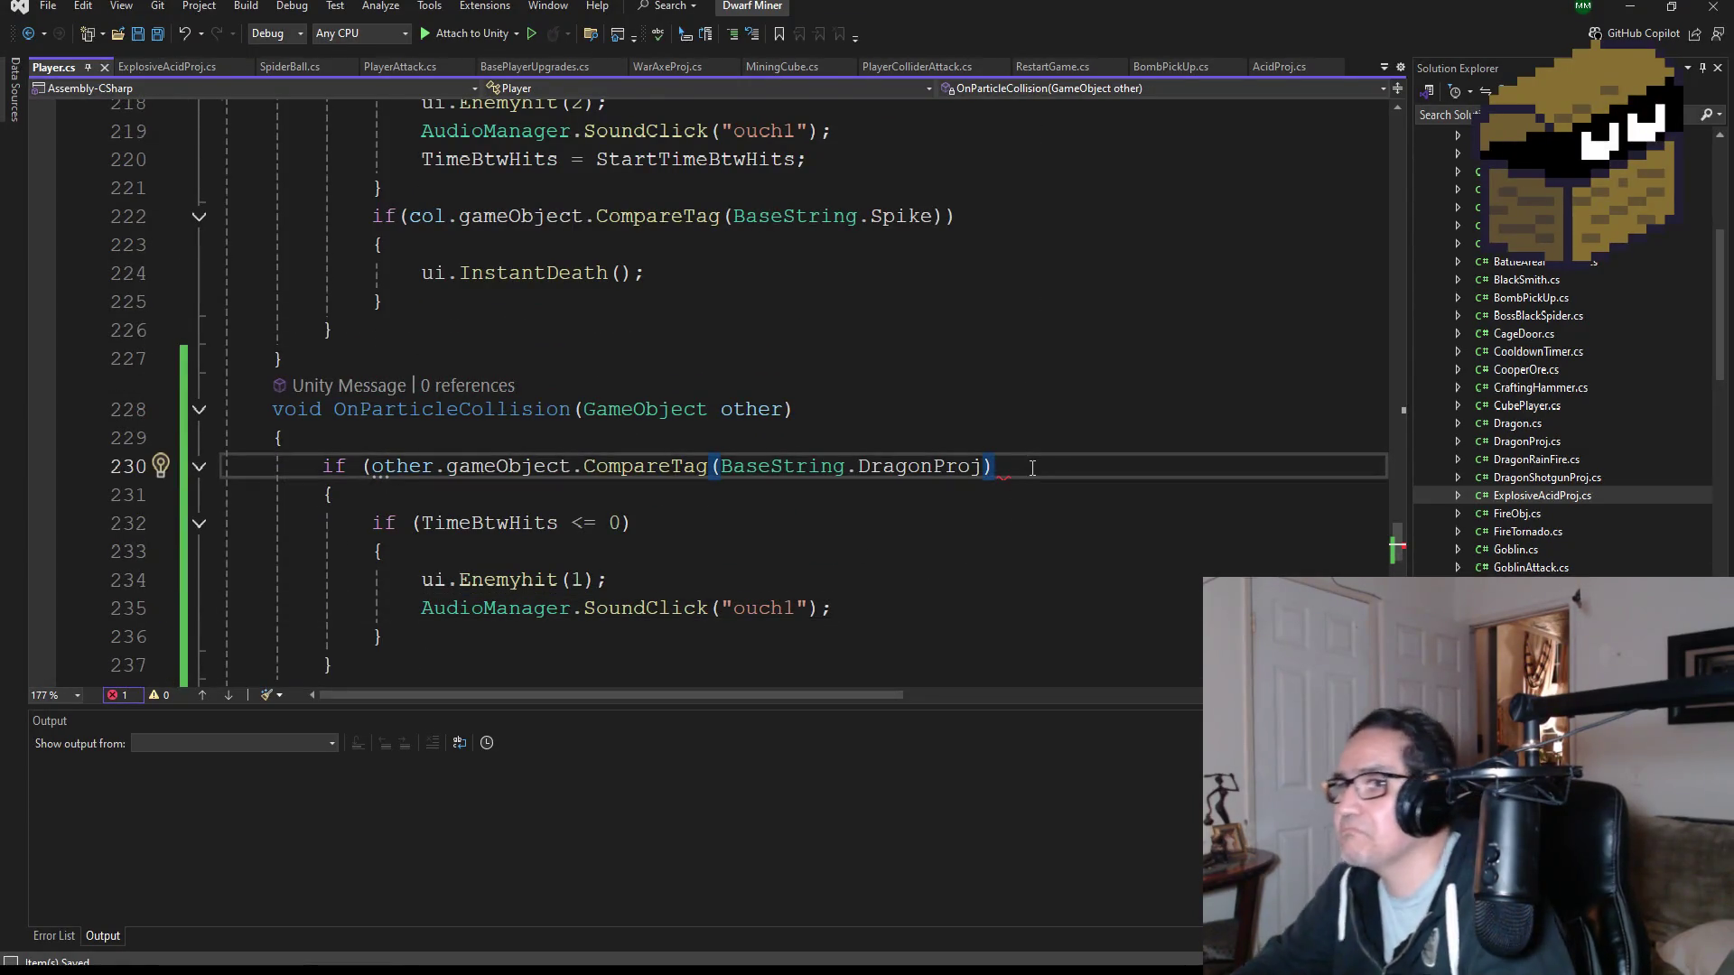
type(")")
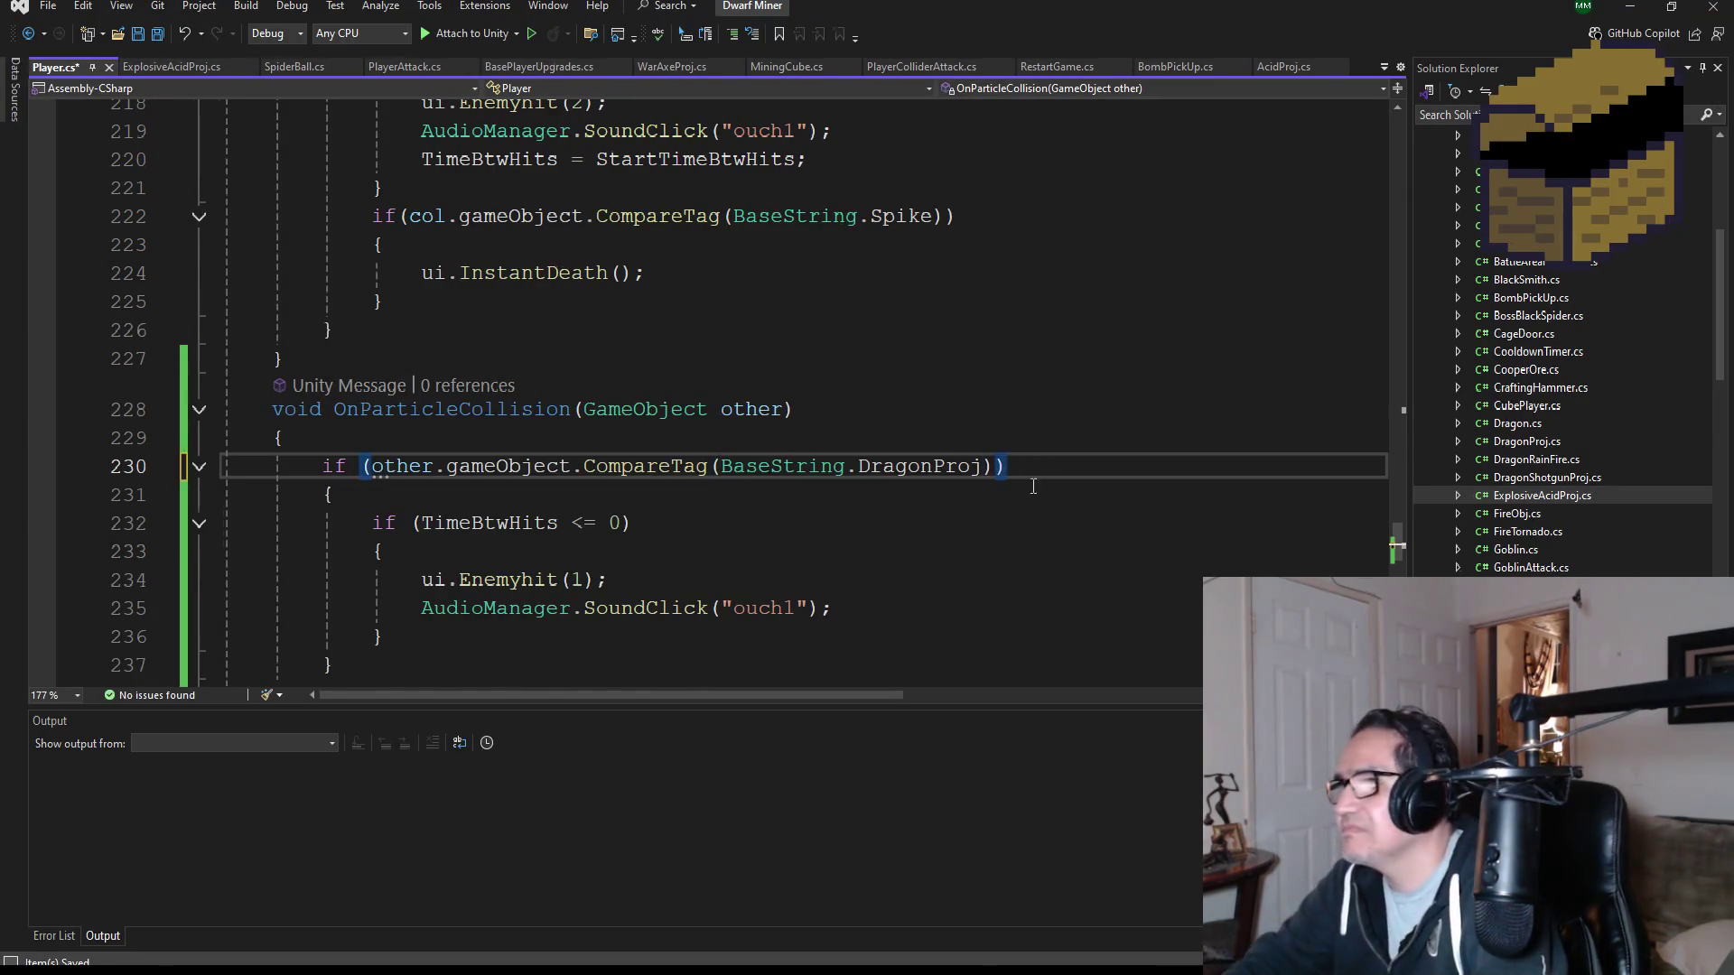
scroll(1032, 468, "down", 2)
left_click(158, 37)
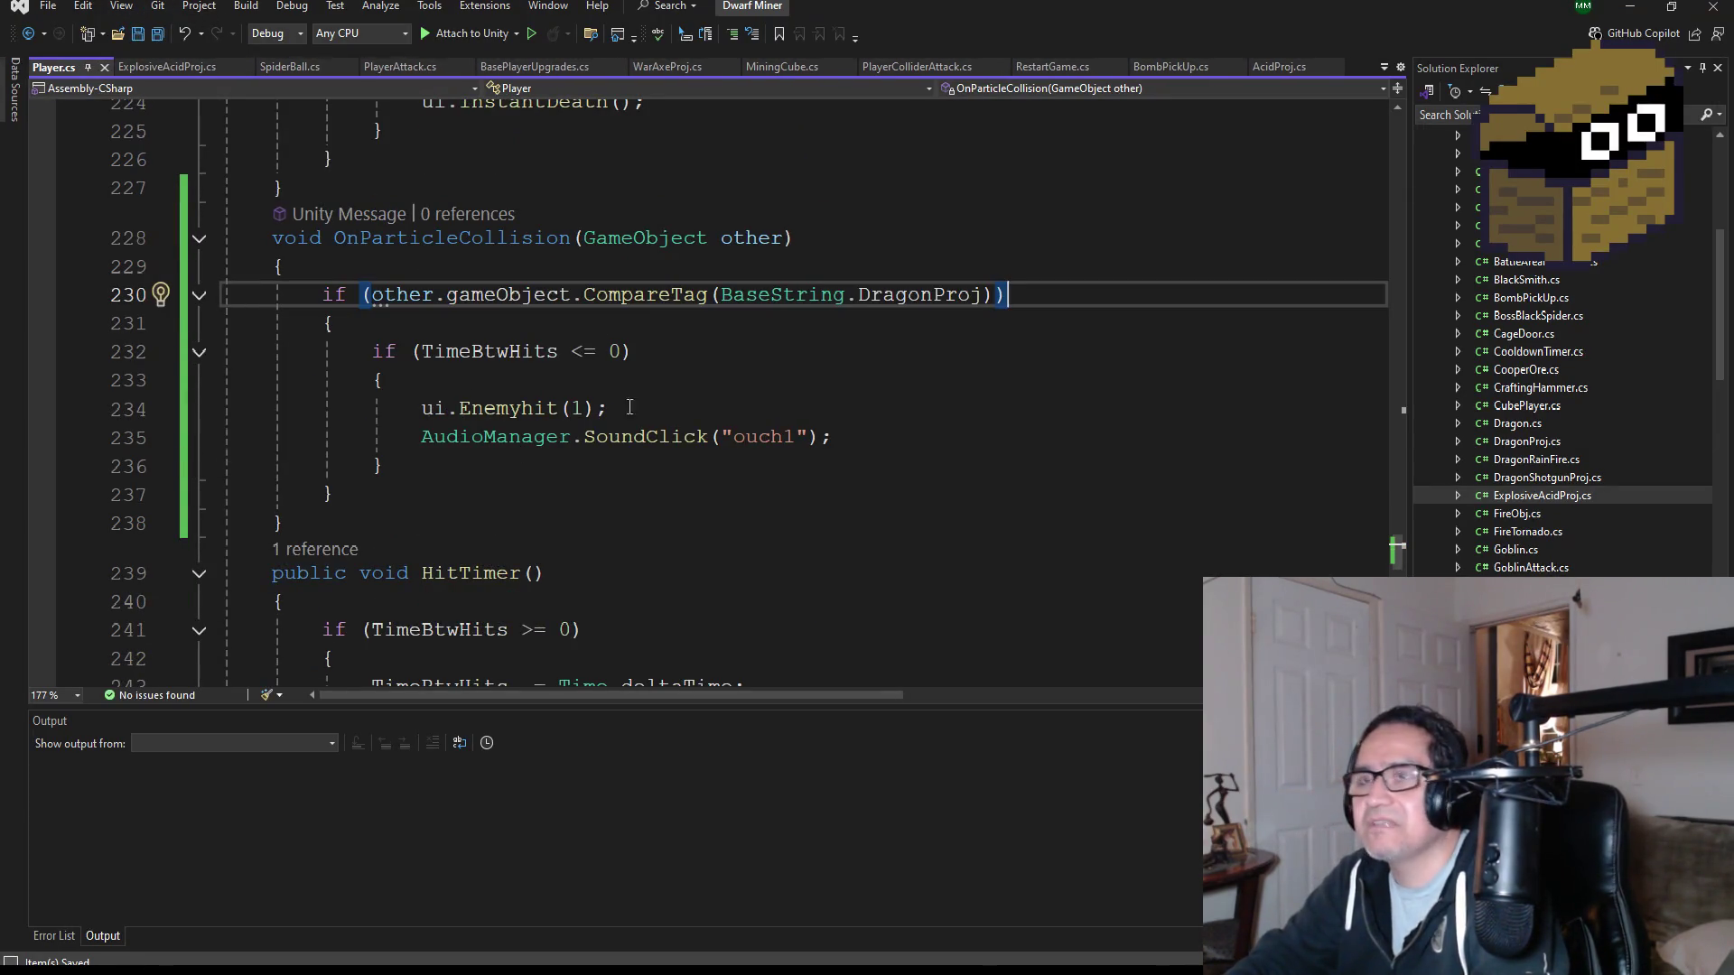
- Copy the hit-timer reset from line 220 onto a new line after the ouch1 call, then save
scroll(741, 537, "up", 1)
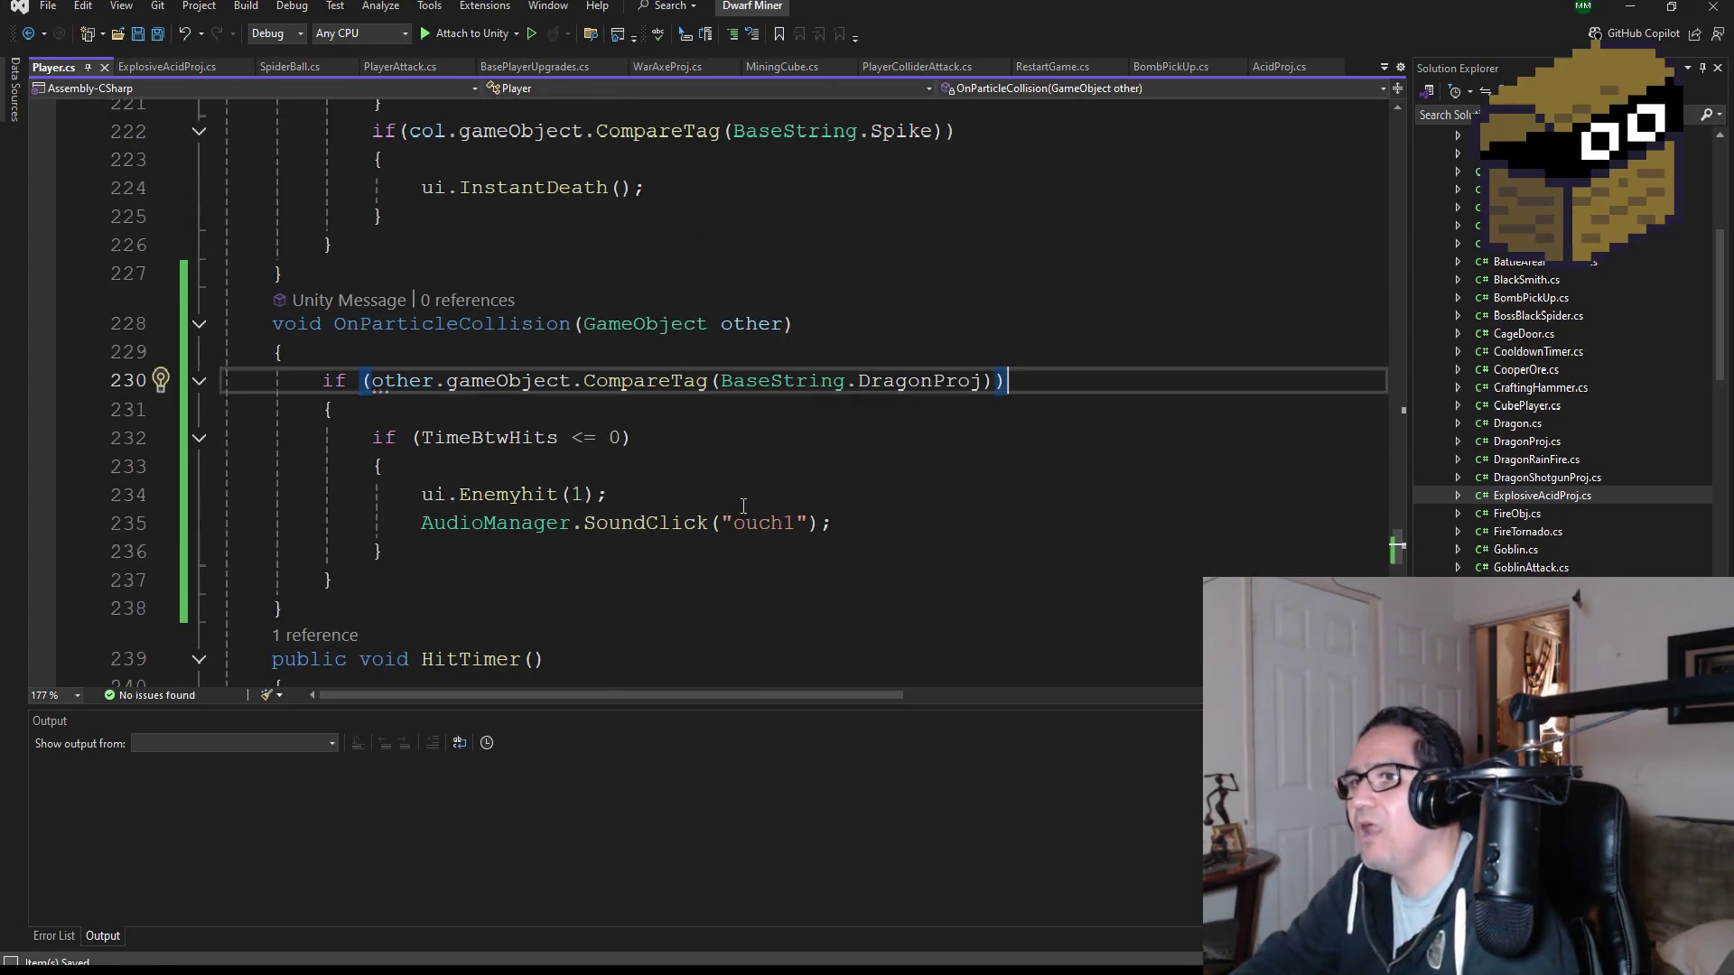
scroll(747, 505, "up", 1)
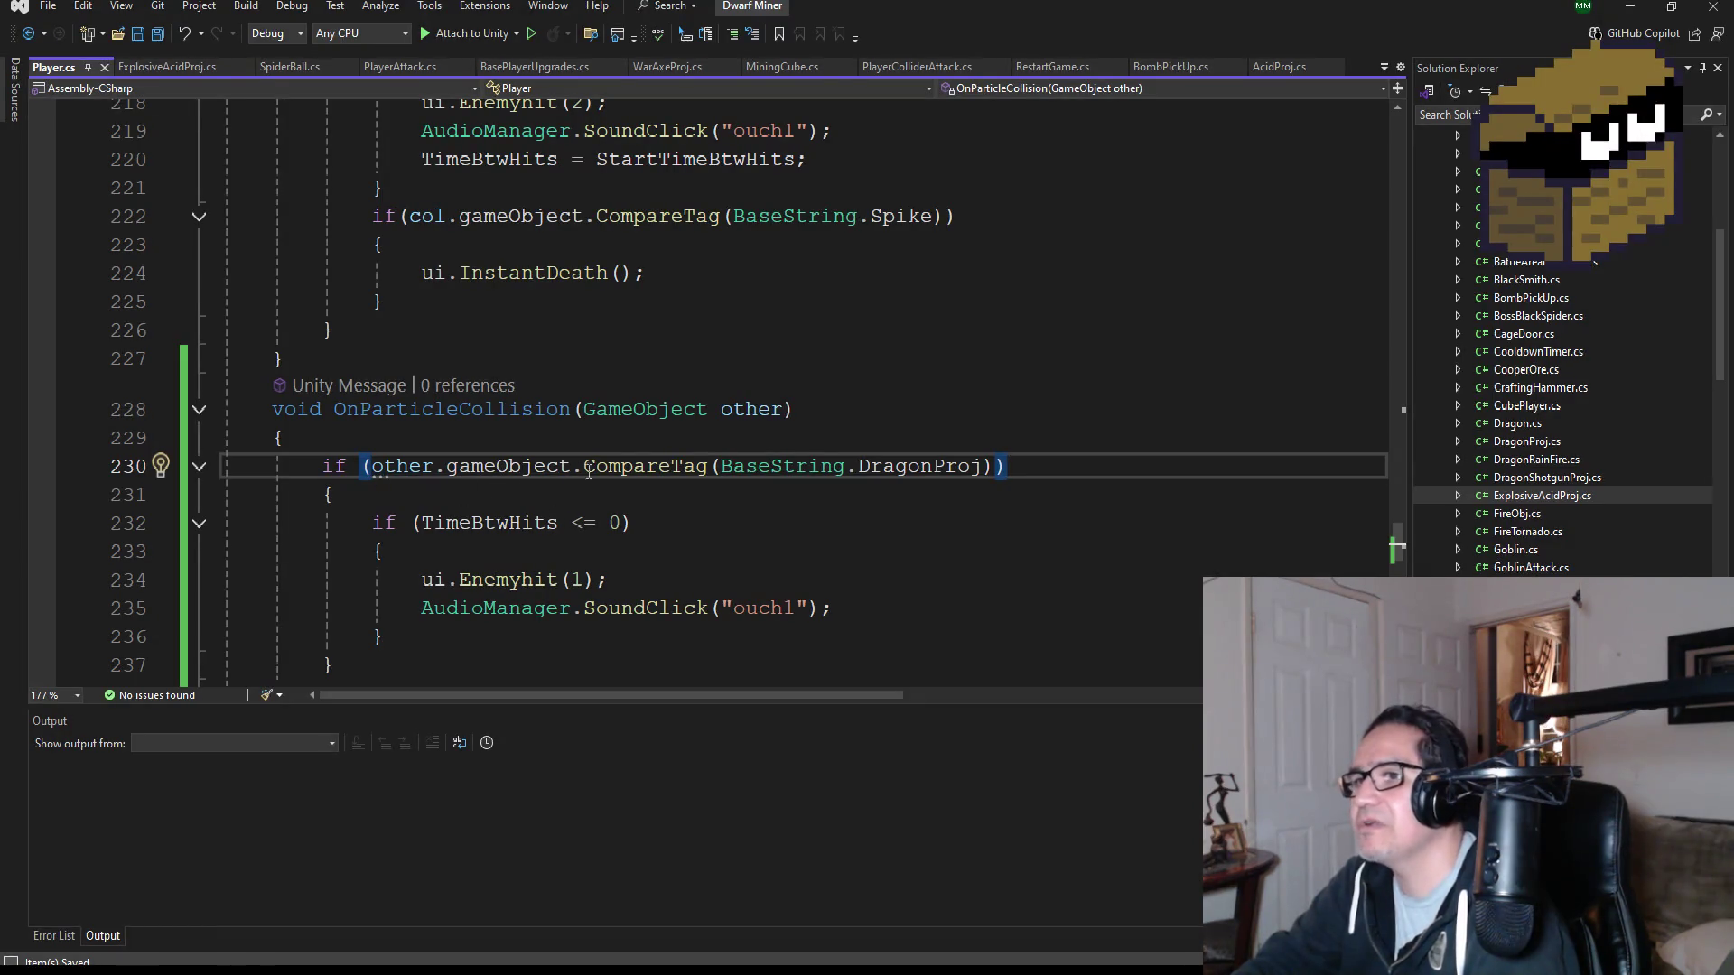
scroll(689, 540, "down", 1)
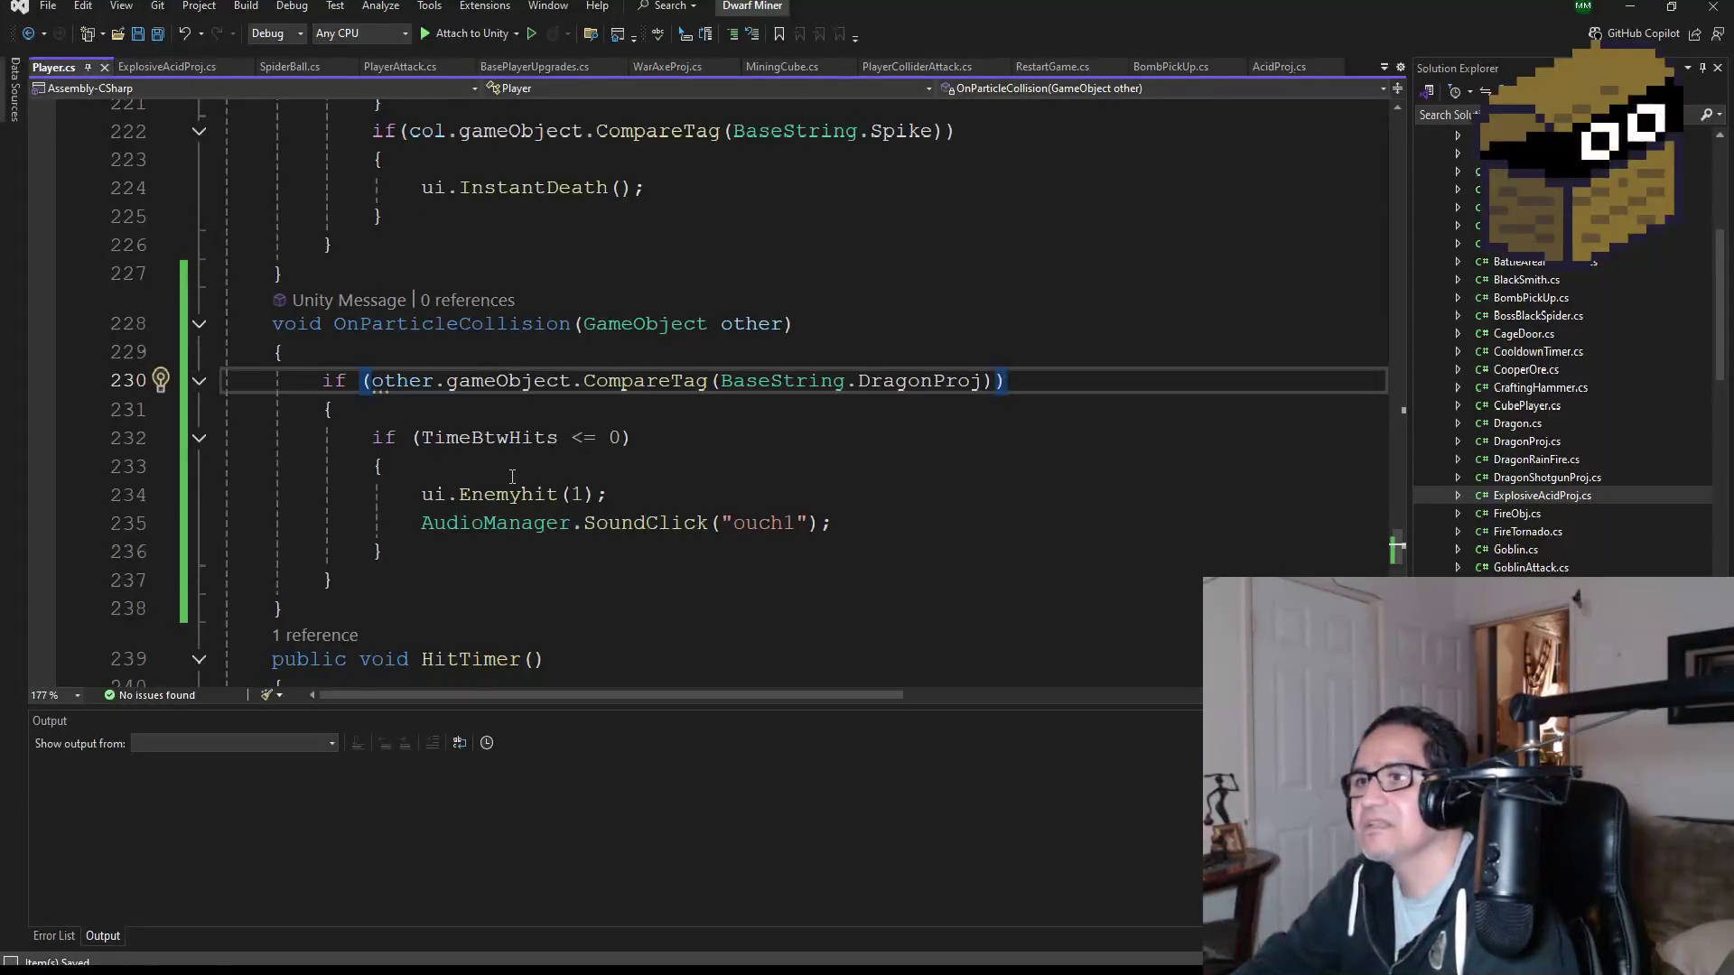
left_click(856, 528)
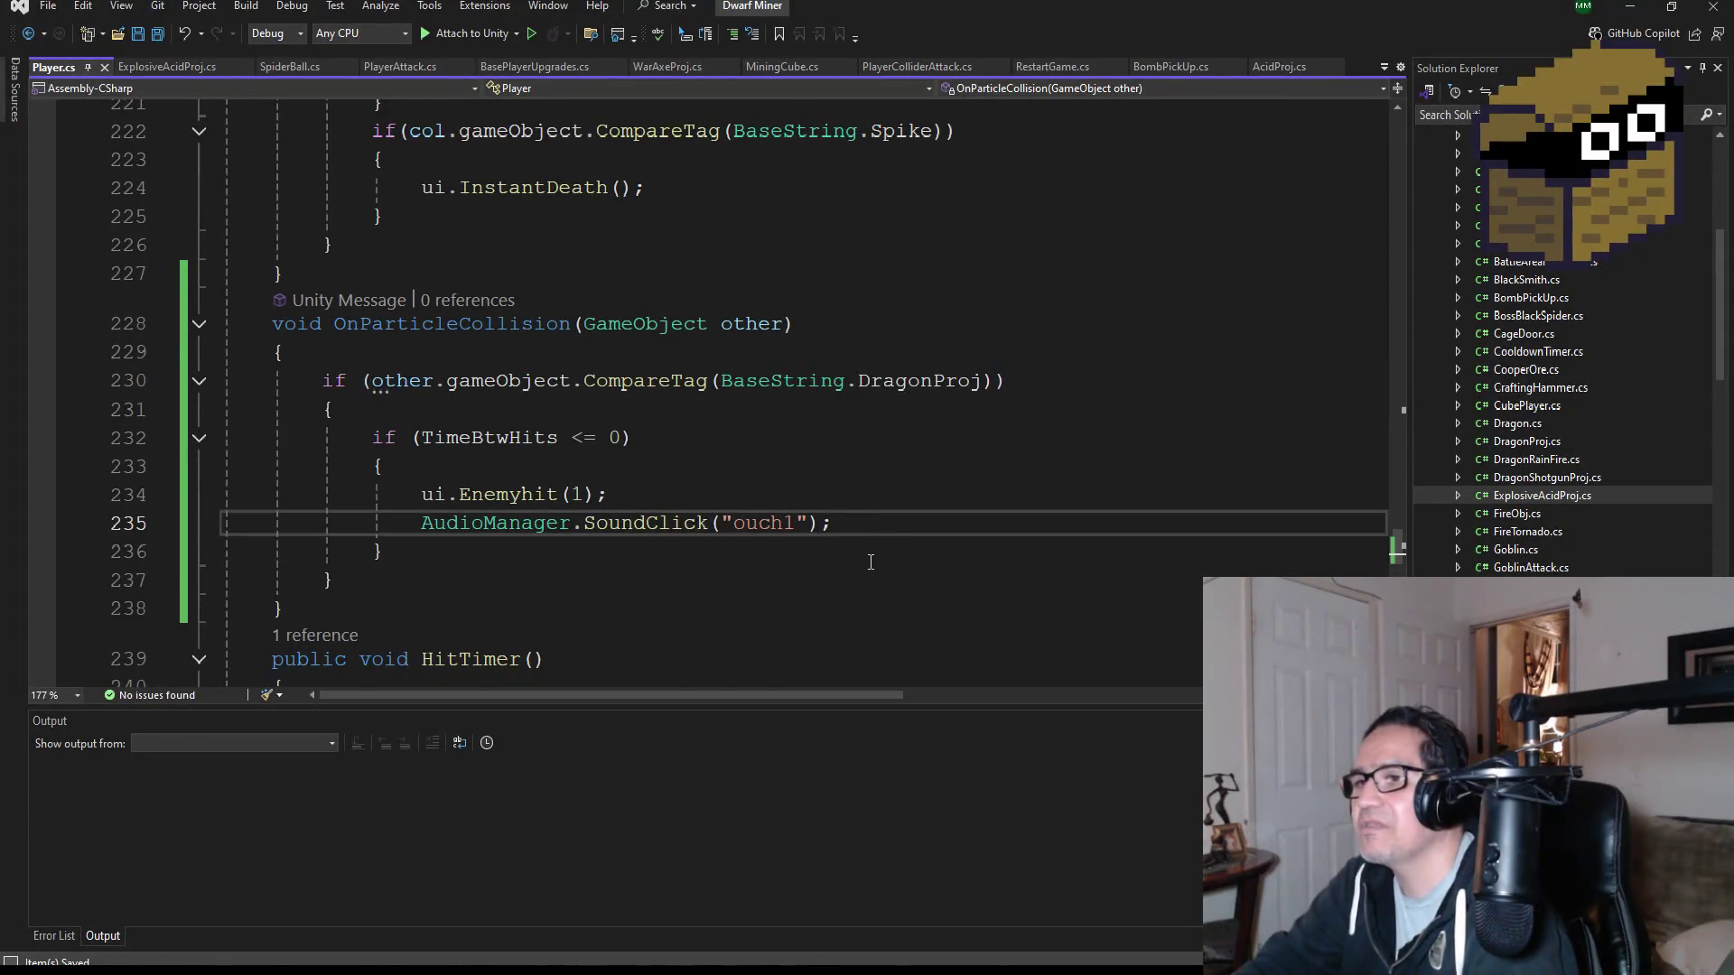
scroll(867, 564, "up", 2)
scroll(774, 474, "up", 1)
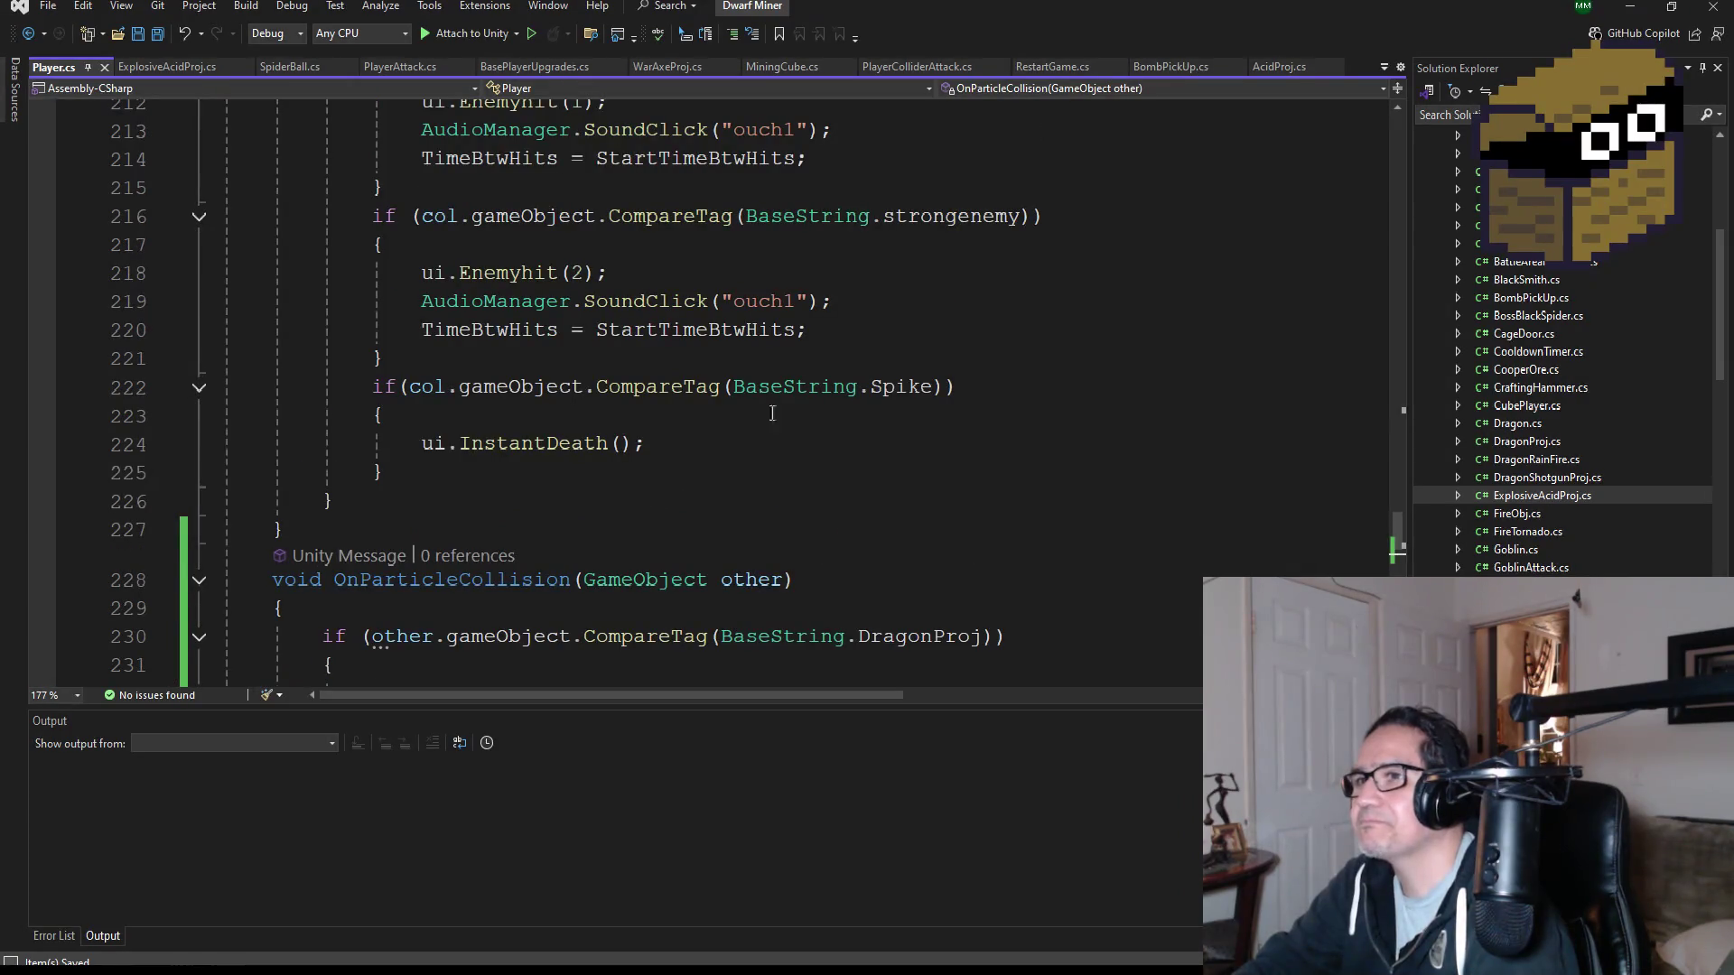
left_click_drag(839, 335, 421, 329)
key("ctrl+c")
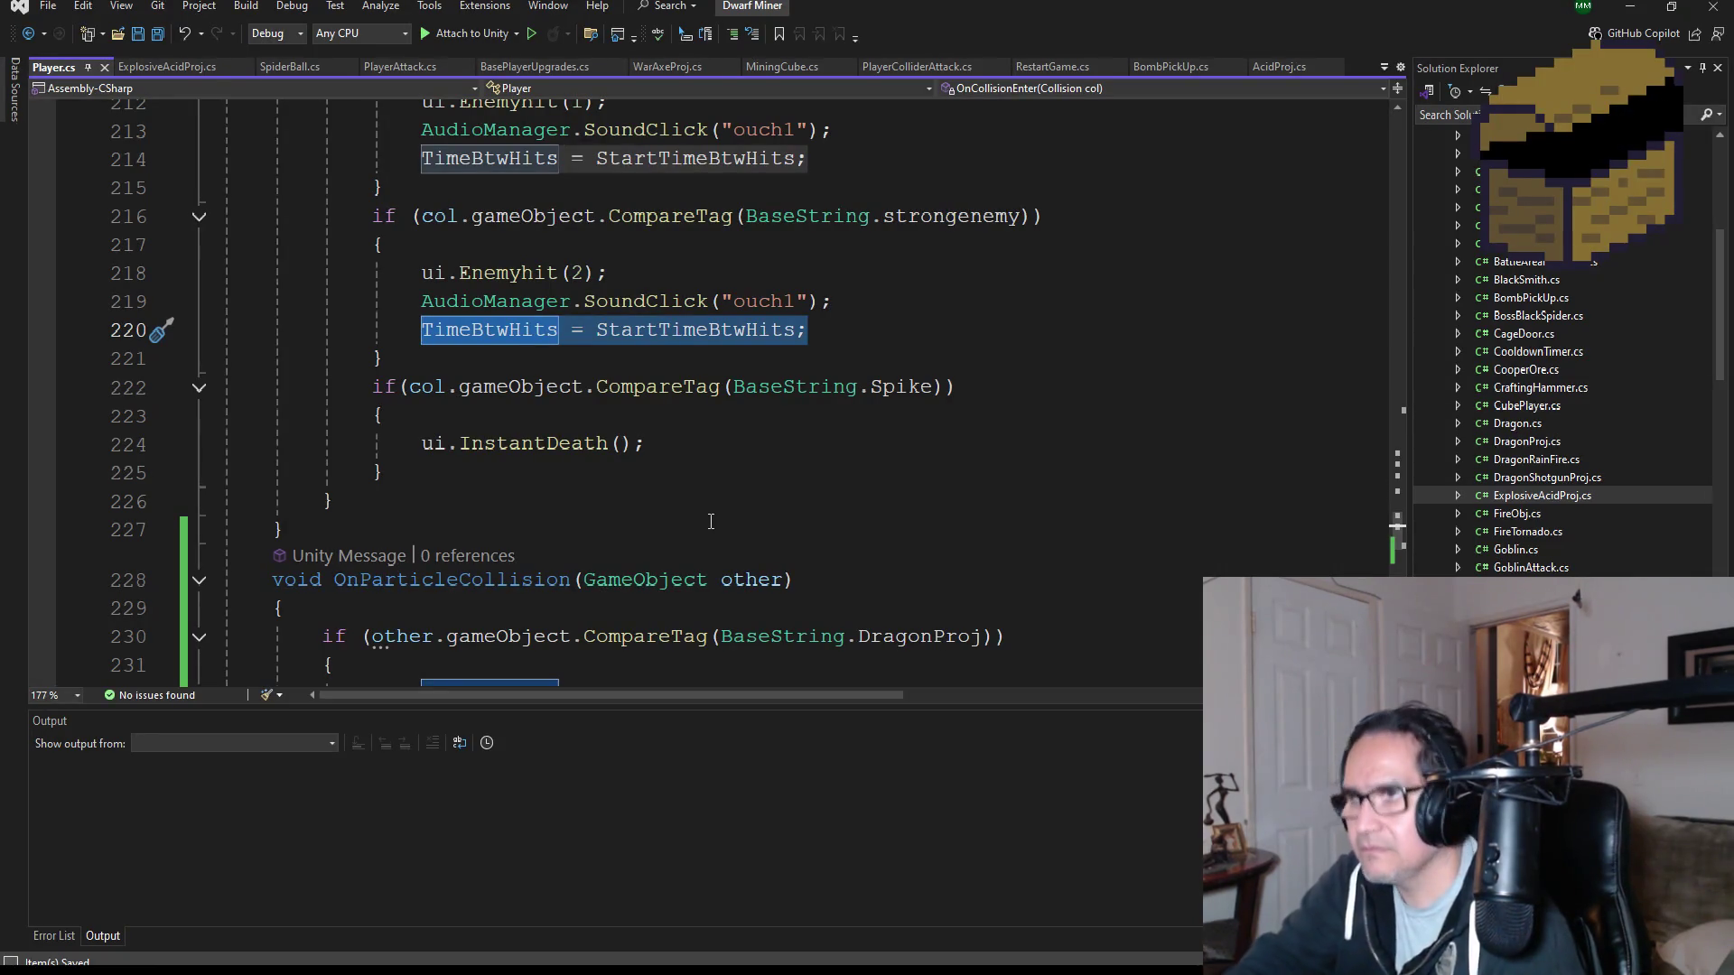
scroll(711, 522, "down", 3)
left_click(886, 521)
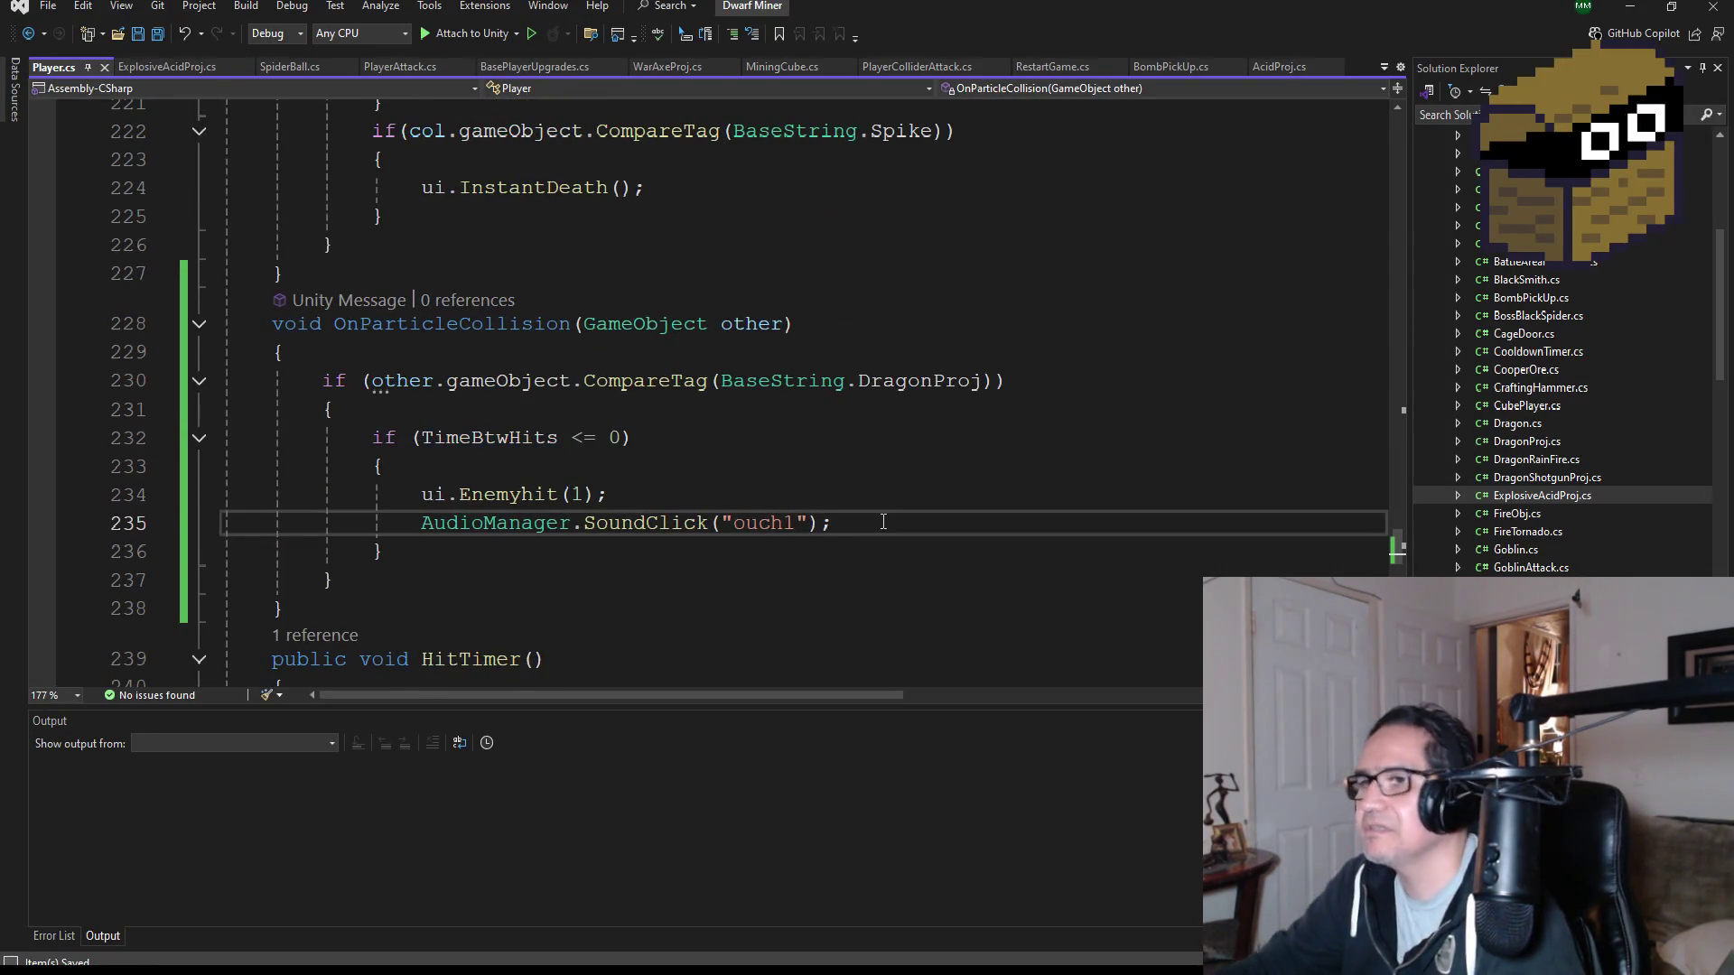
key("Return")
key("ctrl+v")
scroll(873, 521, "down", 2)
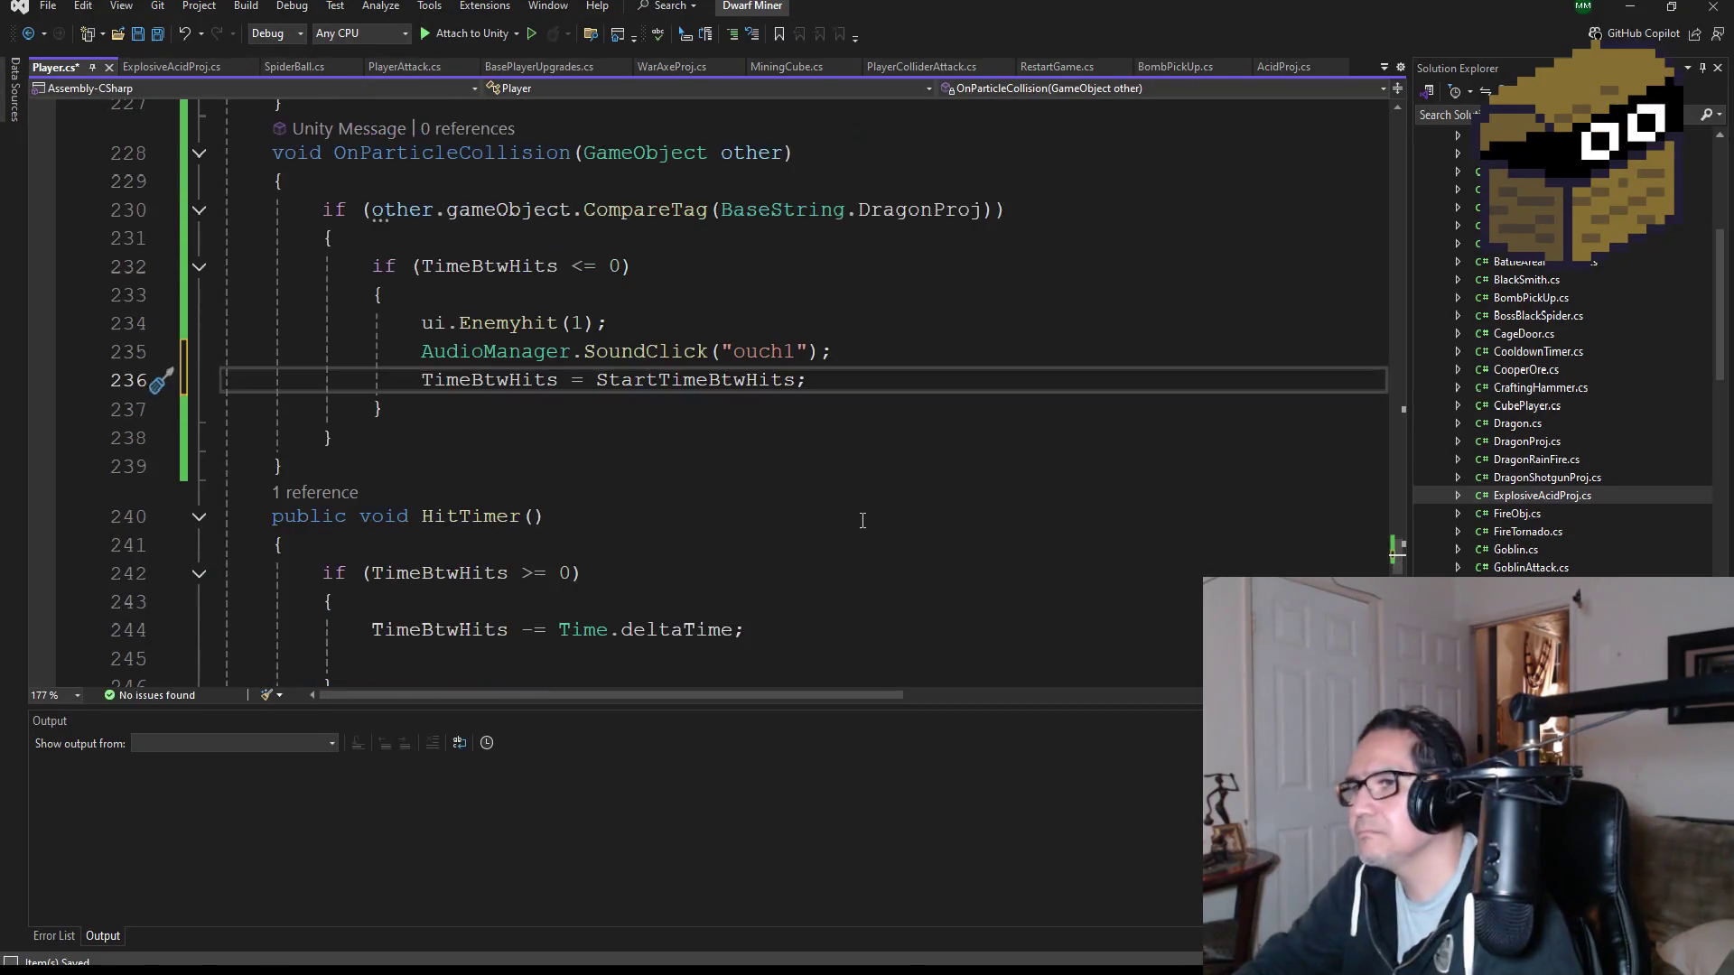
key("ctrl+s")
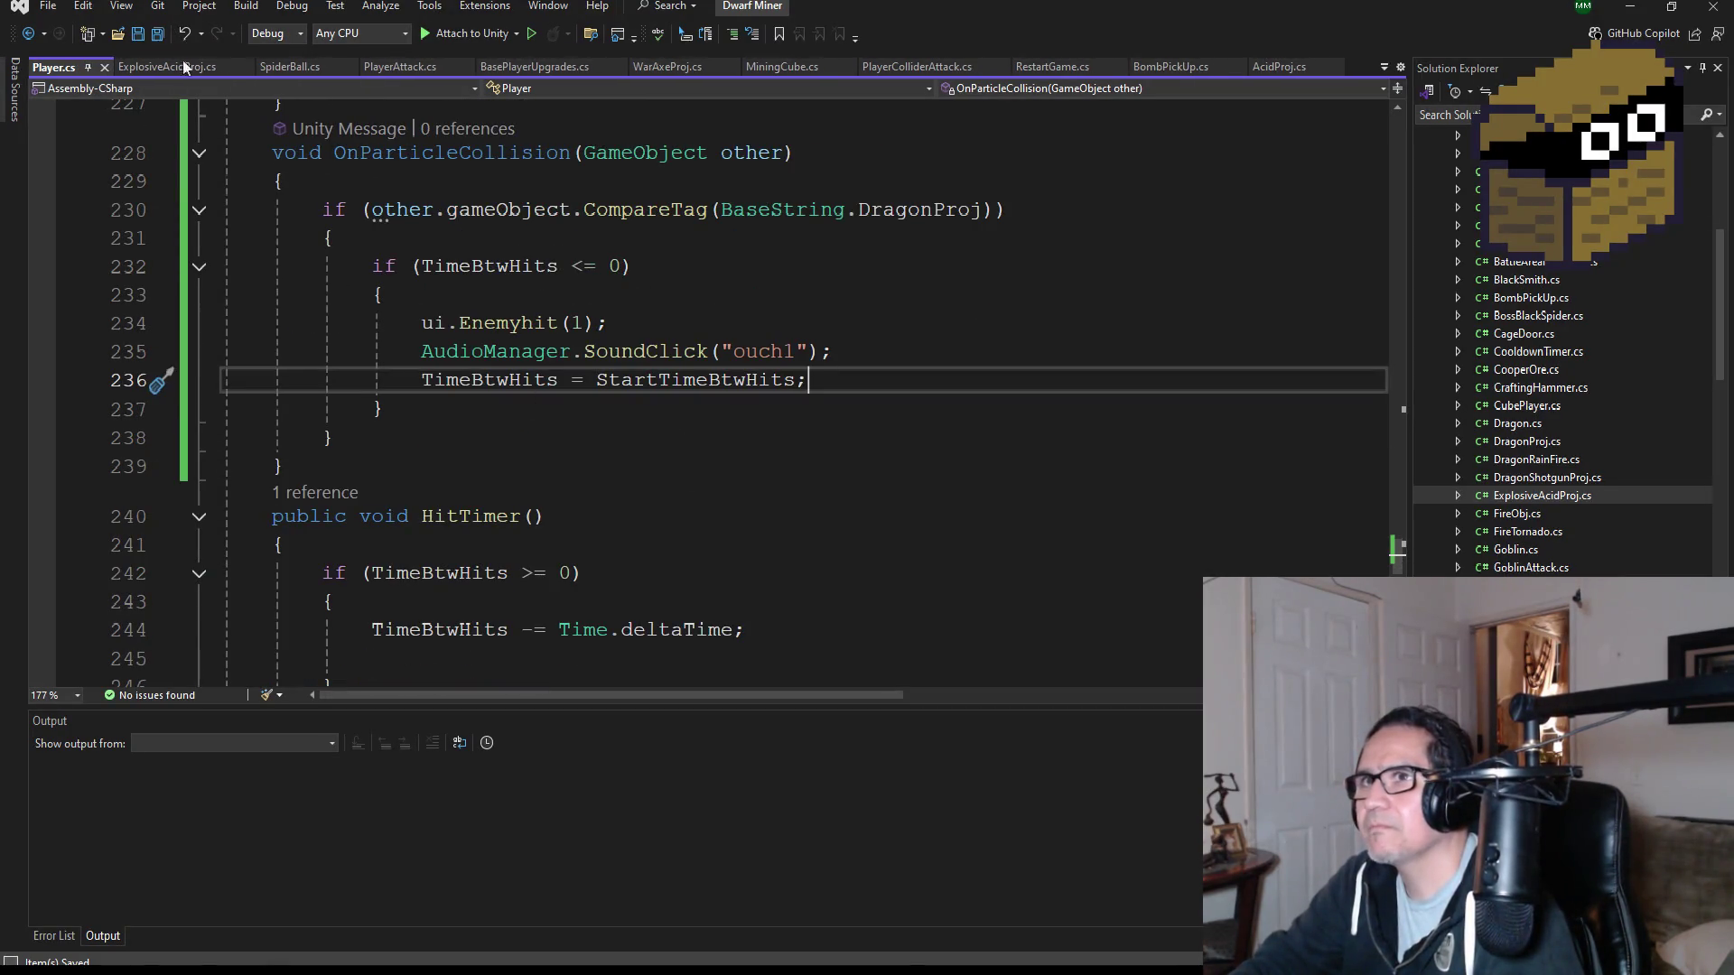
scroll(662, 352, "up", 1)
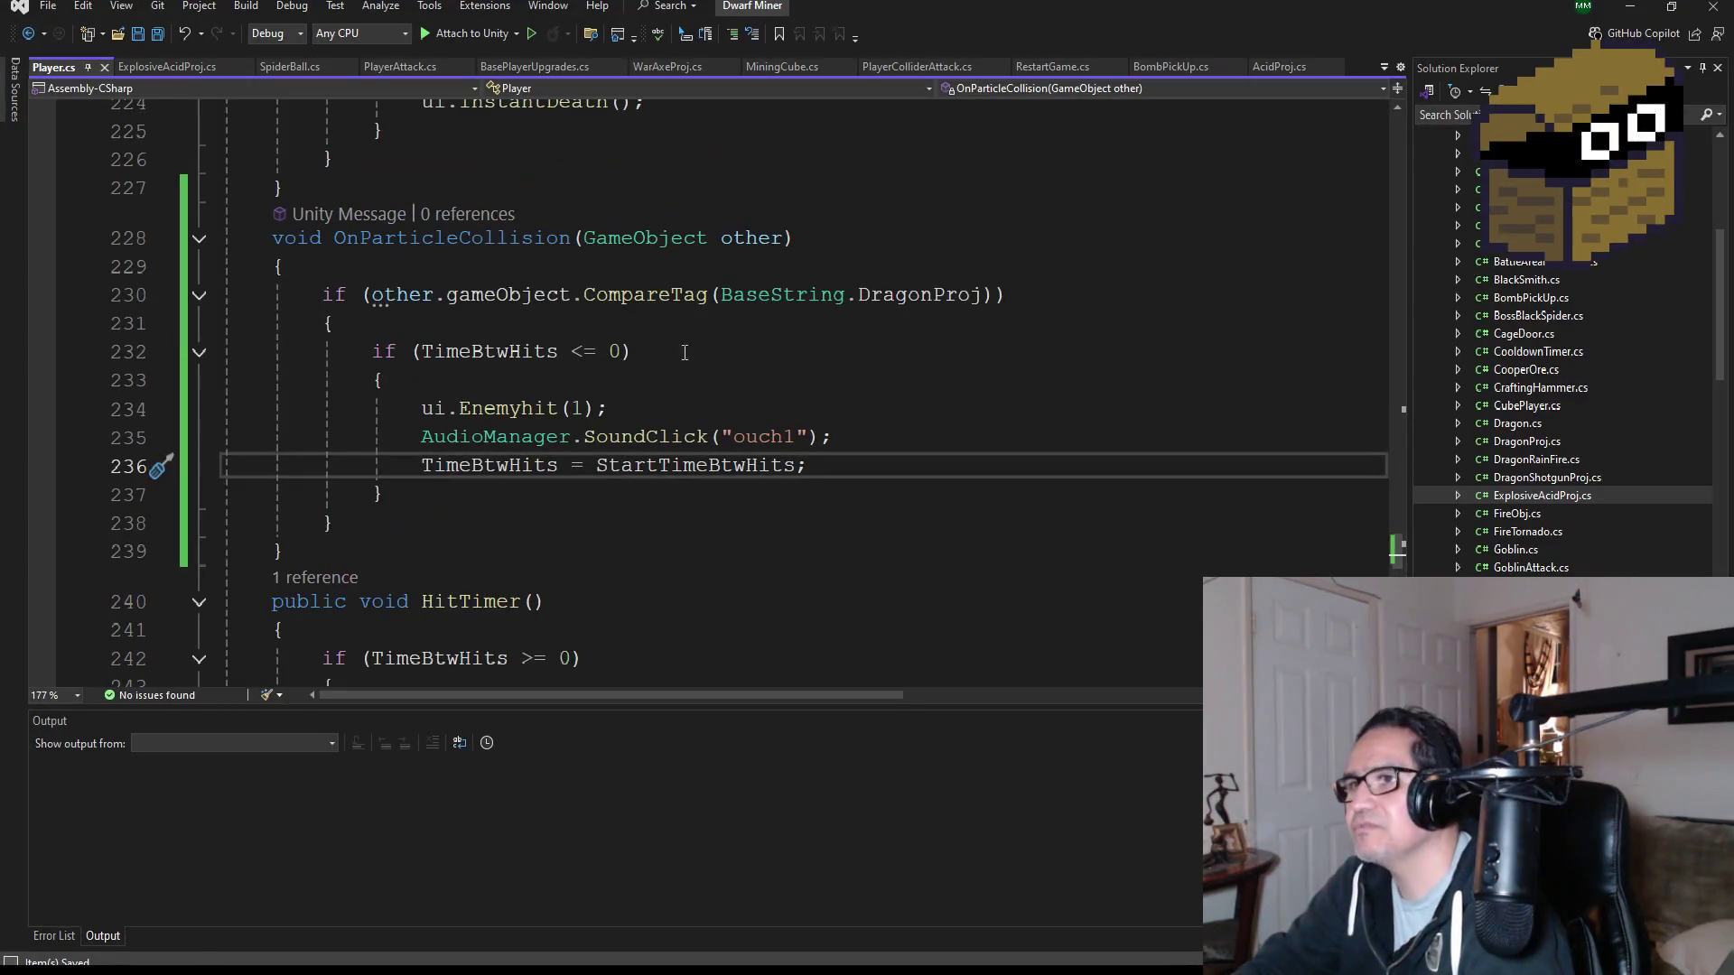
left_click(1633, 20)
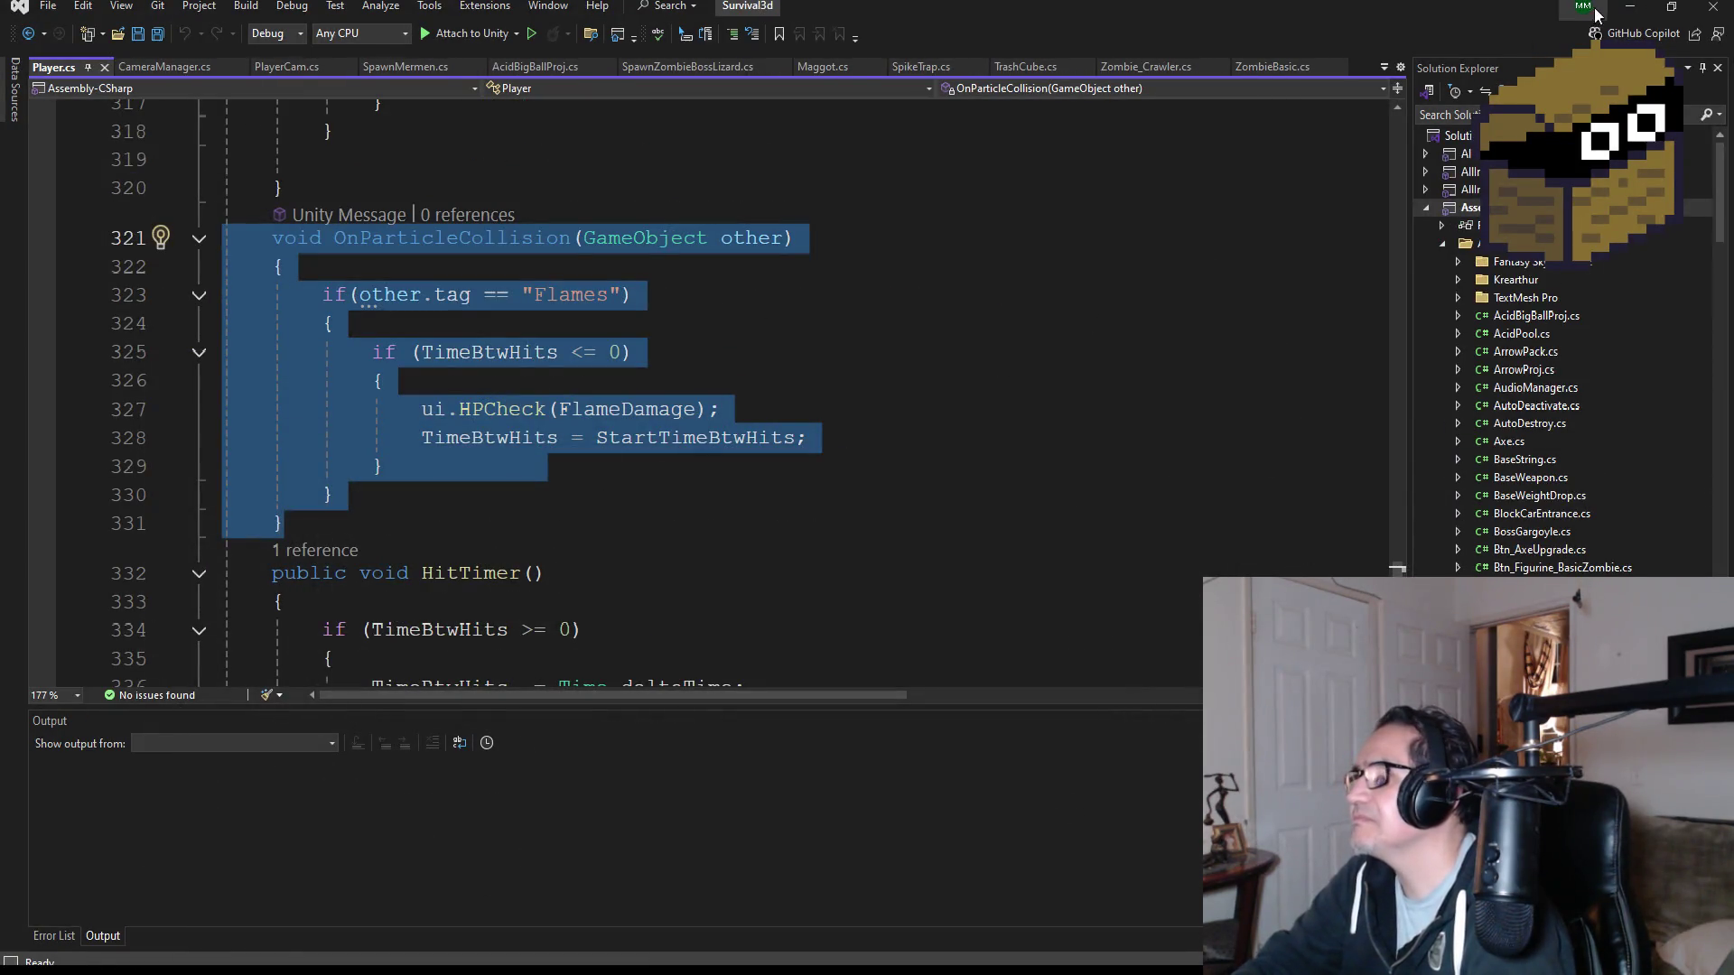
- Minimize the Survival3d code window and File Explorer to bring Unity back
left_click(1630, 7)
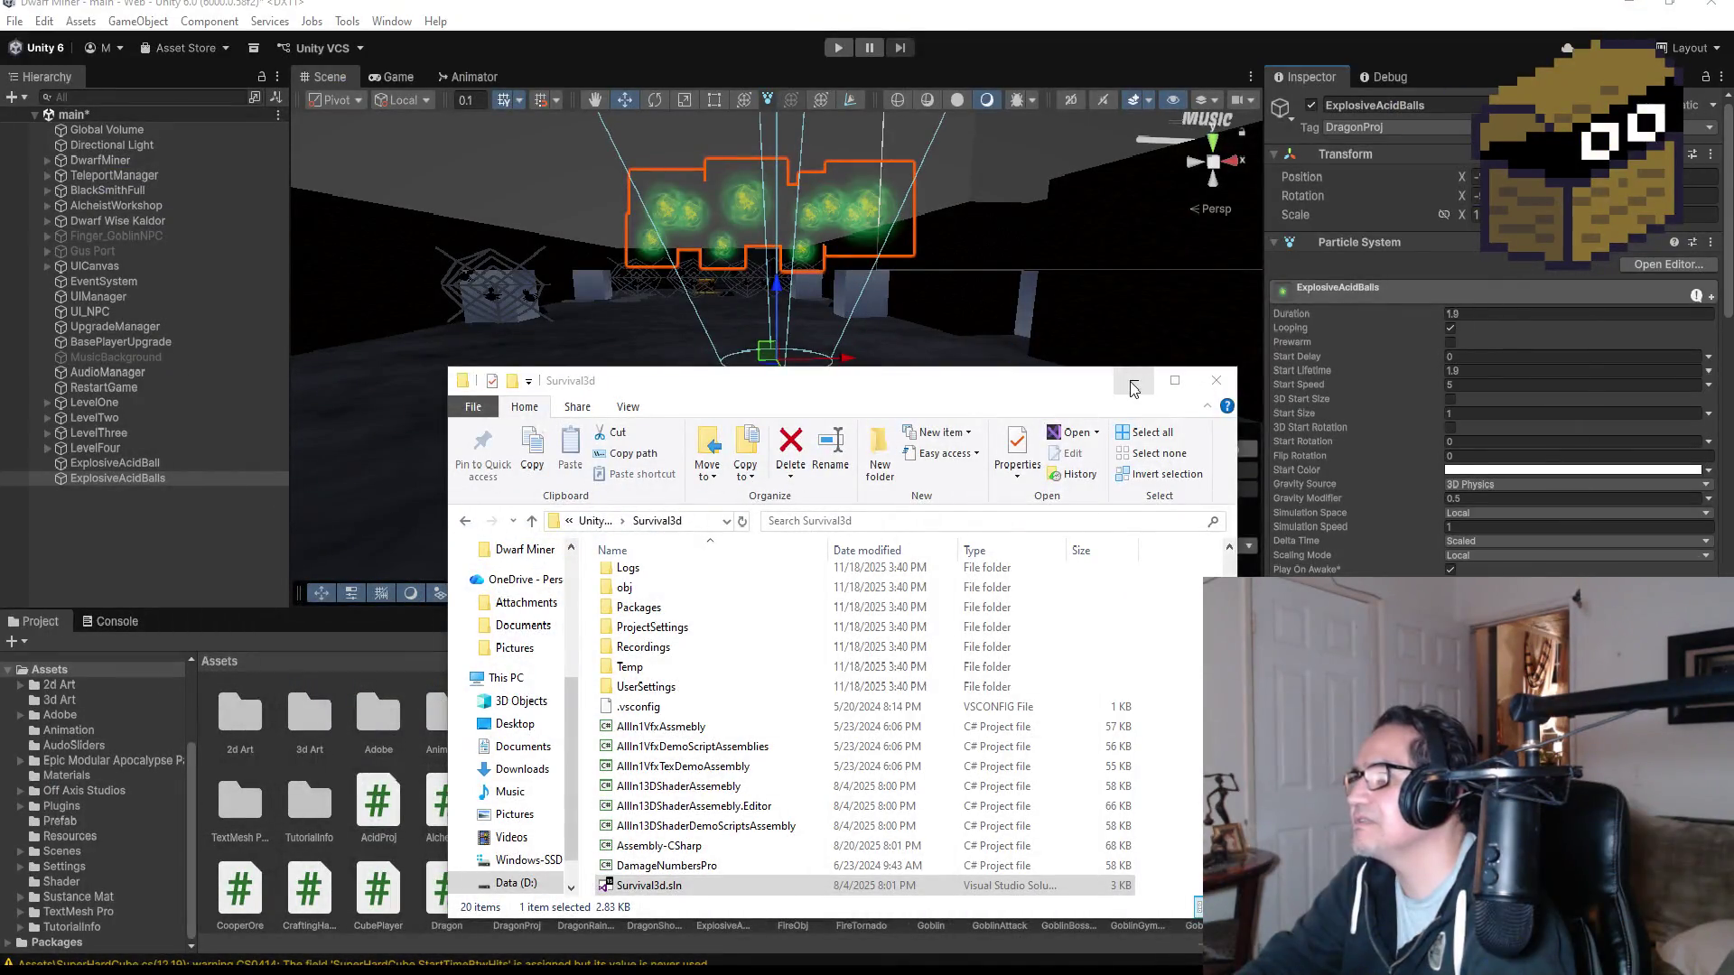
left_click(1134, 387)
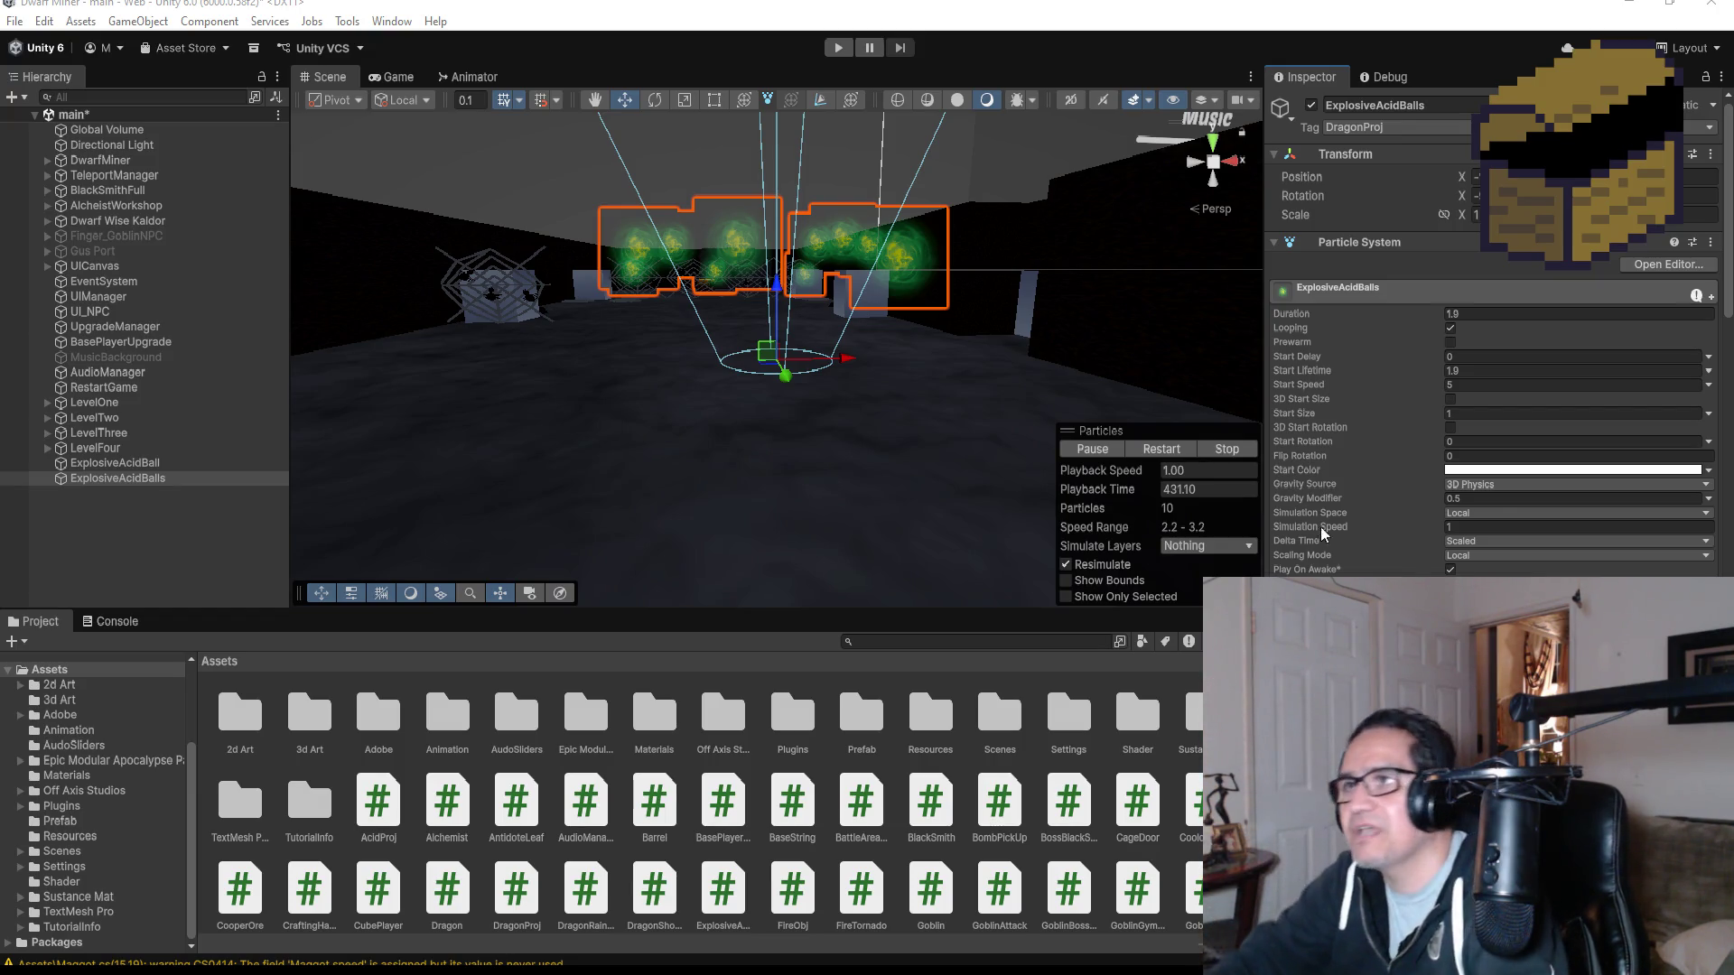
left_click(840, 54)
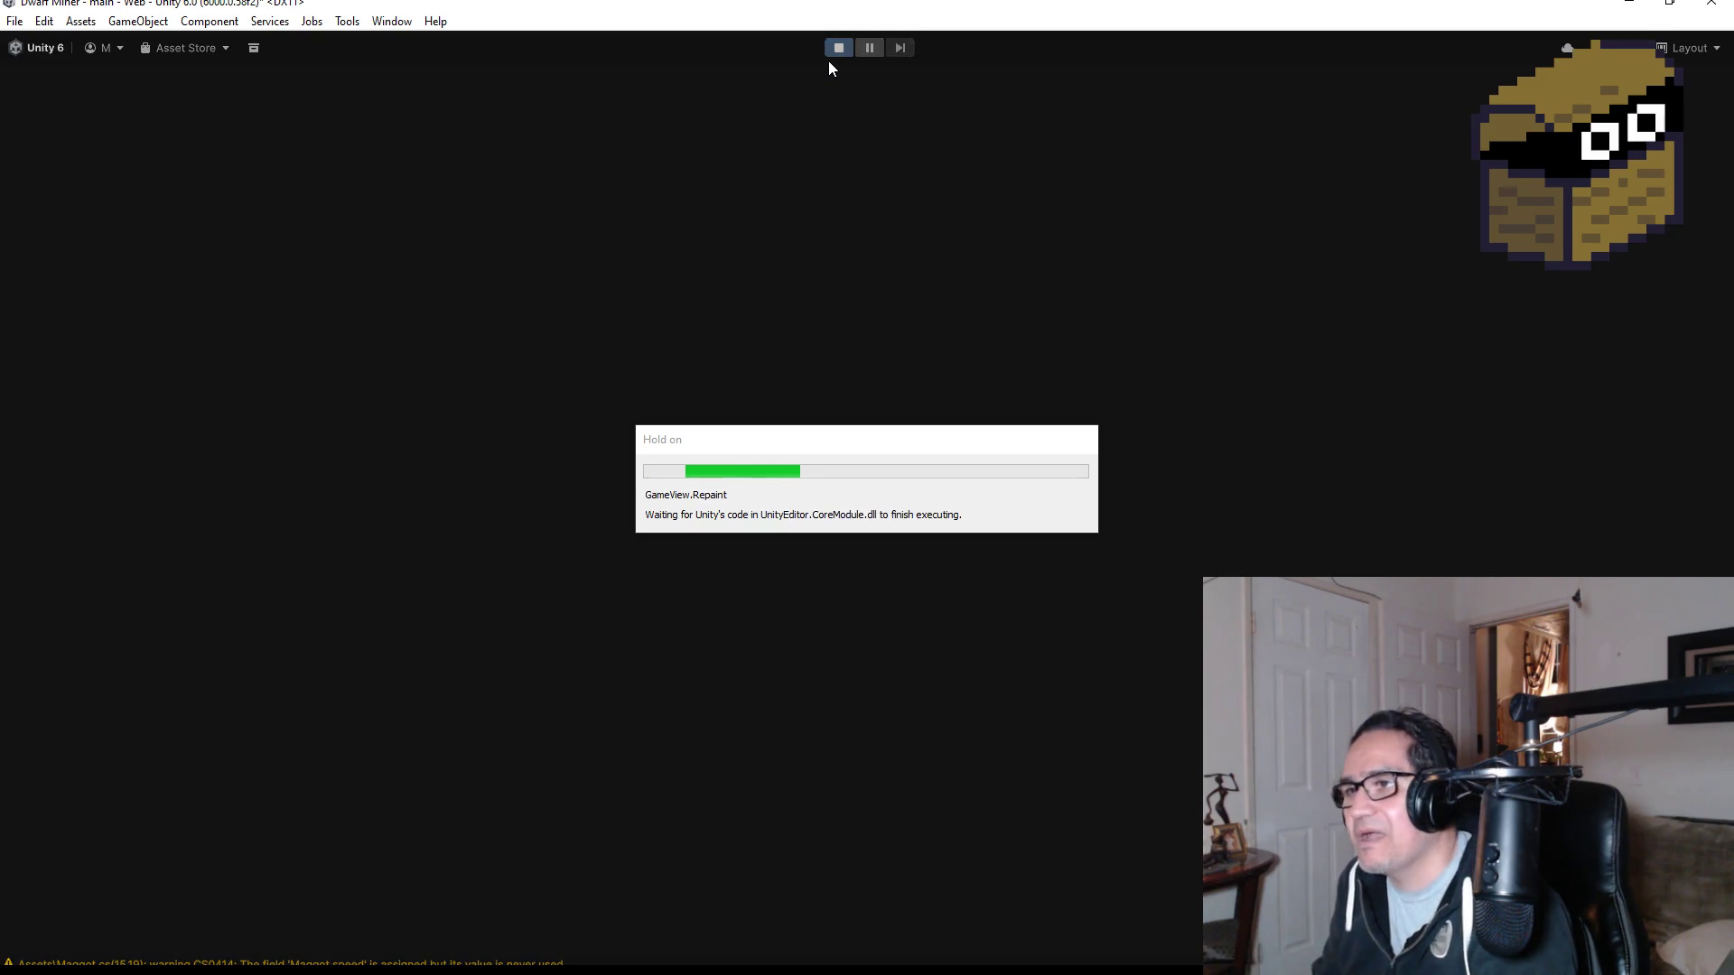
key("Escape")
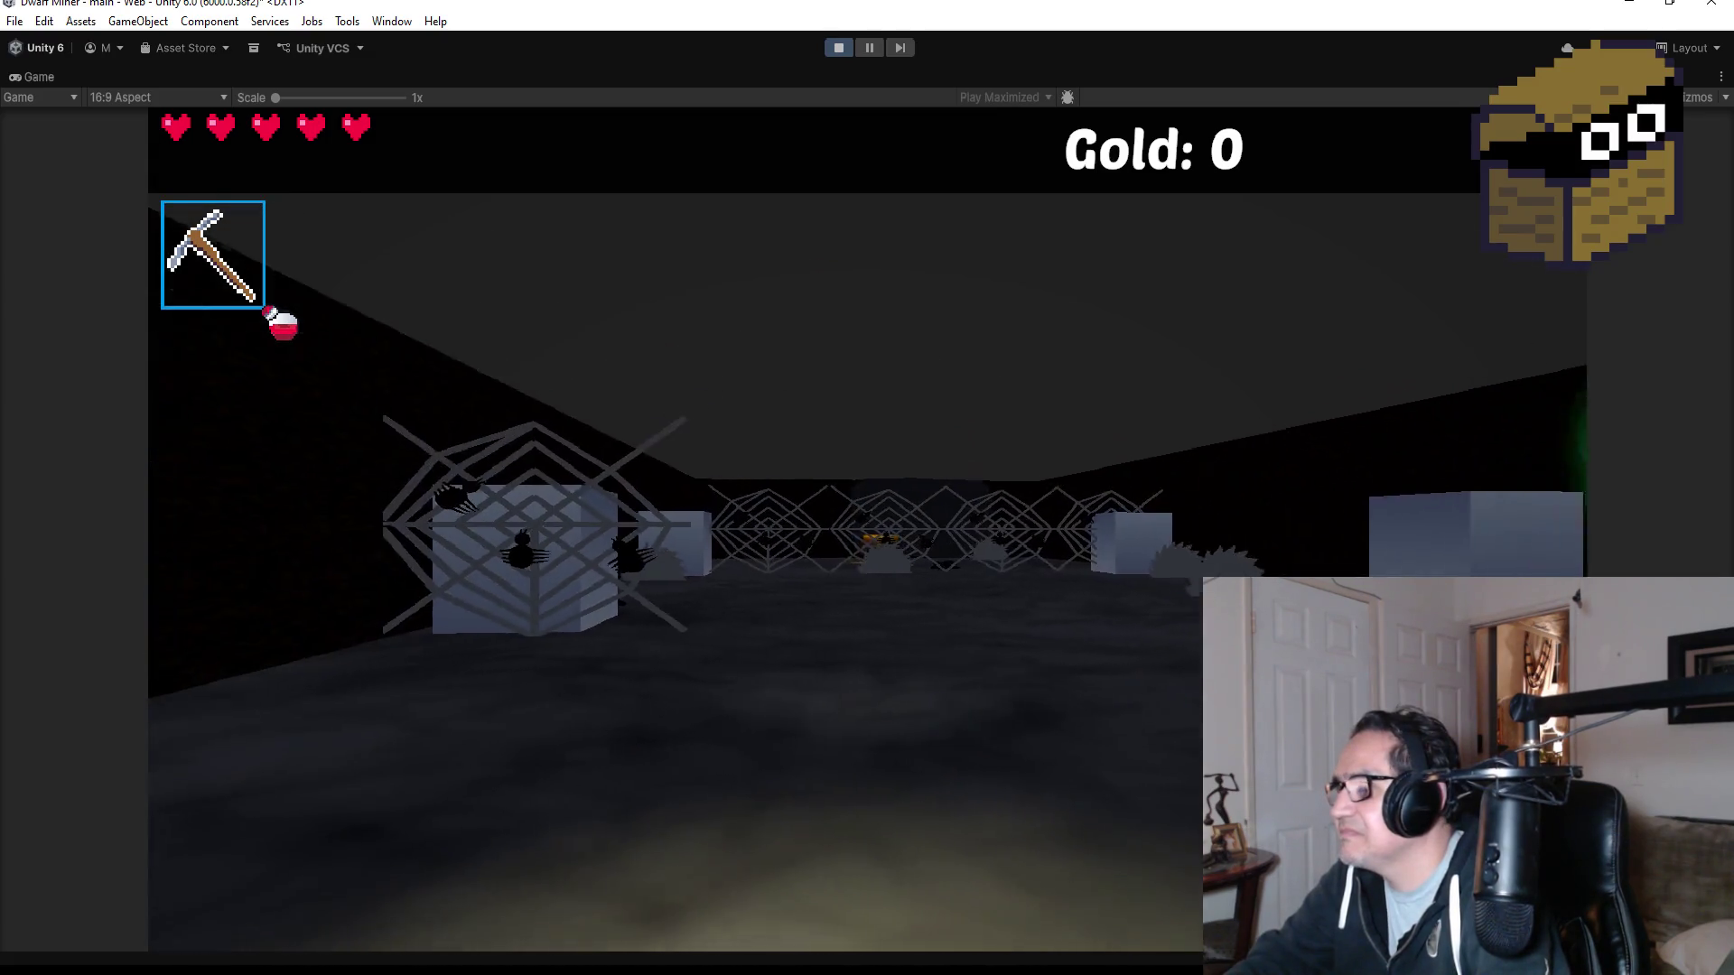
scroll(866, 528, "down", 1)
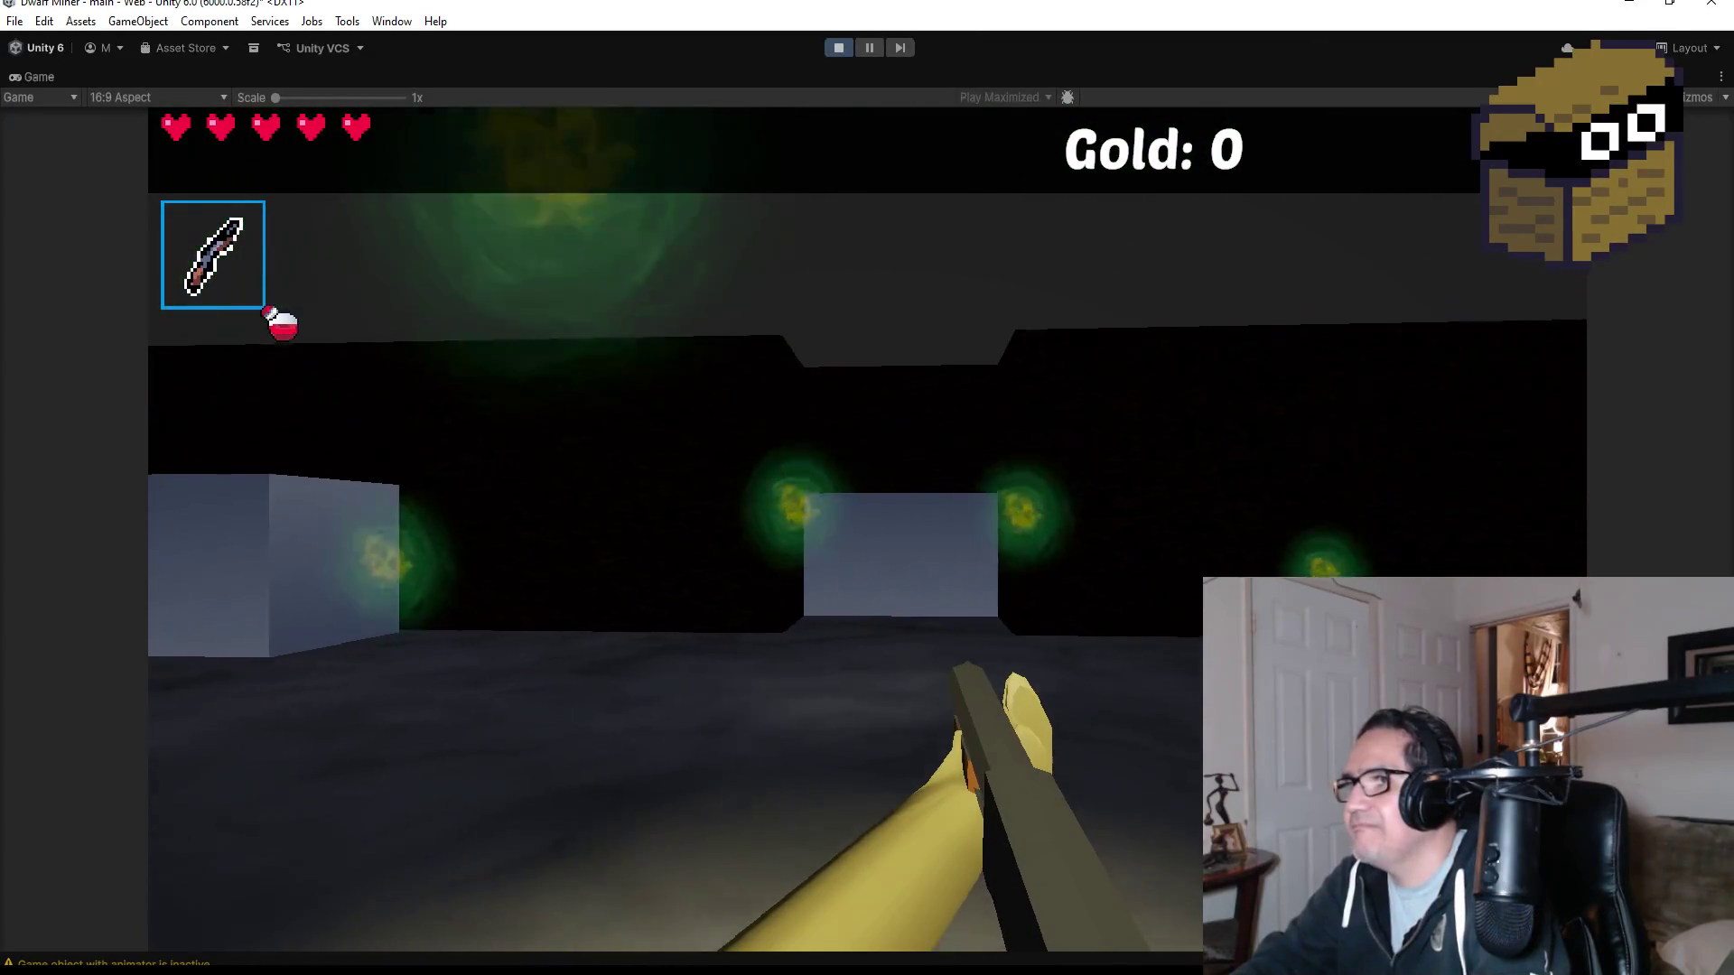
key("Escape")
left_click(832, 50)
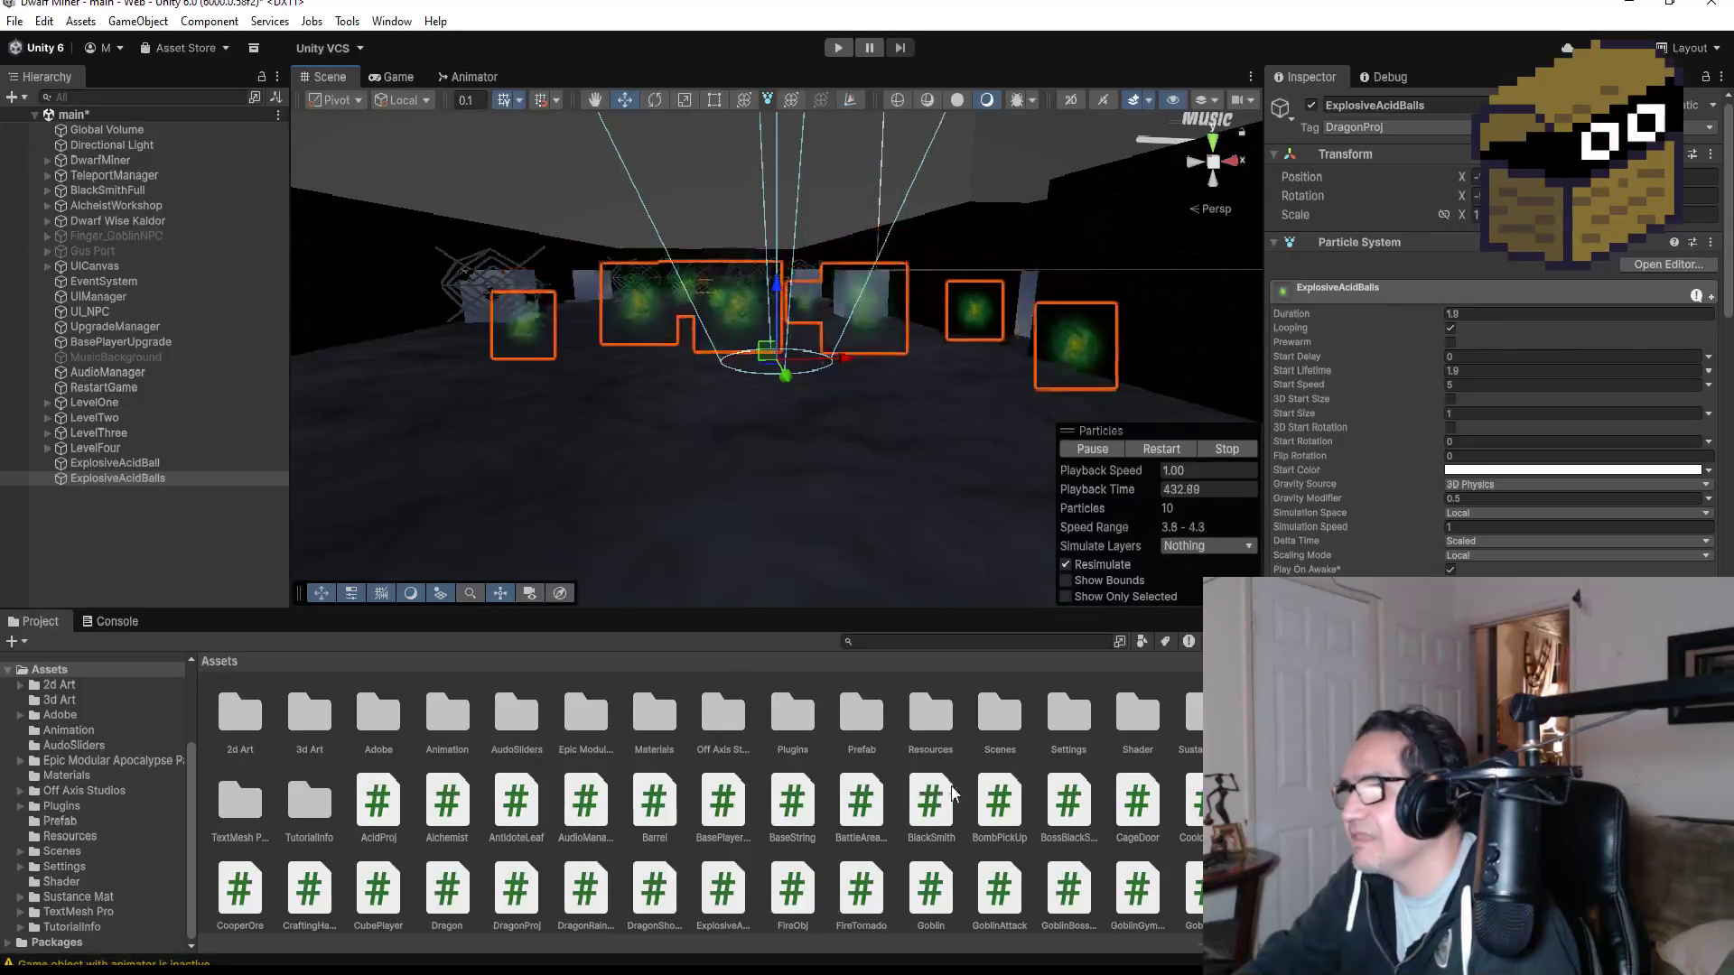
- In the Prefab folder, browse EffectMineBreak, EffectBlood and Settings Volumke, then open MushroomGas for editing
left_click(862, 718)
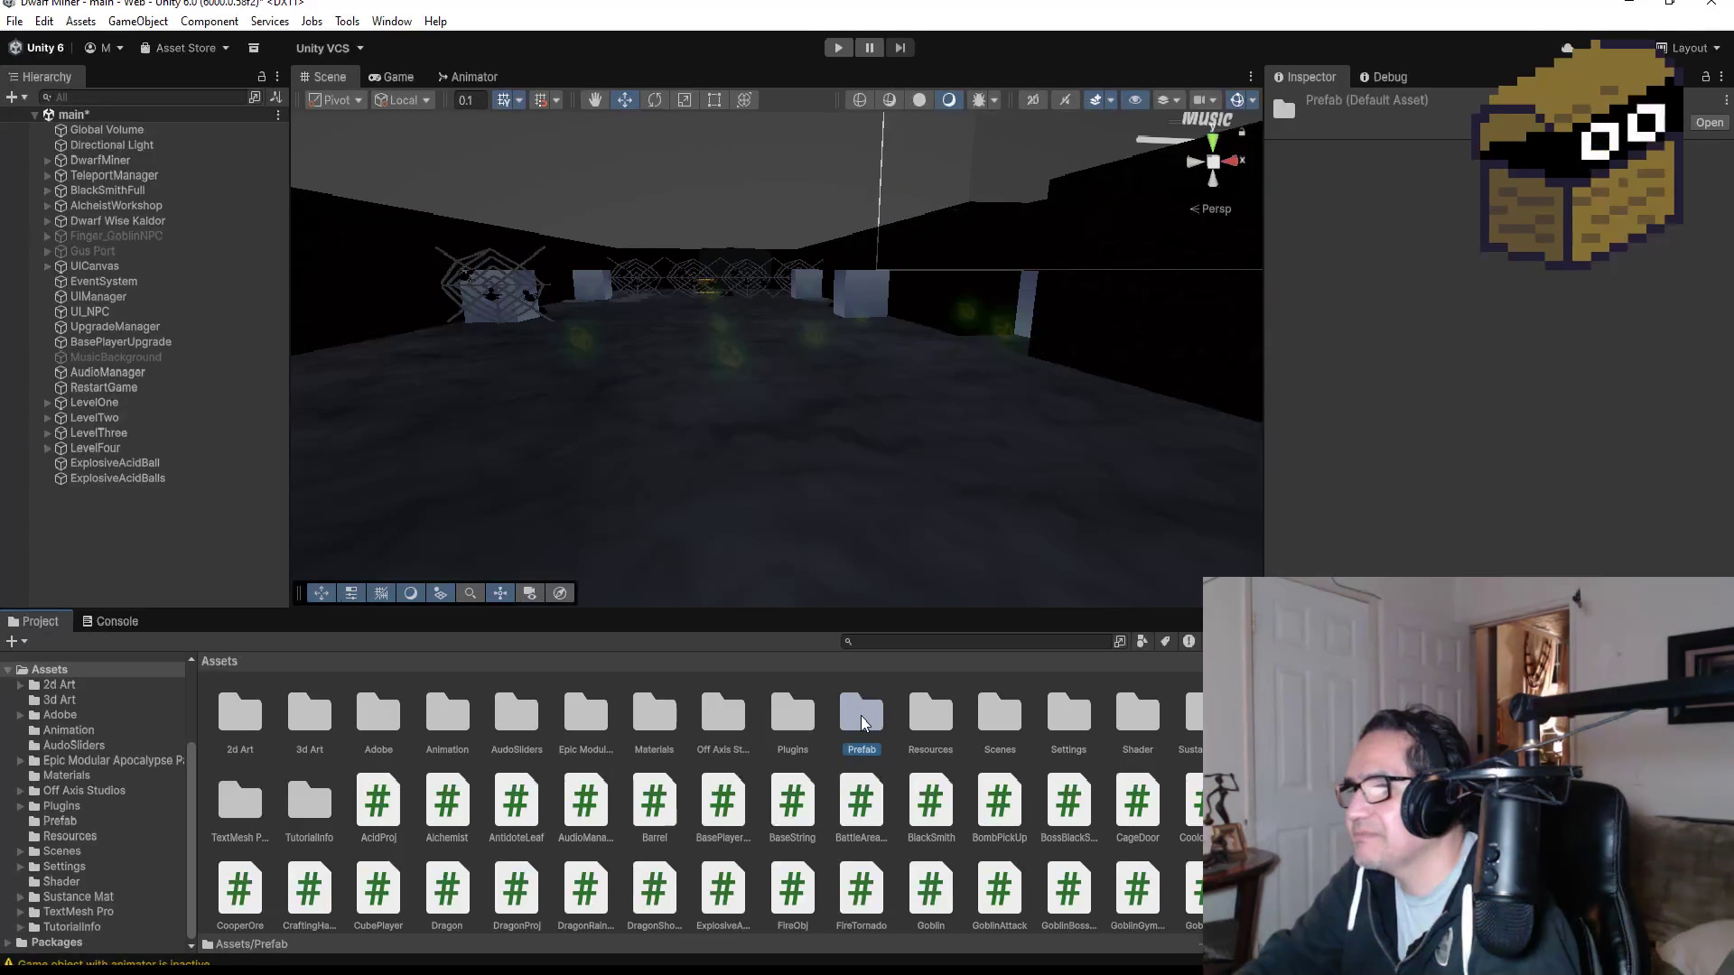
double_click(862, 718)
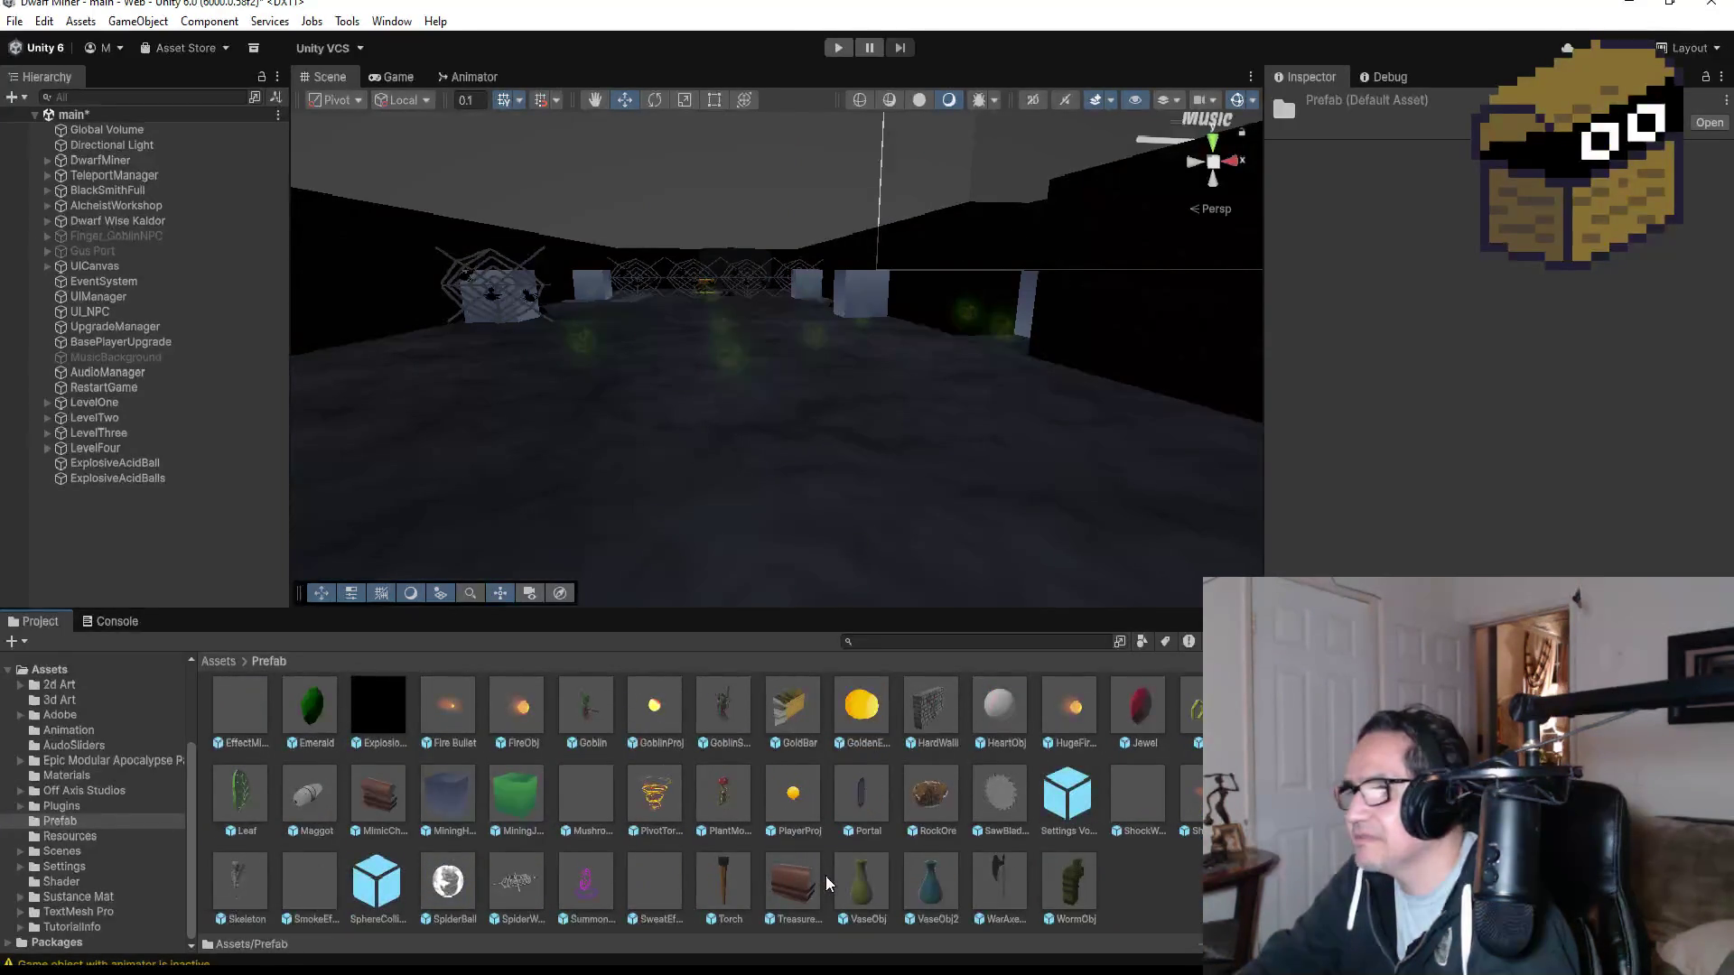
scroll(782, 855, "up", 2)
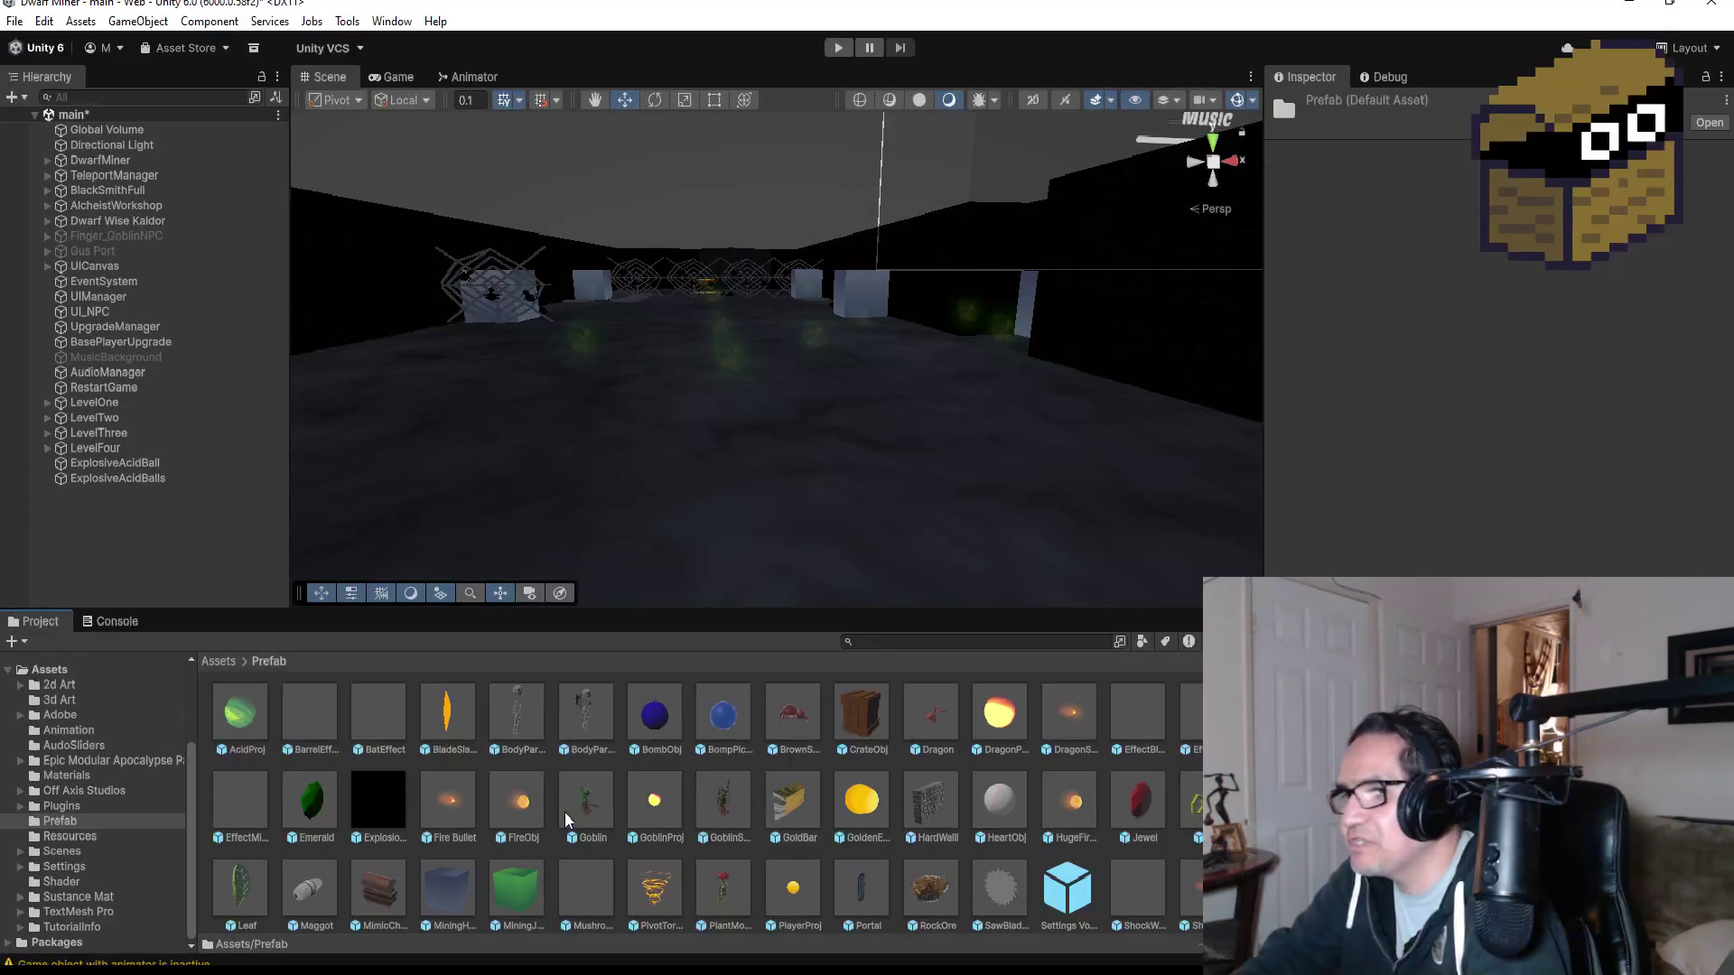
left_click(231, 802)
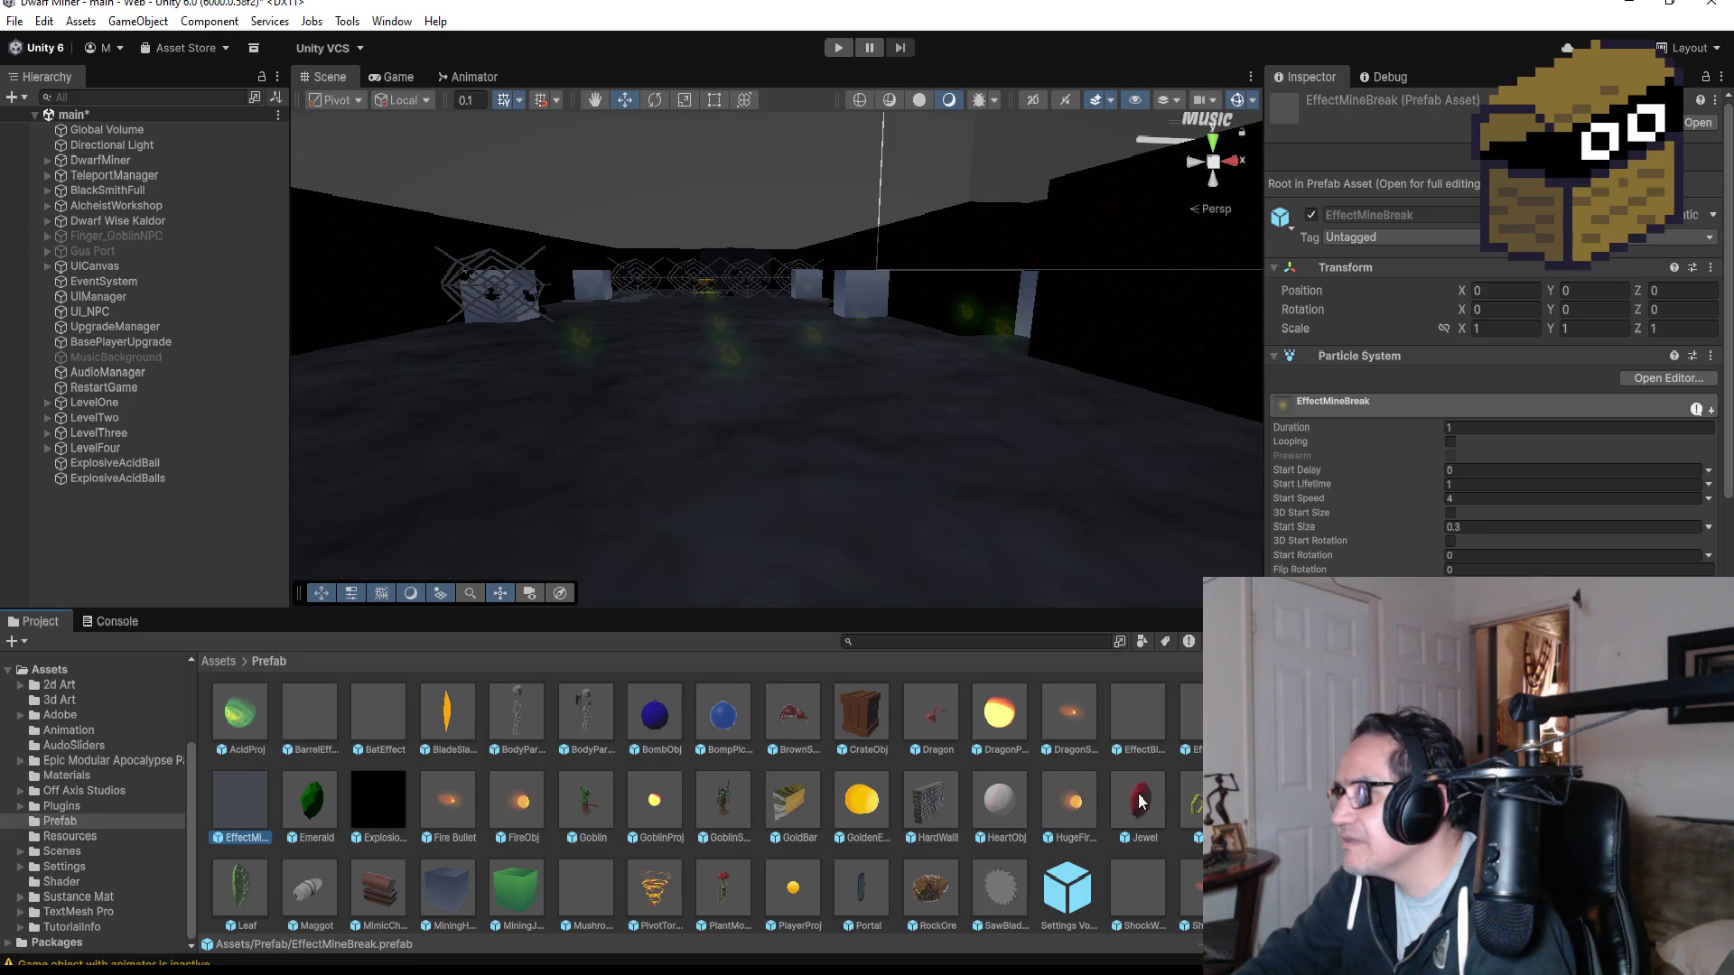
left_click(1140, 700)
scroll(805, 820, "down", 2)
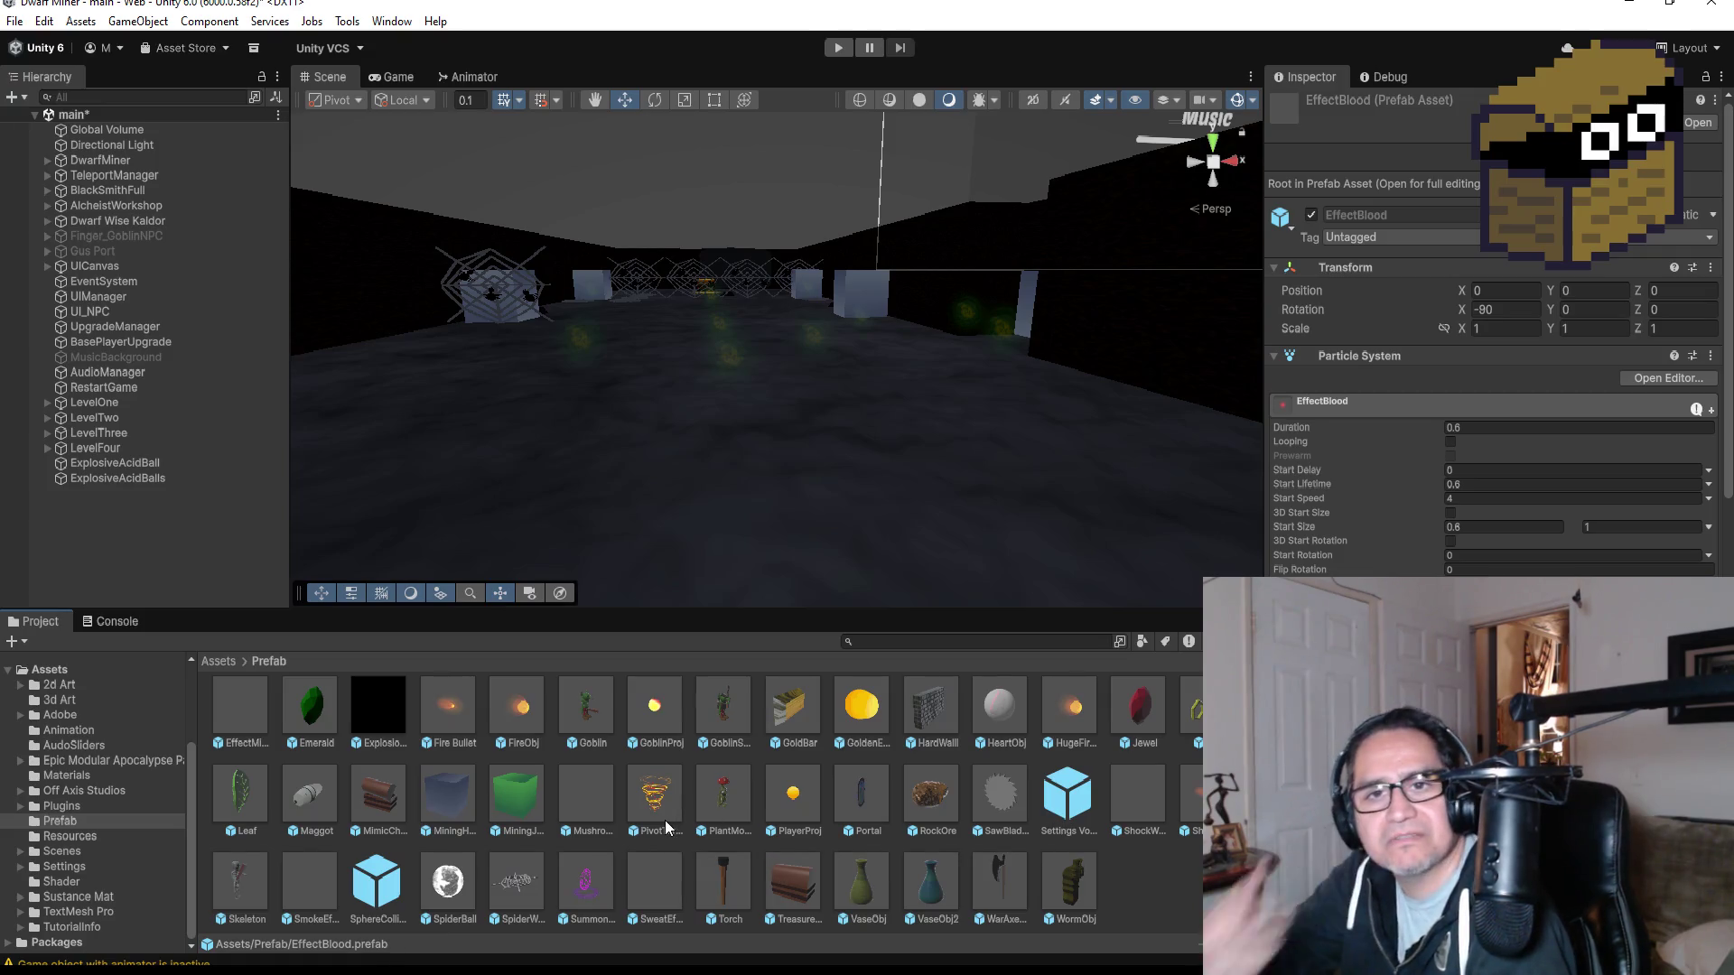
scroll(946, 805, "up", 2)
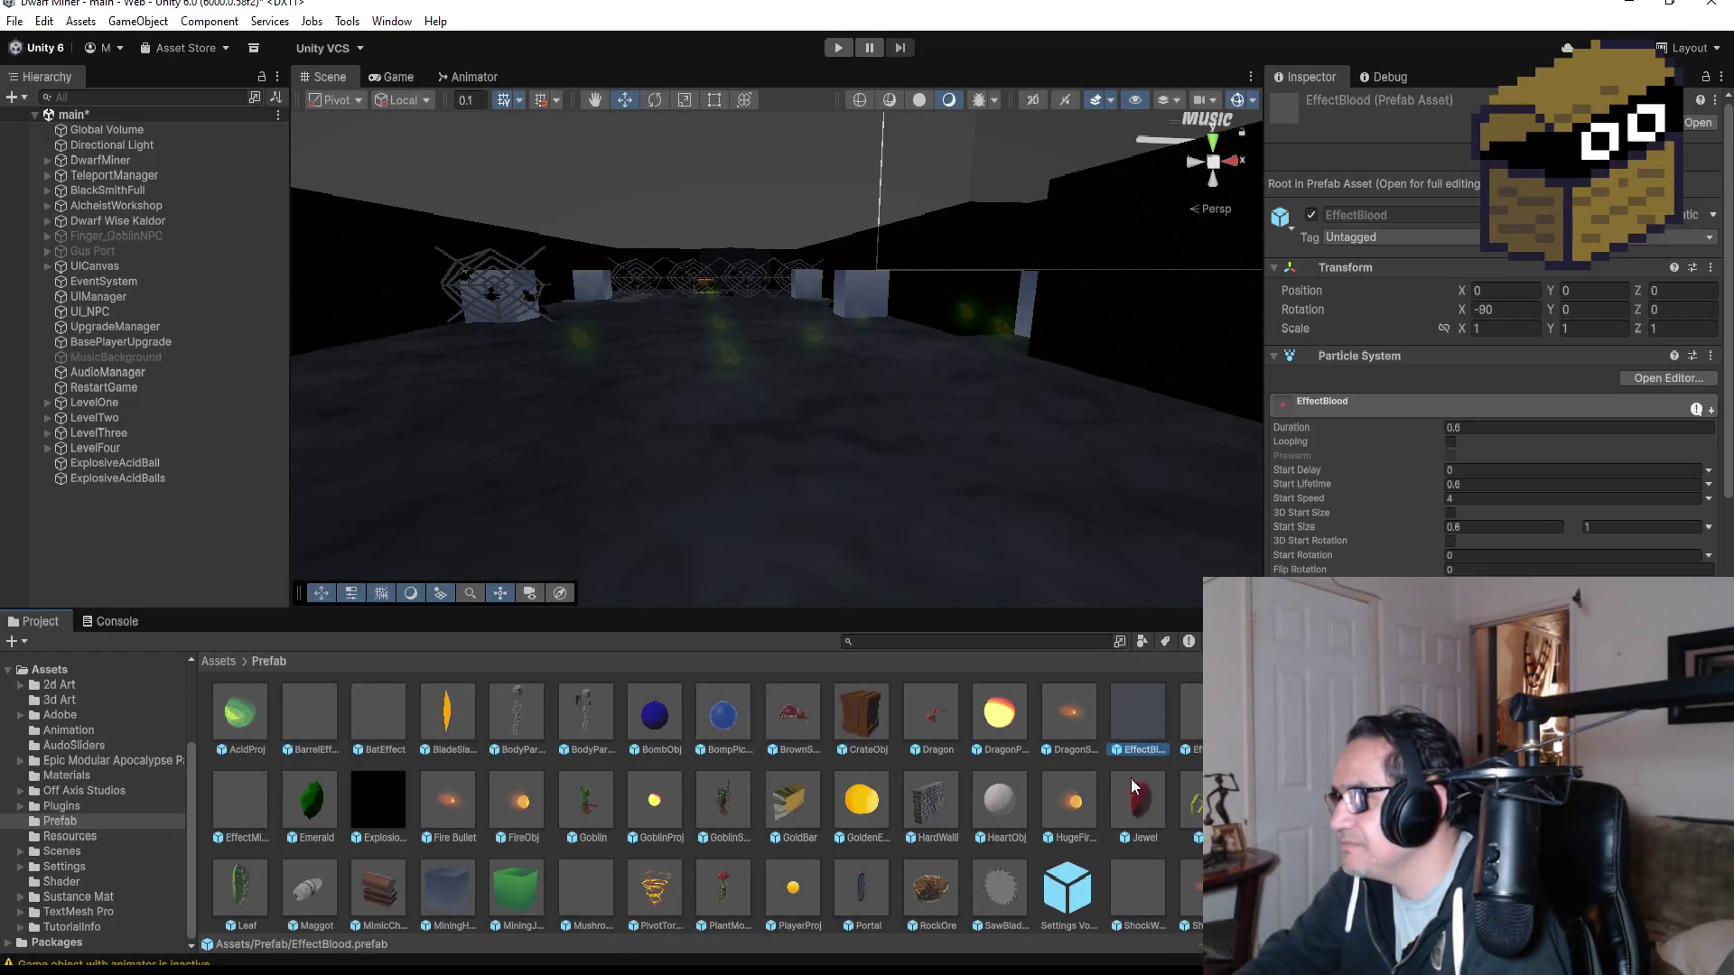
scroll(1135, 787, "down", 1)
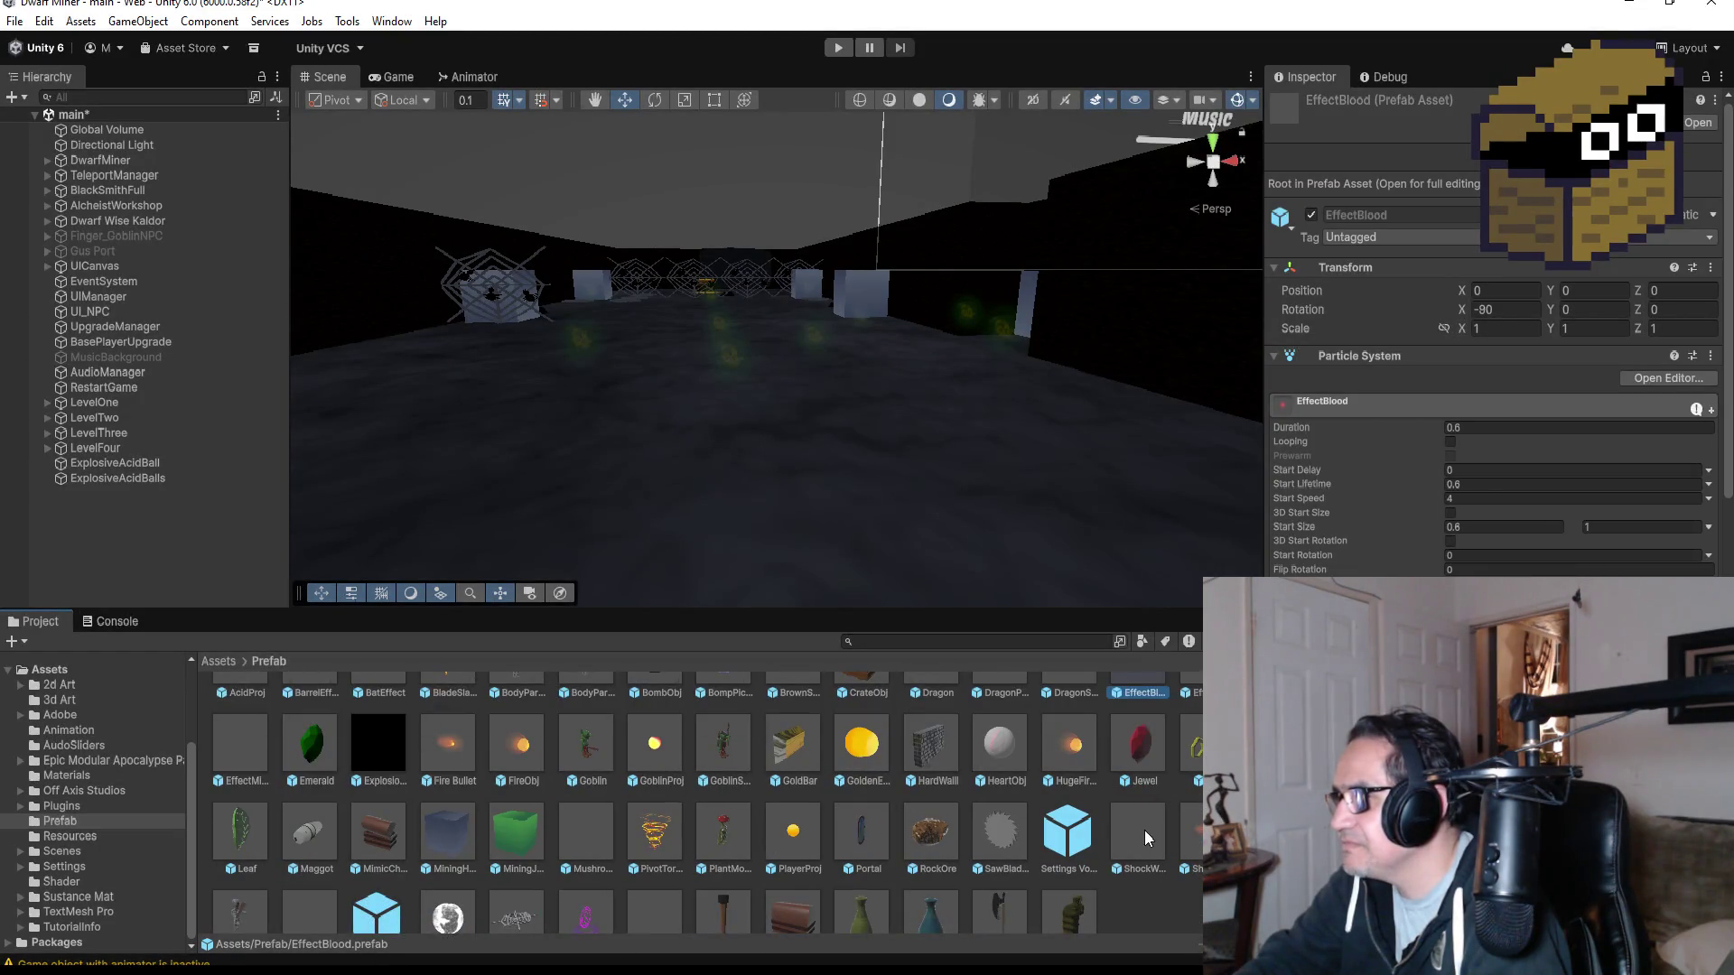
left_click(1068, 831)
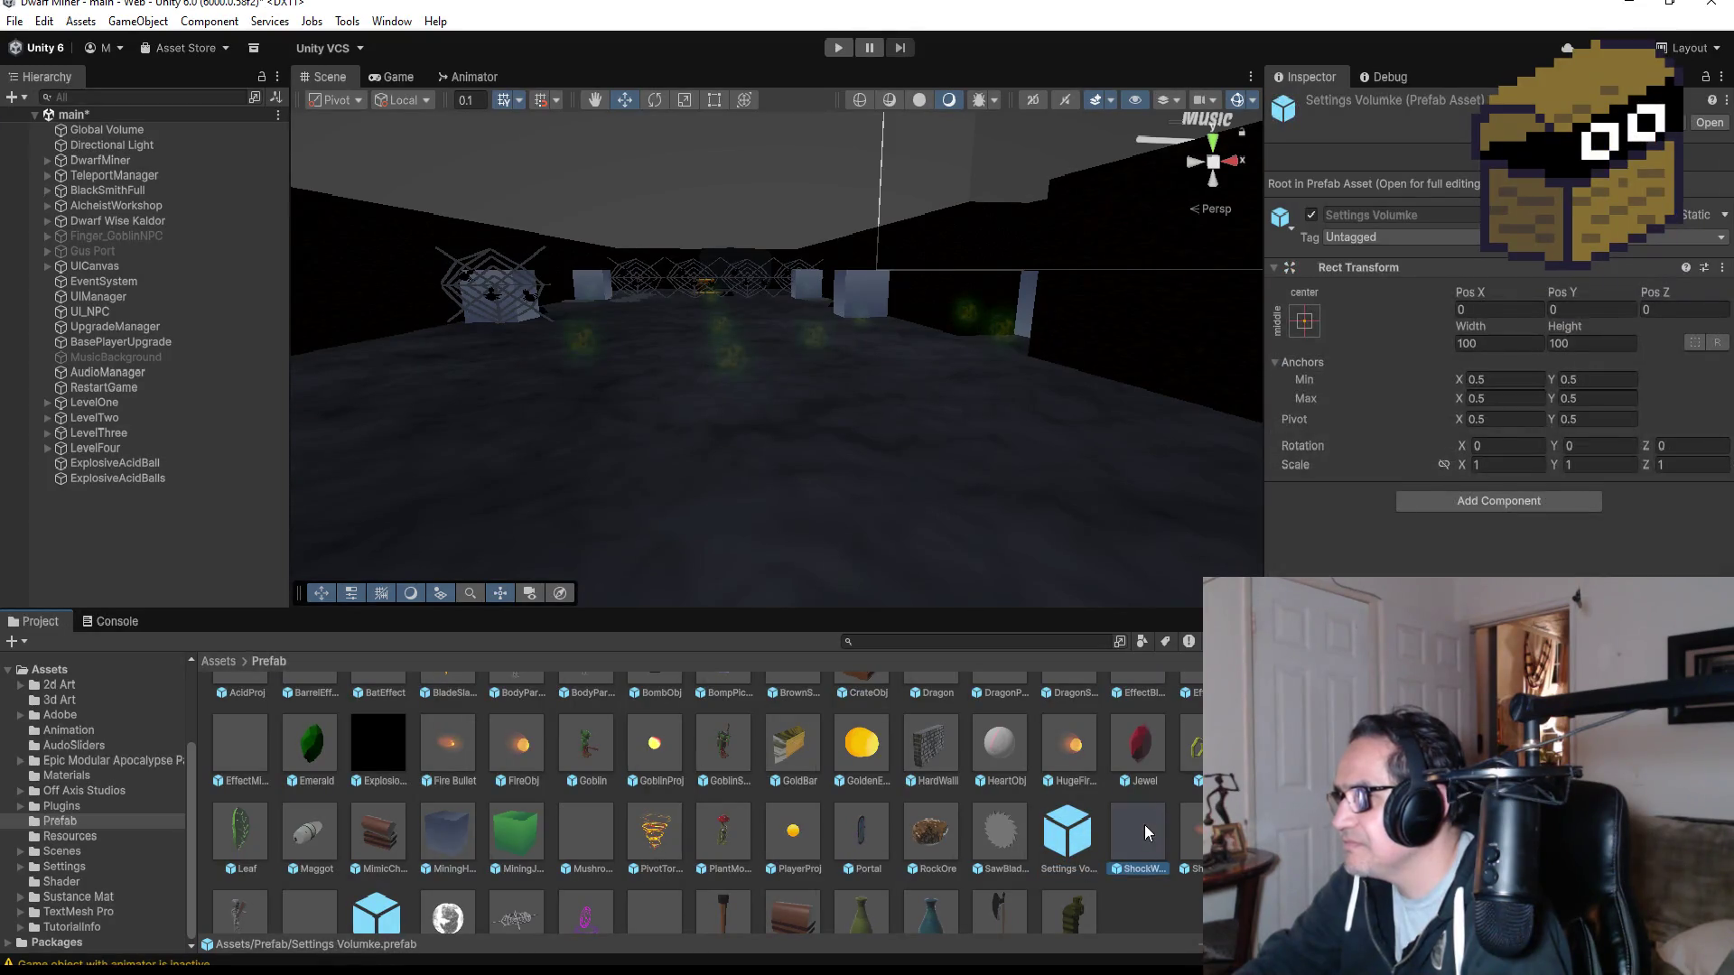
scroll(1156, 827, "down", 1)
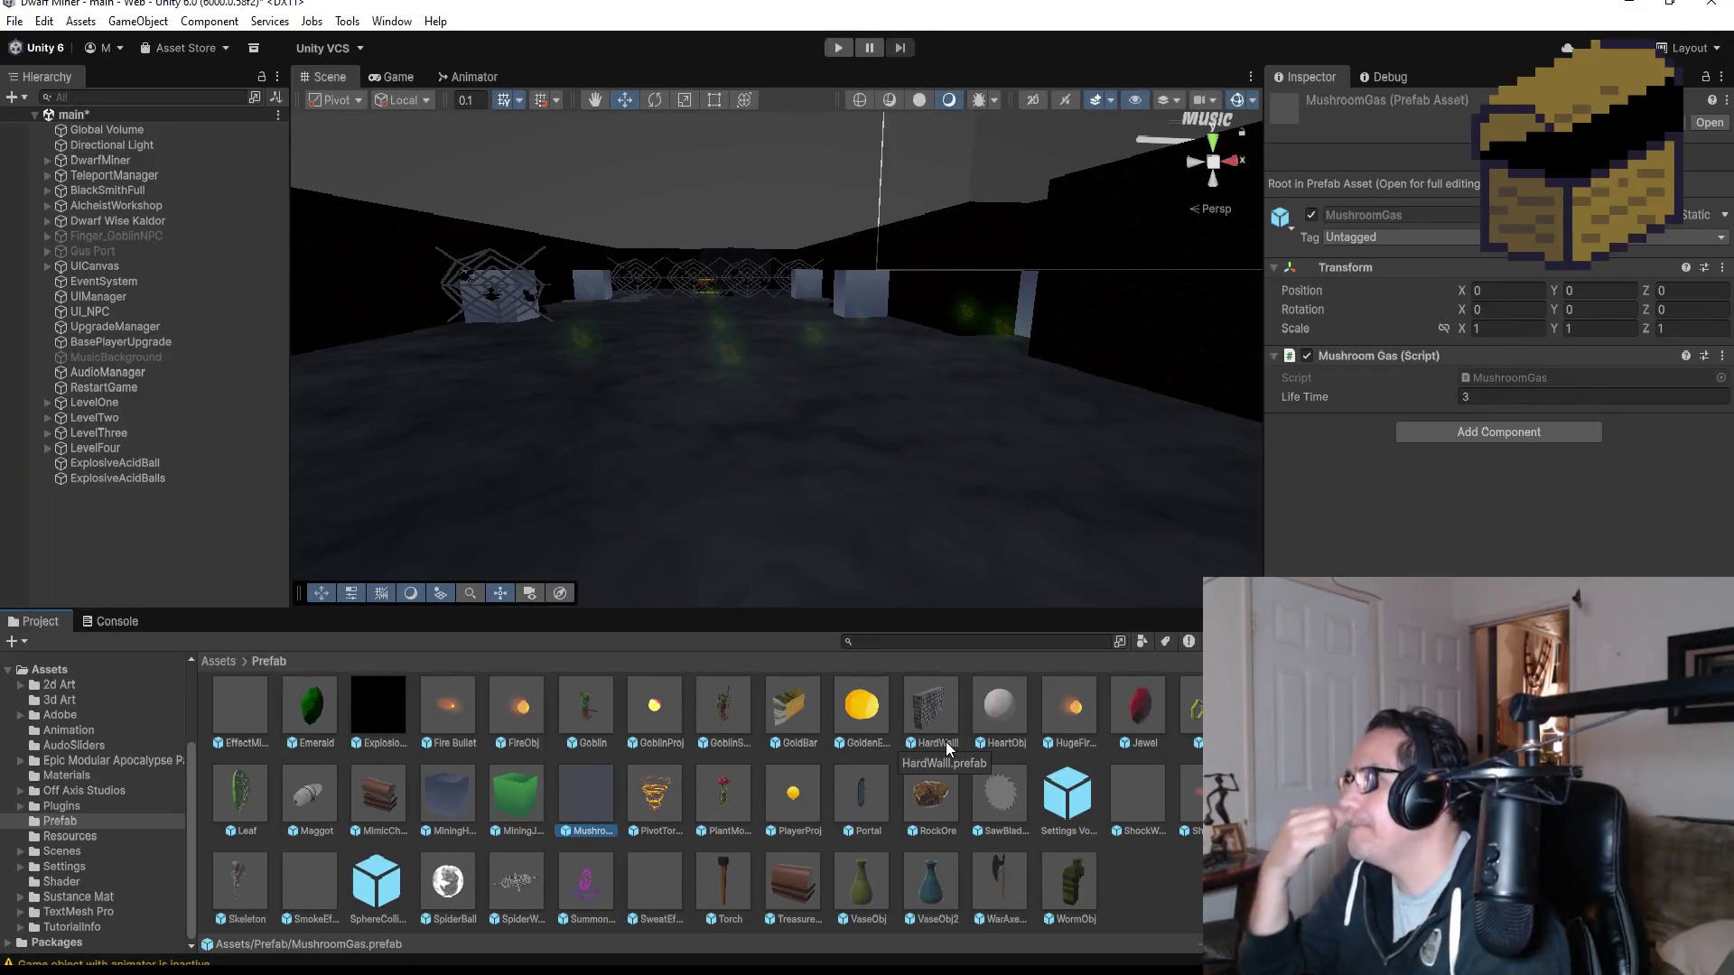
double_click(600, 782)
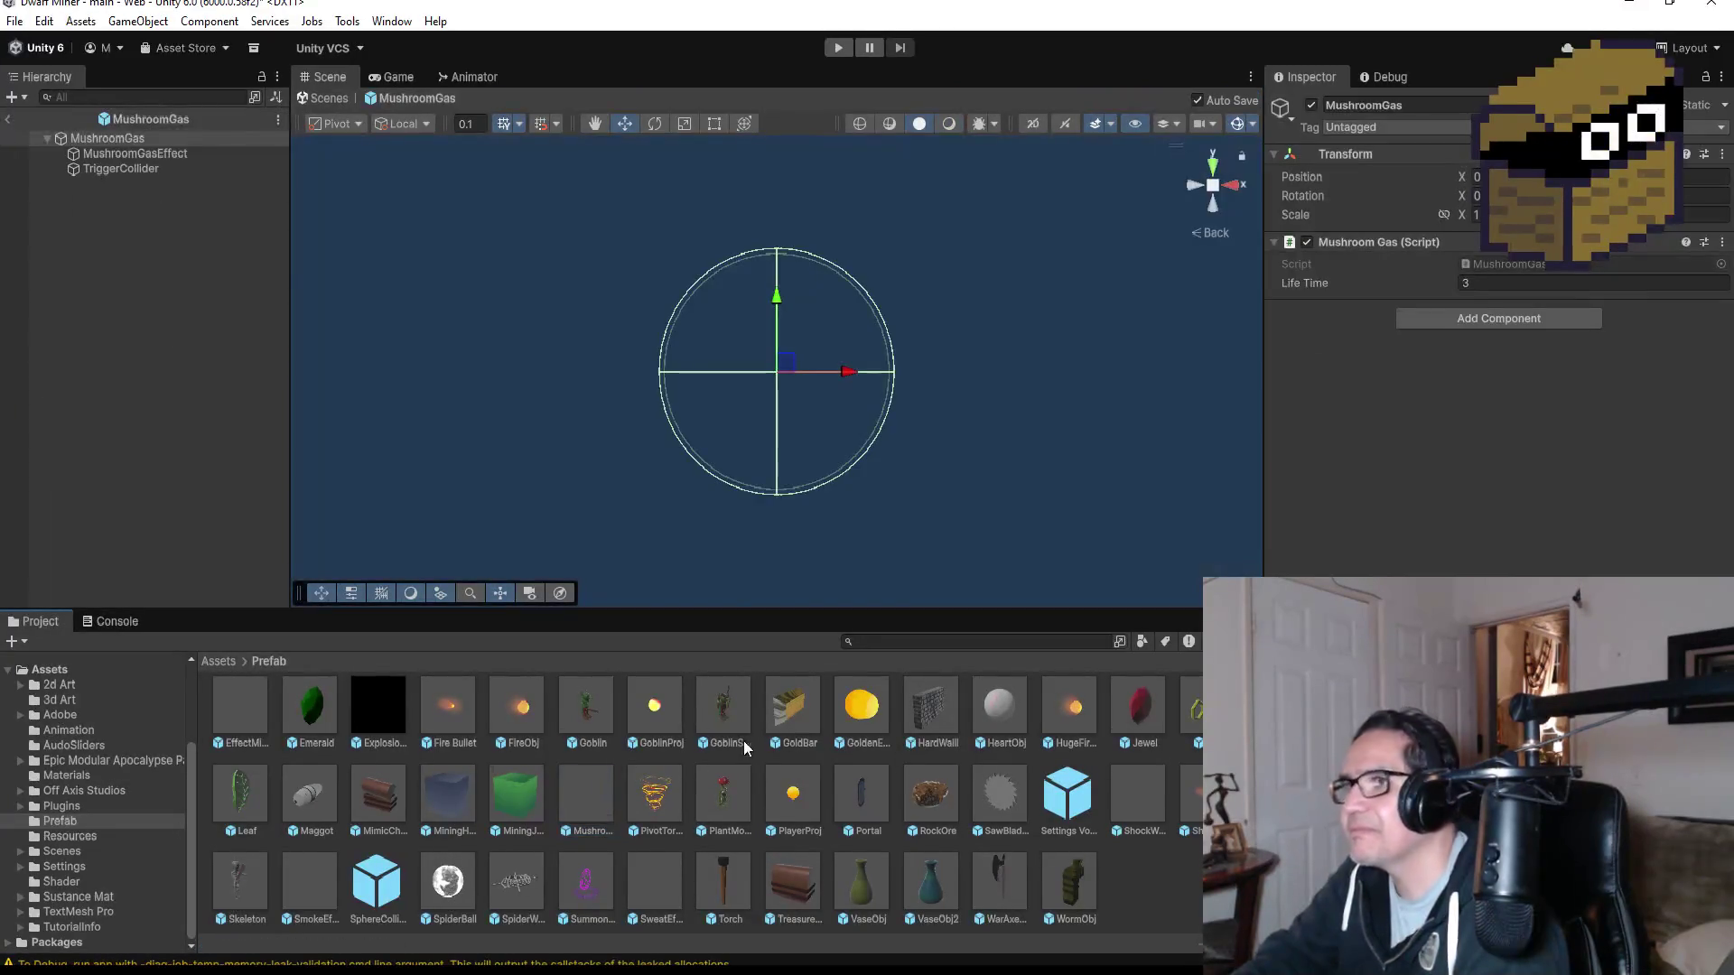
left_click(145, 155)
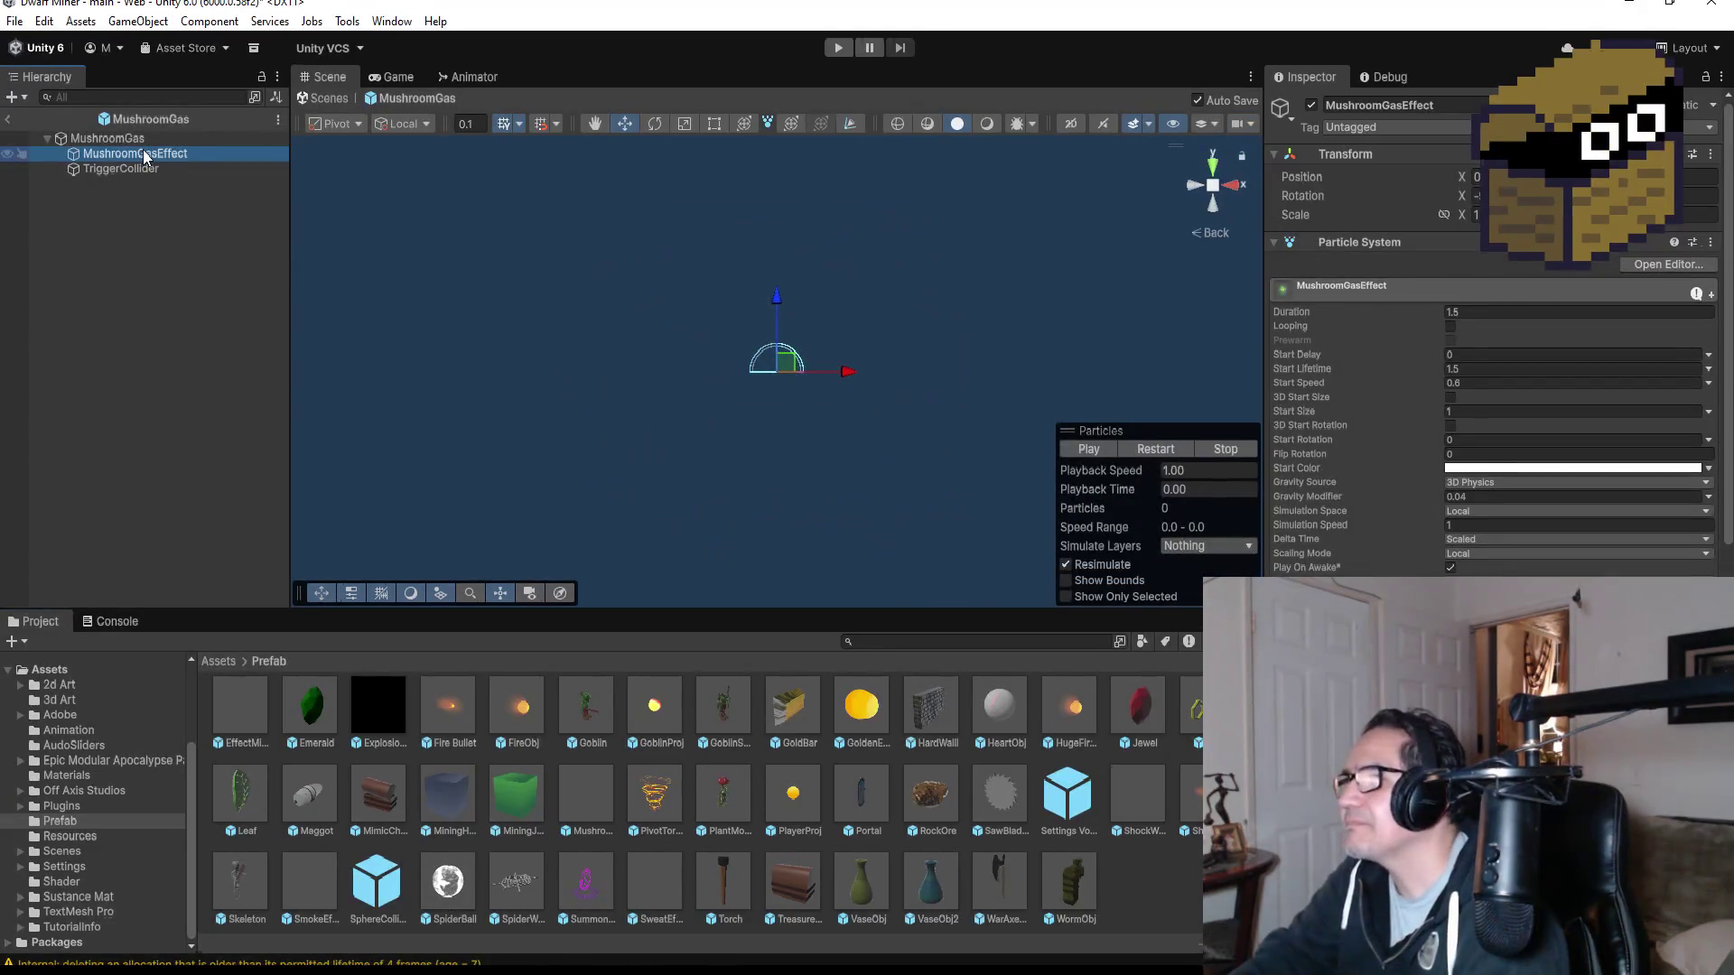
scroll(1294, 378, "down", 4)
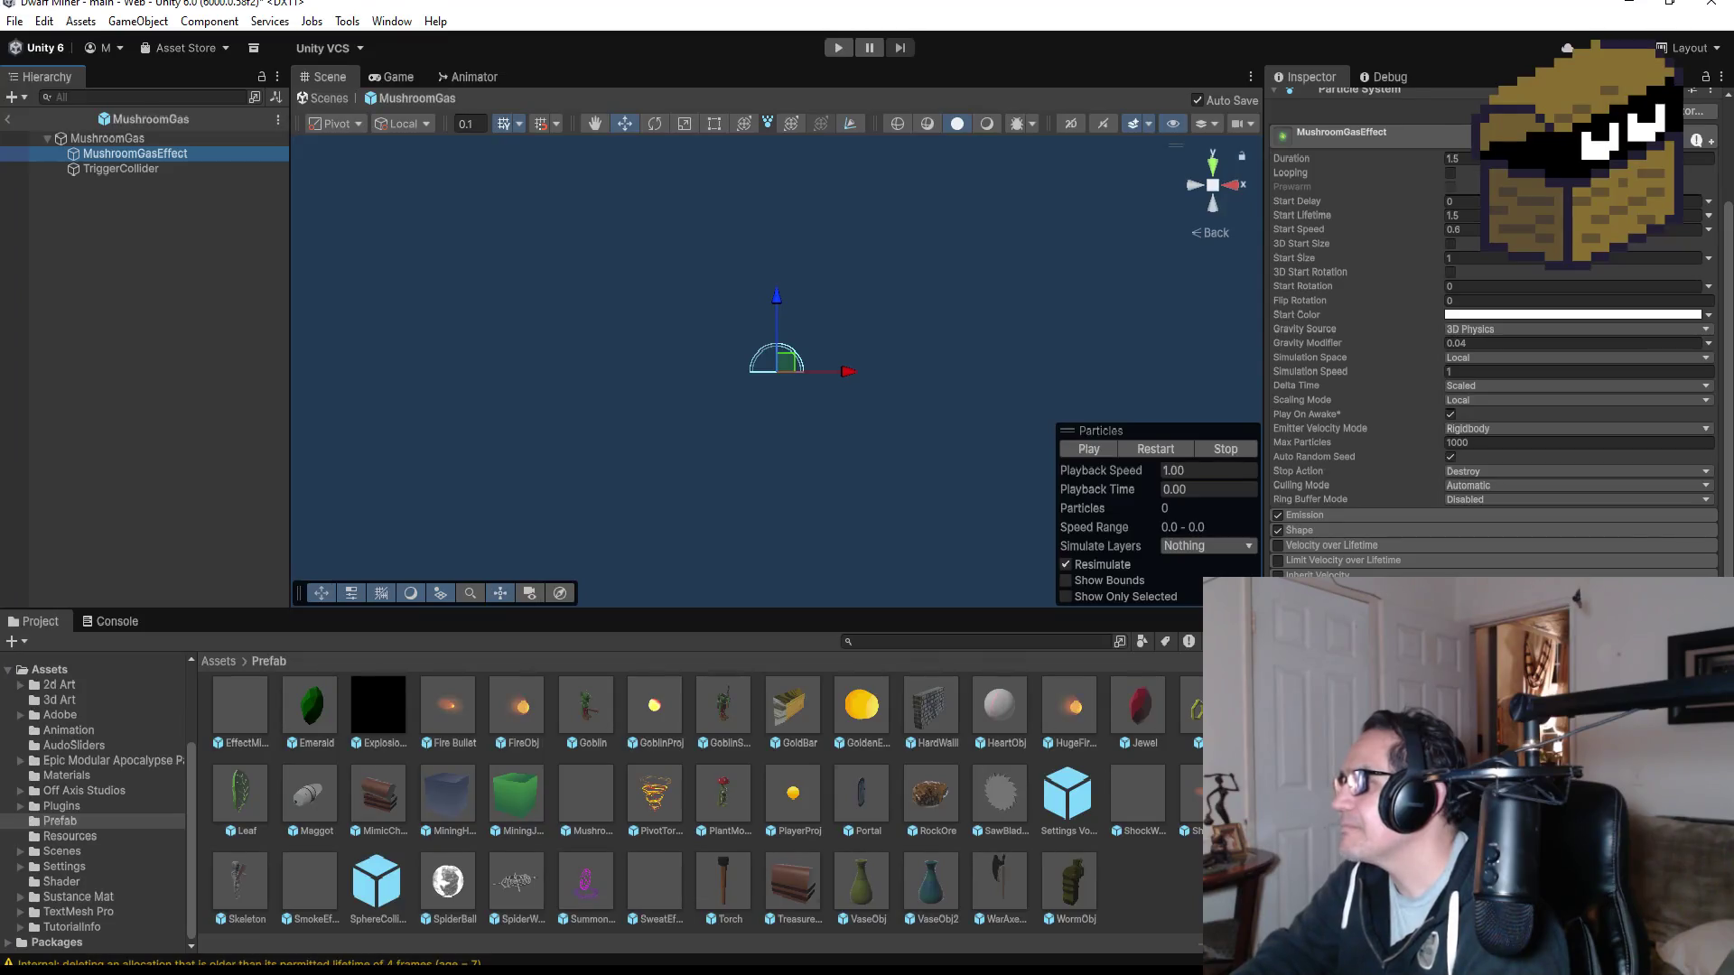
scroll(1490, 334, "down", 5)
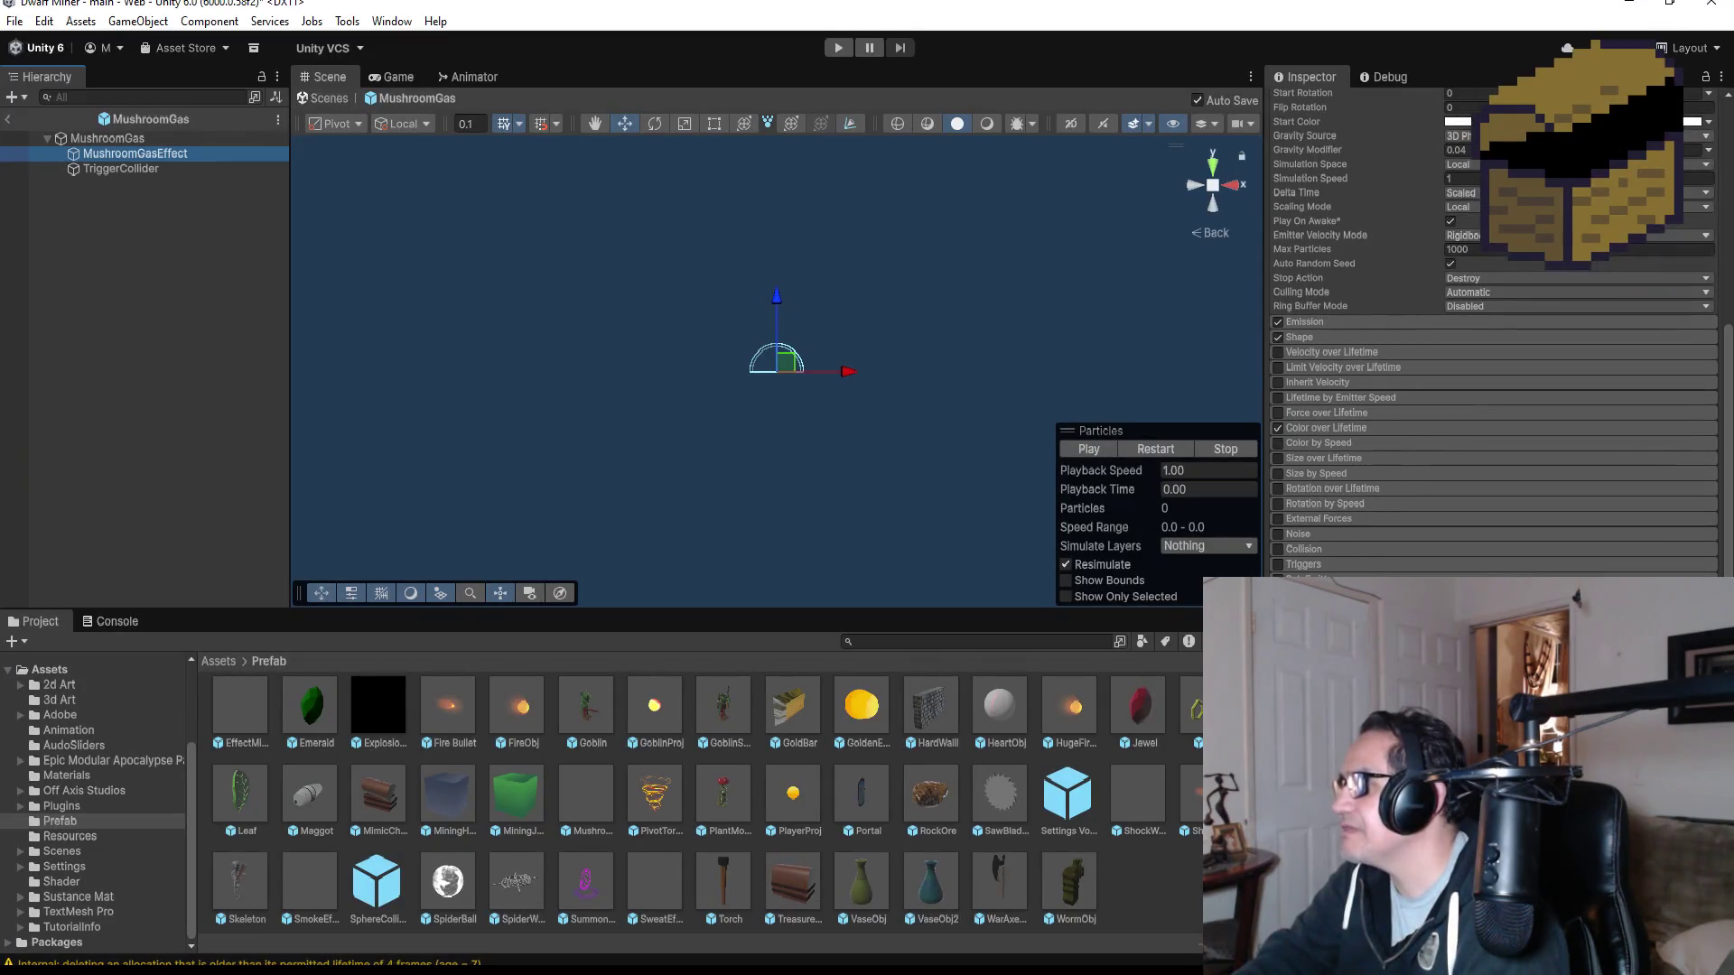
left_click(121, 169)
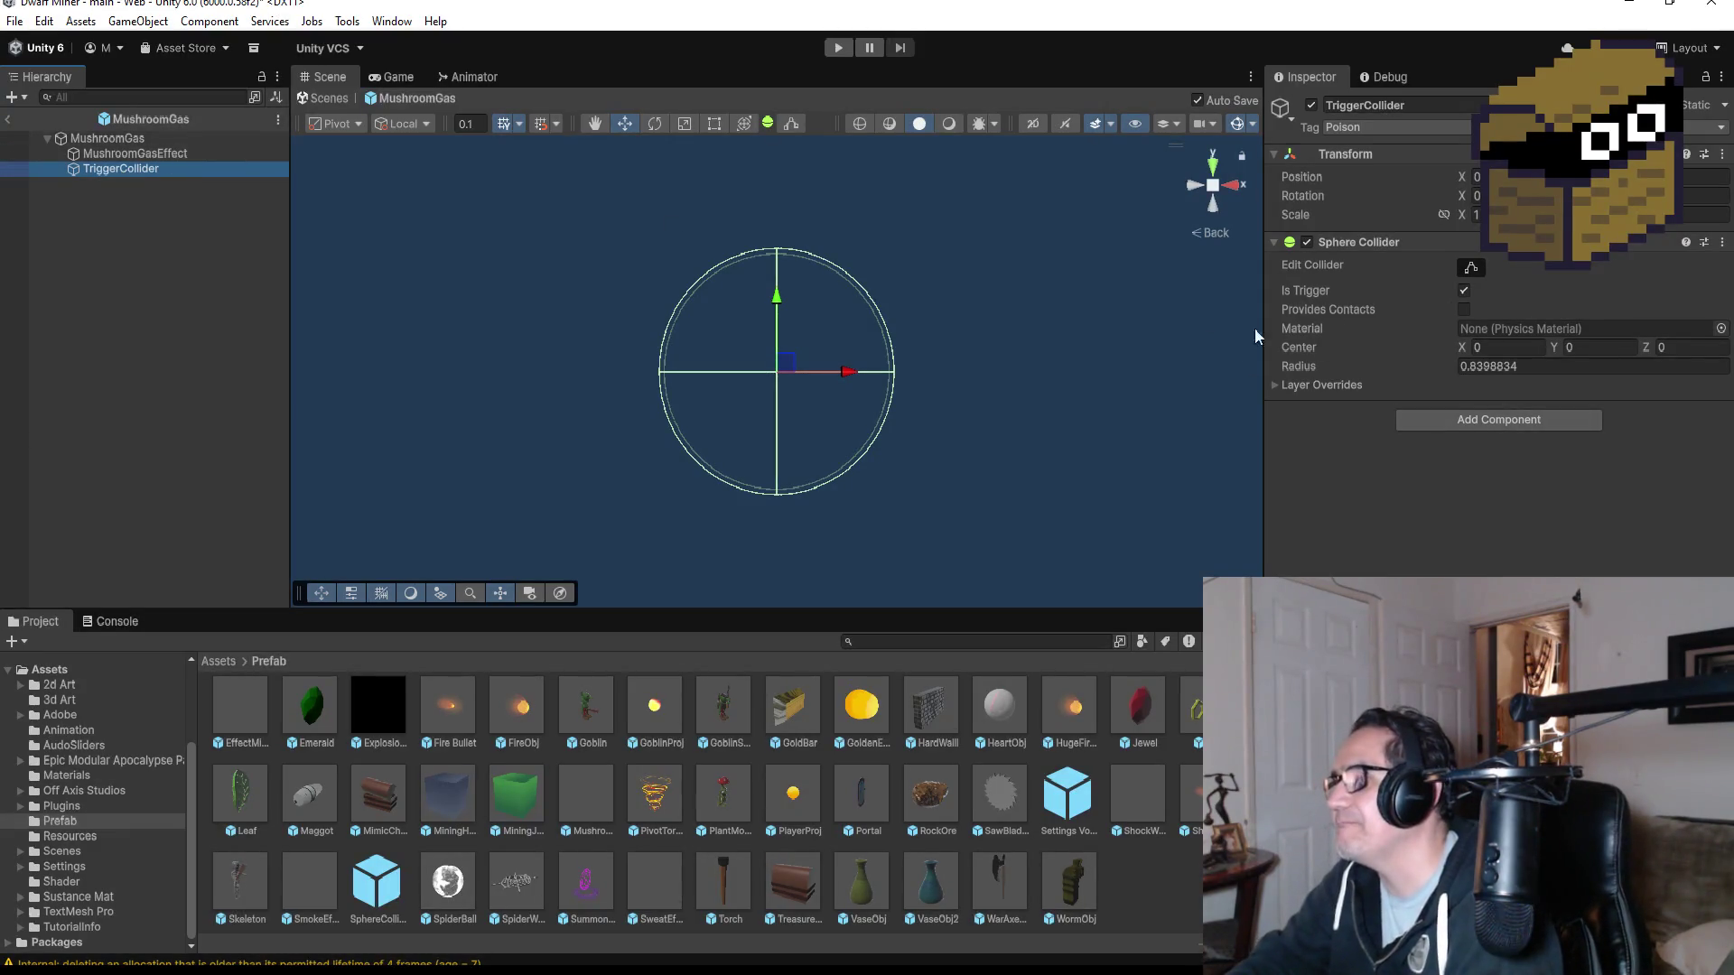
left_click(168, 153)
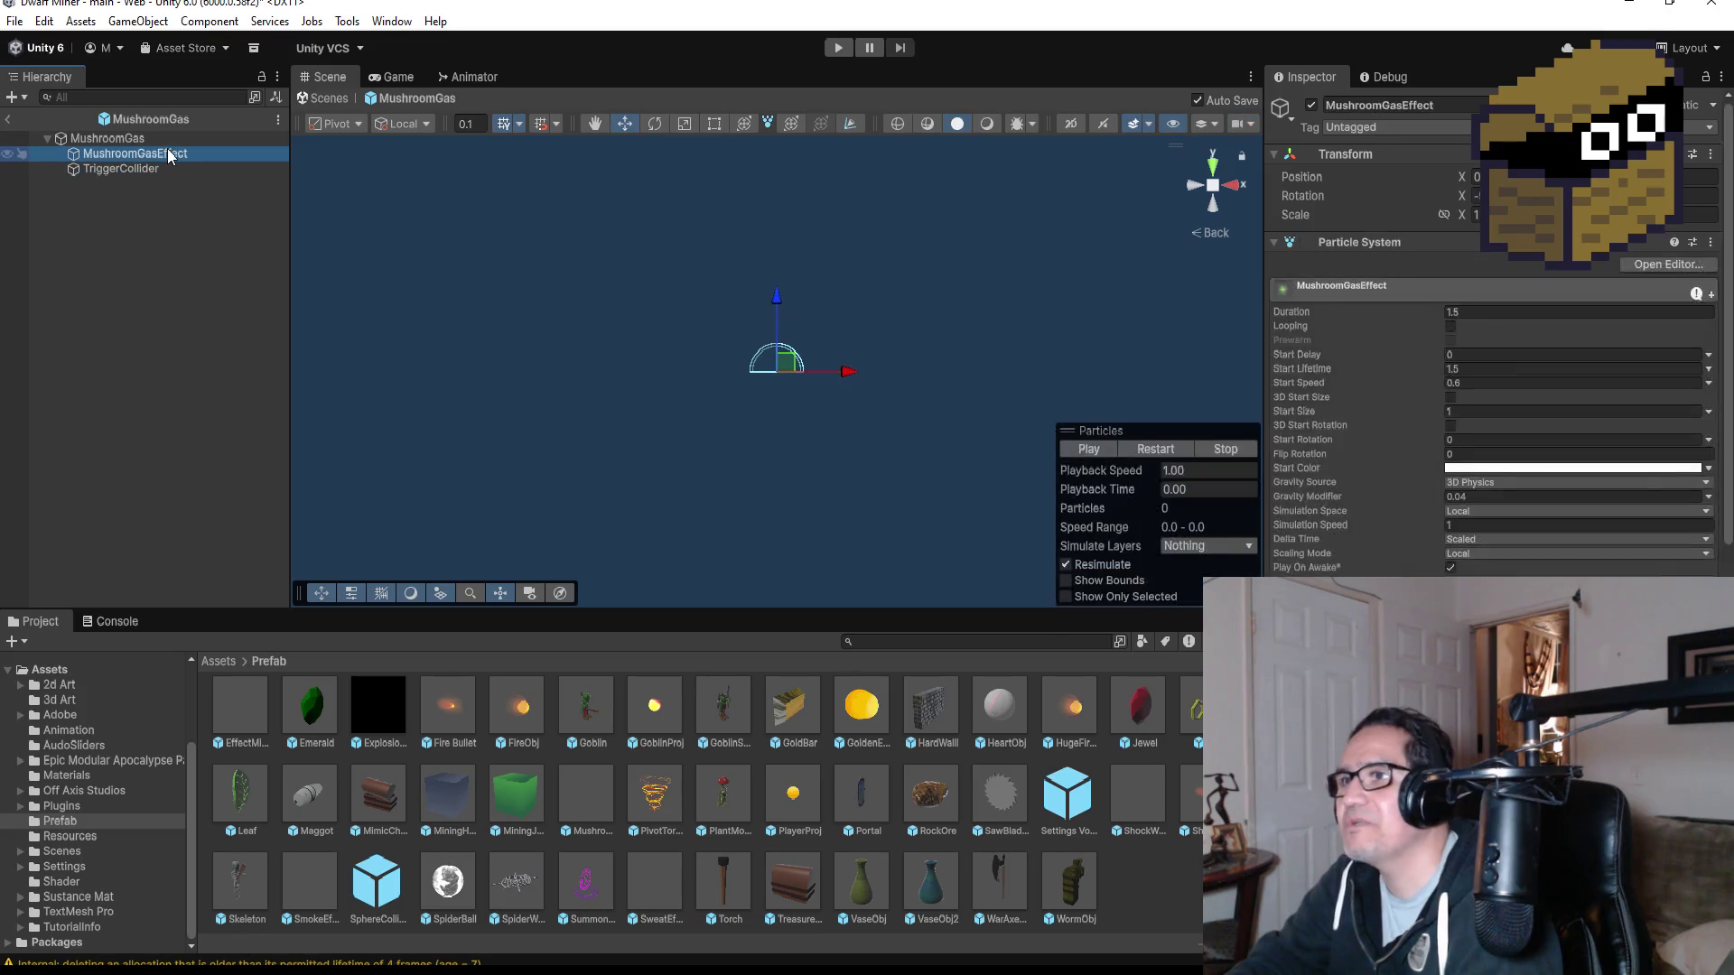
left_click(154, 169)
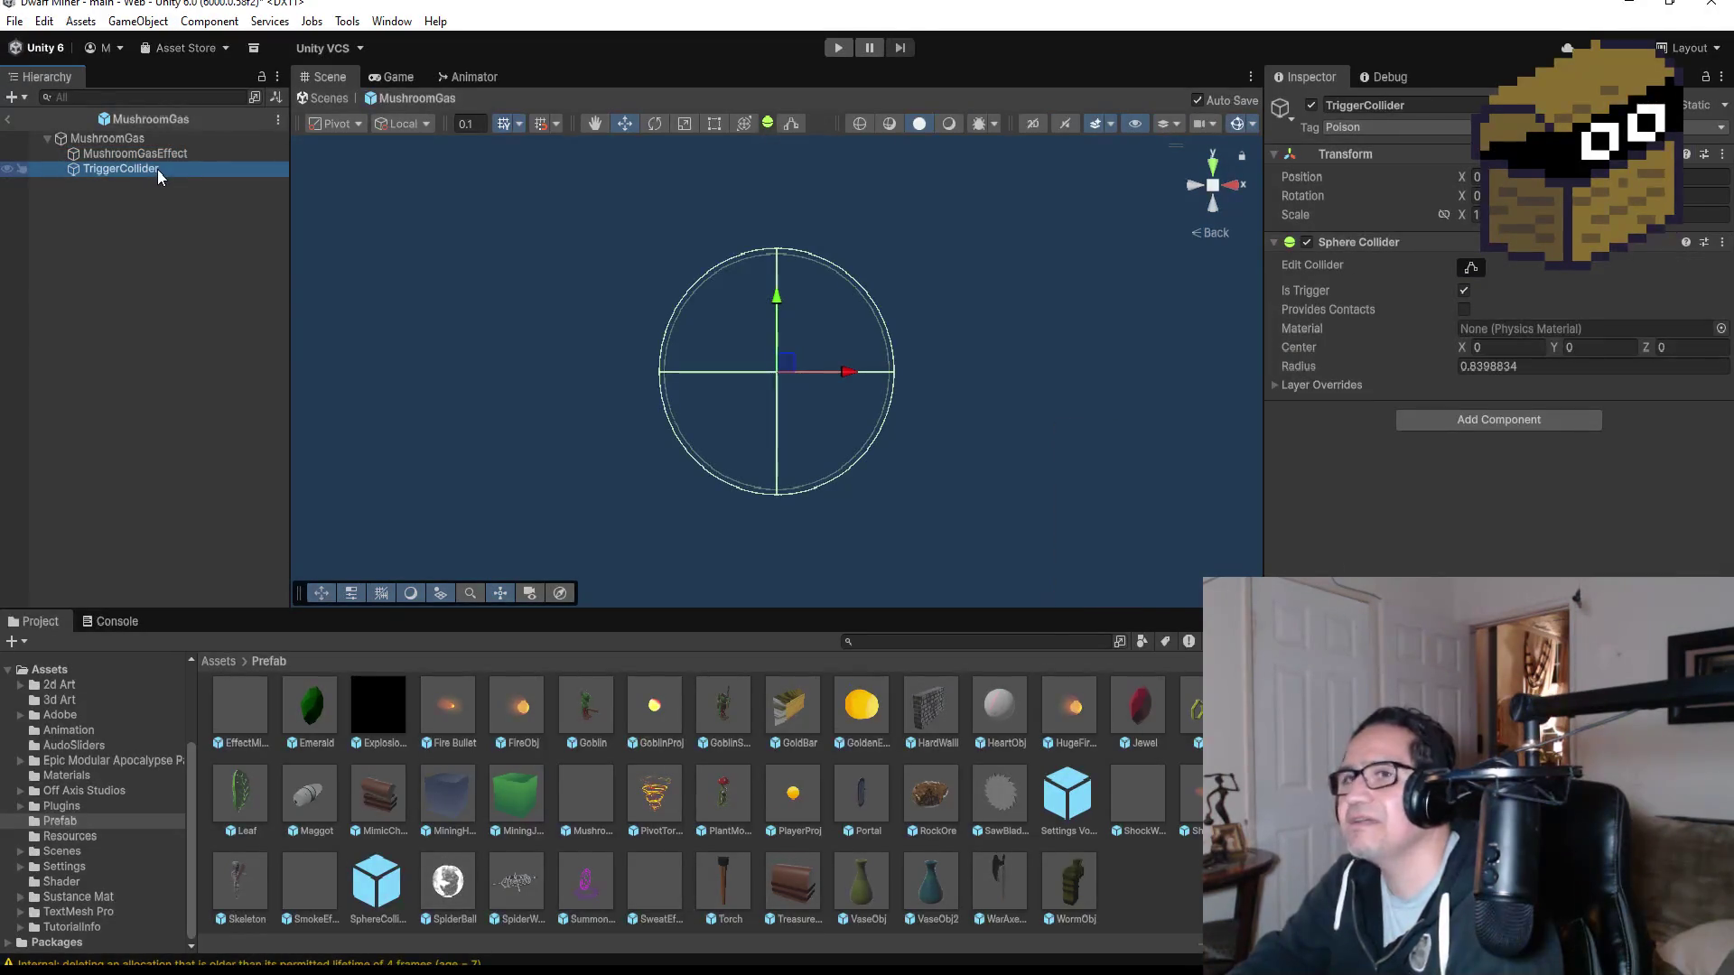
left_click(9, 121)
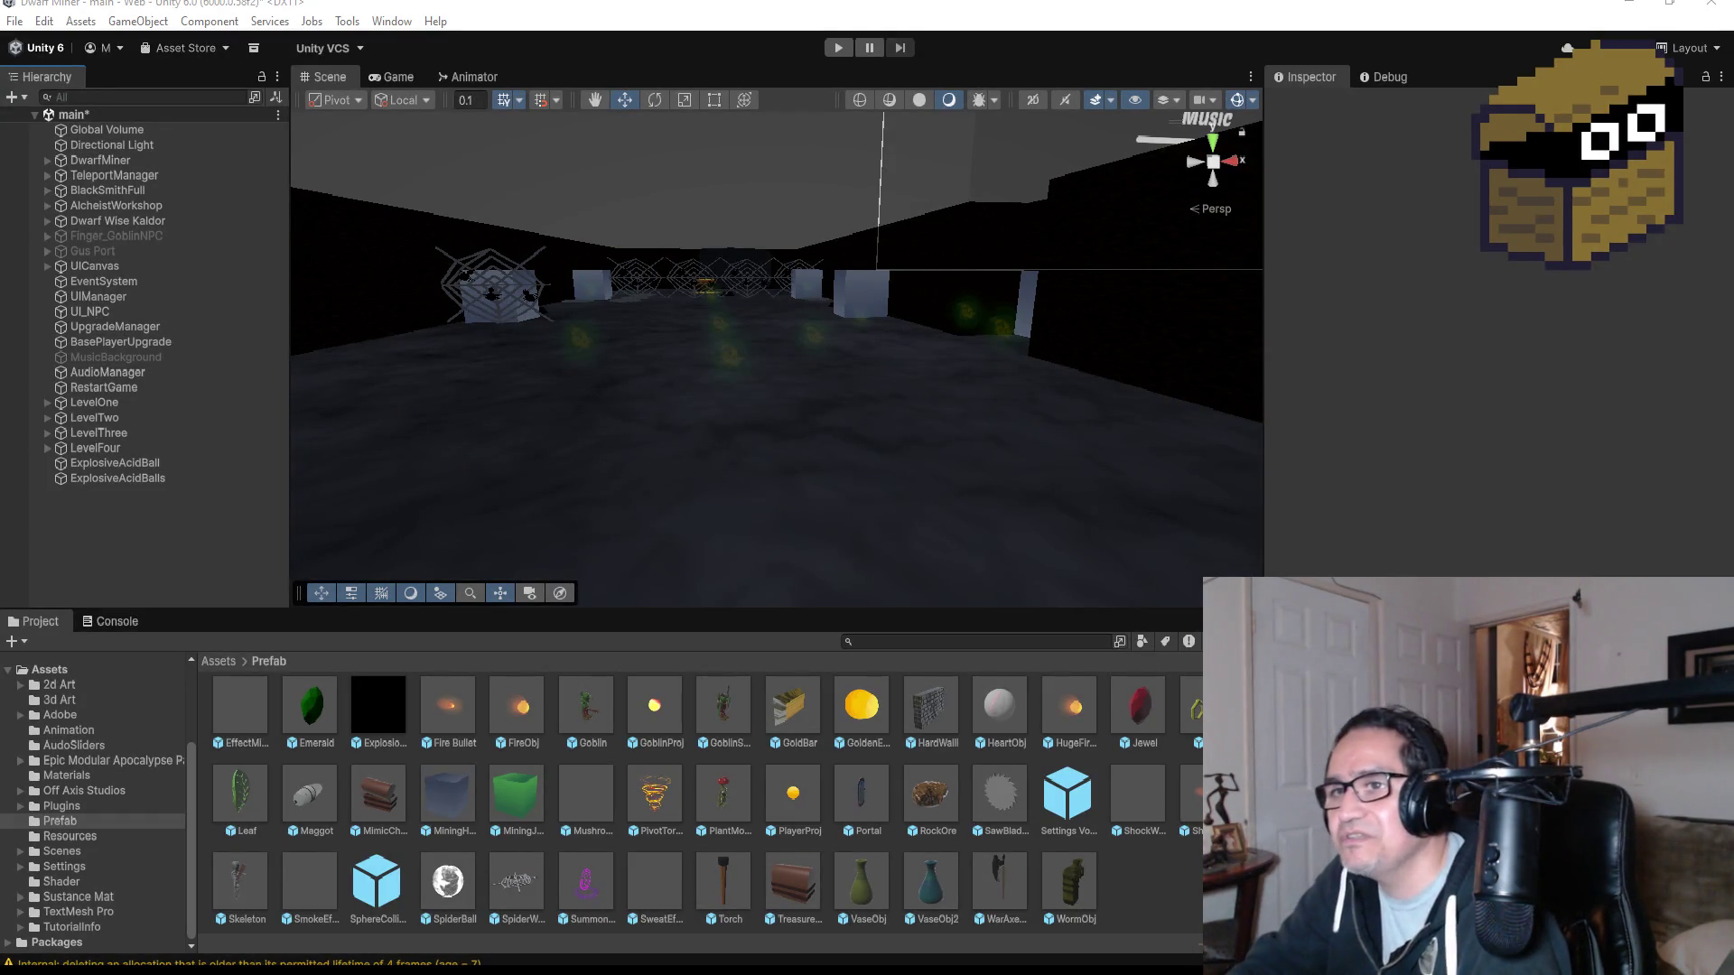
- On ExplosiveAcidBalls, try Planes collision, restore the Collision type to World, and enter Play mode
left_click(136, 473)
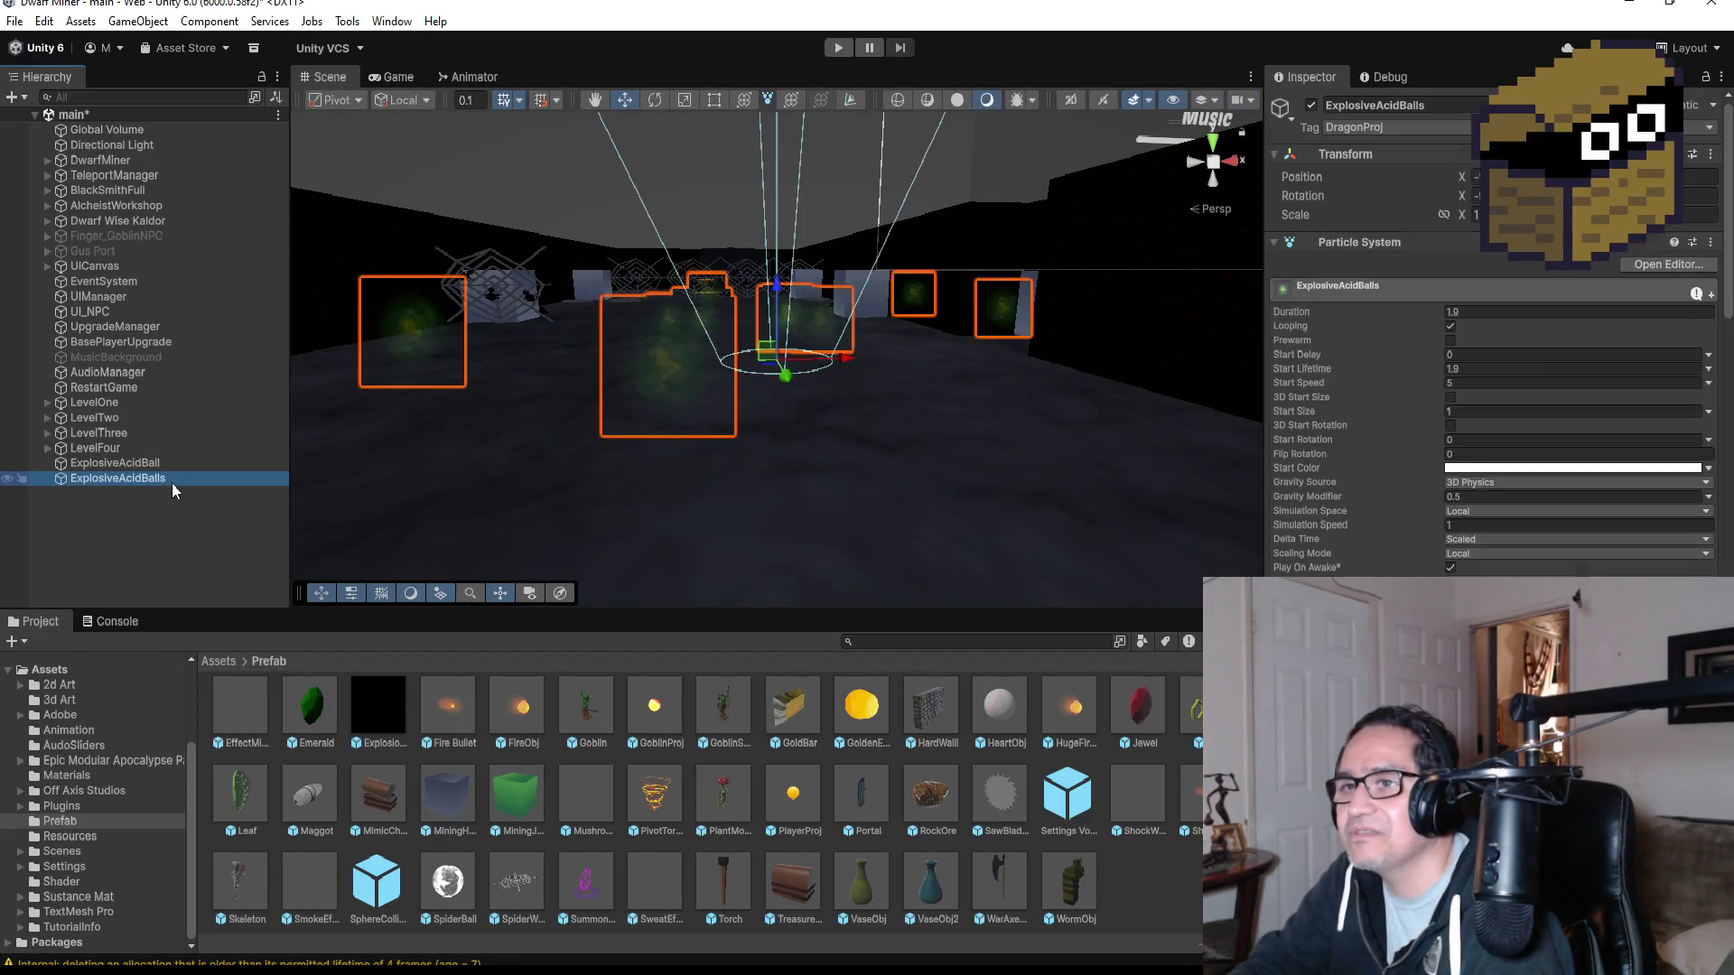
left_click(141, 464)
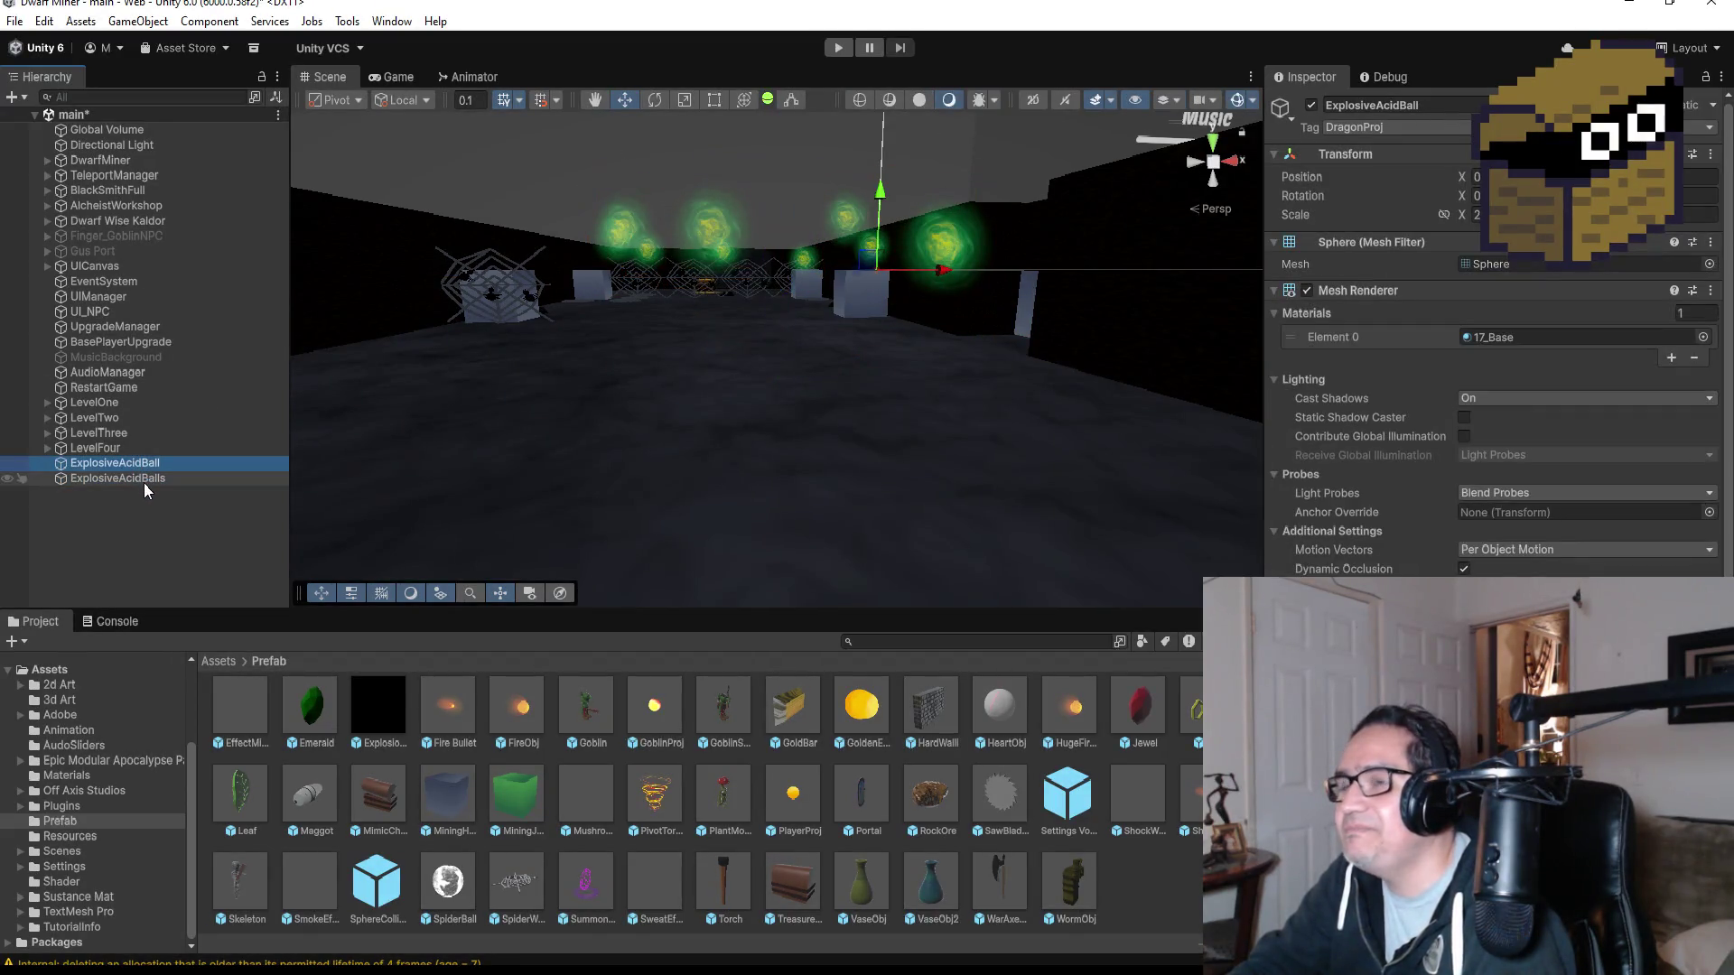
left_click(143, 481)
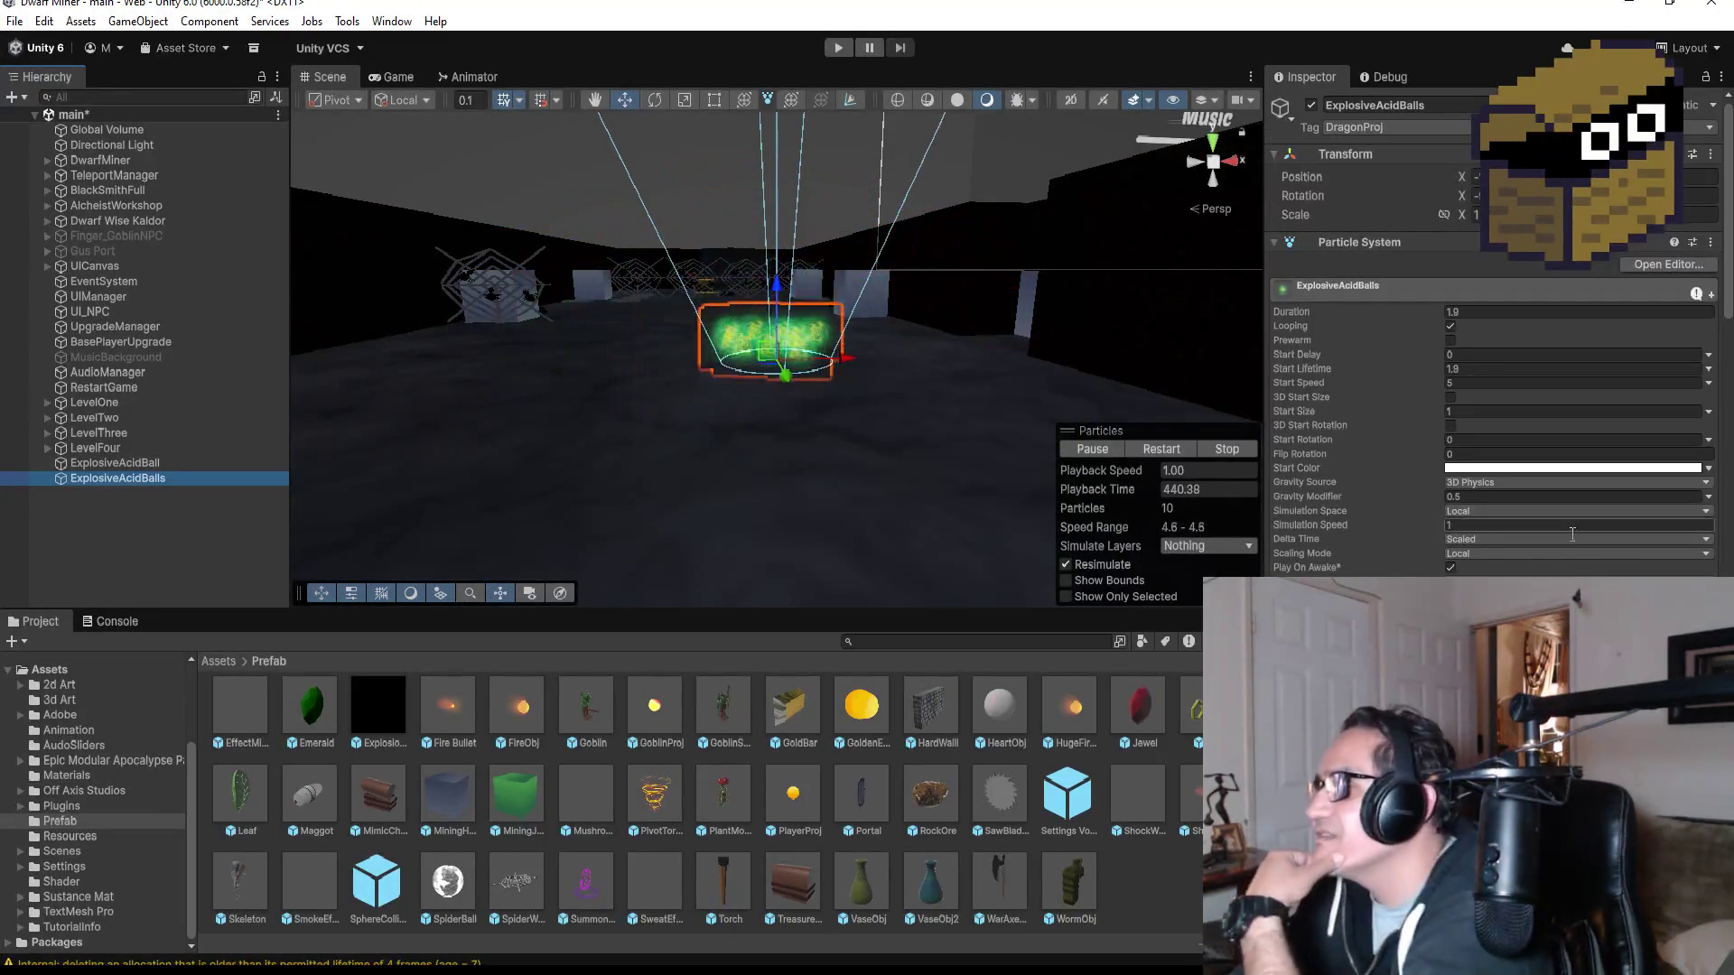
scroll(1562, 549, "down", 10)
scroll(1557, 559, "down", 5)
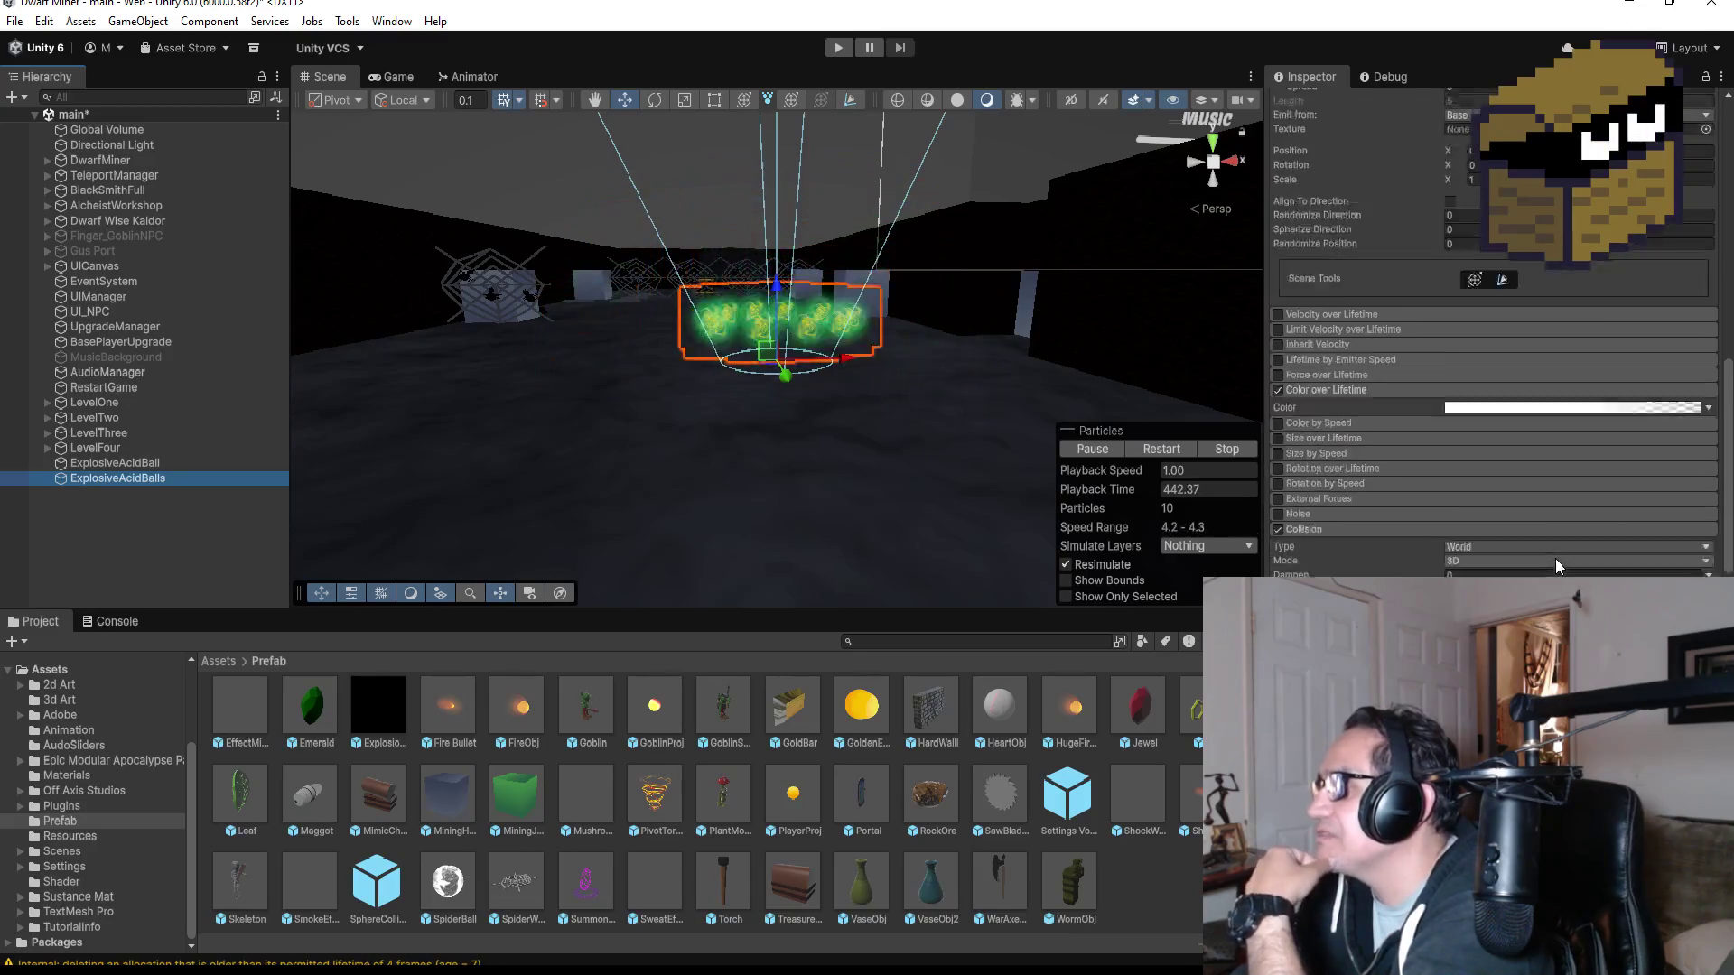
scroll(1557, 558, "down", 5)
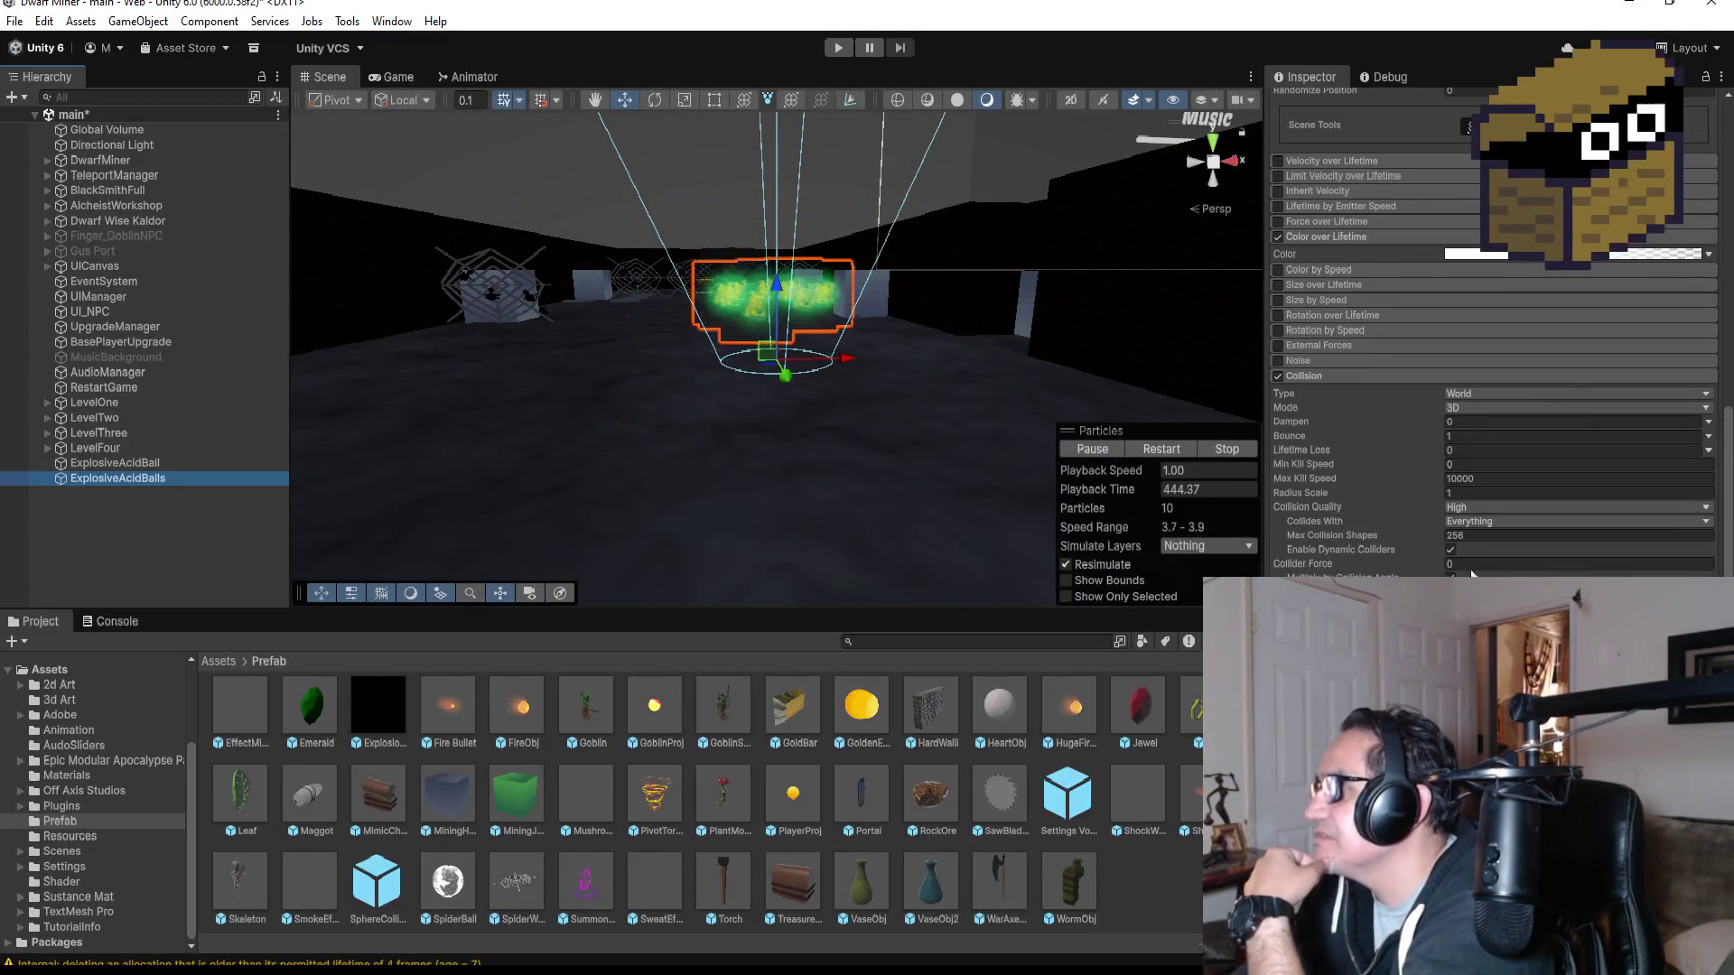
left_click(1482, 397)
left_click(1482, 413)
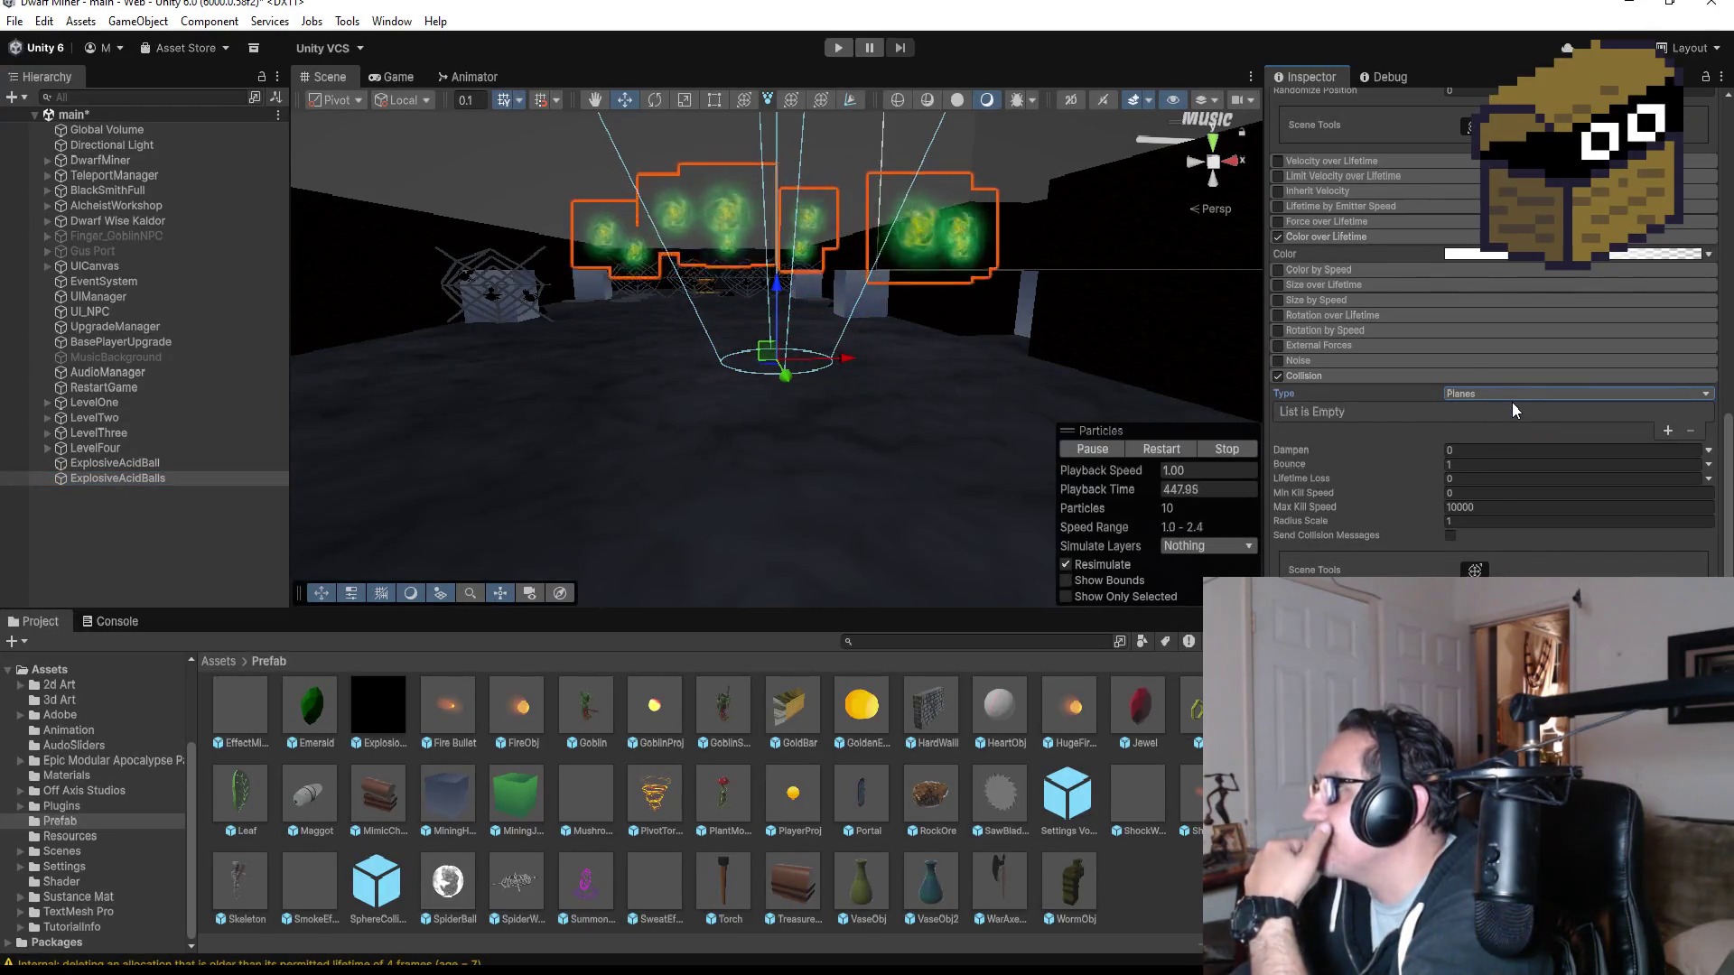
left_click(1508, 398)
left_click(1497, 435)
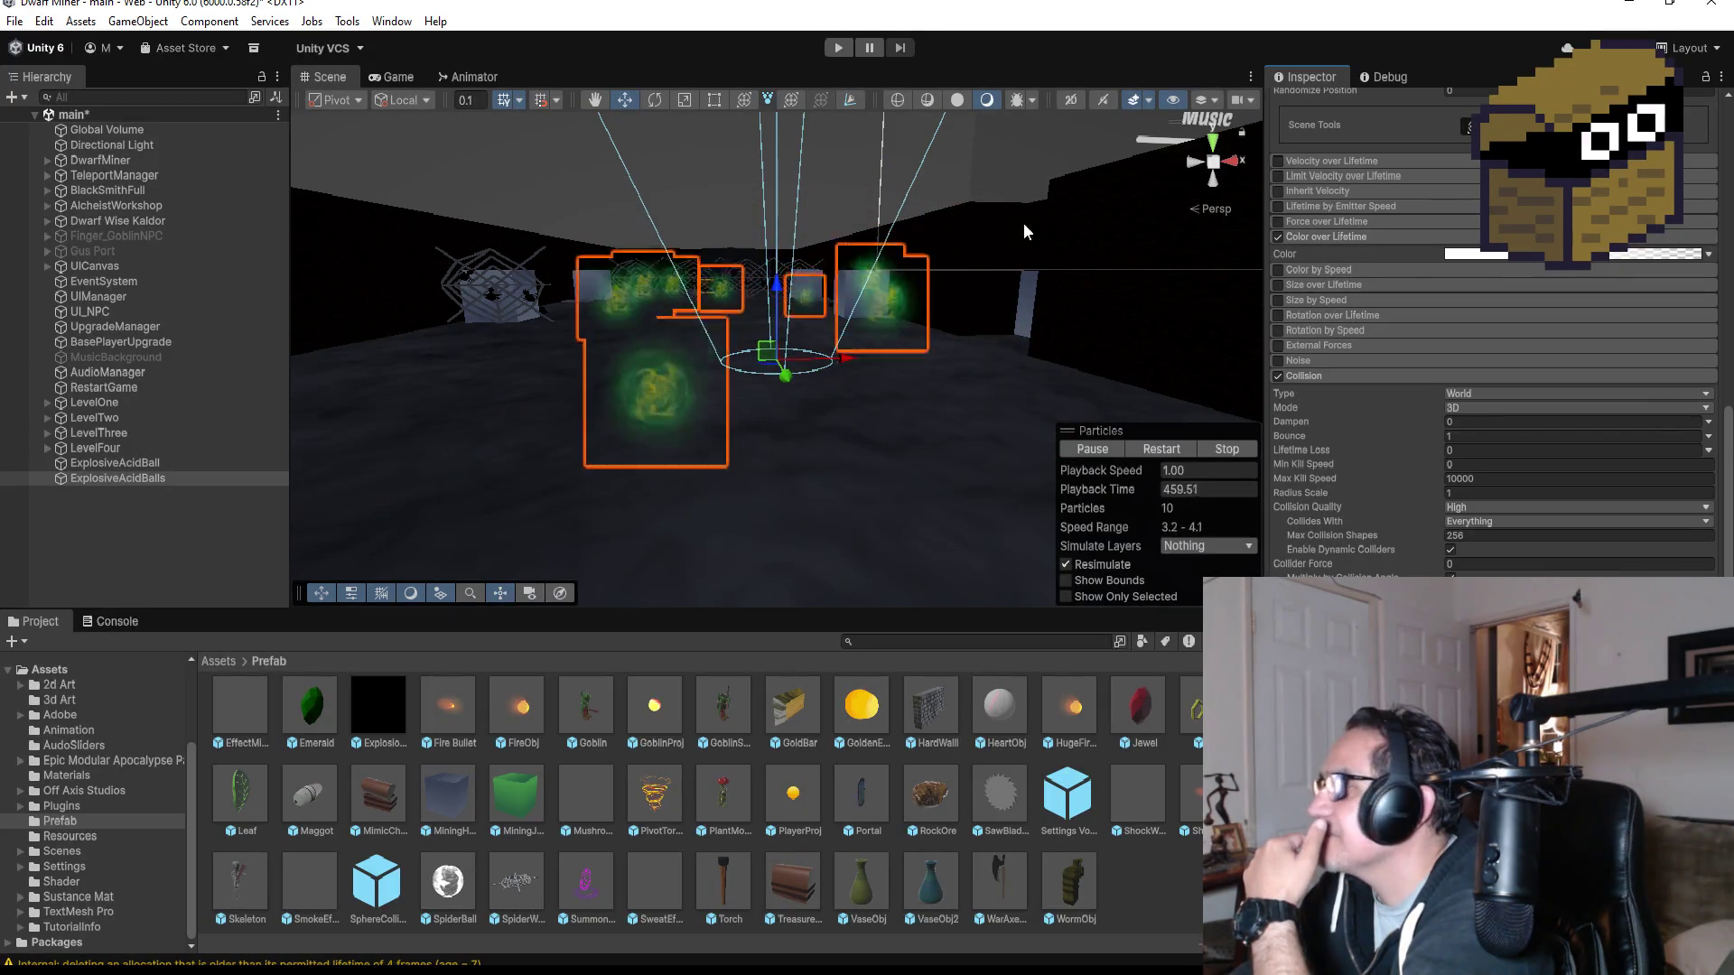
left_click(835, 47)
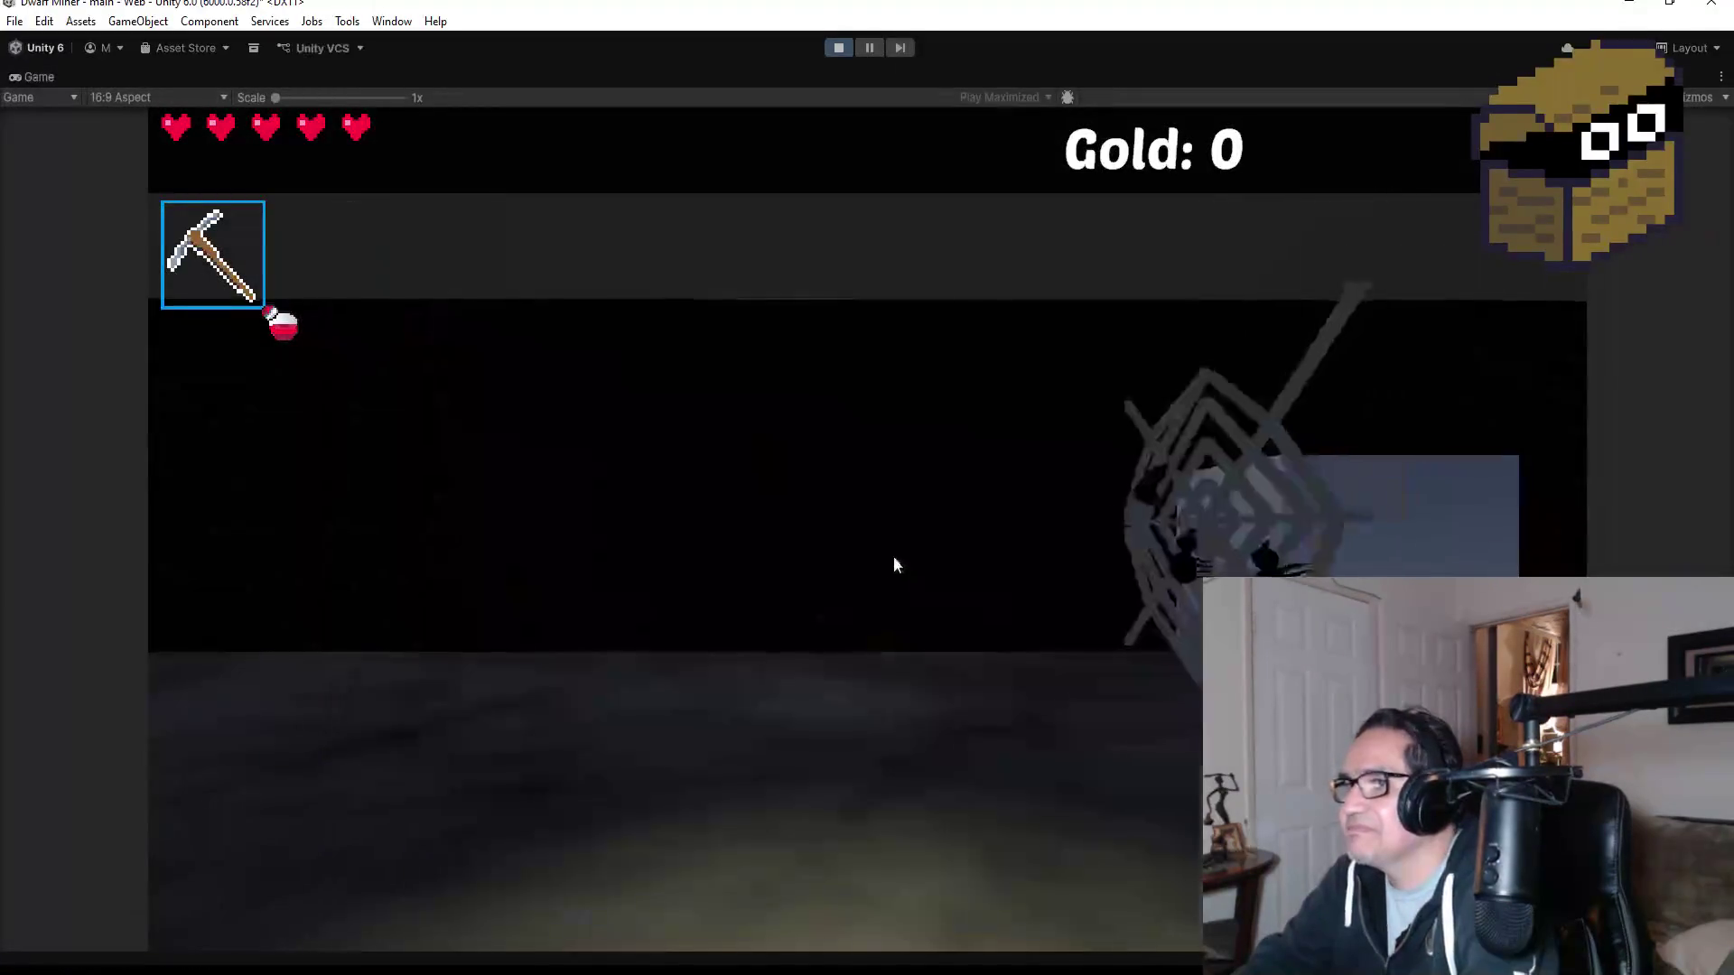
- Walk the player into and away from the acid balls to check they deal damage
left_click(894, 566)
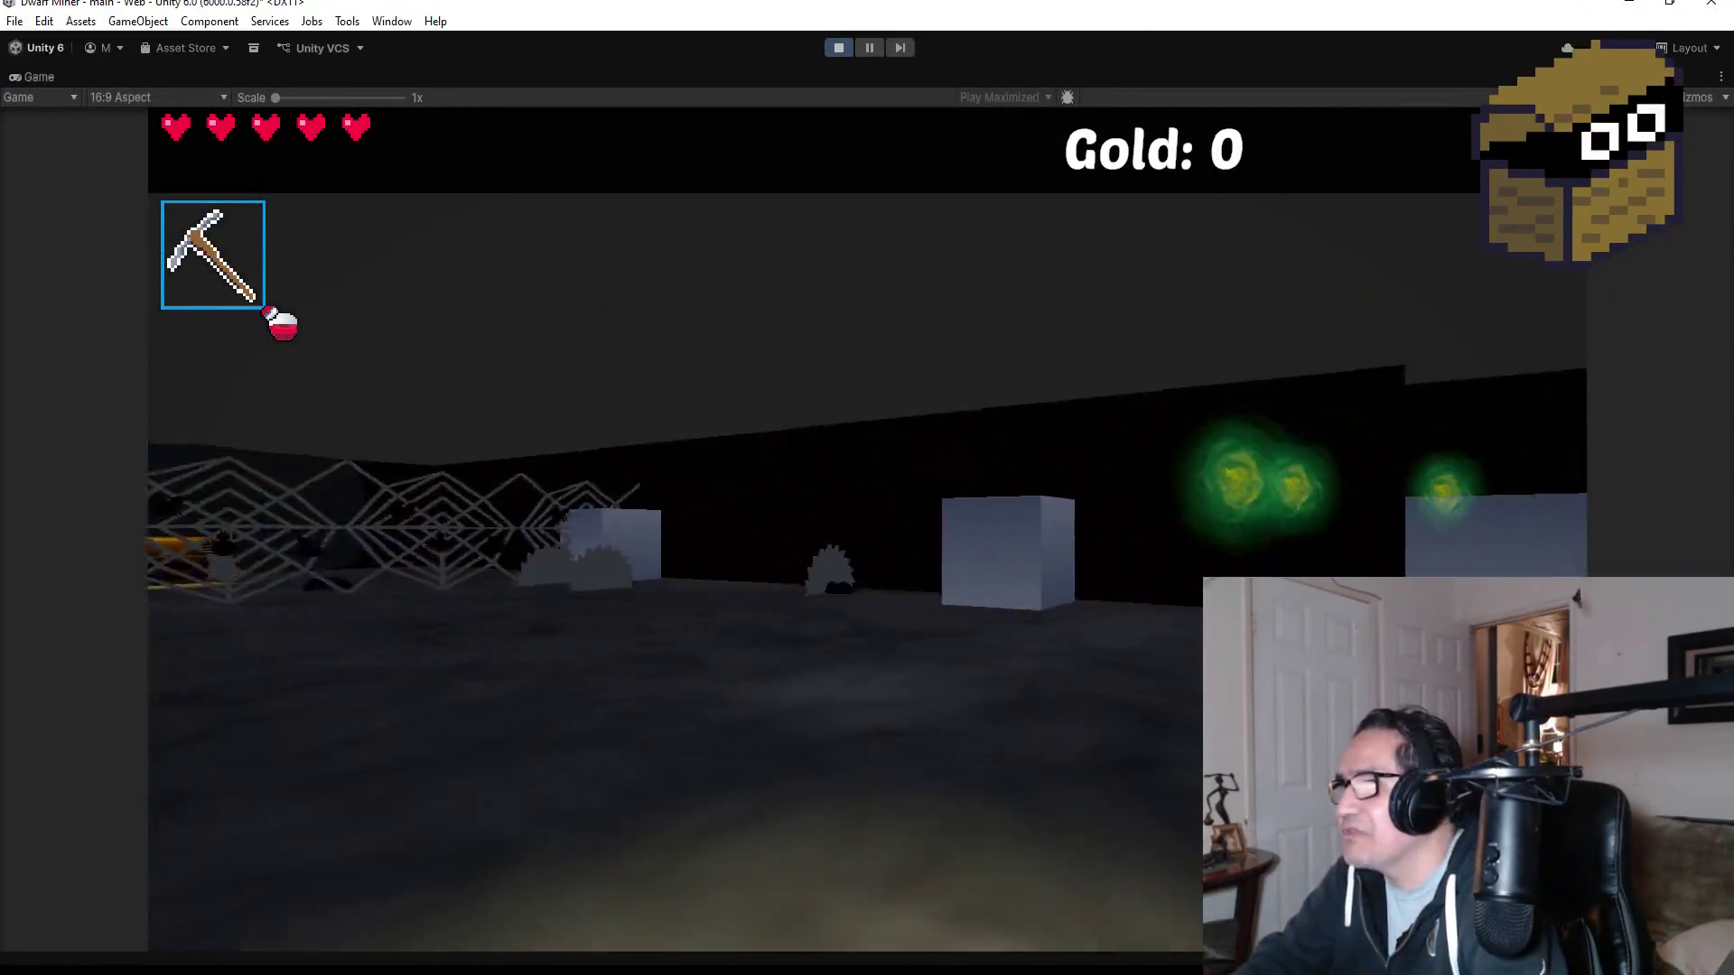
key("w")
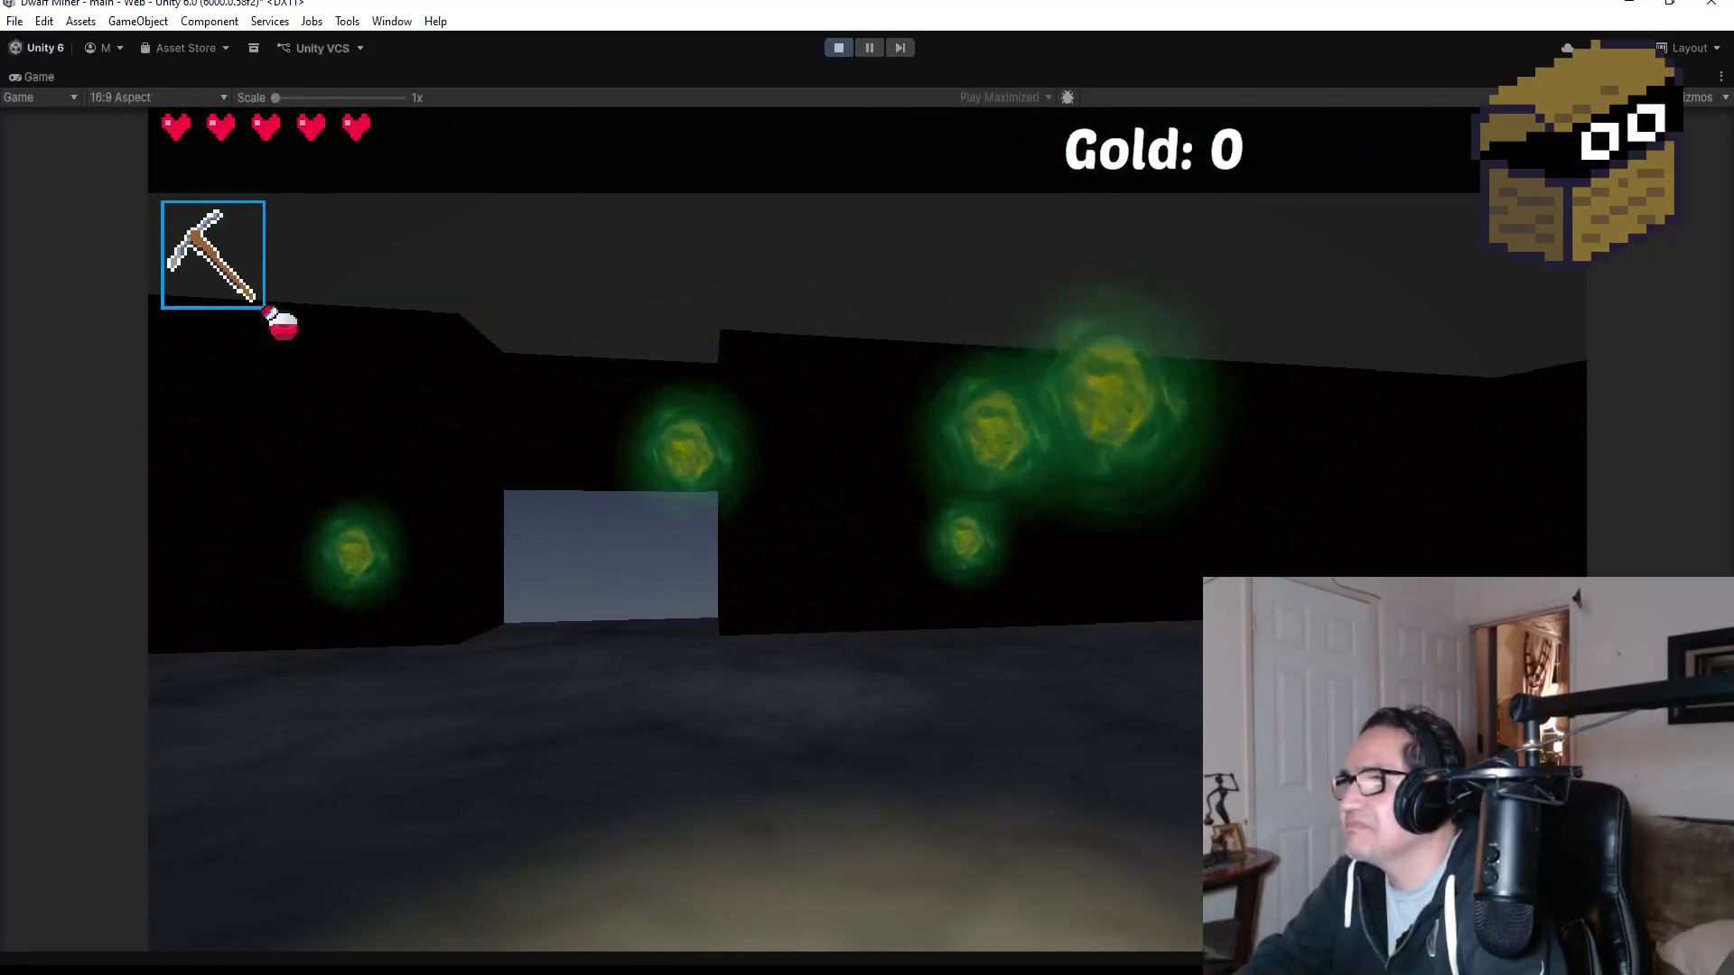
key("s")
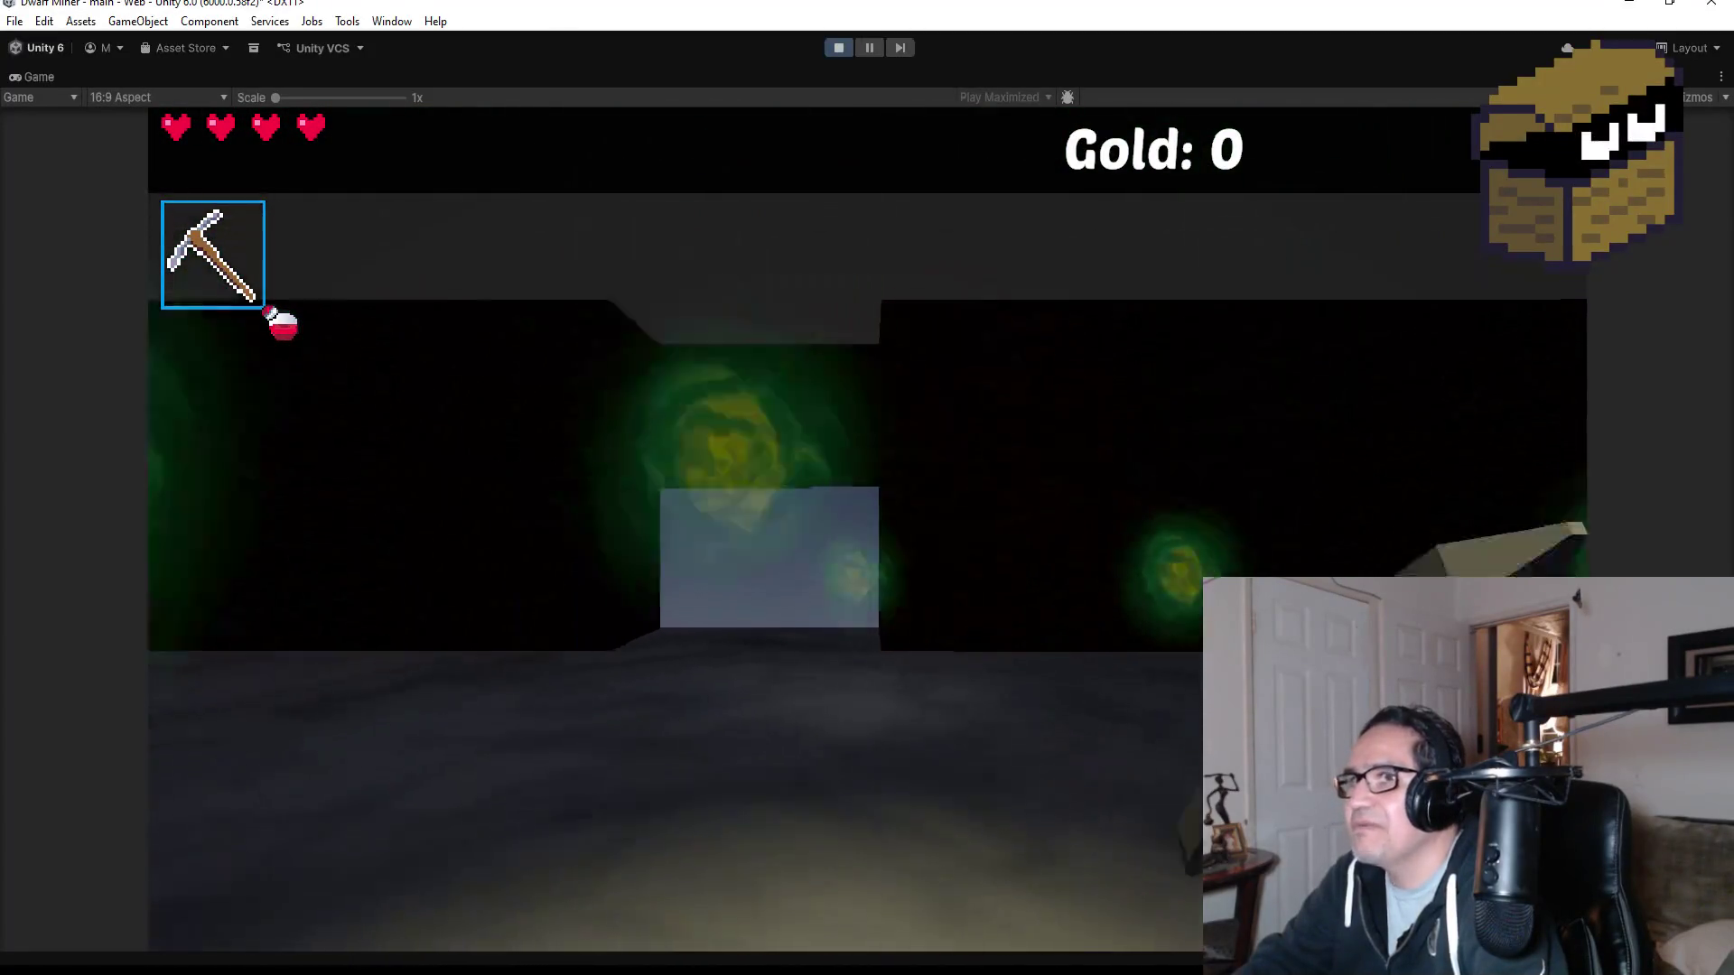
key("w")
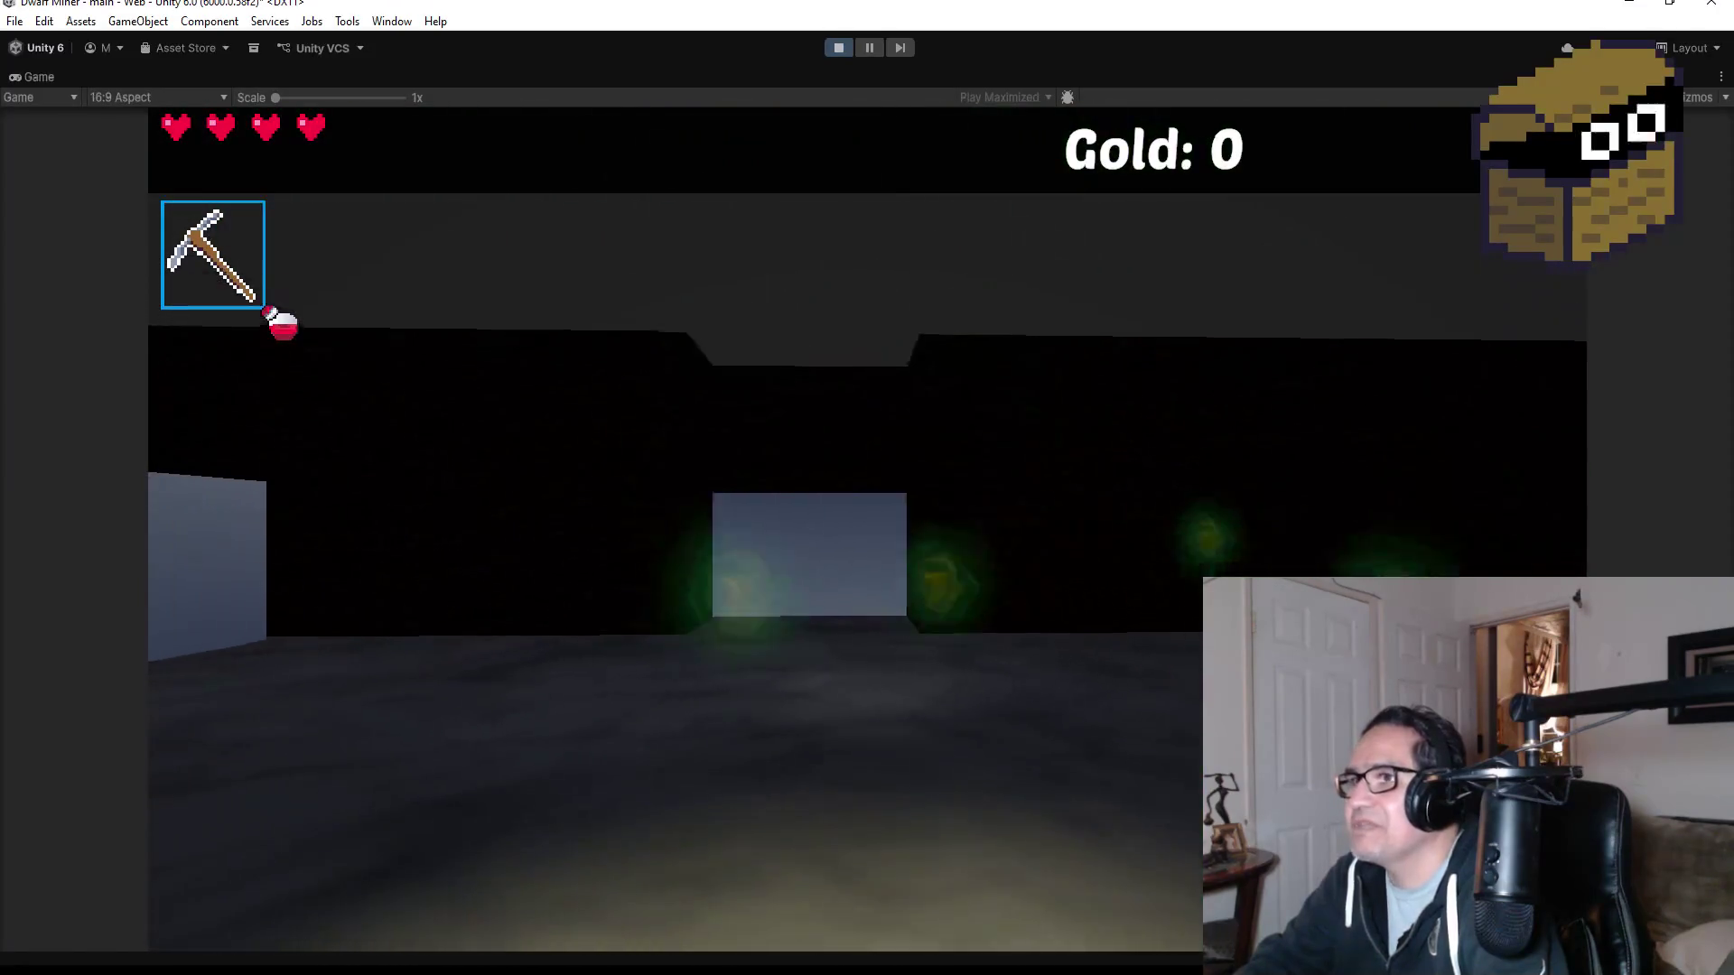
key("s")
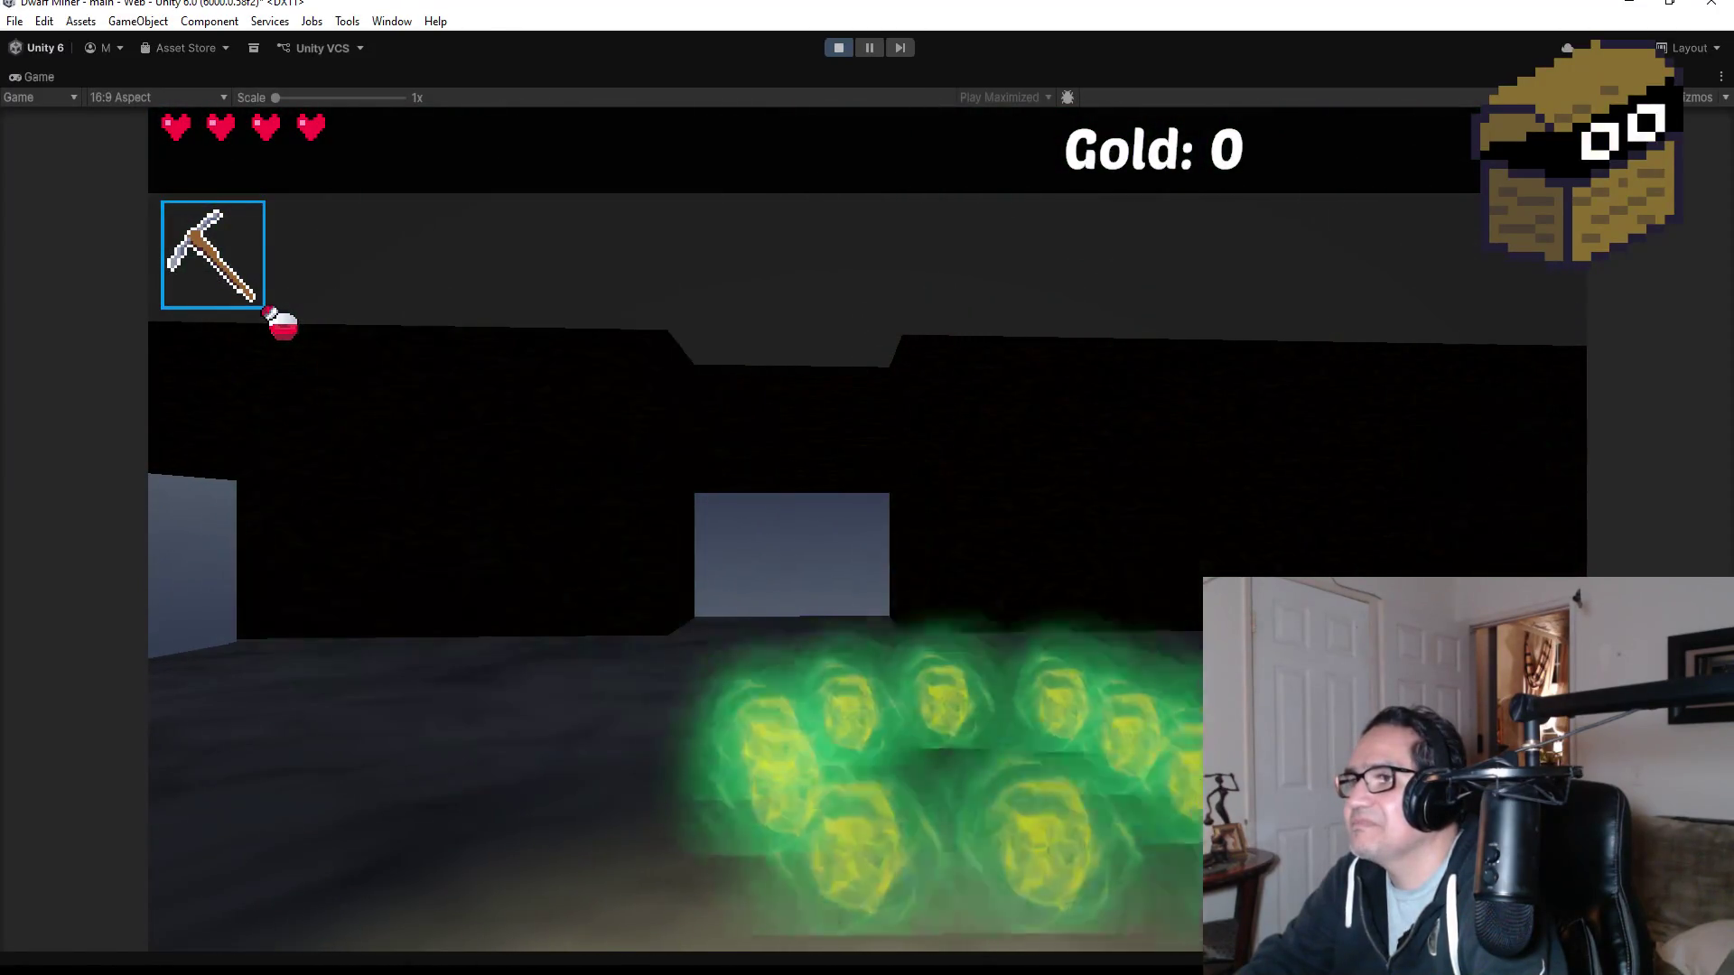
key("w")
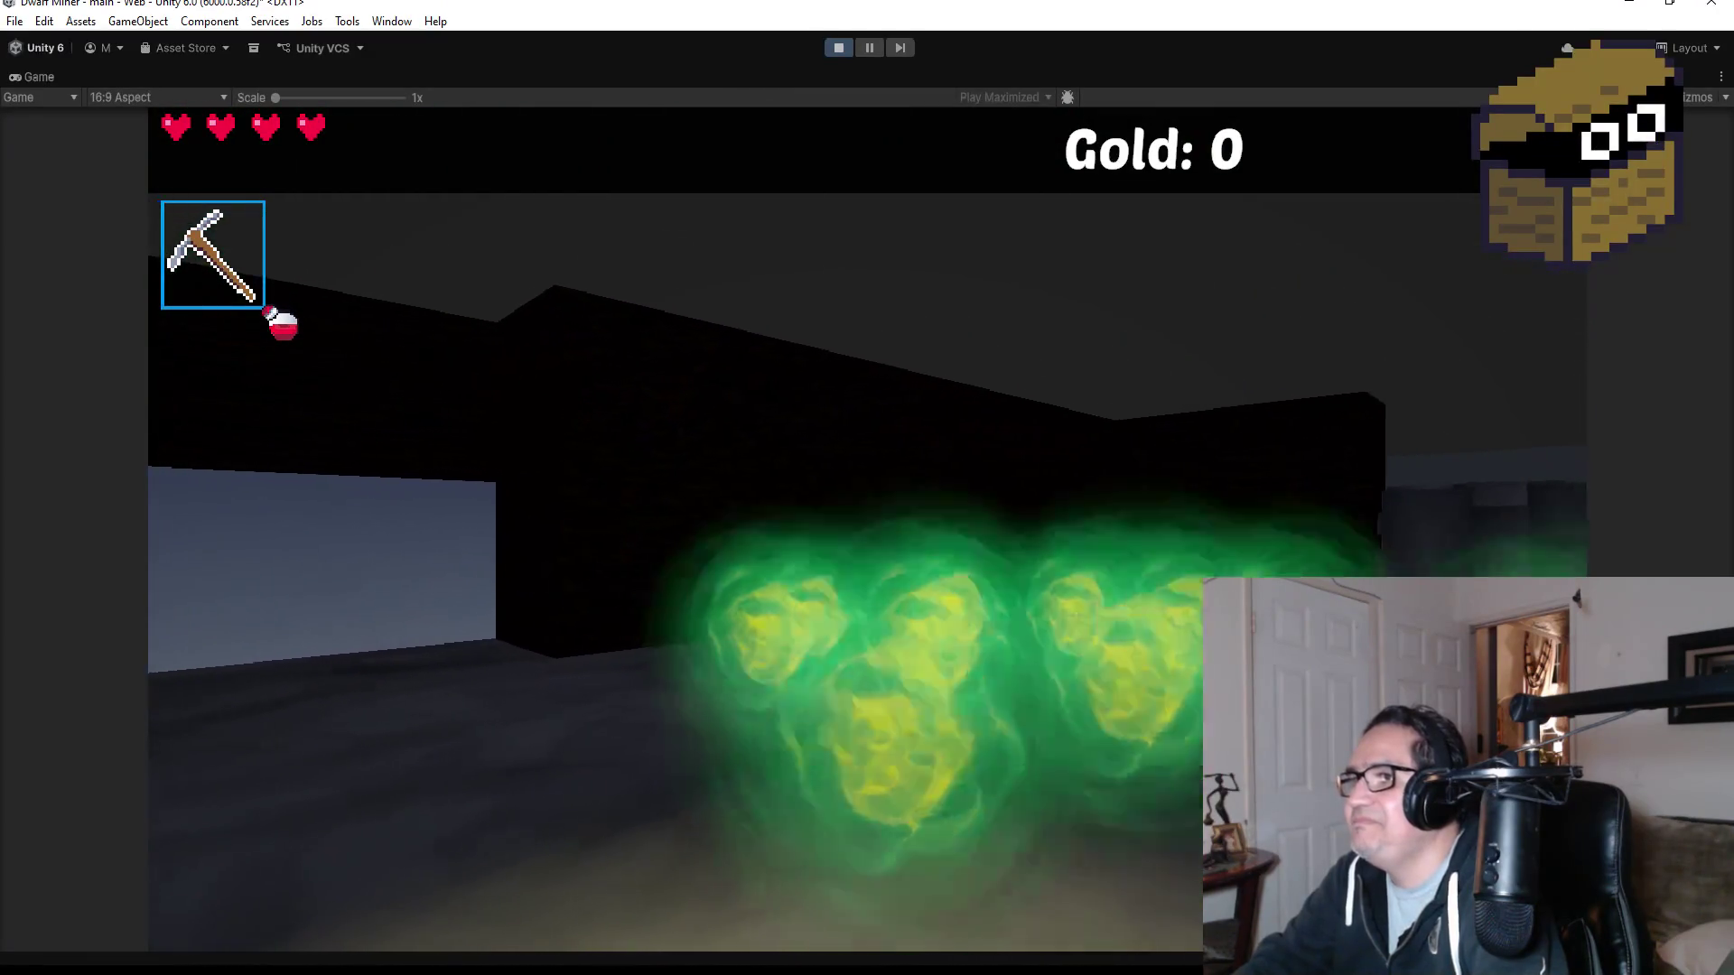
key("w")
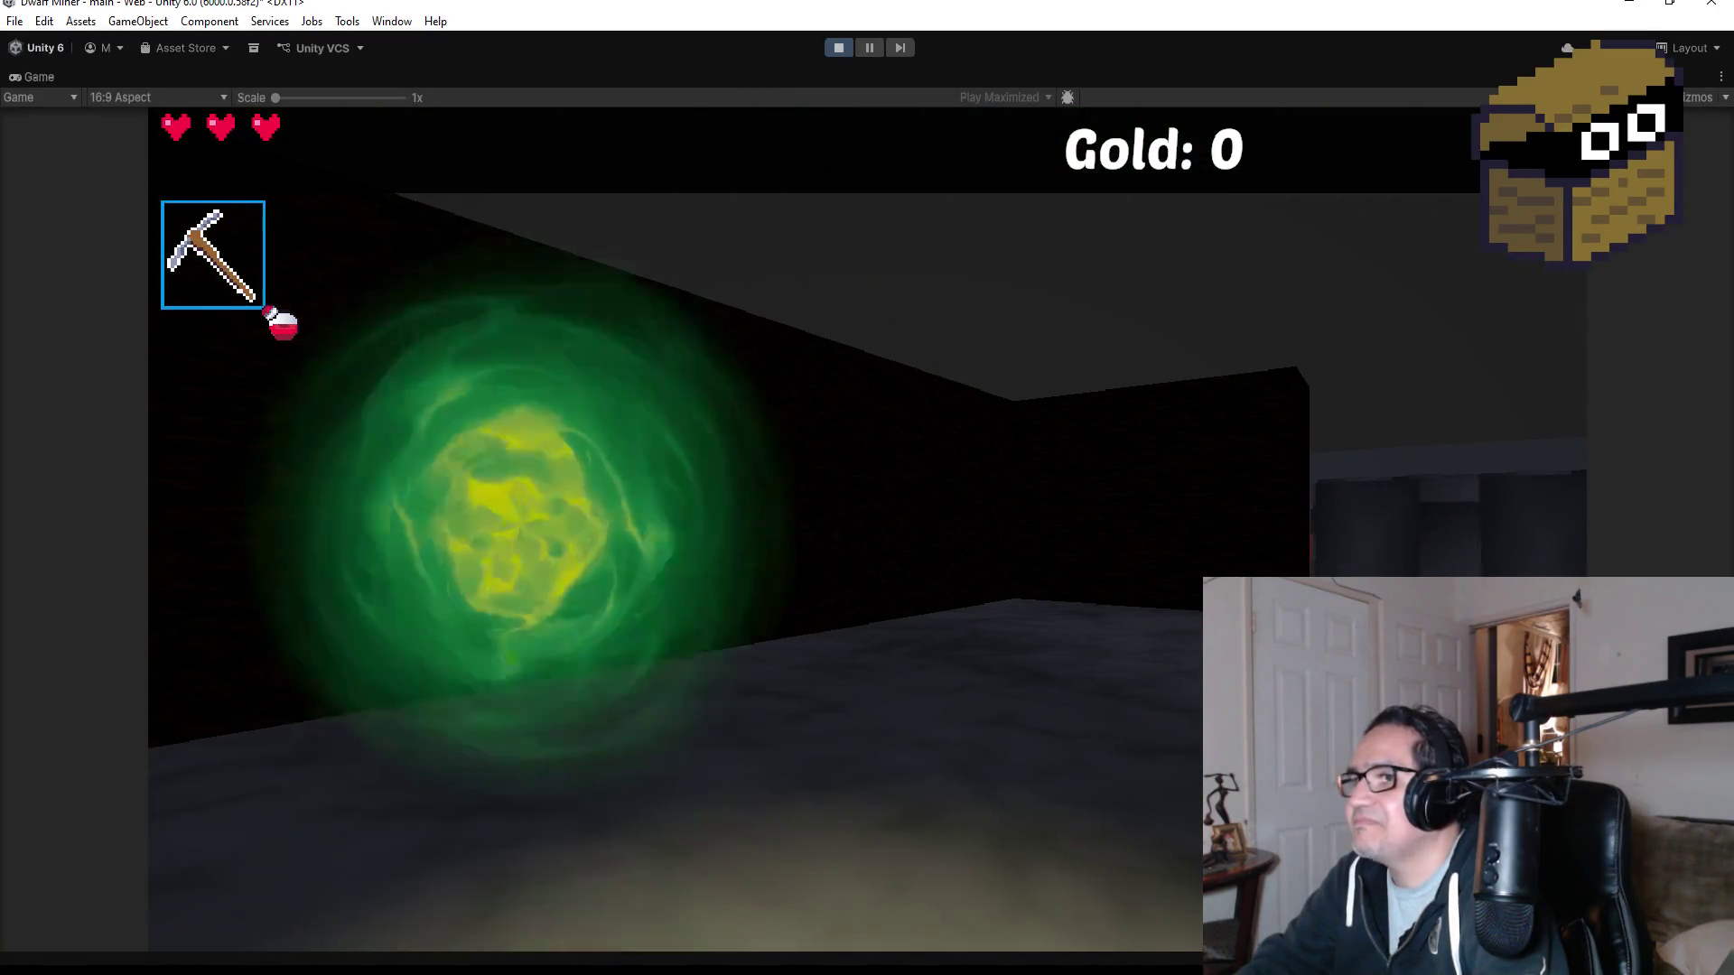
key("w")
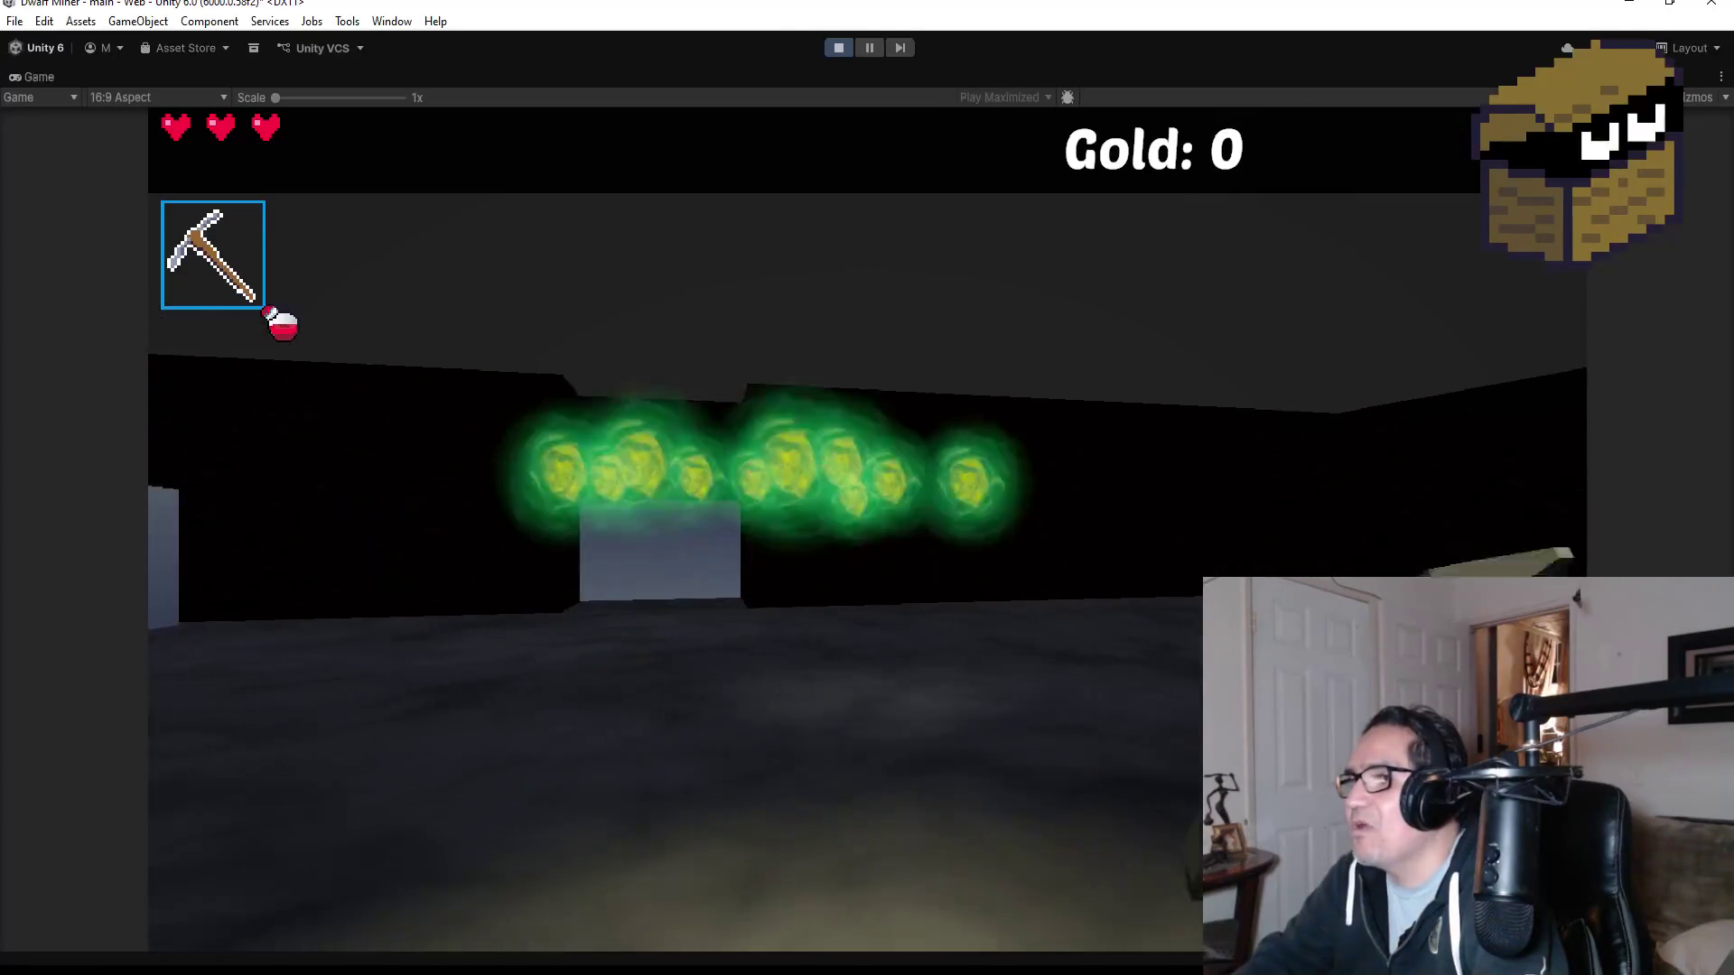
- Switch to the knife, keep moving among the falling acid balls, then exit Play mode
key("2")
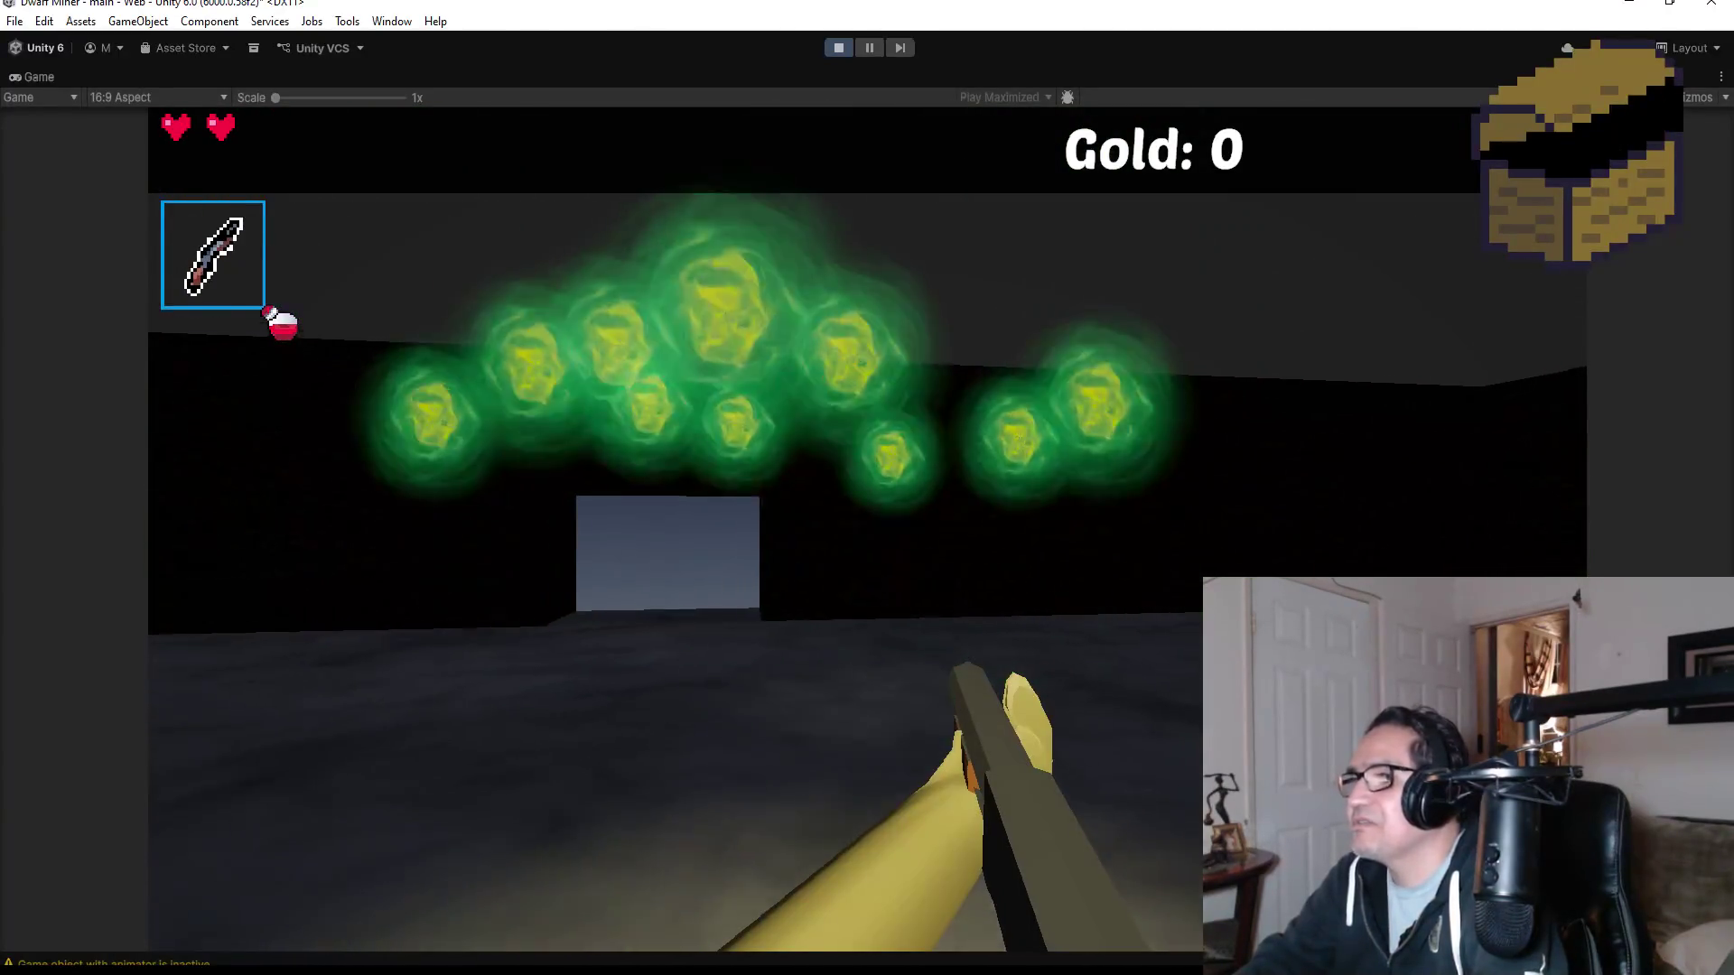
key("w")
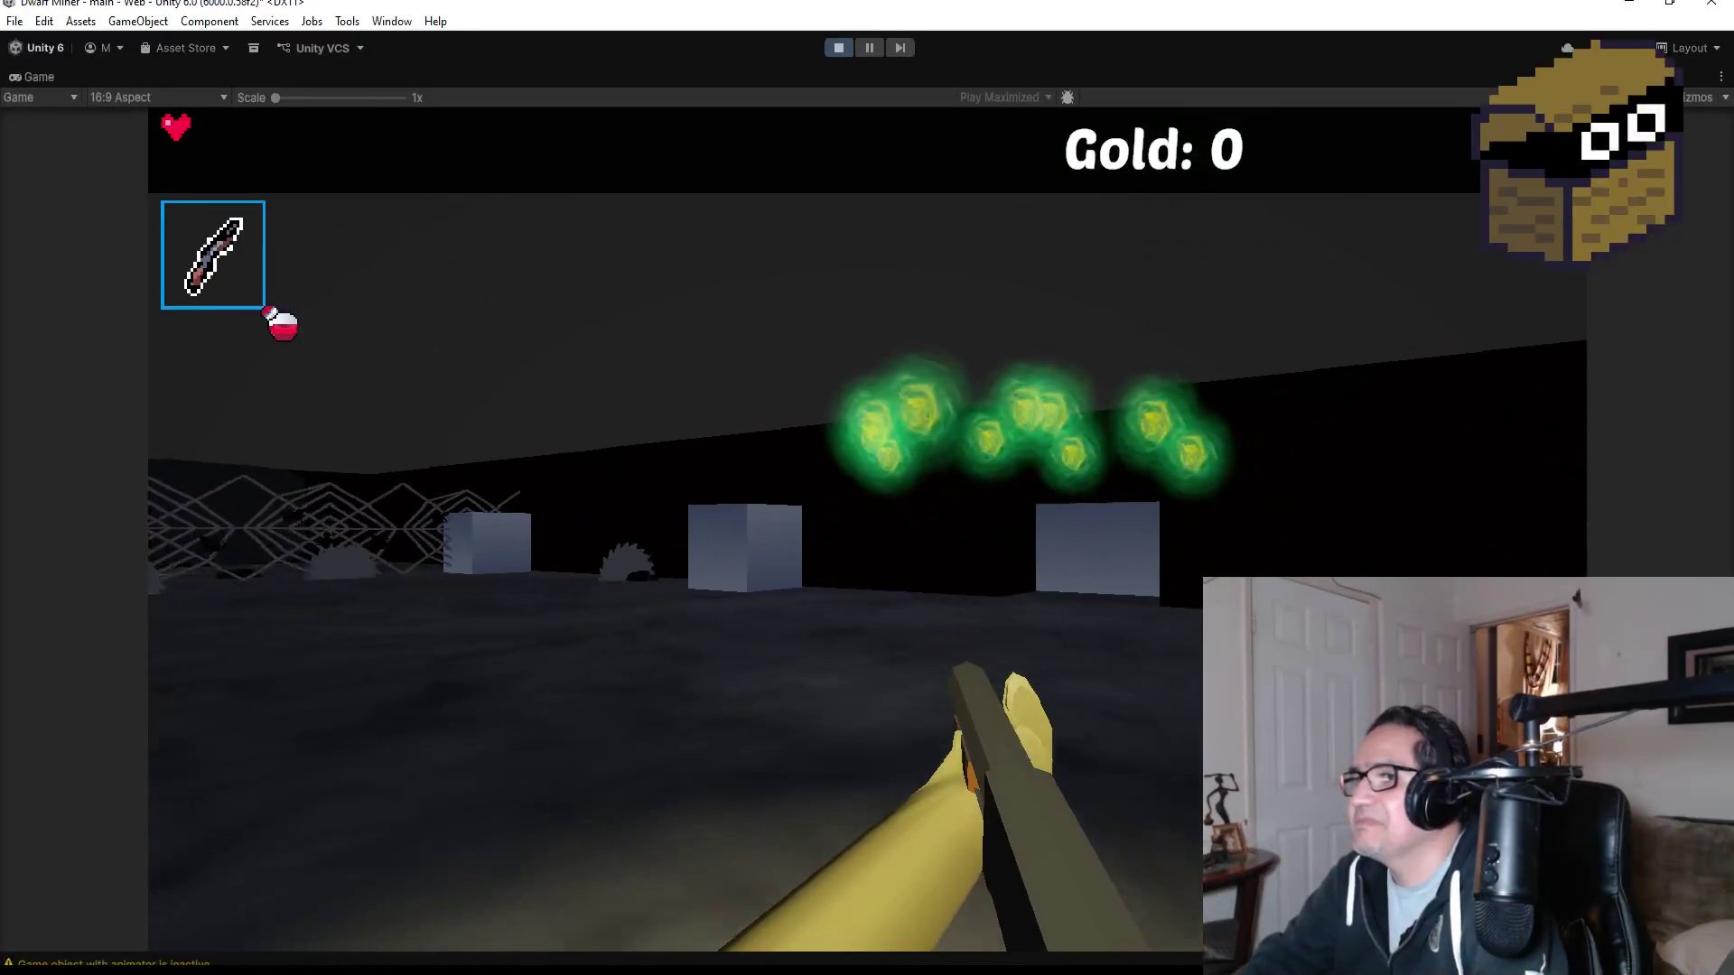
key("w")
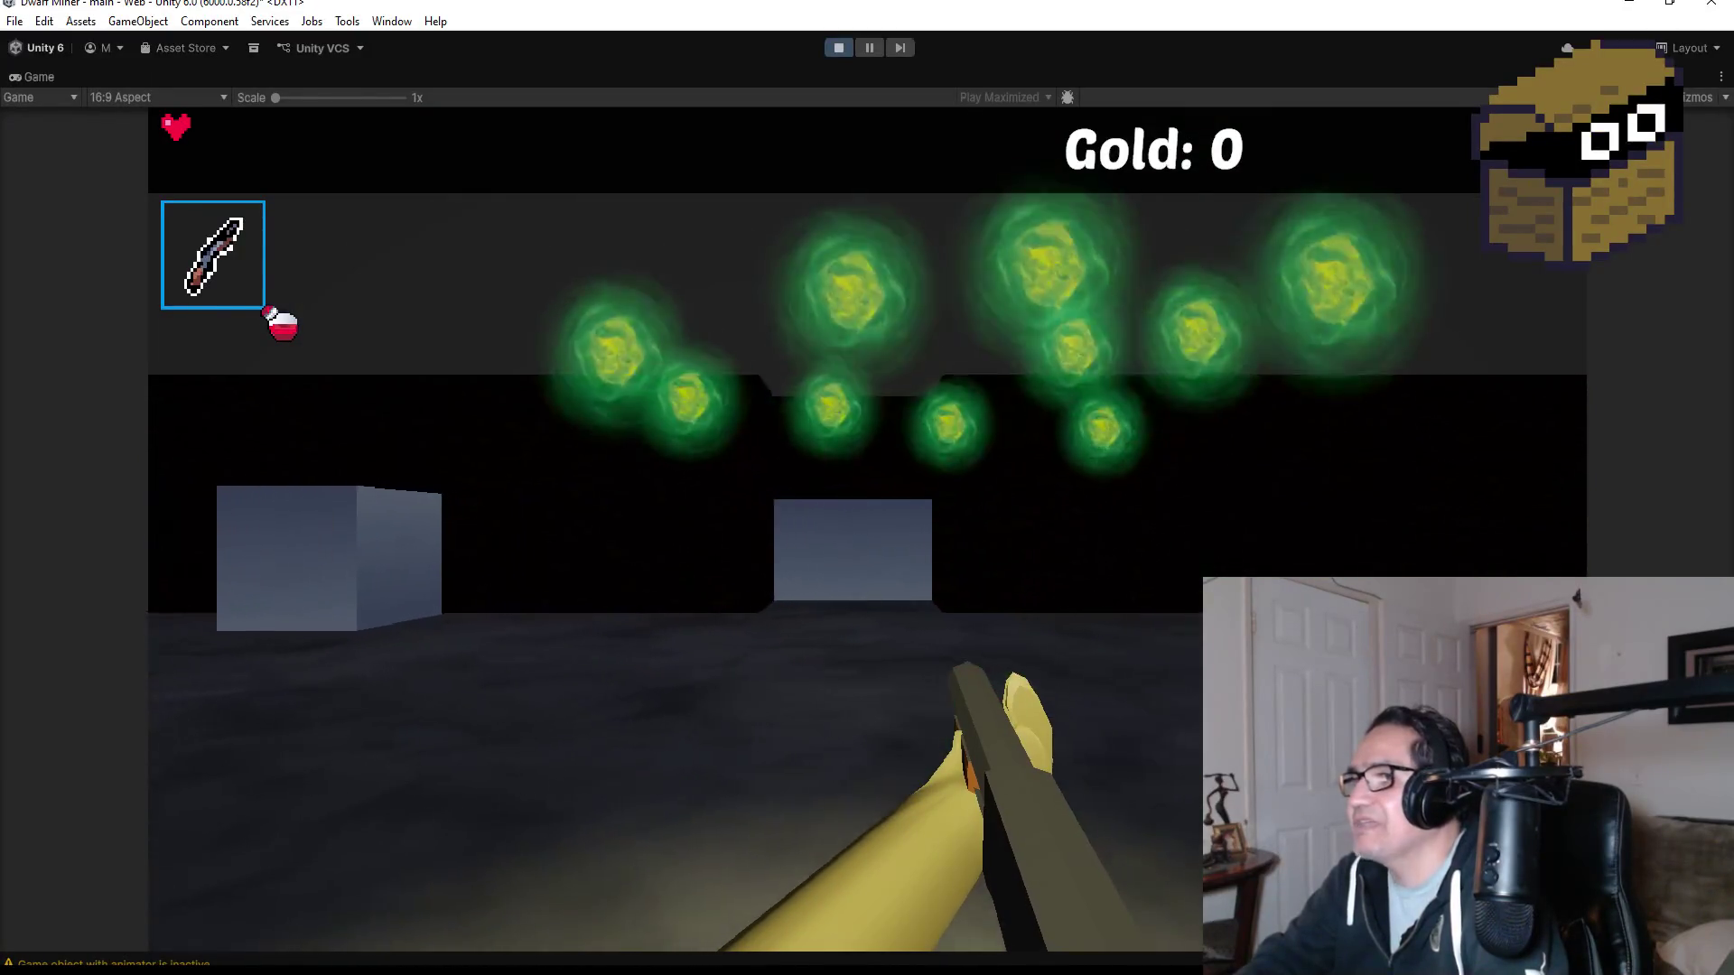
key("w")
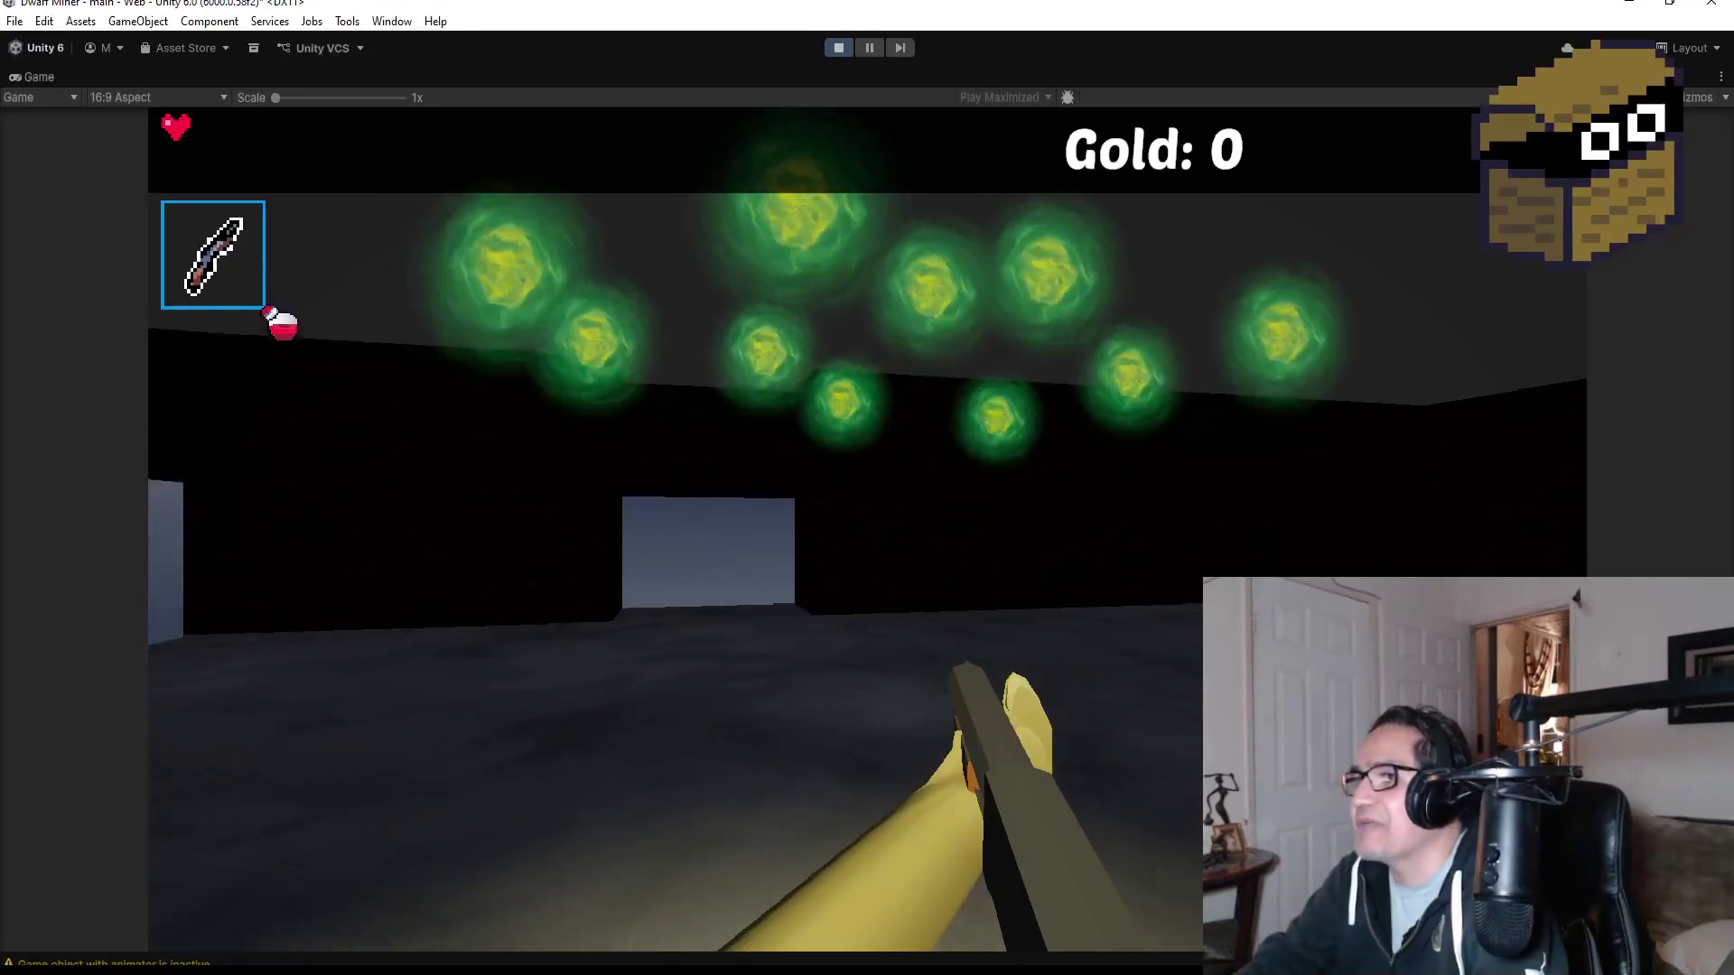
key("w")
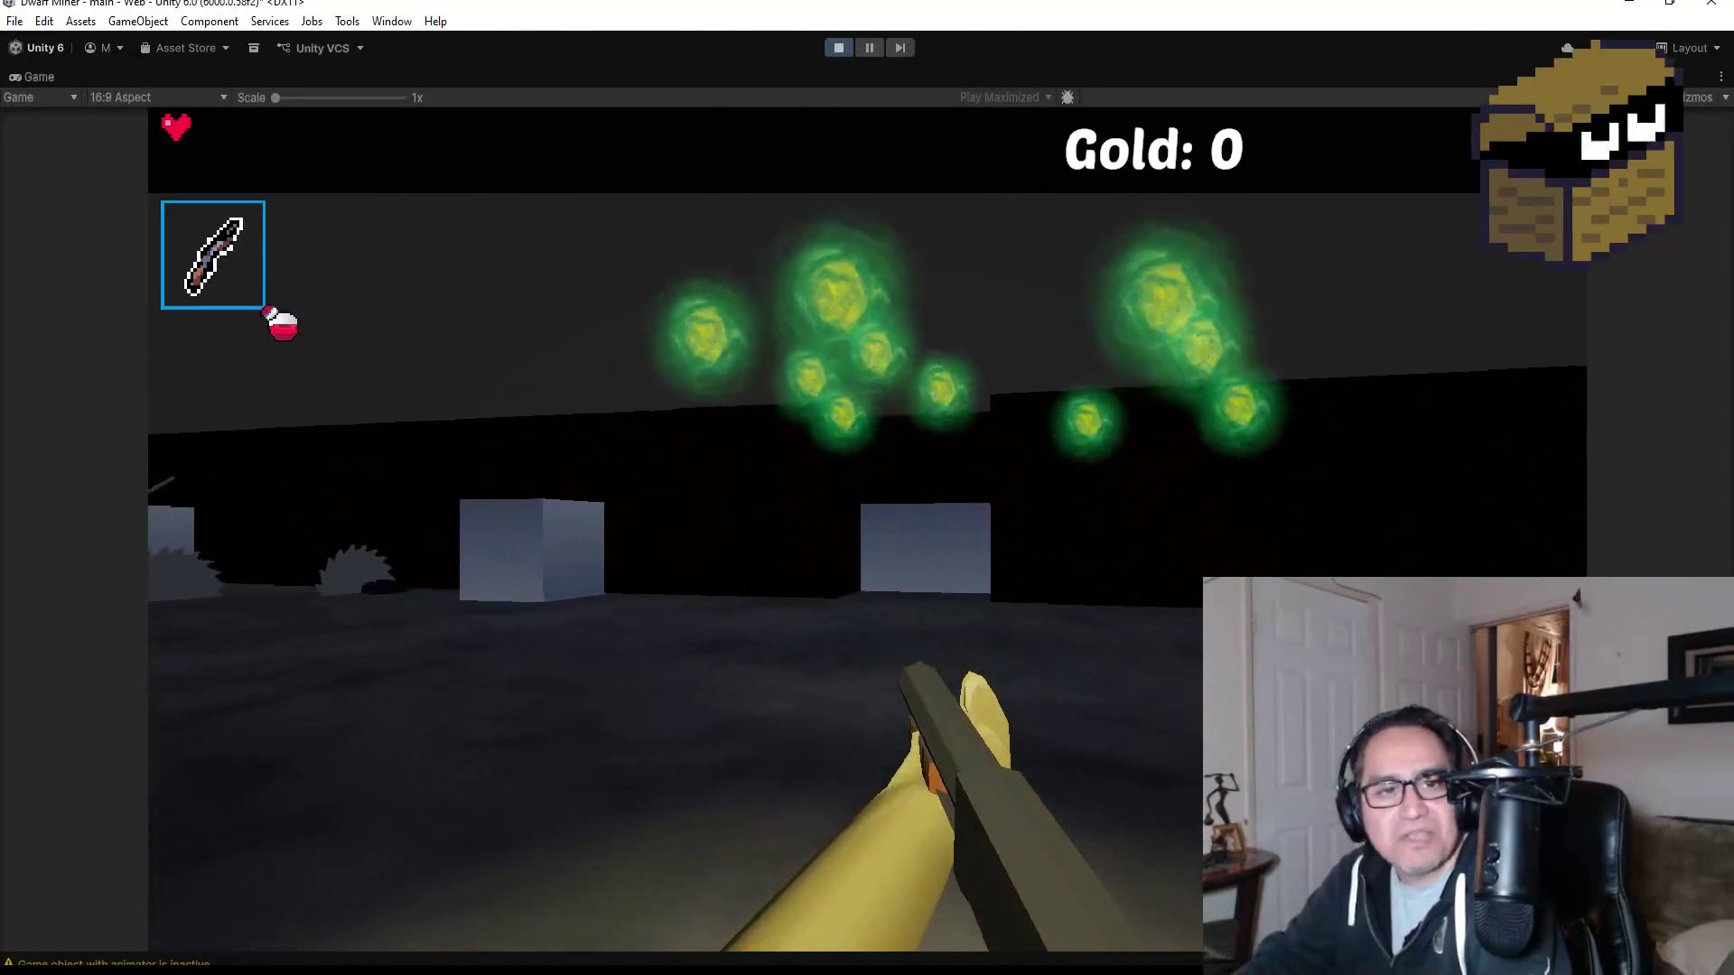
key("w")
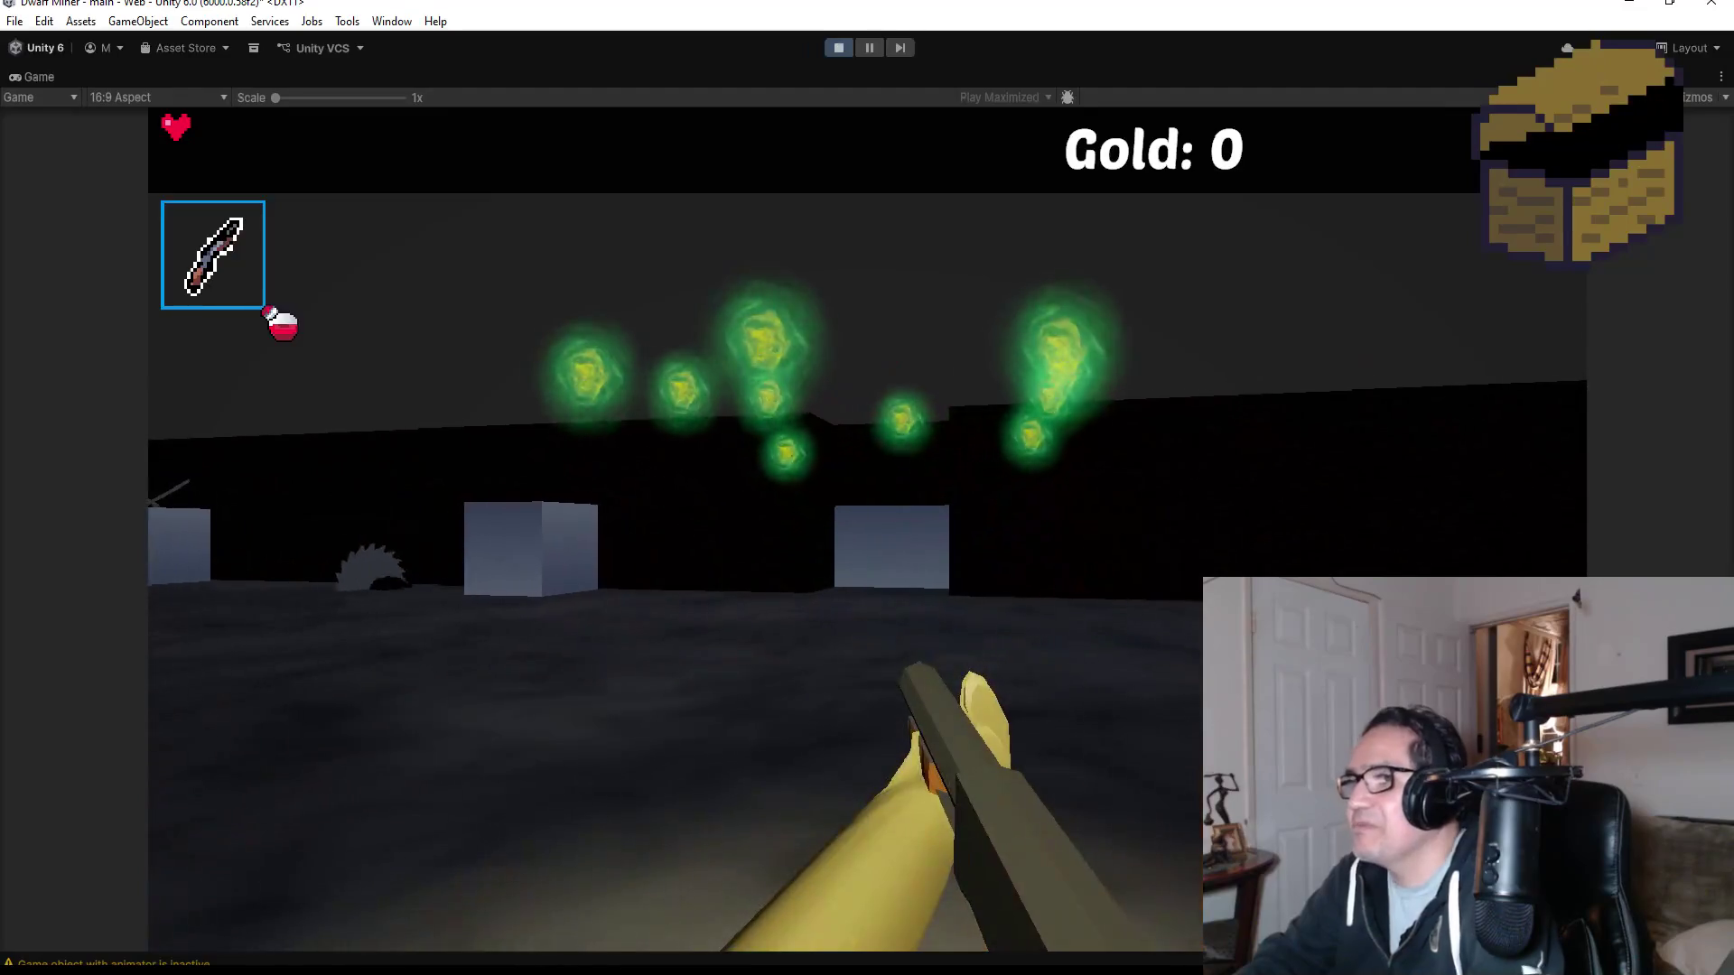
key("w")
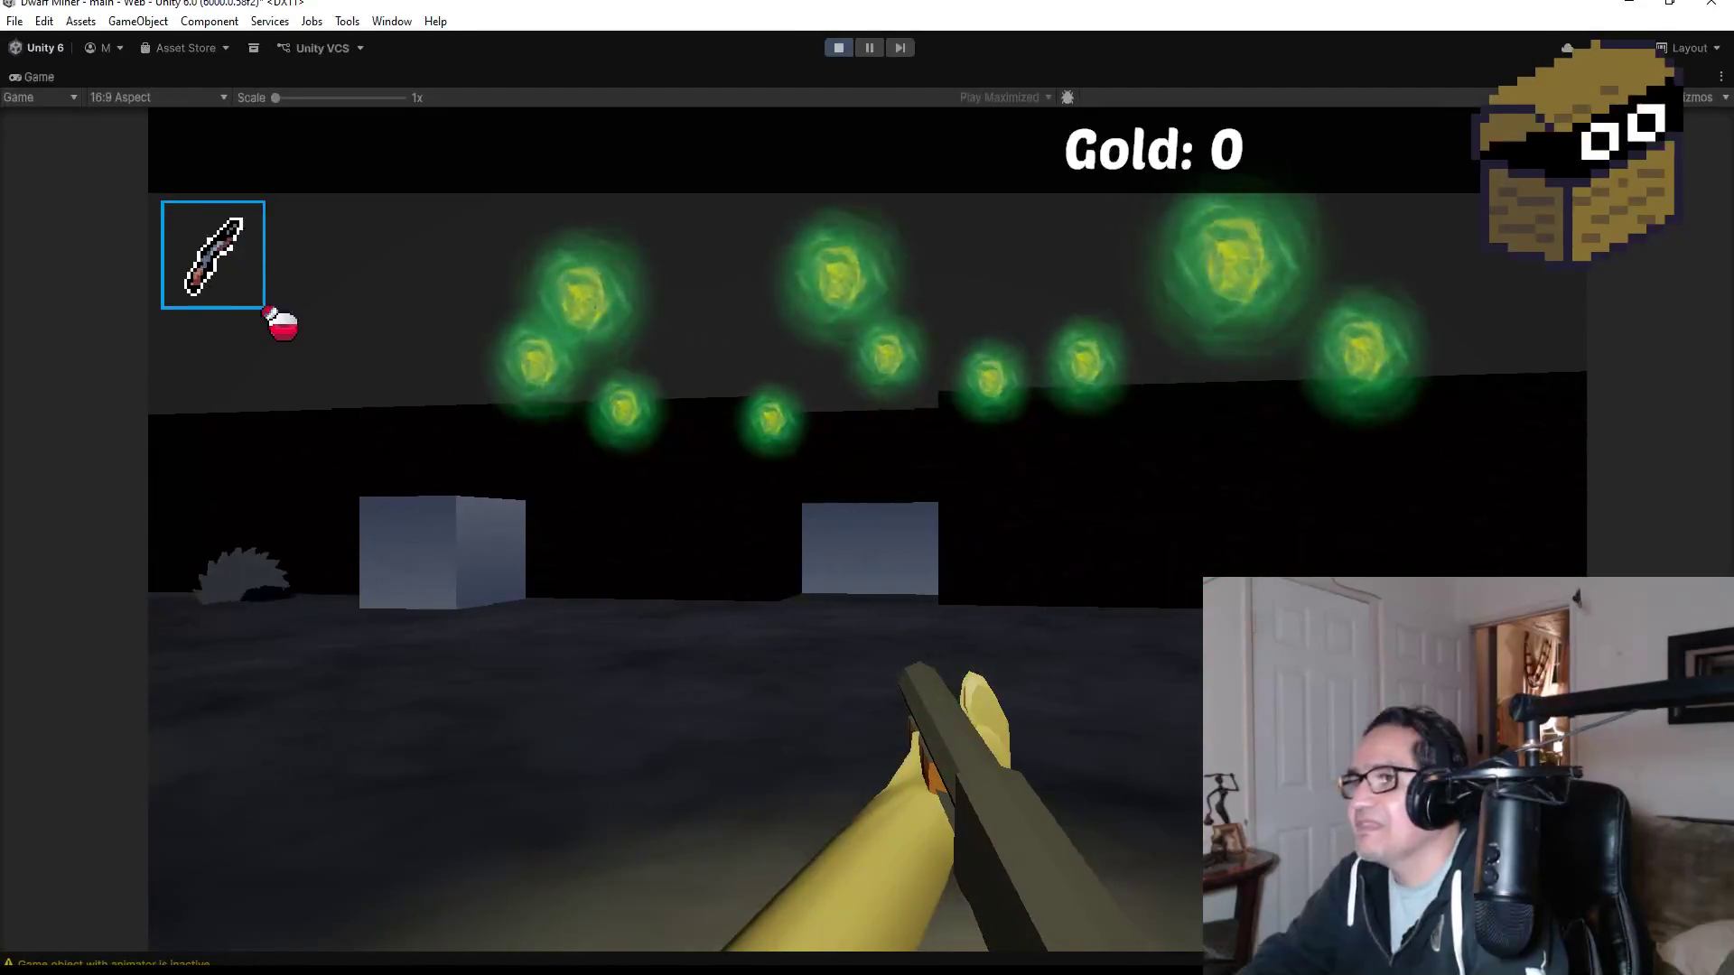
key("Escape")
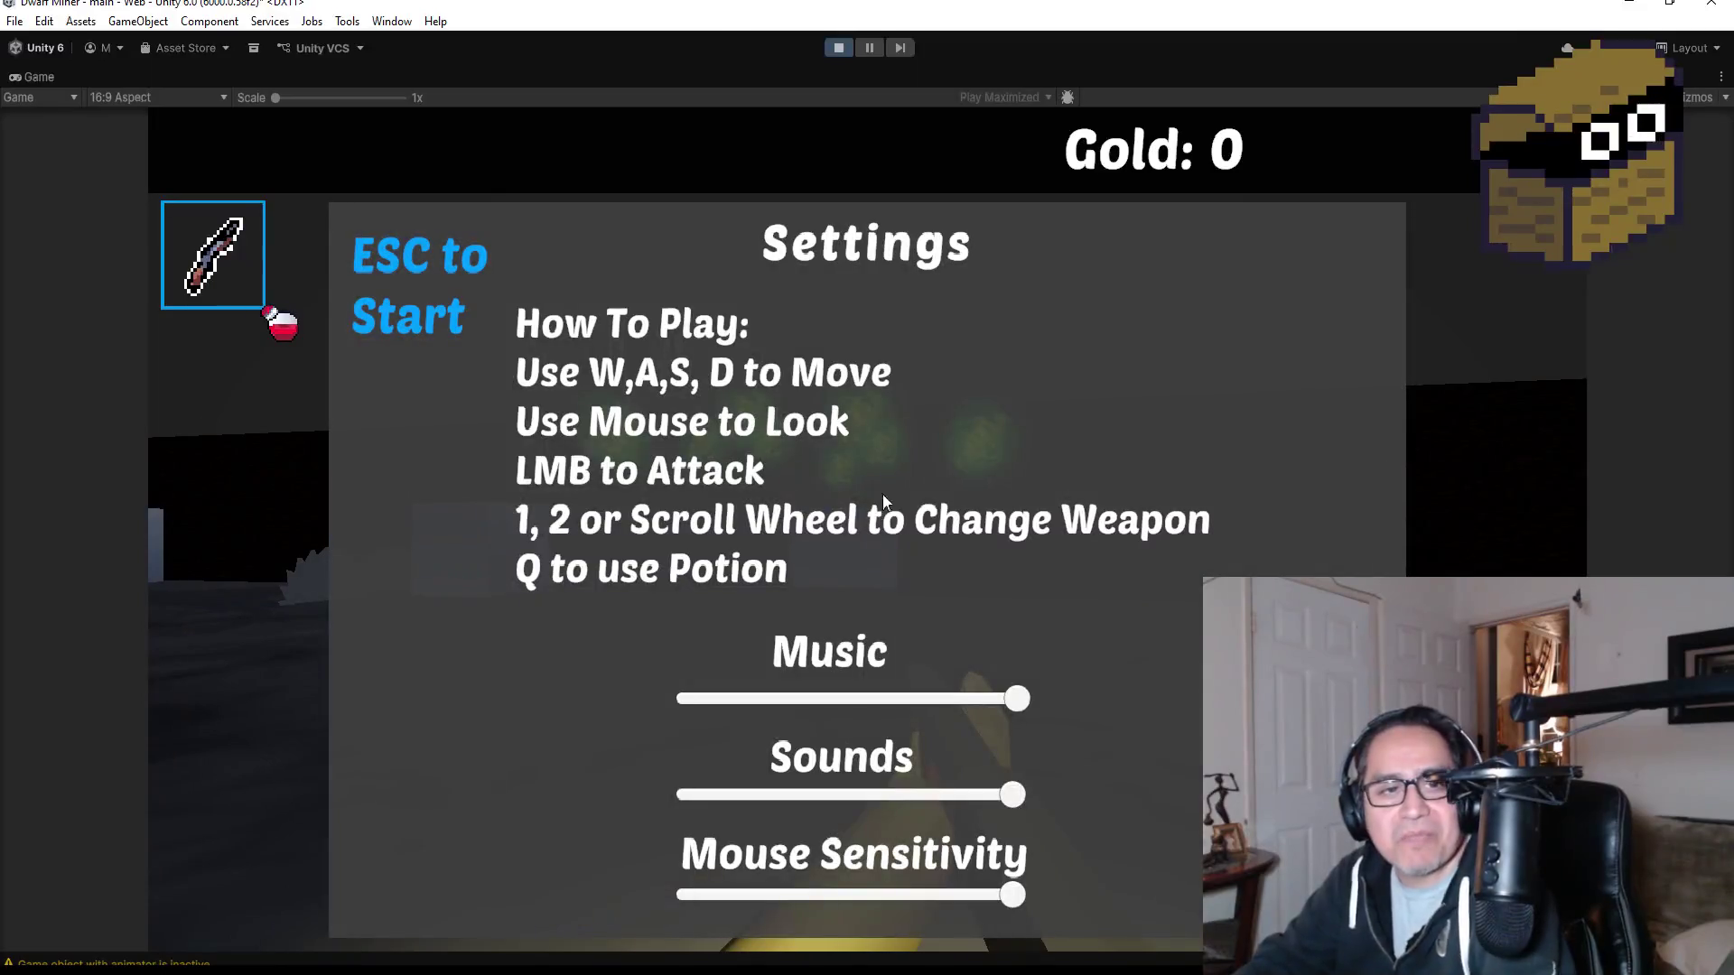
left_click(838, 50)
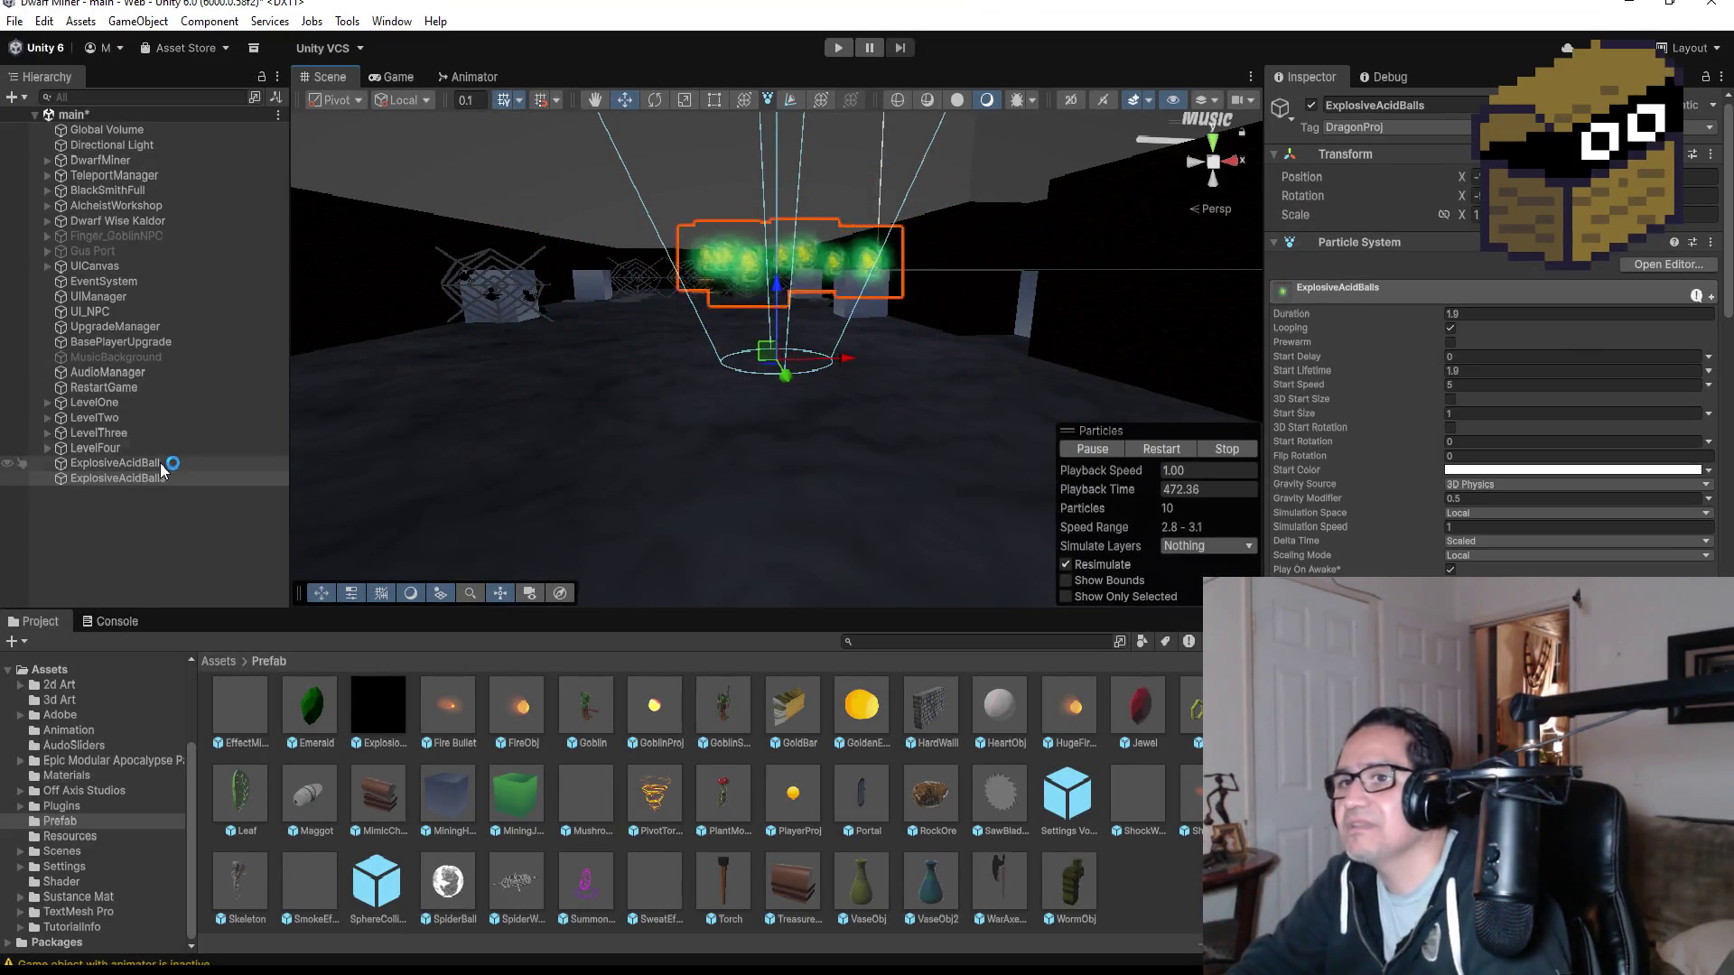
- Check the ExplosiveAcidBalls particle system against ExplosiveAcidBall, then rename it EffectAcidBalls in the Inspector
left_click(171, 516)
left_click(139, 478)
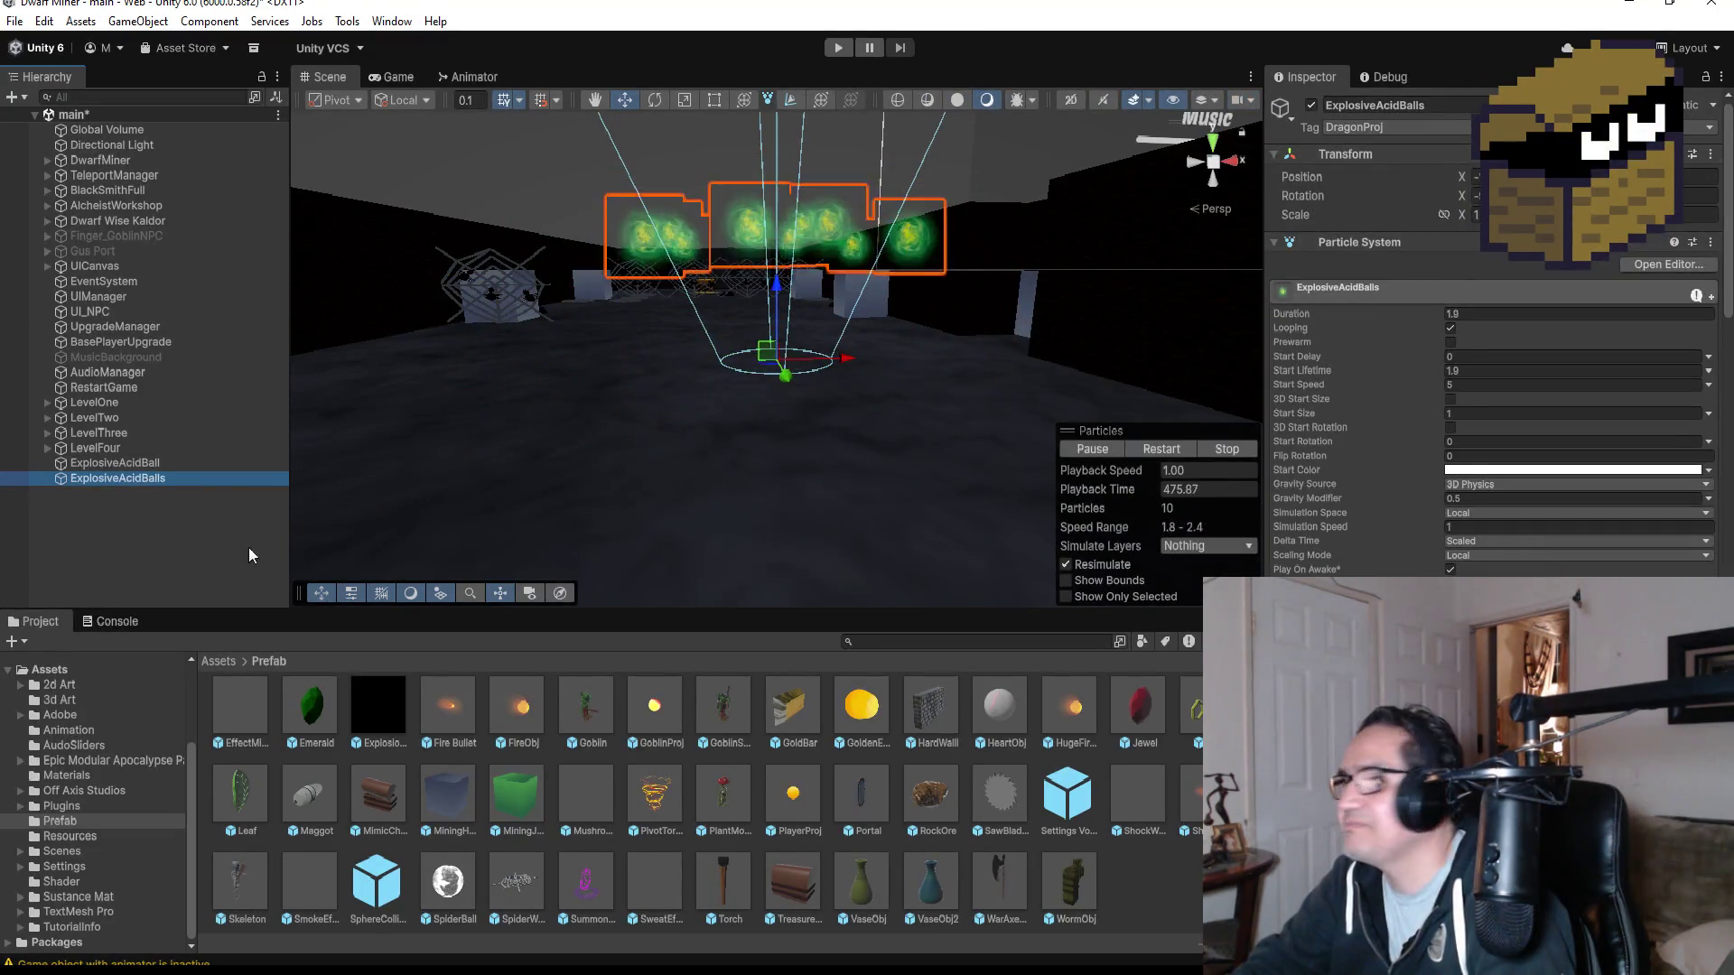
left_click(128, 467)
scroll(1495, 334, "down", 5)
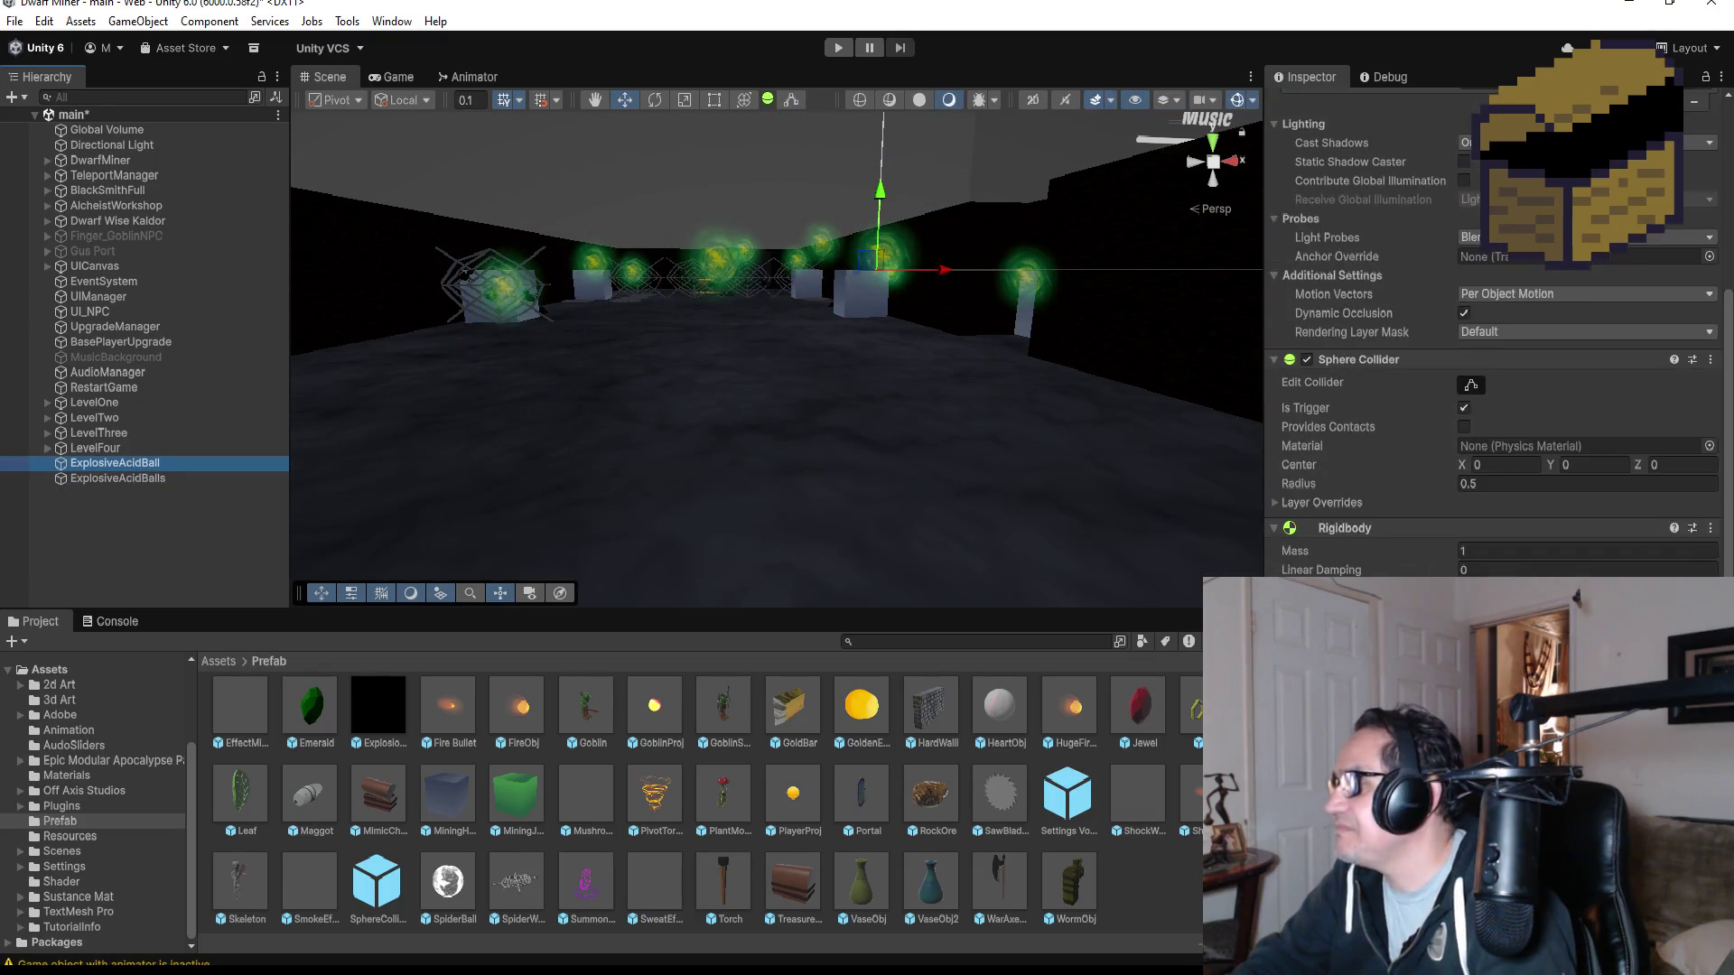
left_click(182, 478)
scroll(1490, 361, "up", 5)
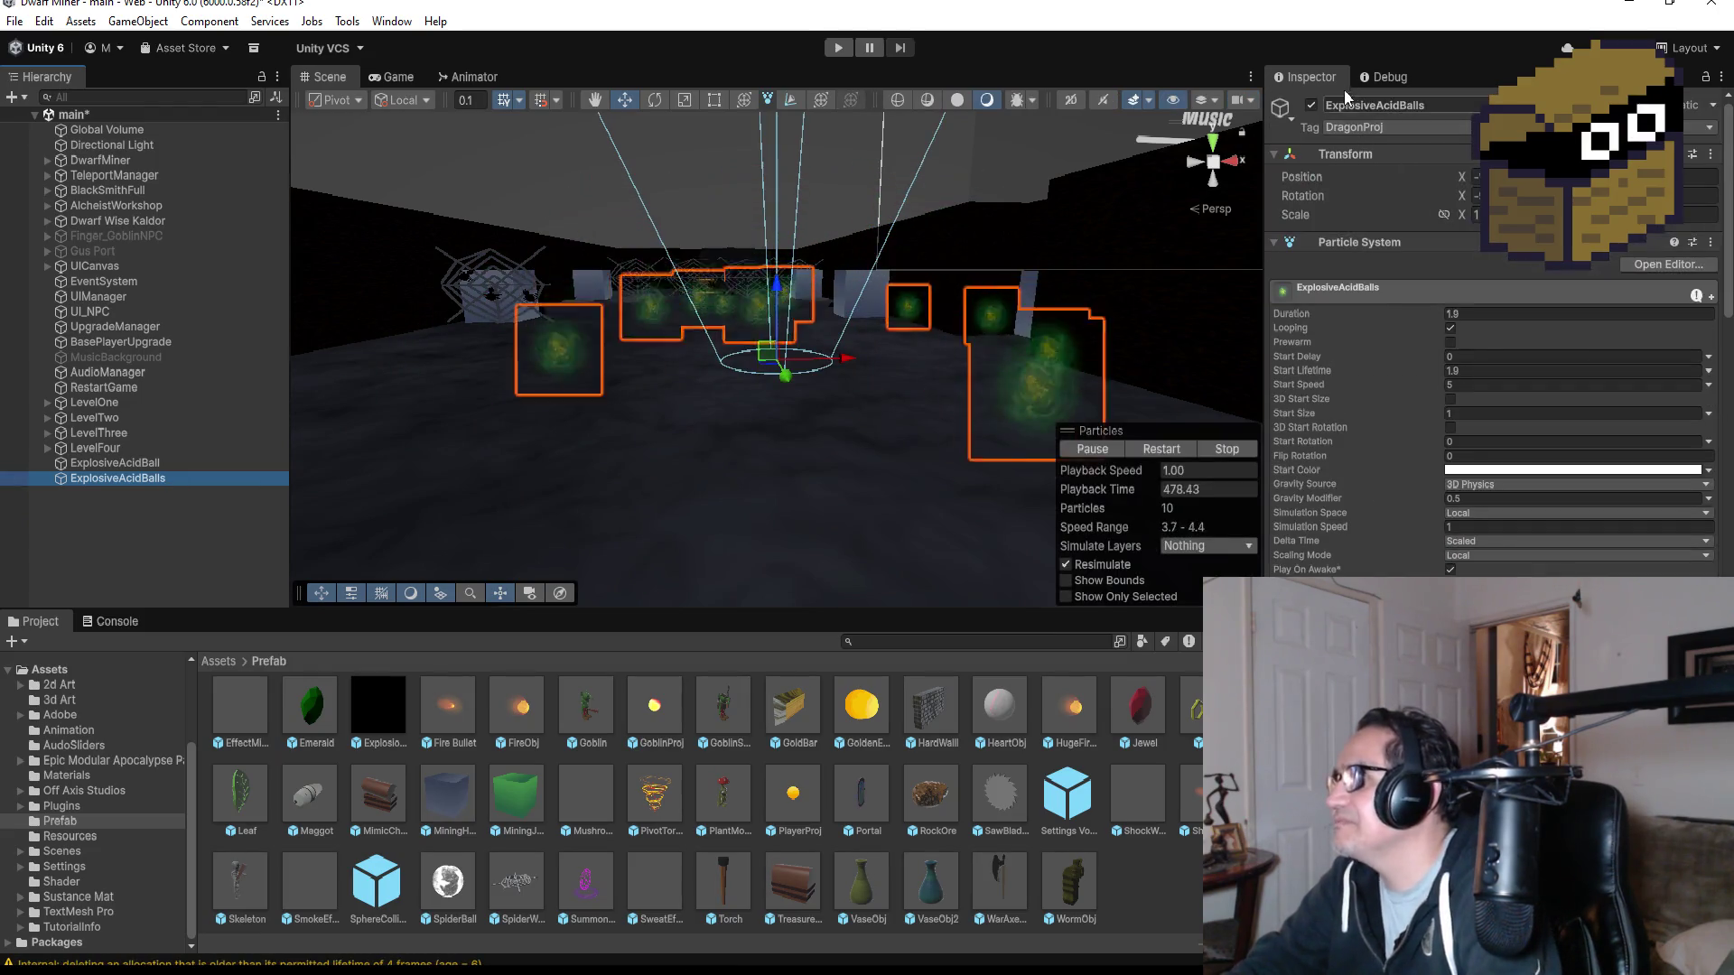
left_click(1431, 100)
type("ffectS")
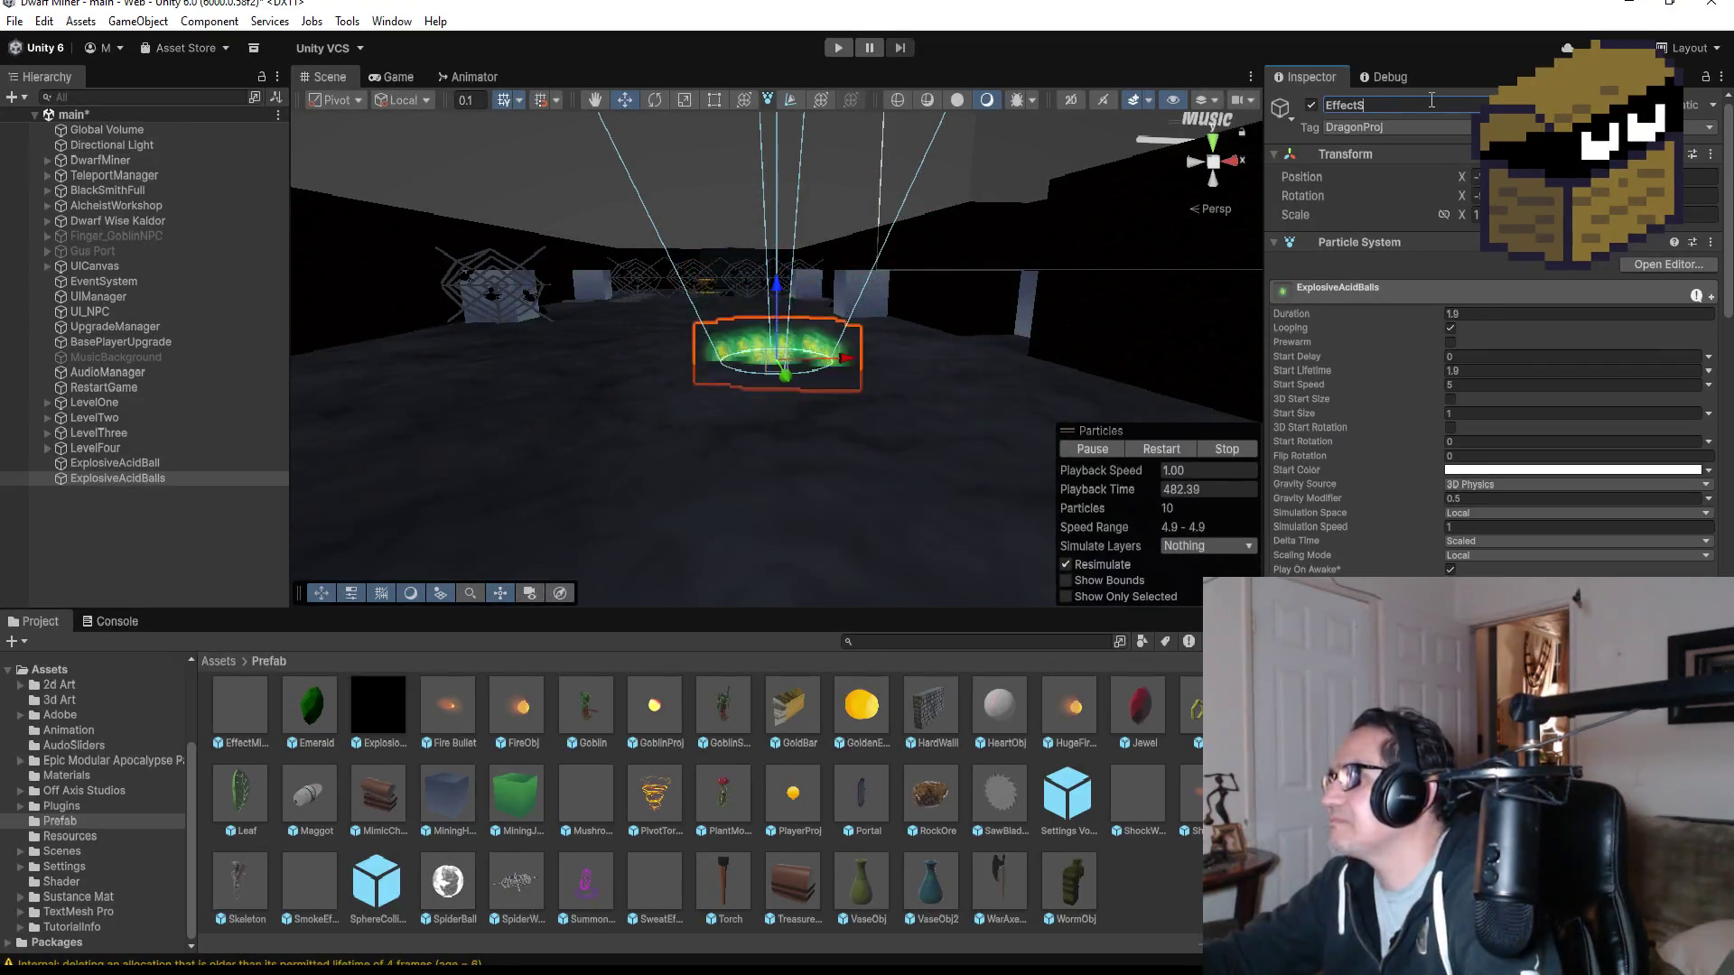
key("BackSpace")
type("B")
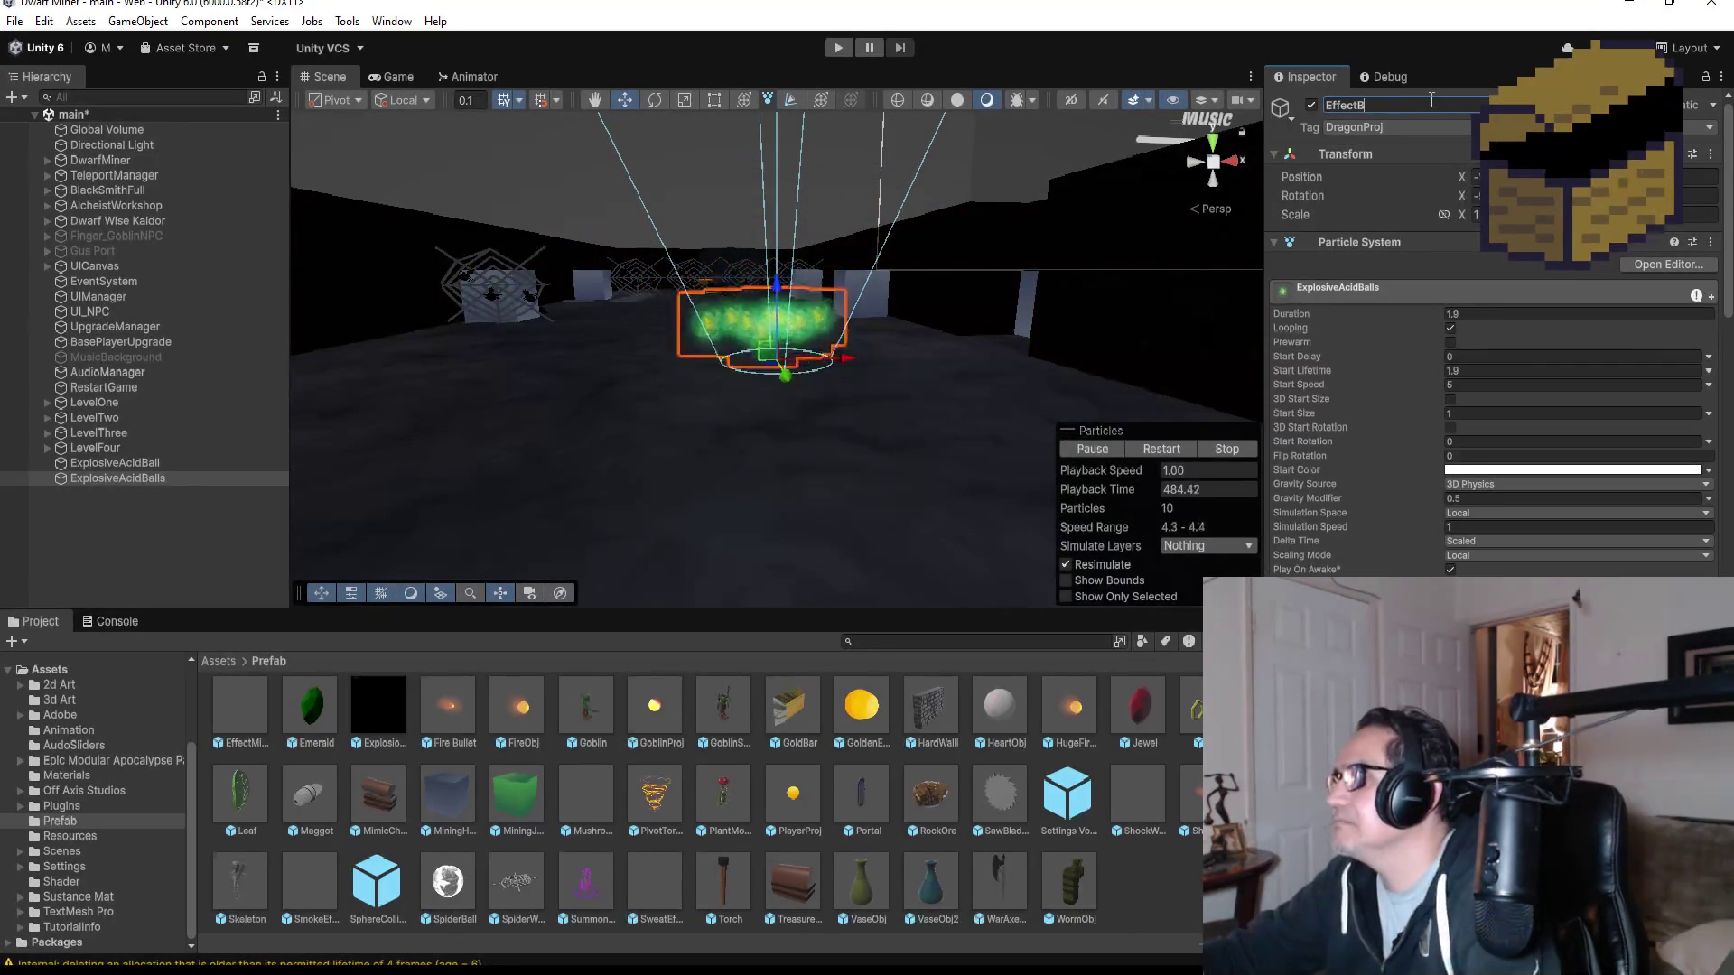
type("cidBalls")
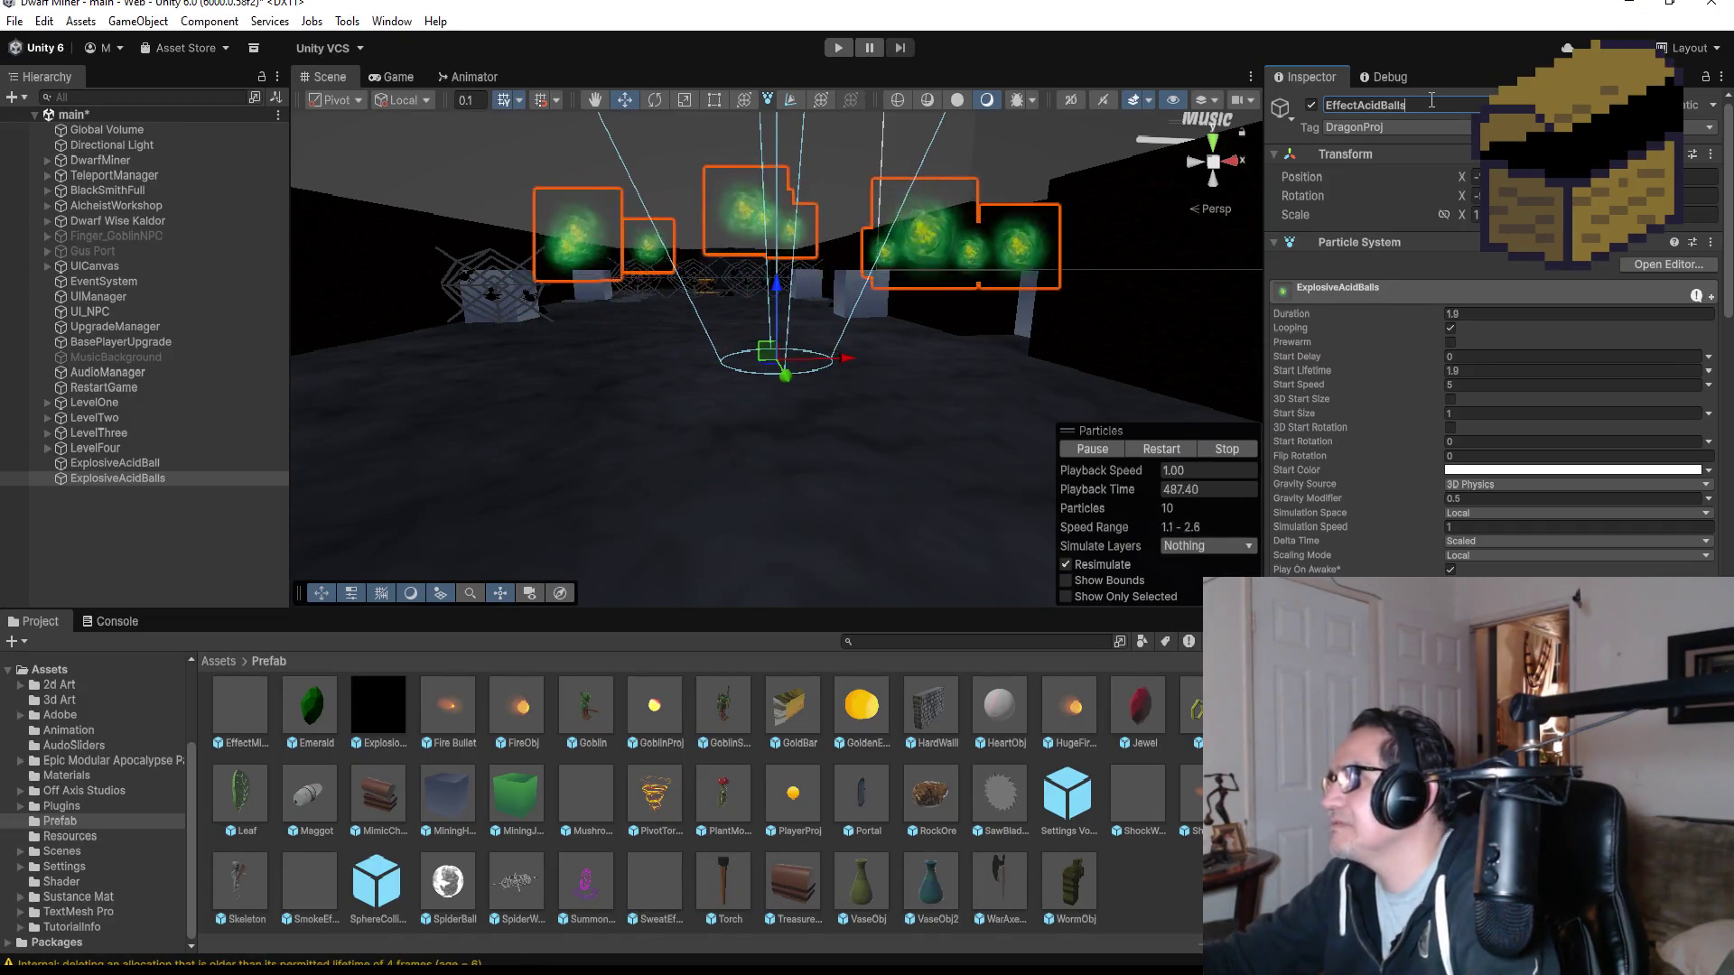
key("Return")
scroll(1480, 273, "down", 3)
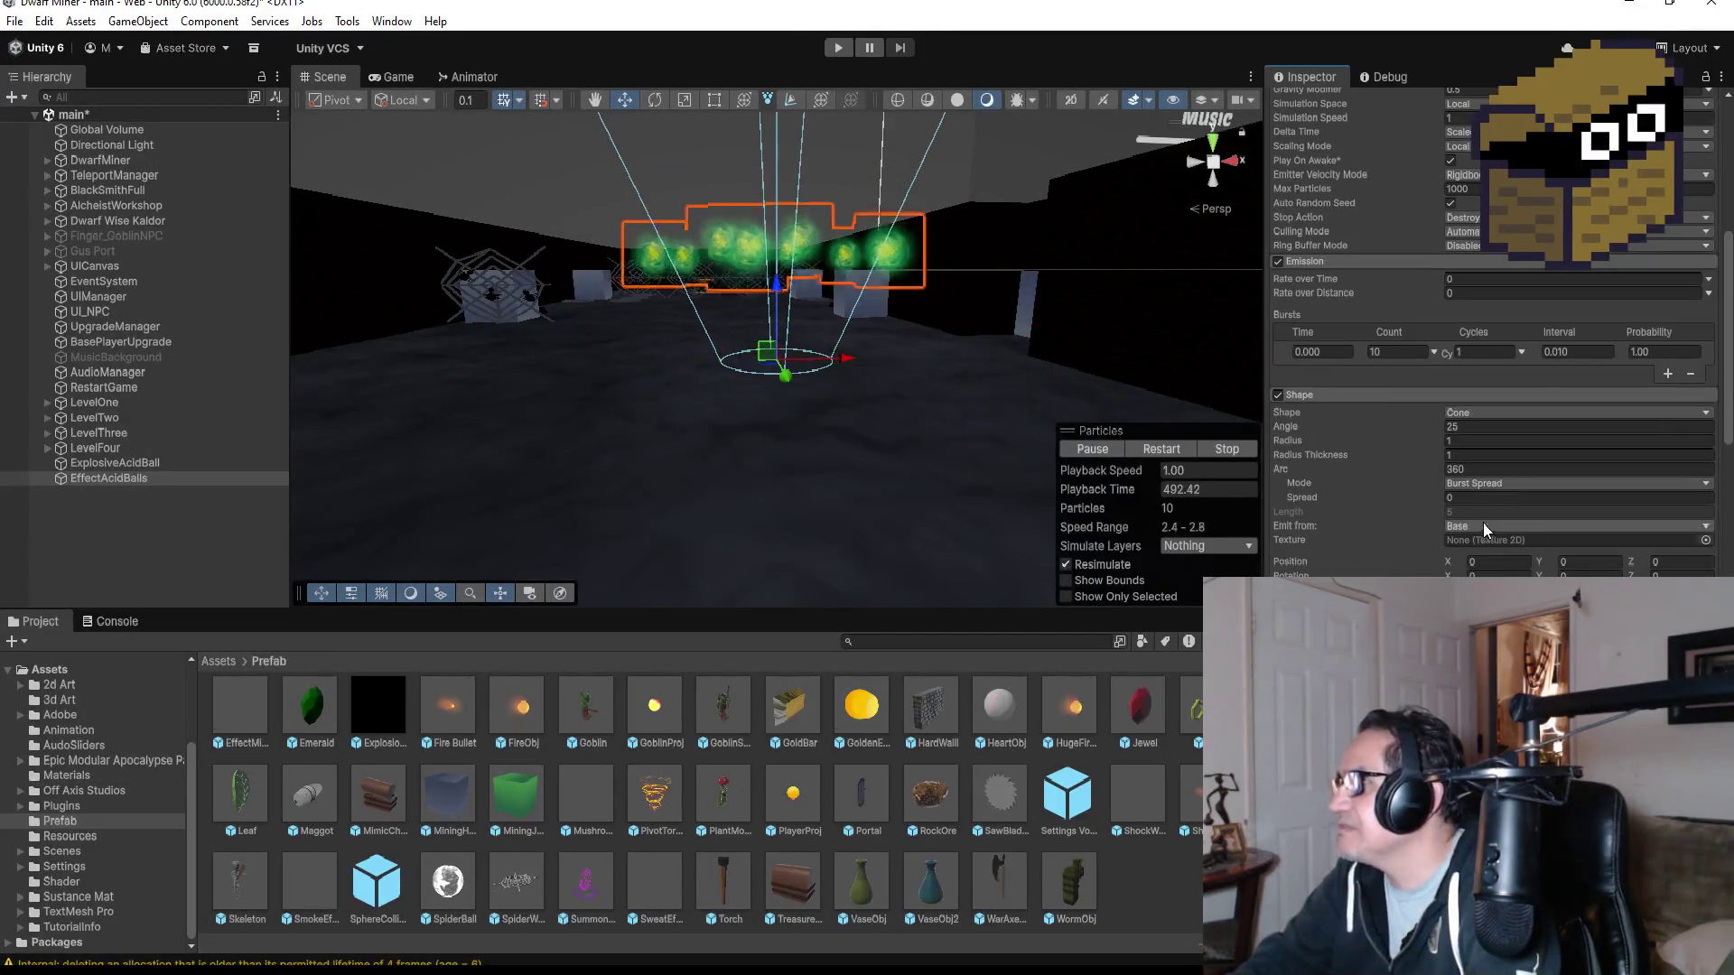
- Turn off Looping on the EffectAcidBalls particle system and preview its single burst
scroll(1526, 464, "up", 5)
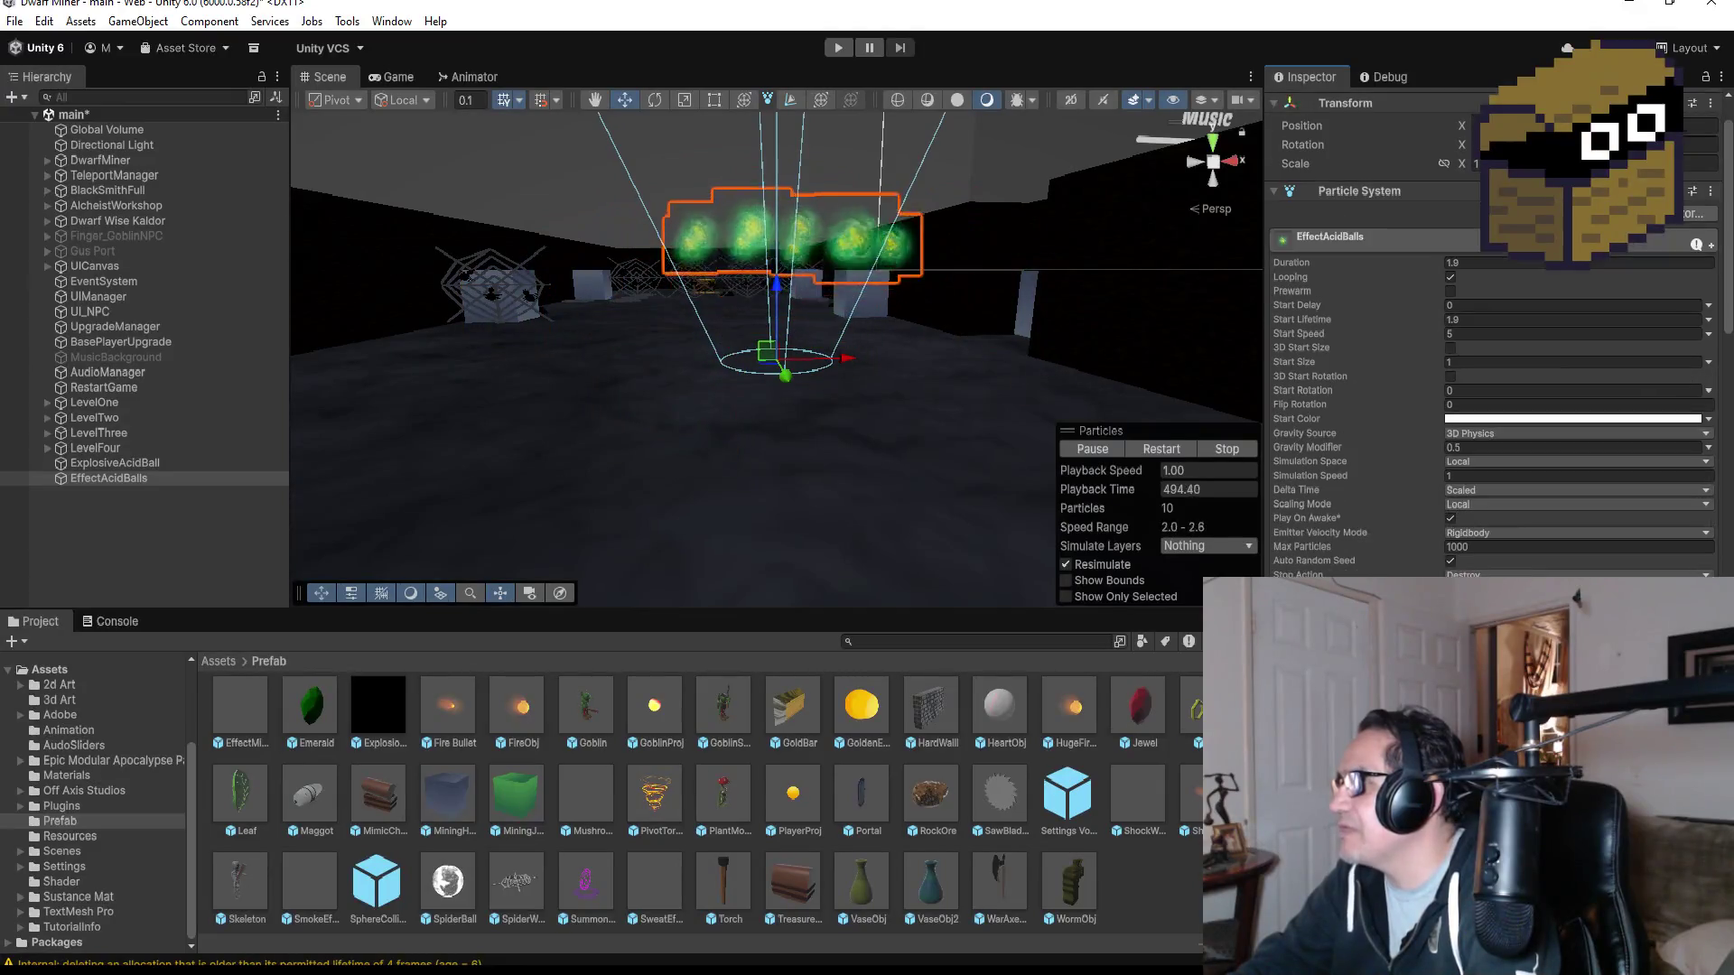
scroll(1526, 464, "down", 3)
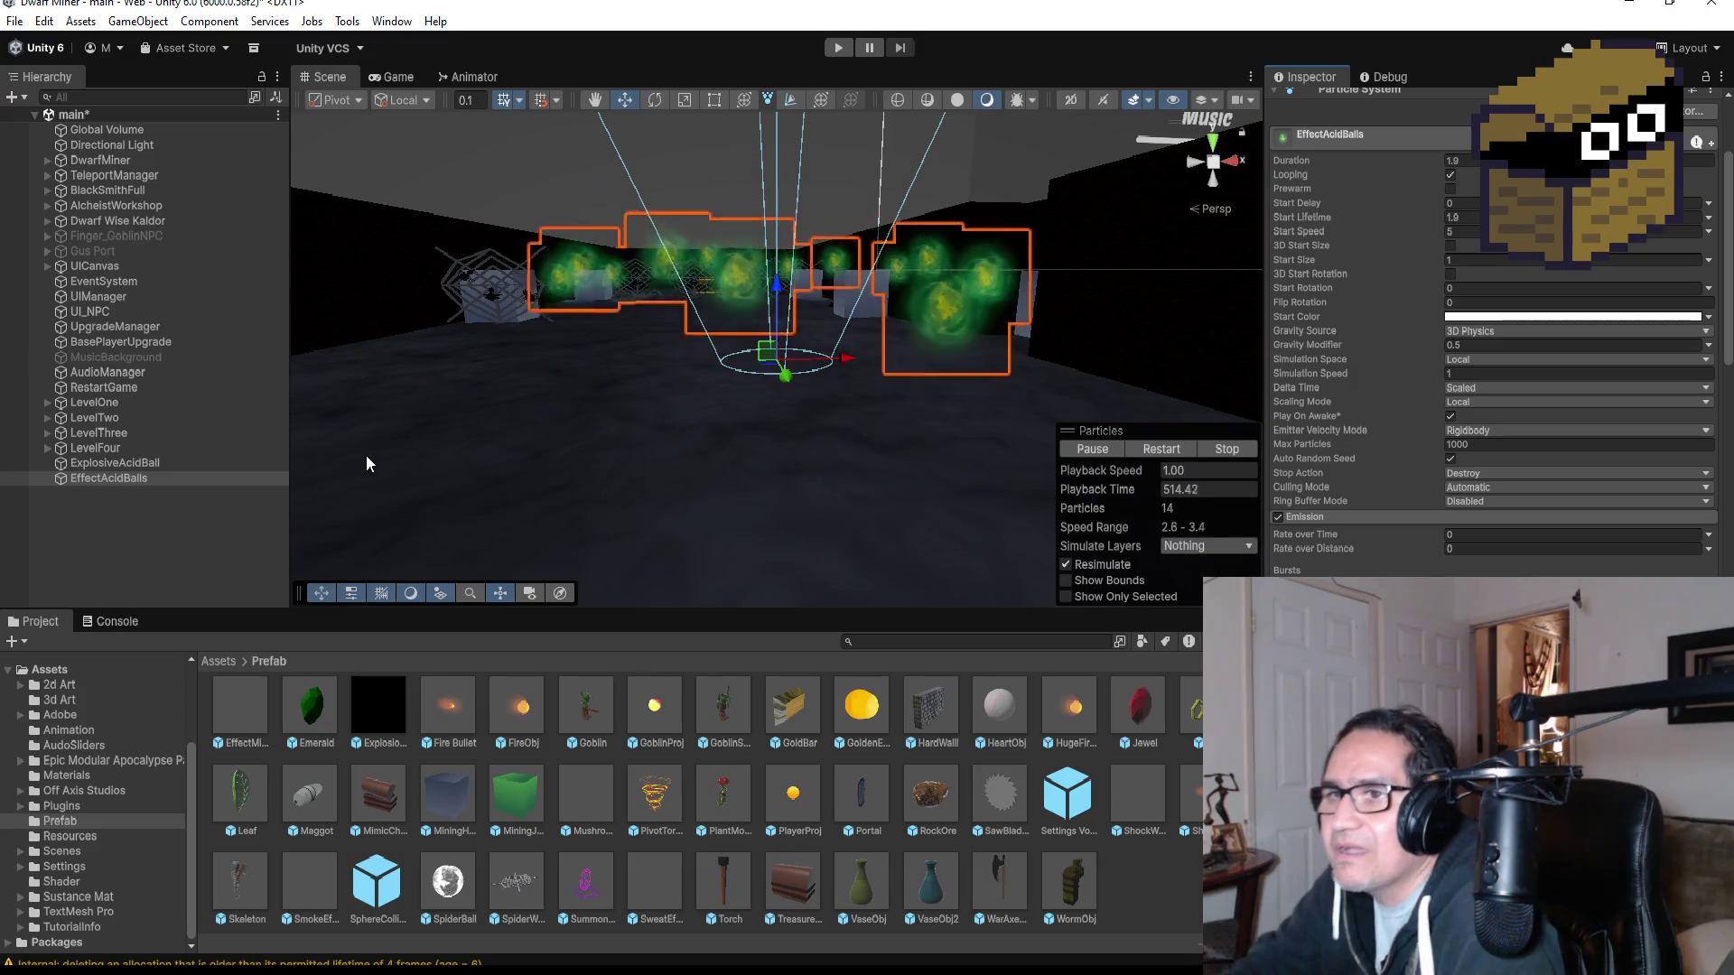
left_click(104, 511)
left_click(122, 479)
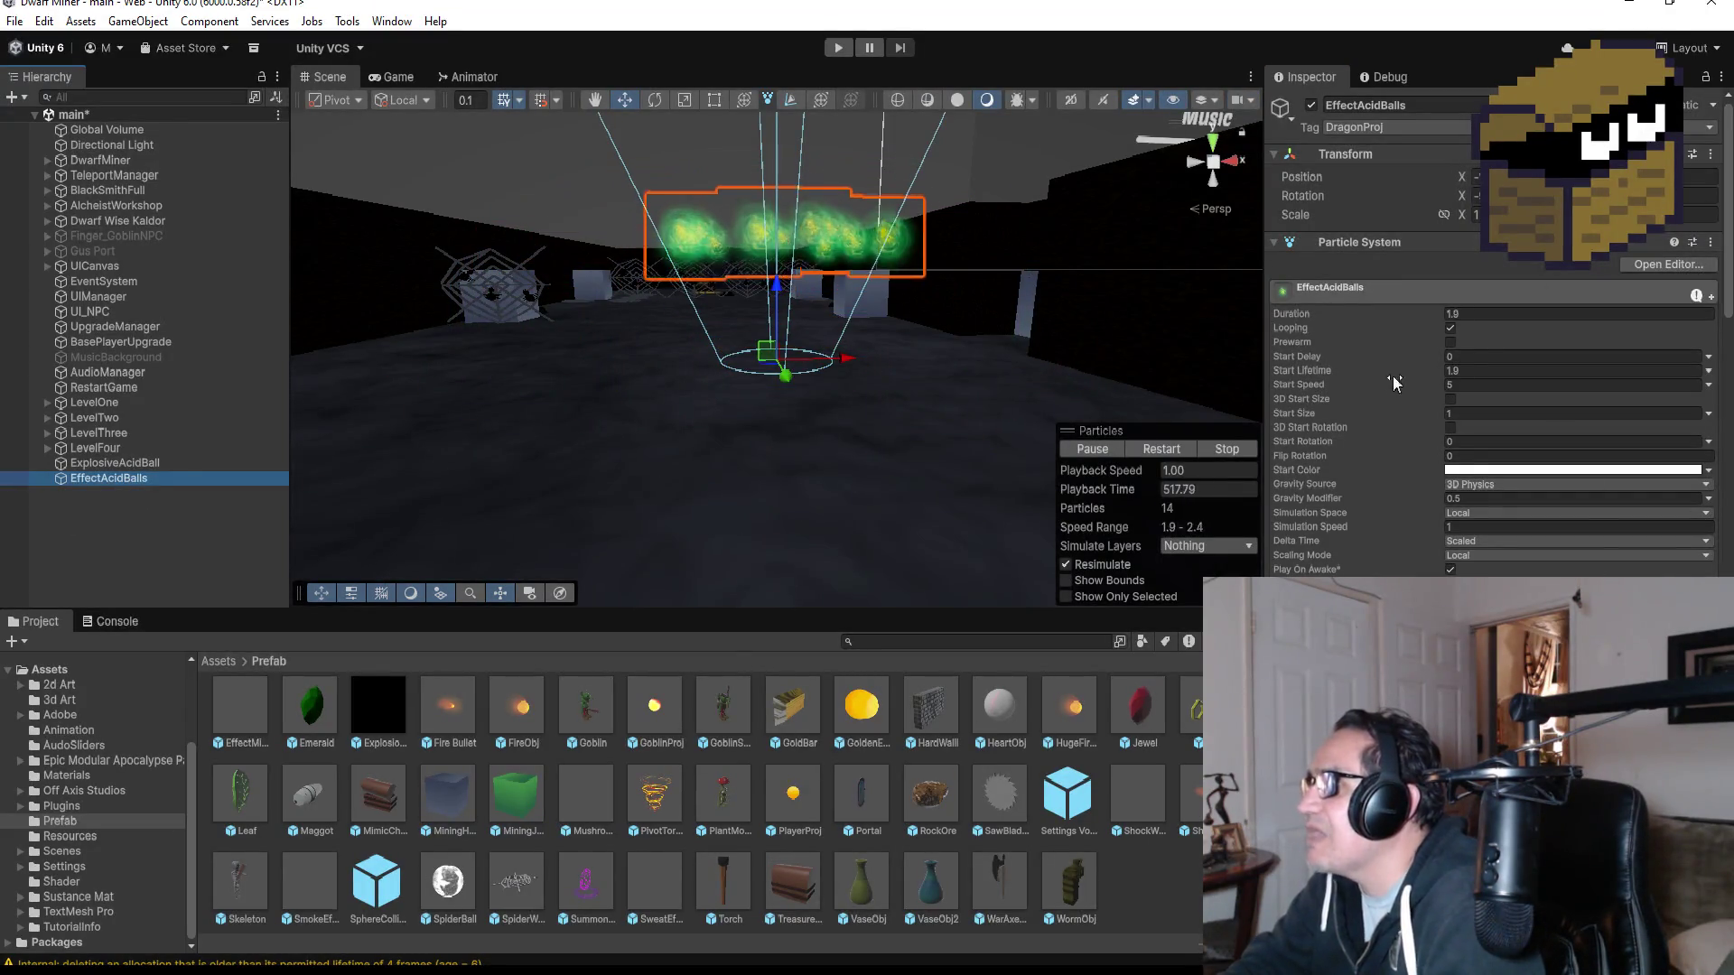
left_click(1451, 328)
left_click(1087, 450)
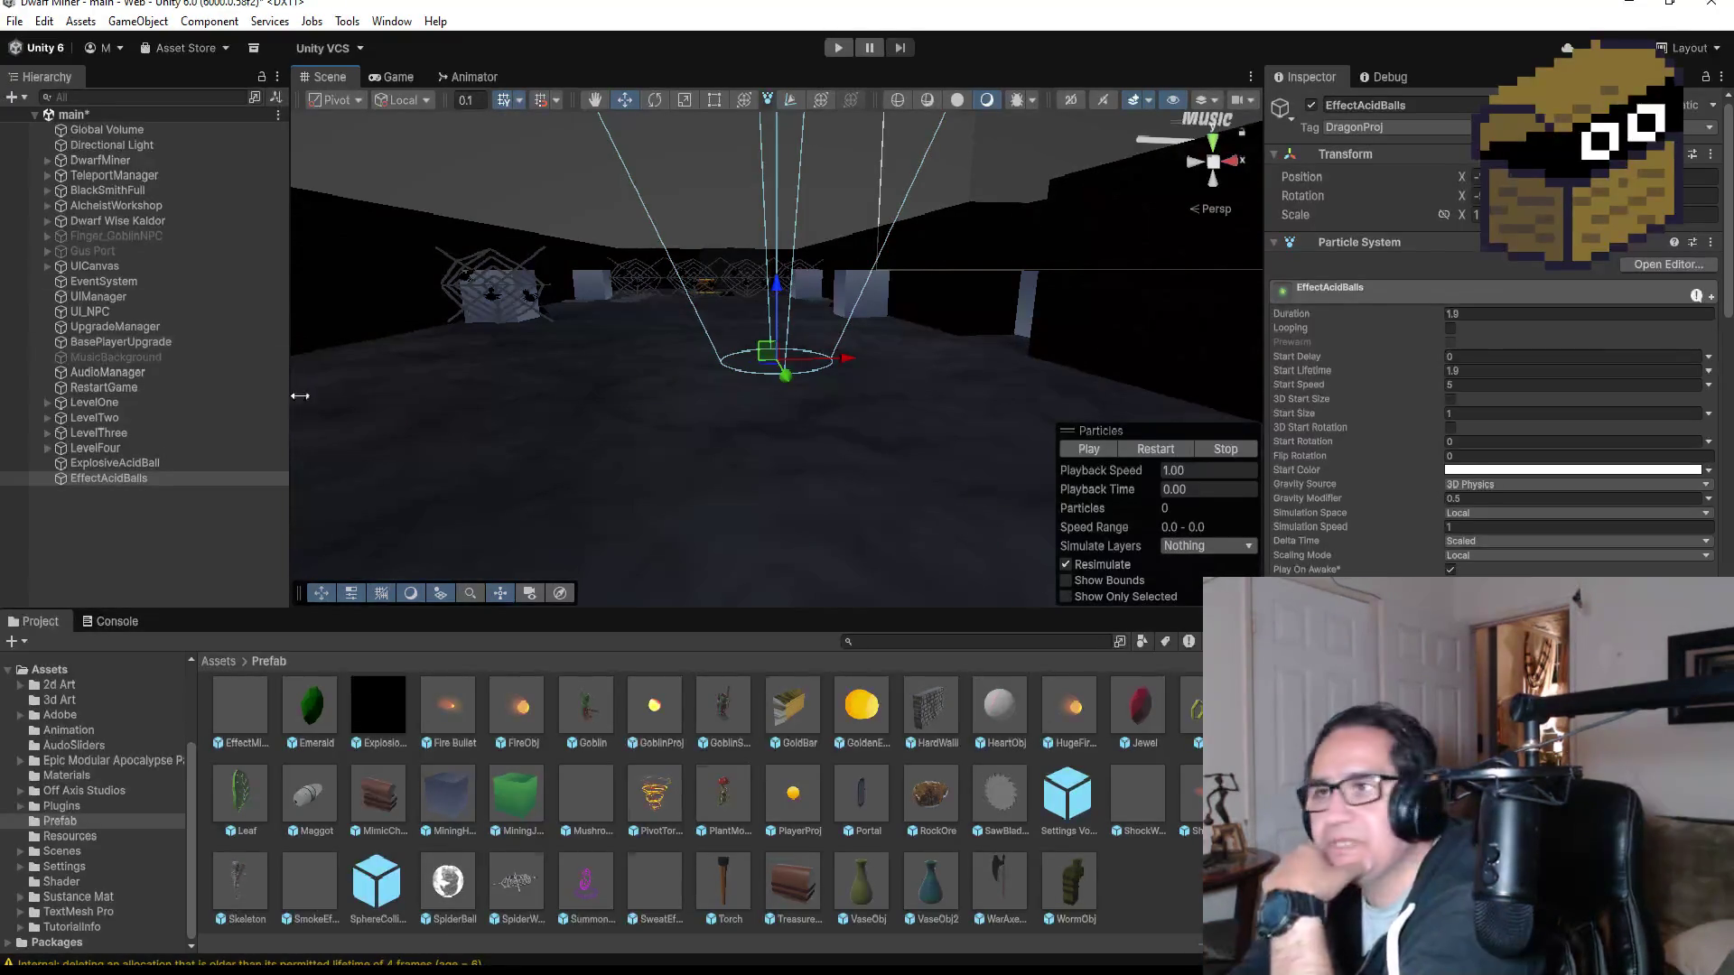
- Replay the EffectAcidBalls burst preview and reselect the effect in the Hierarchy
left_click(127, 479)
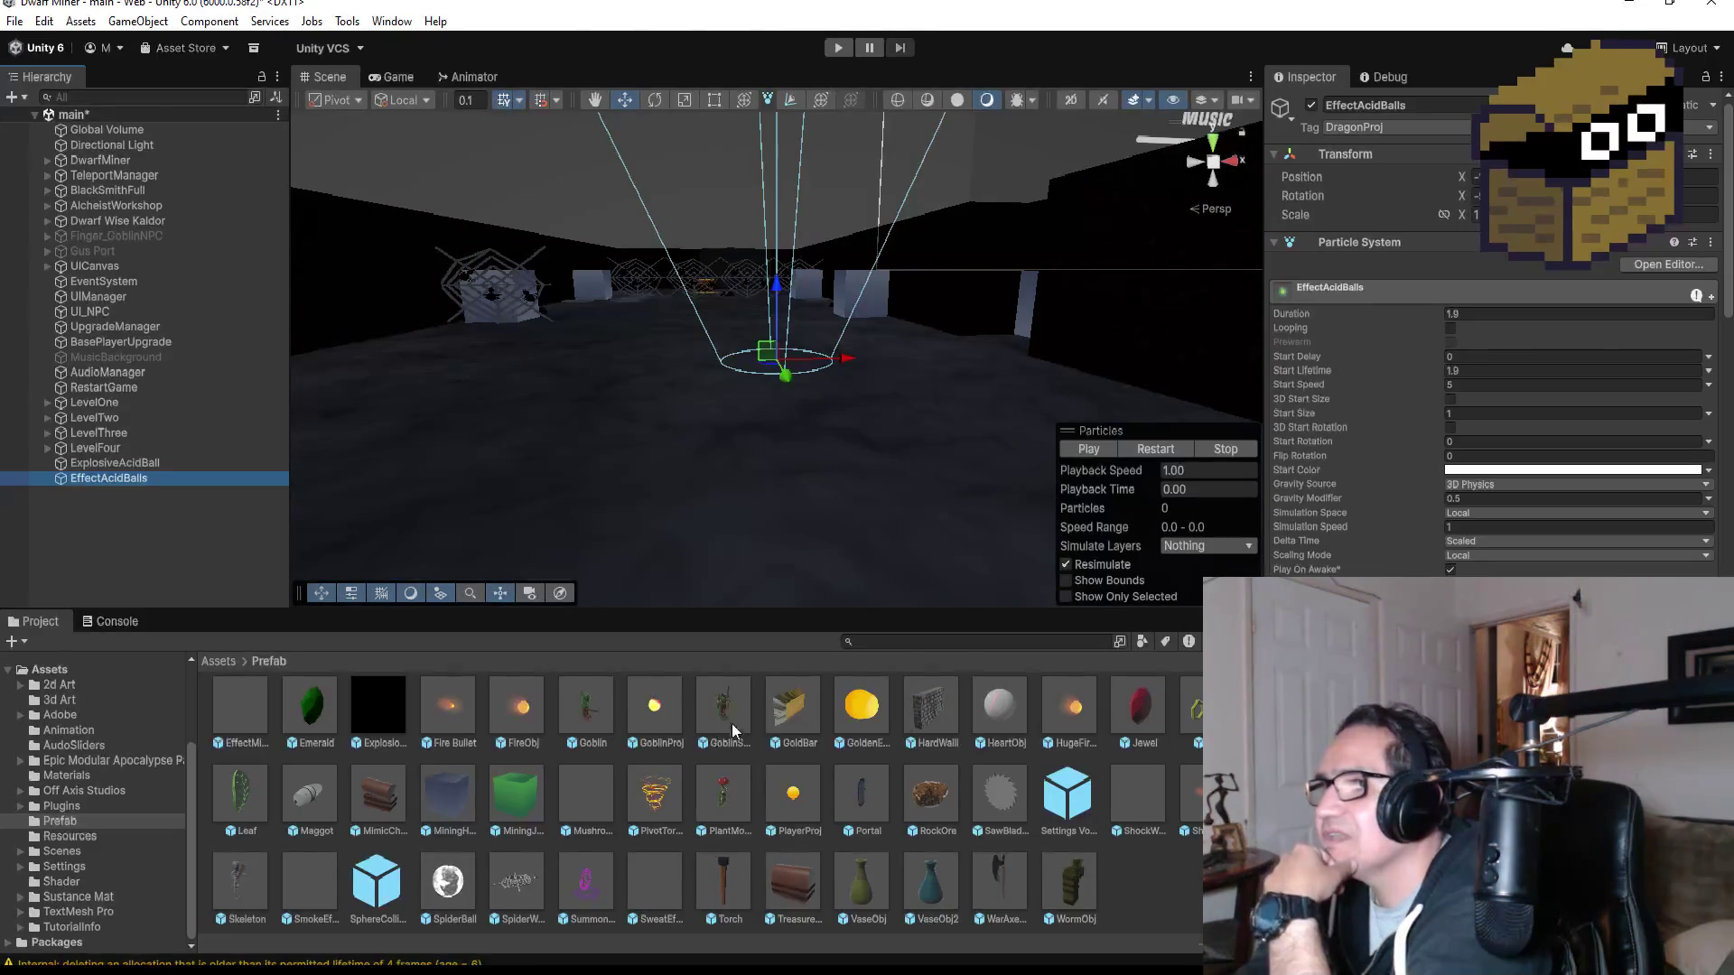
left_click(1092, 453)
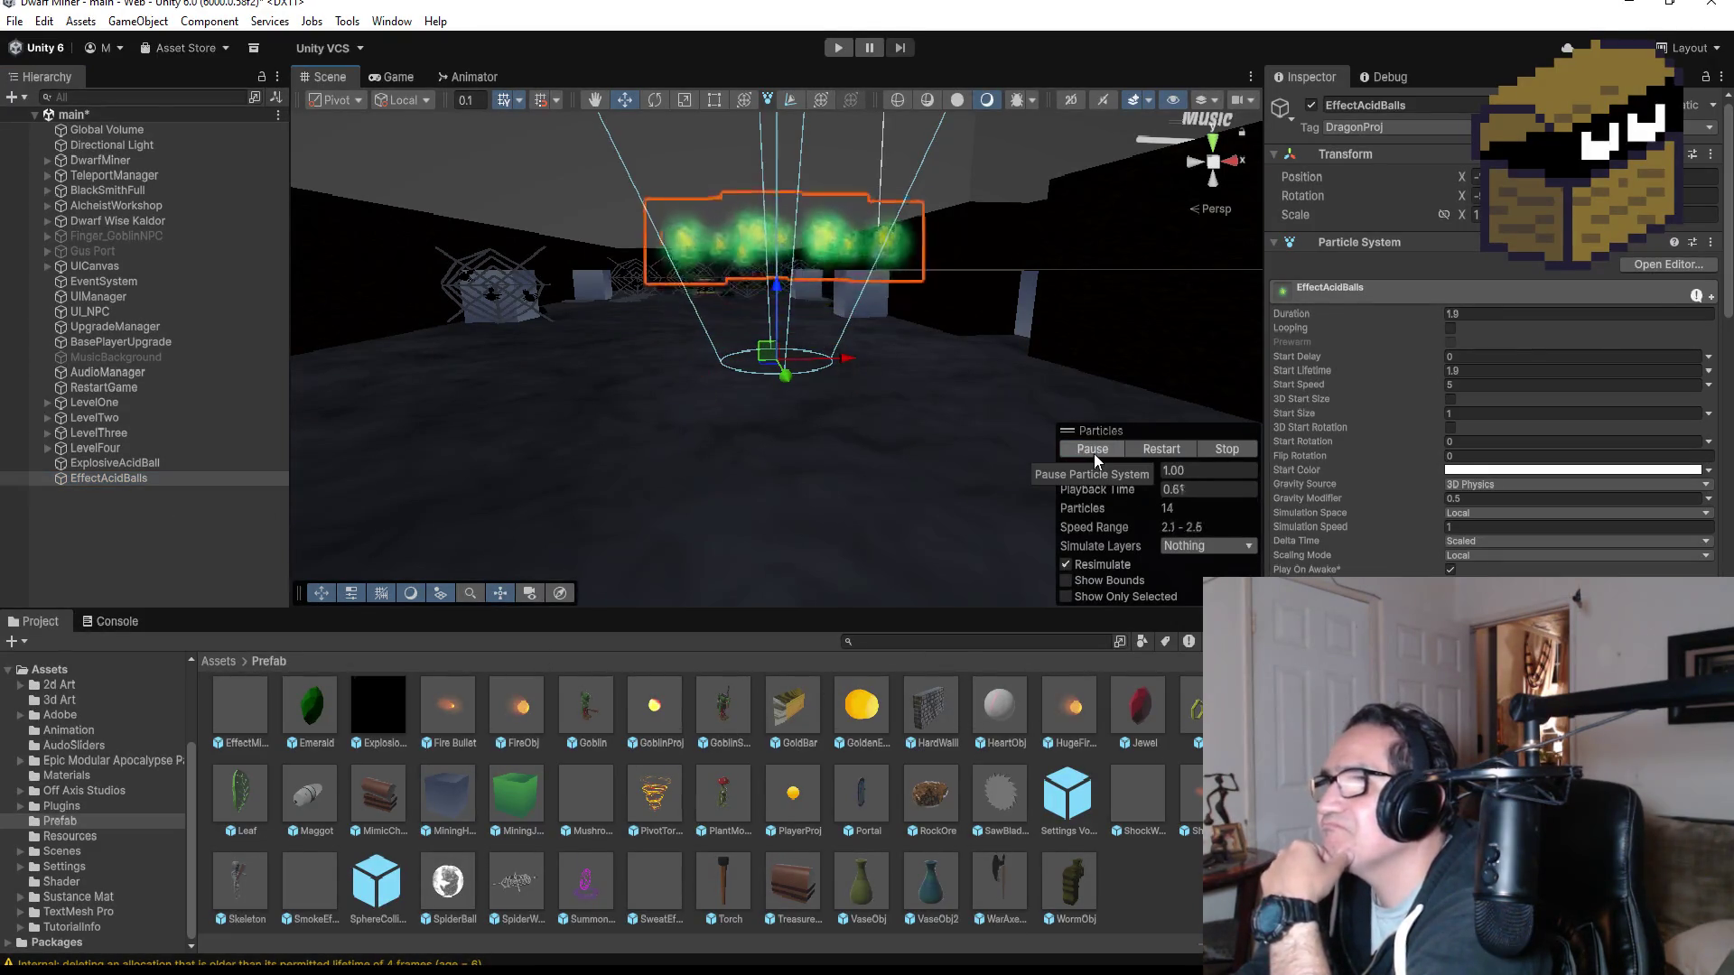
left_click(100, 529)
left_click(123, 479)
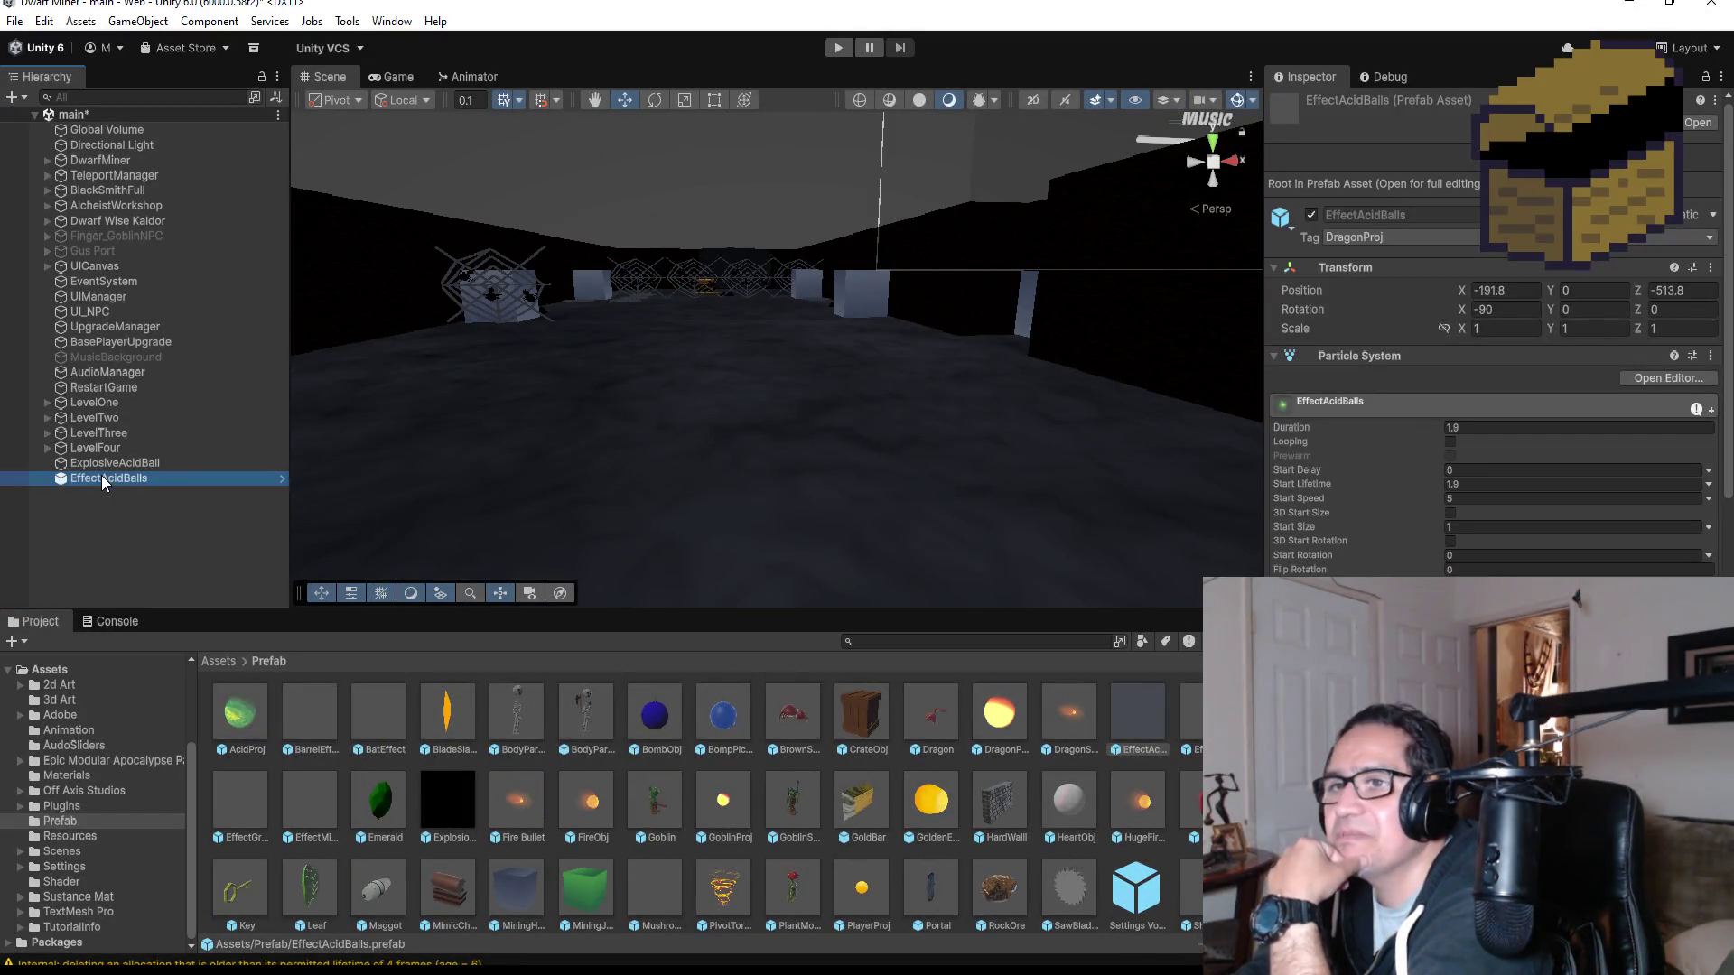
- Delete the EffectAcidBalls copy from the scene Hierarchy
right_click(101, 475)
left_click(88, 480)
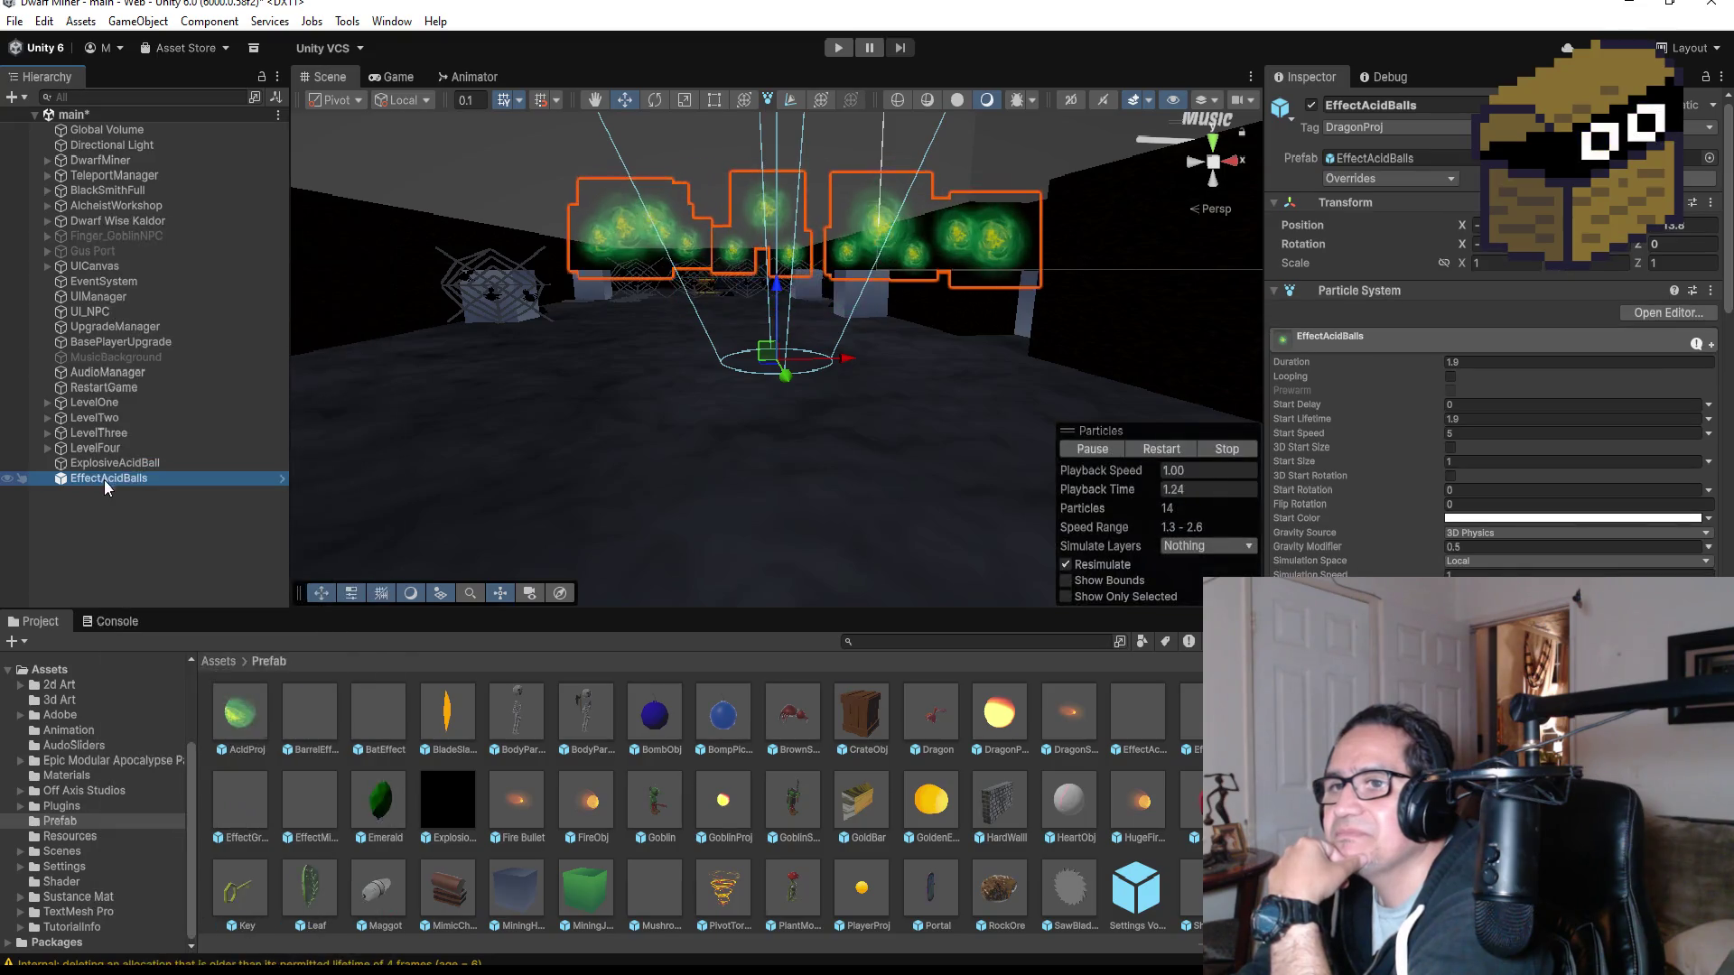
right_click(105, 480)
left_click(183, 362)
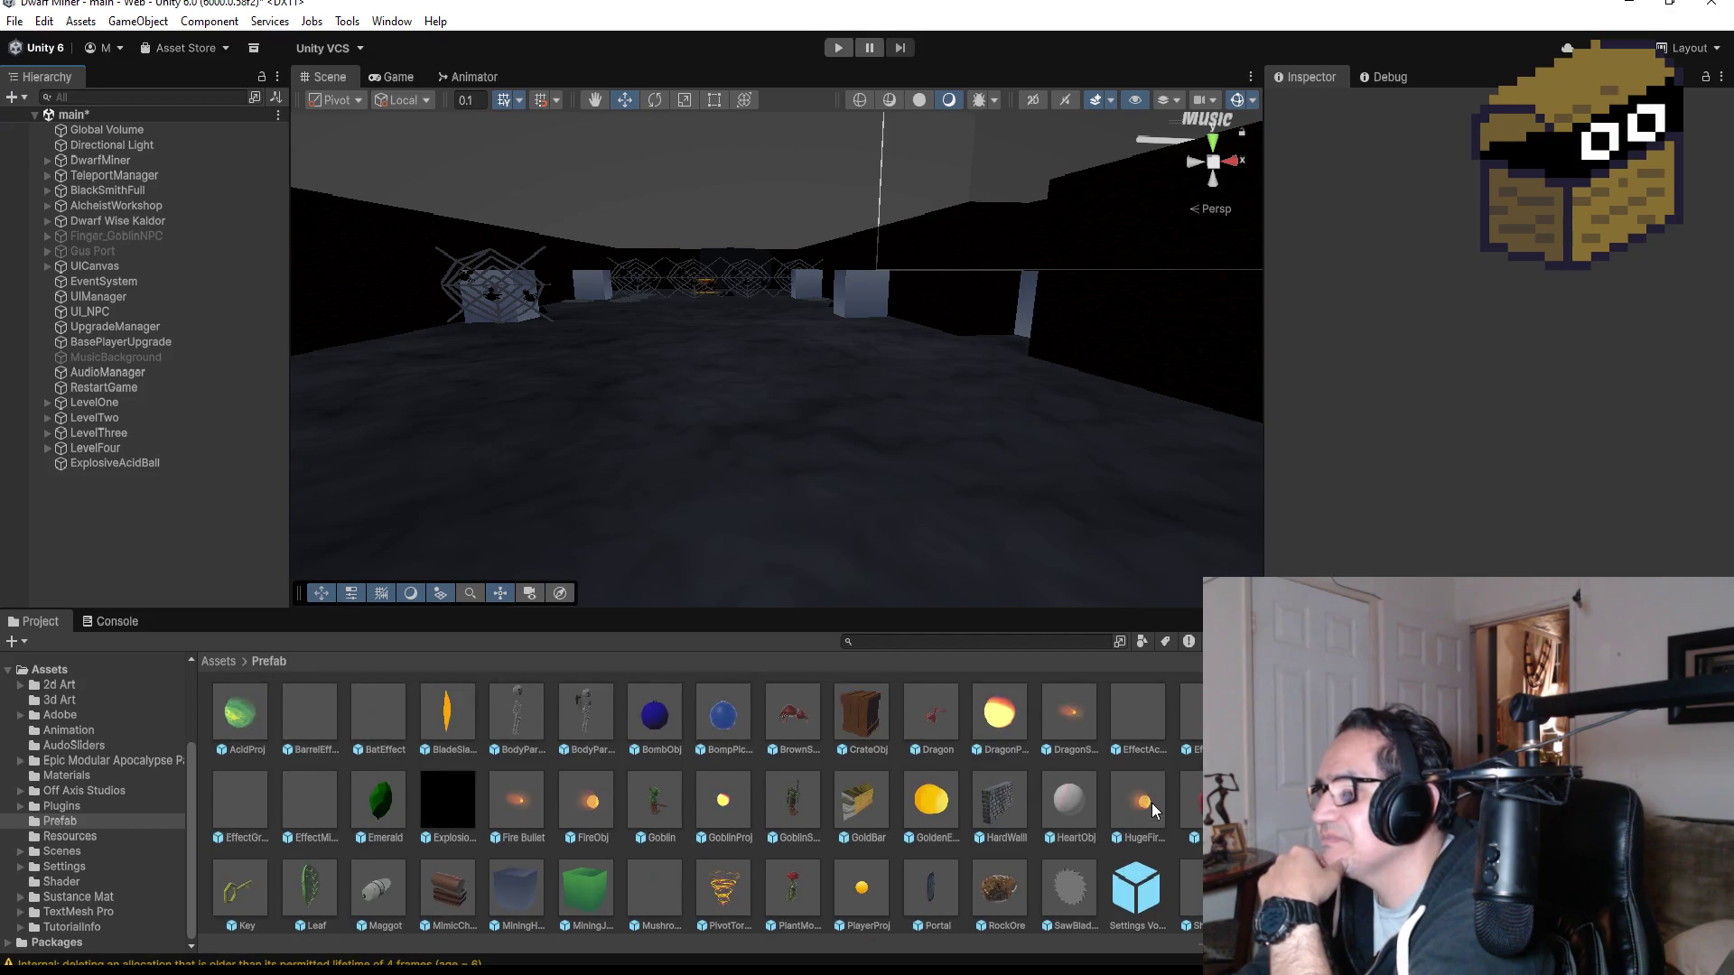
- Open the EffectAcidBalls prefab and set its Transform Position to 0
left_click(1140, 707)
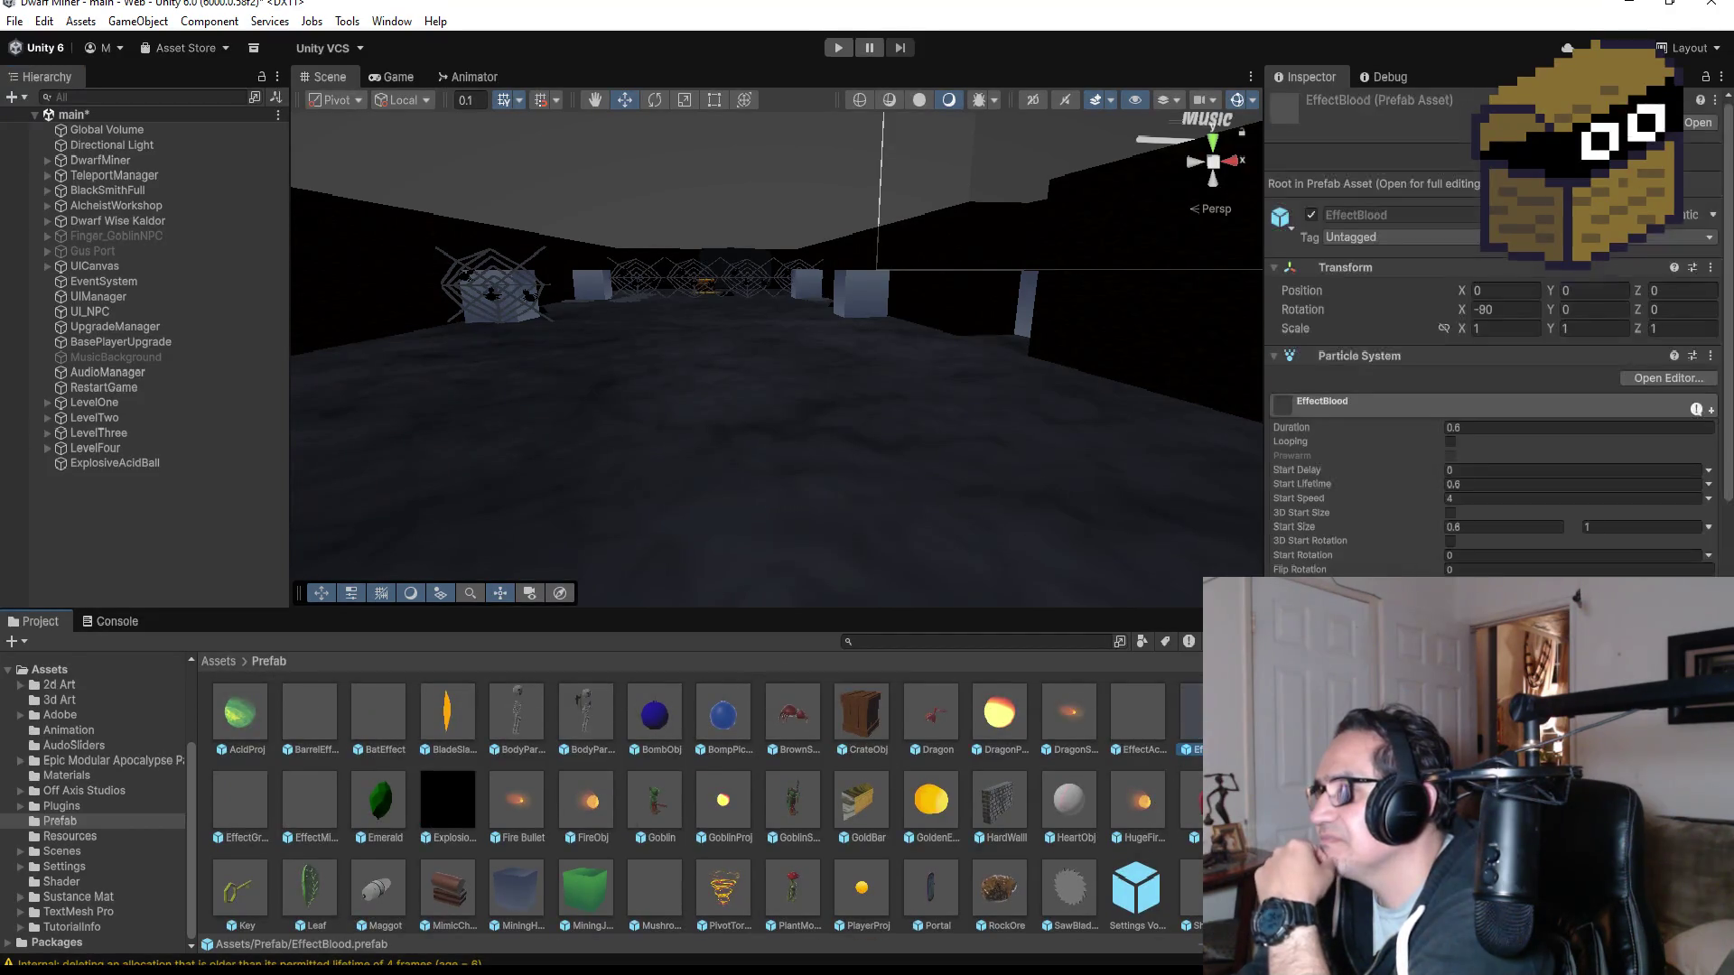
double_click(1139, 706)
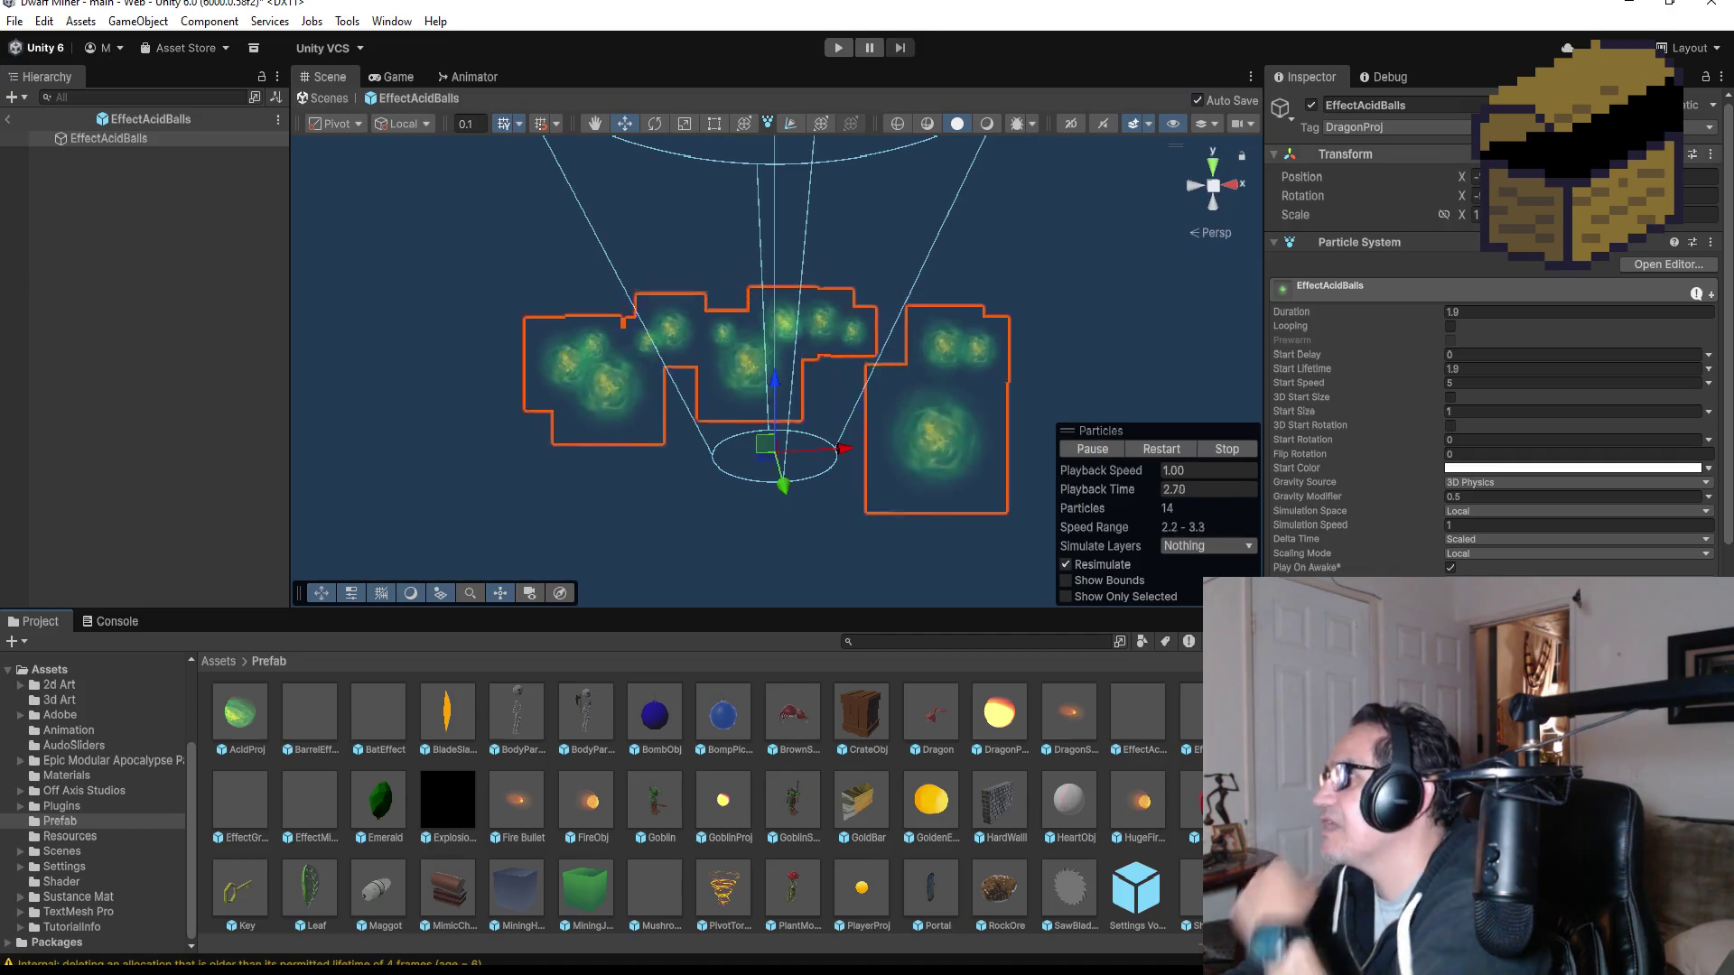
type("0")
key("Return")
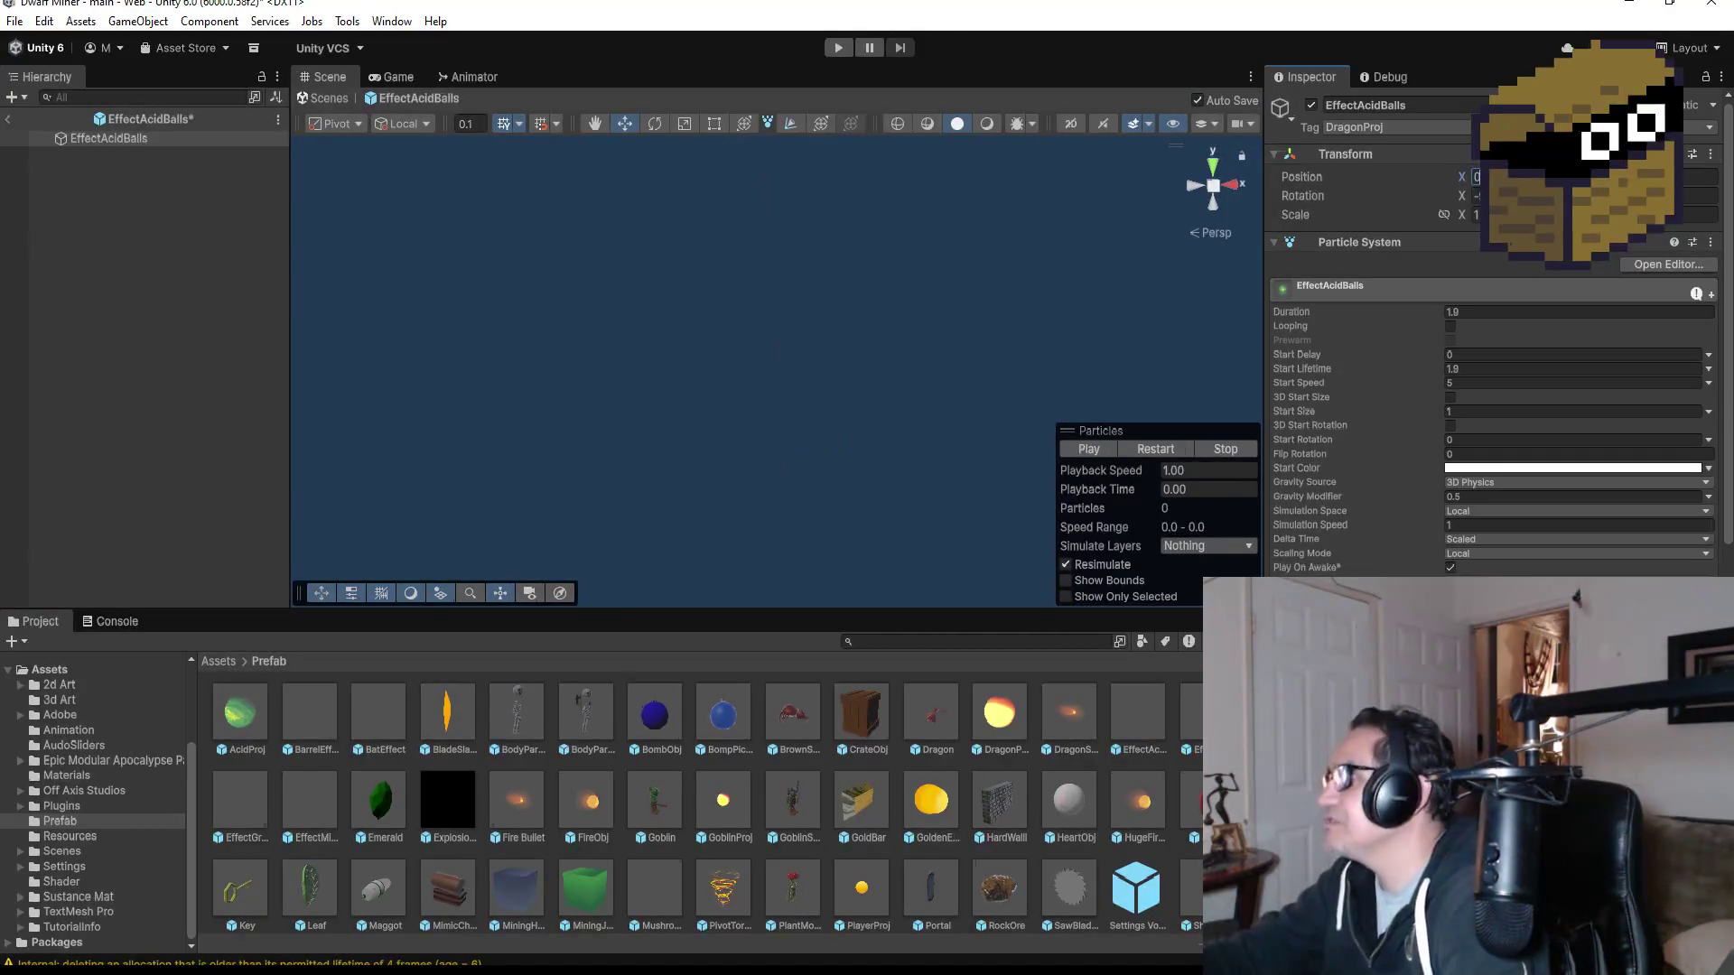
left_click(1472, 195)
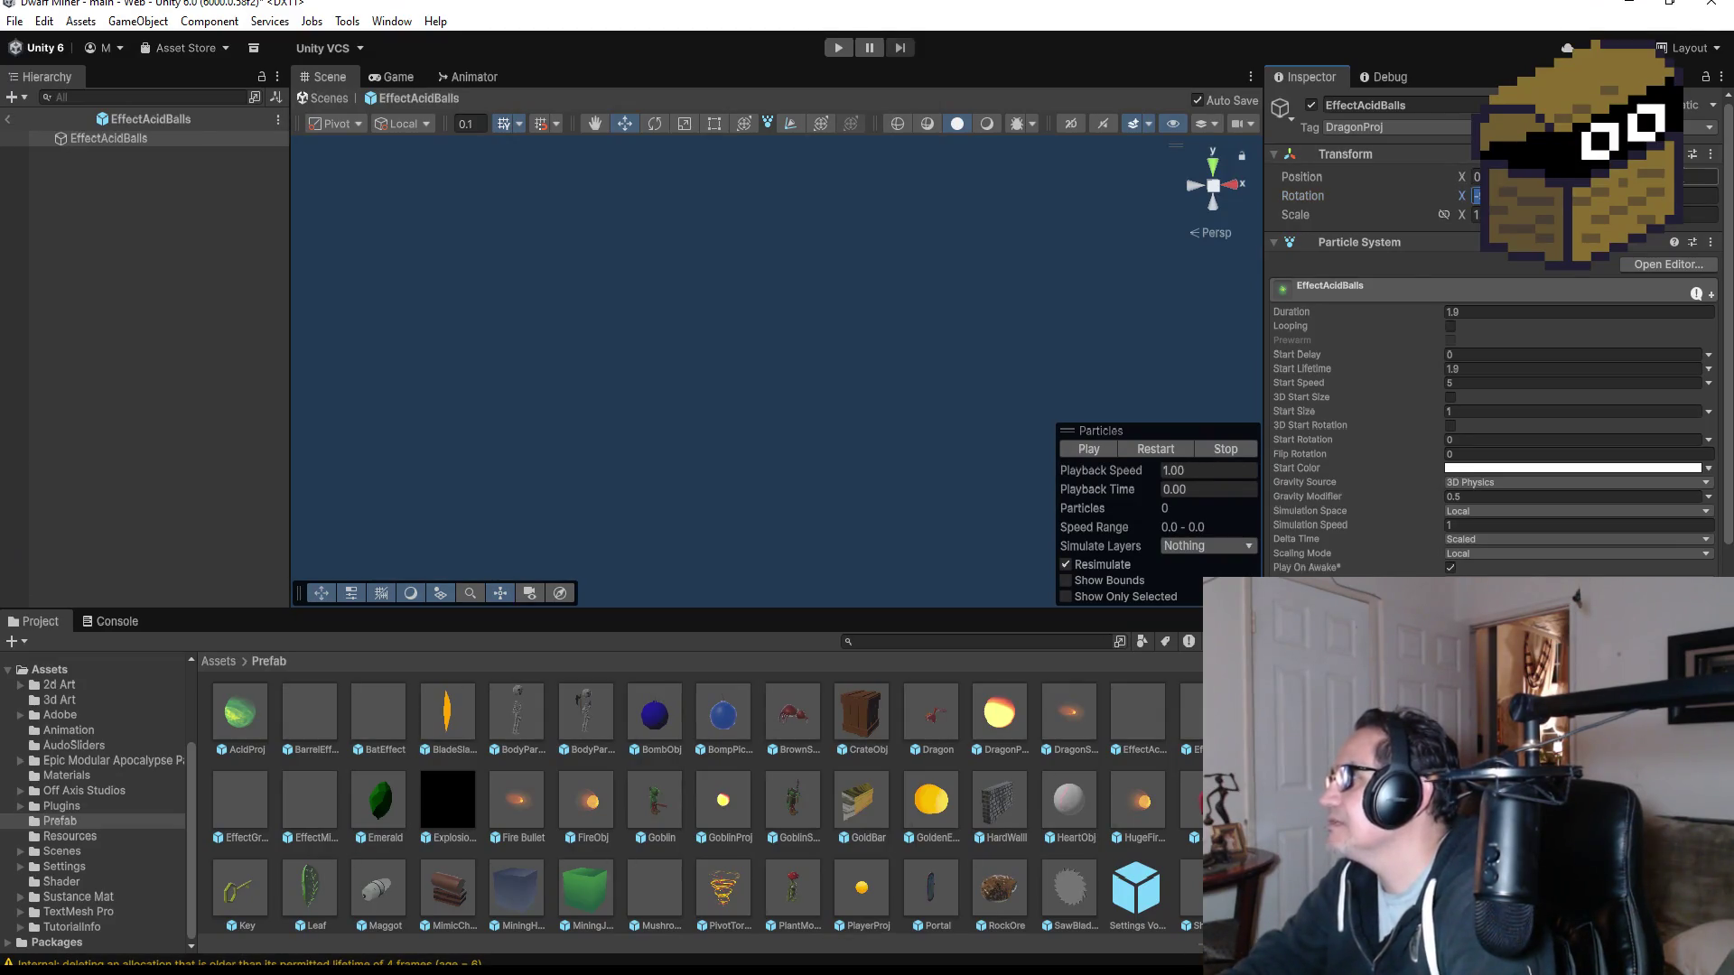
key("ctrl+z")
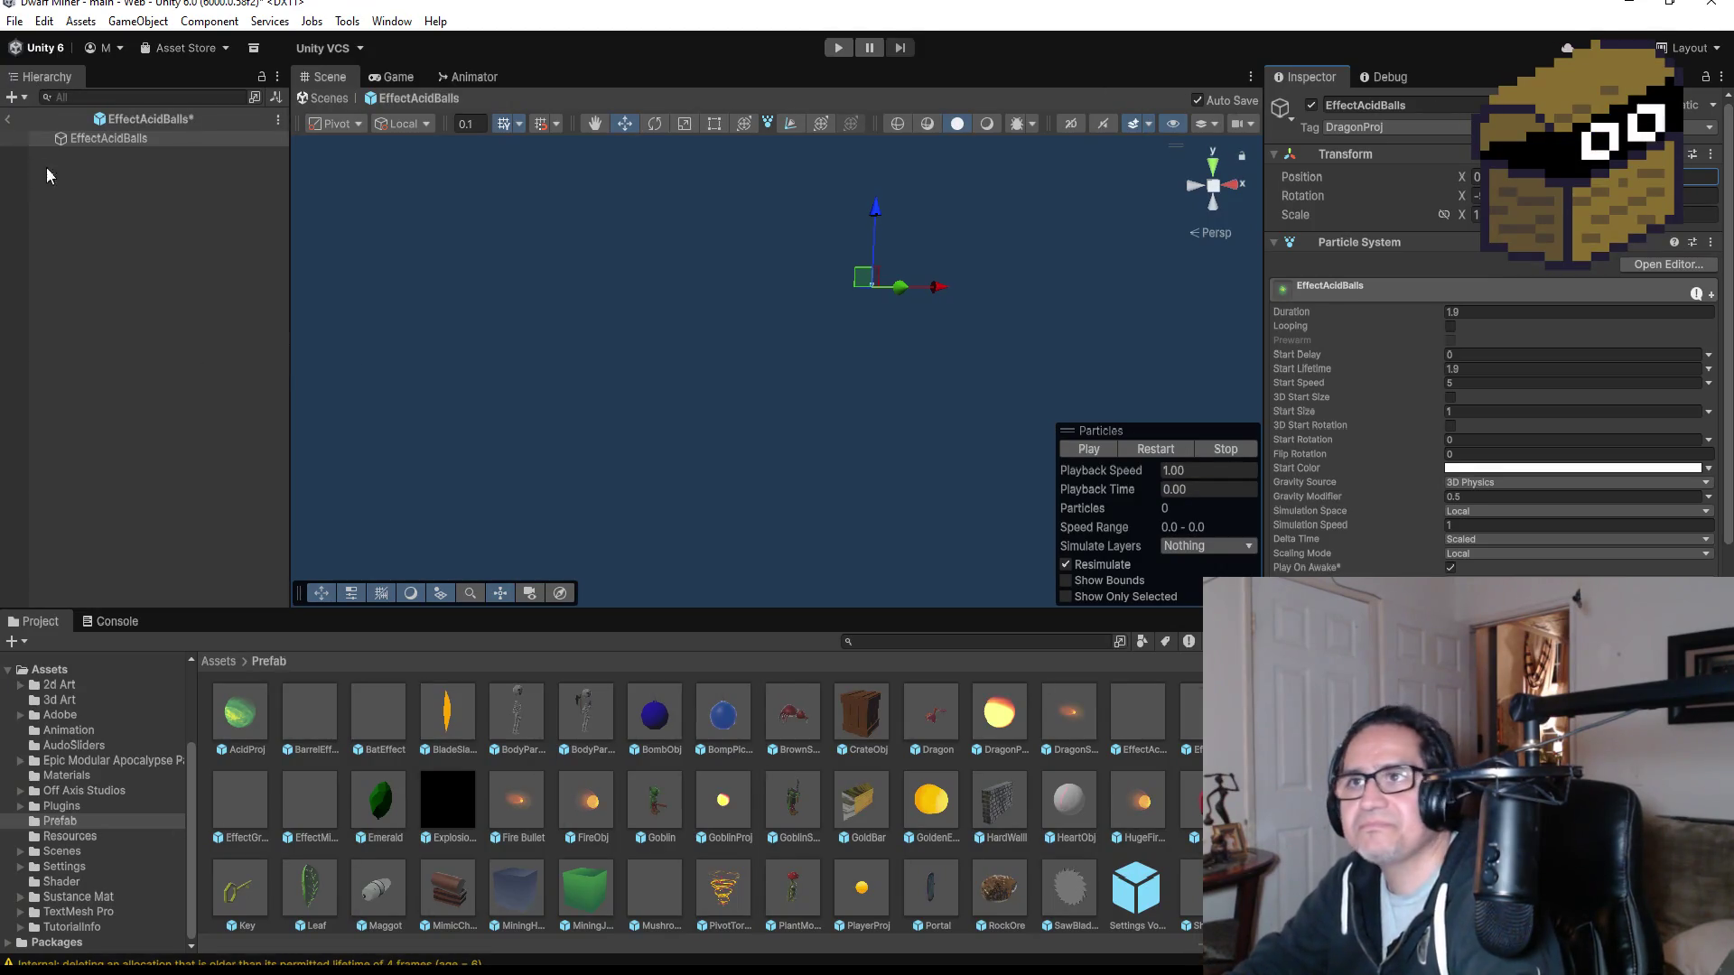
- Preview the prefab's particle burst, then return to the main scene and select ExplosiveAcidBall
left_click(112, 138)
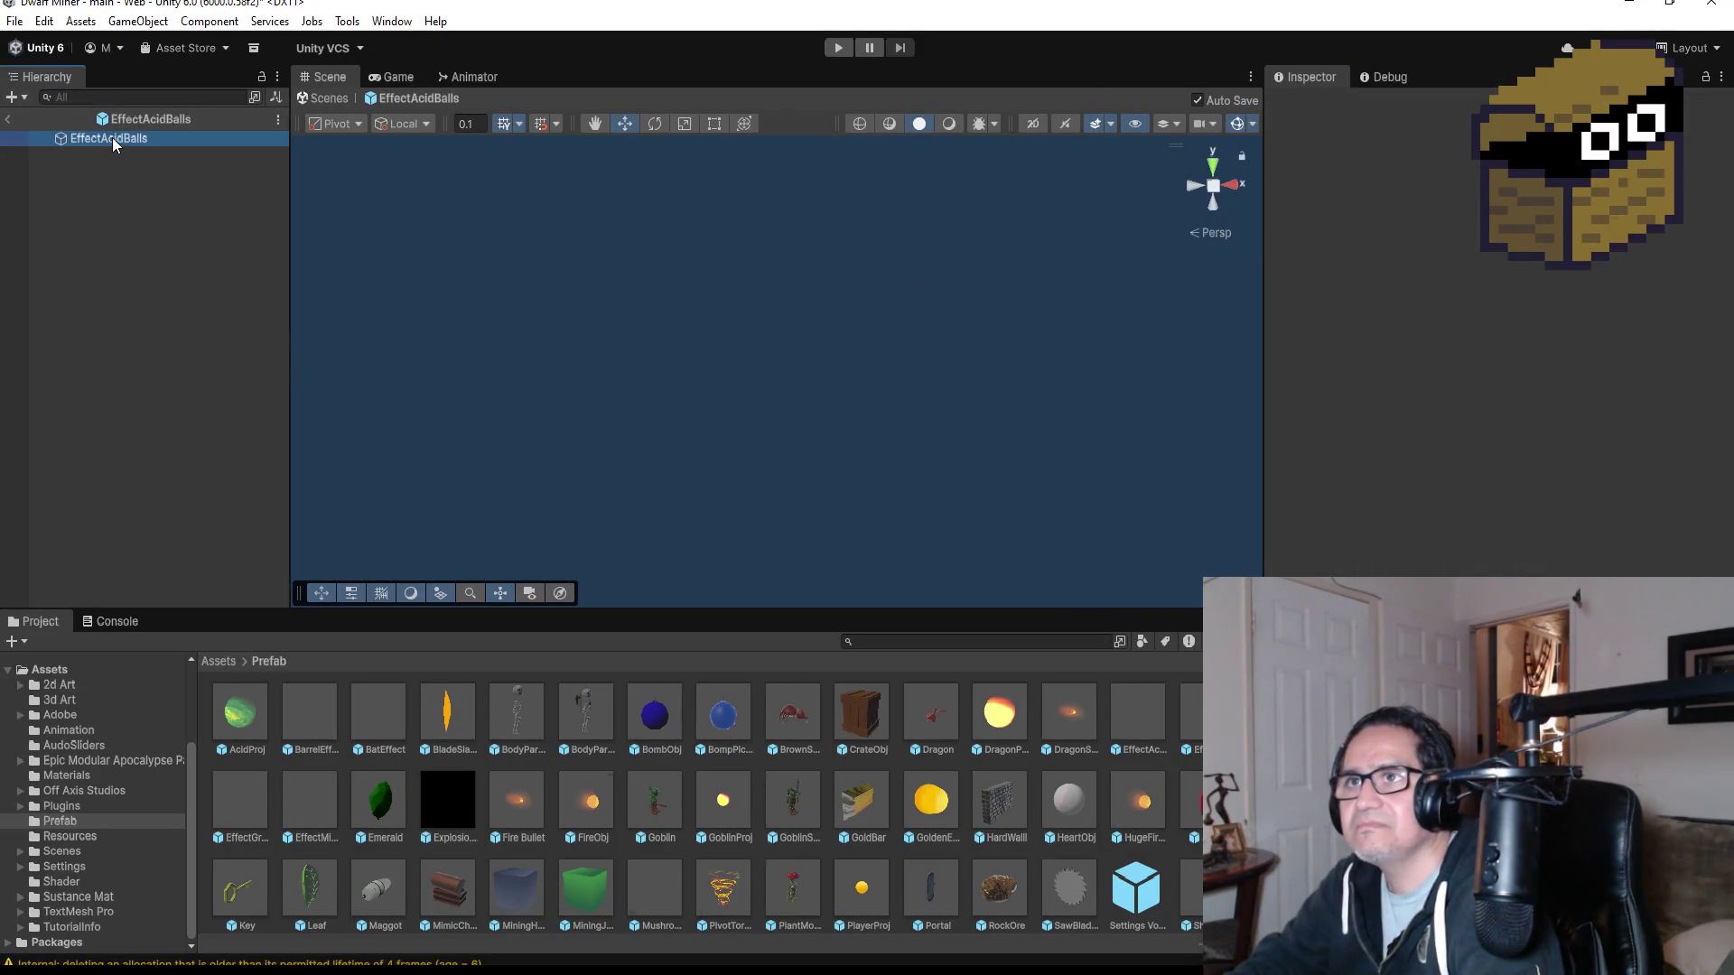
left_click(1107, 448)
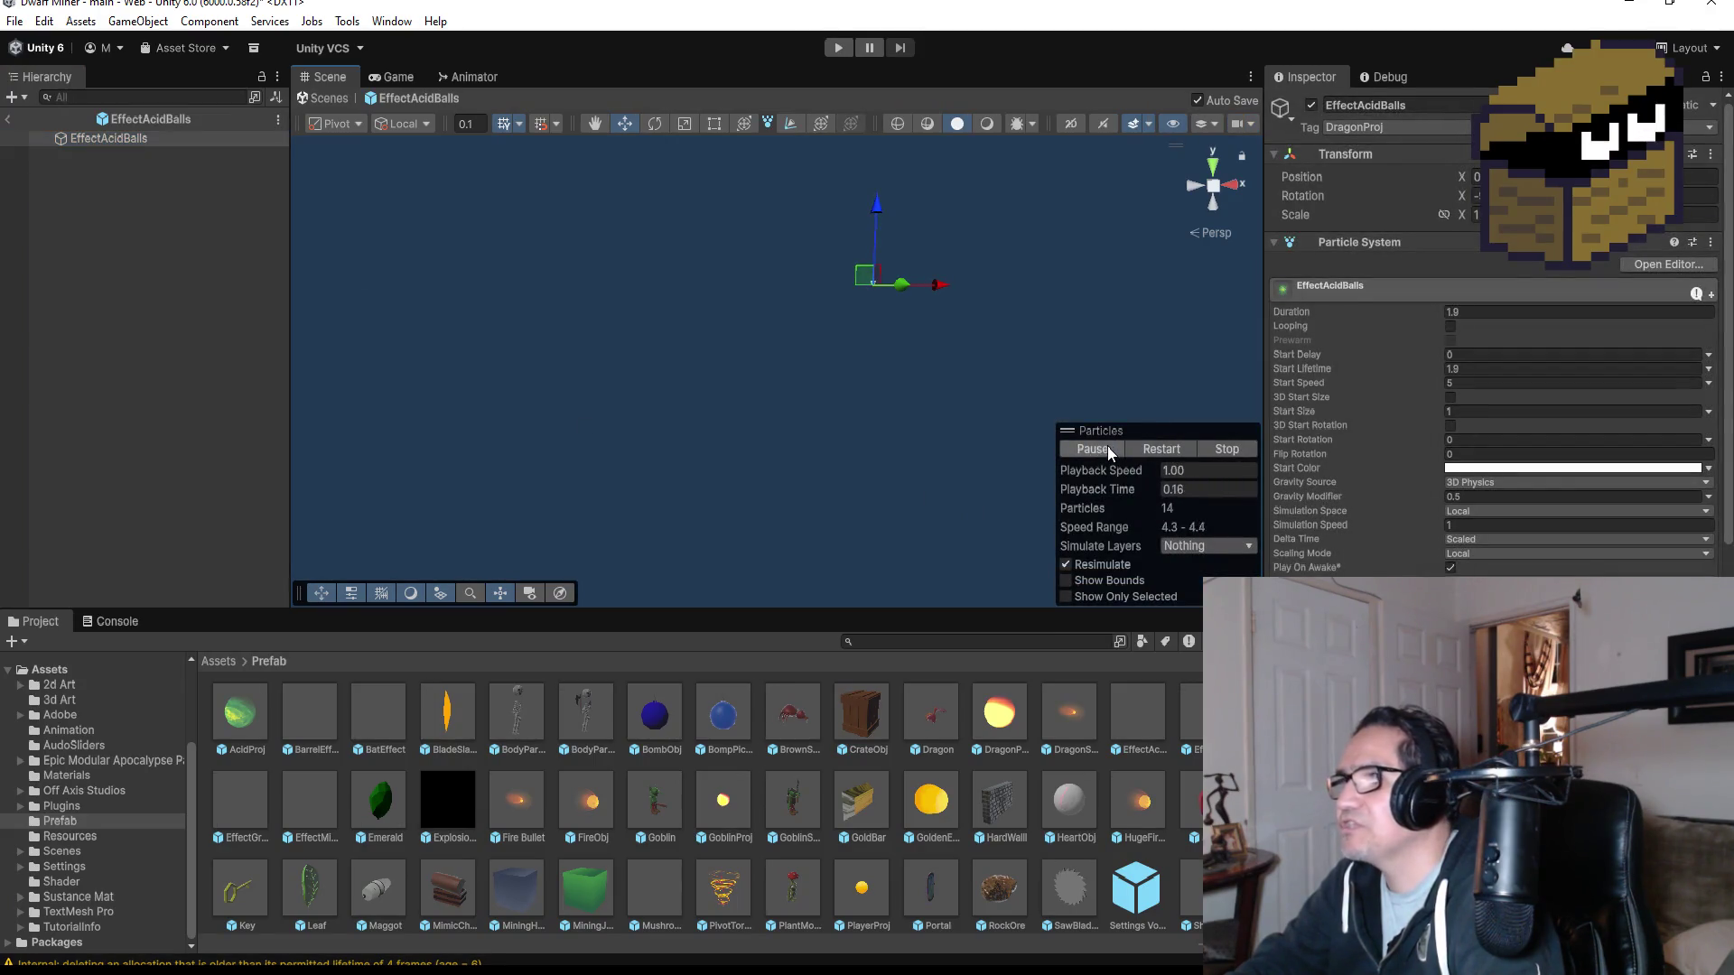
double_click(123, 139)
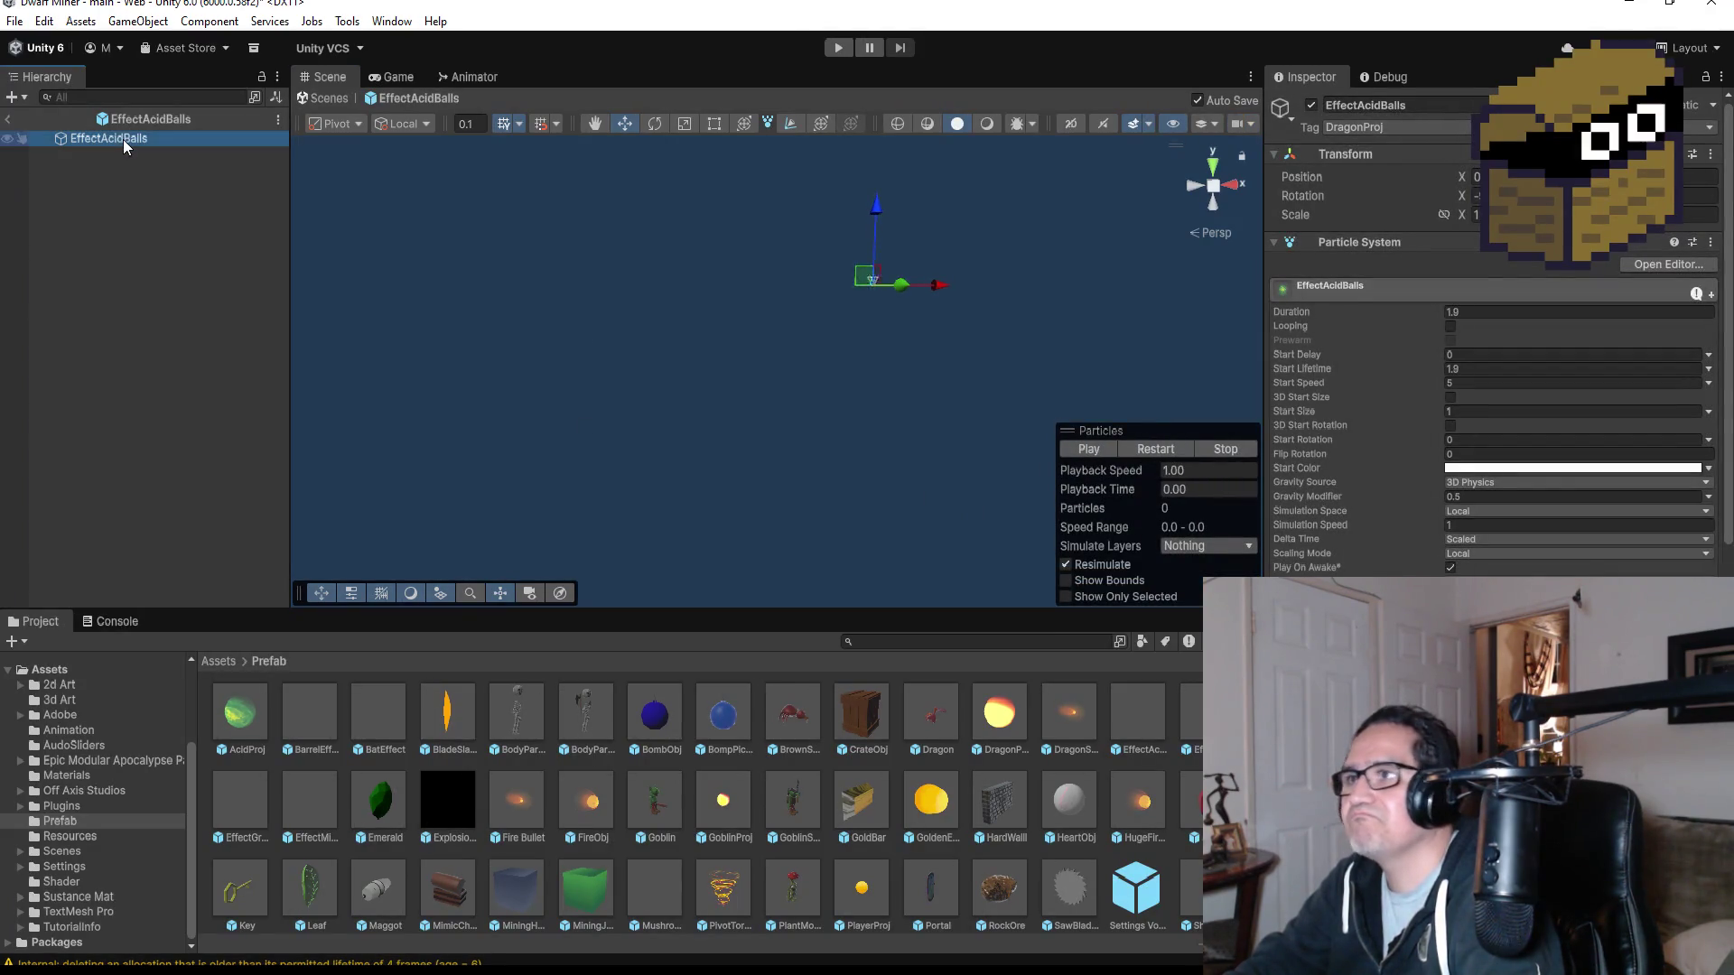
left_click(1092, 449)
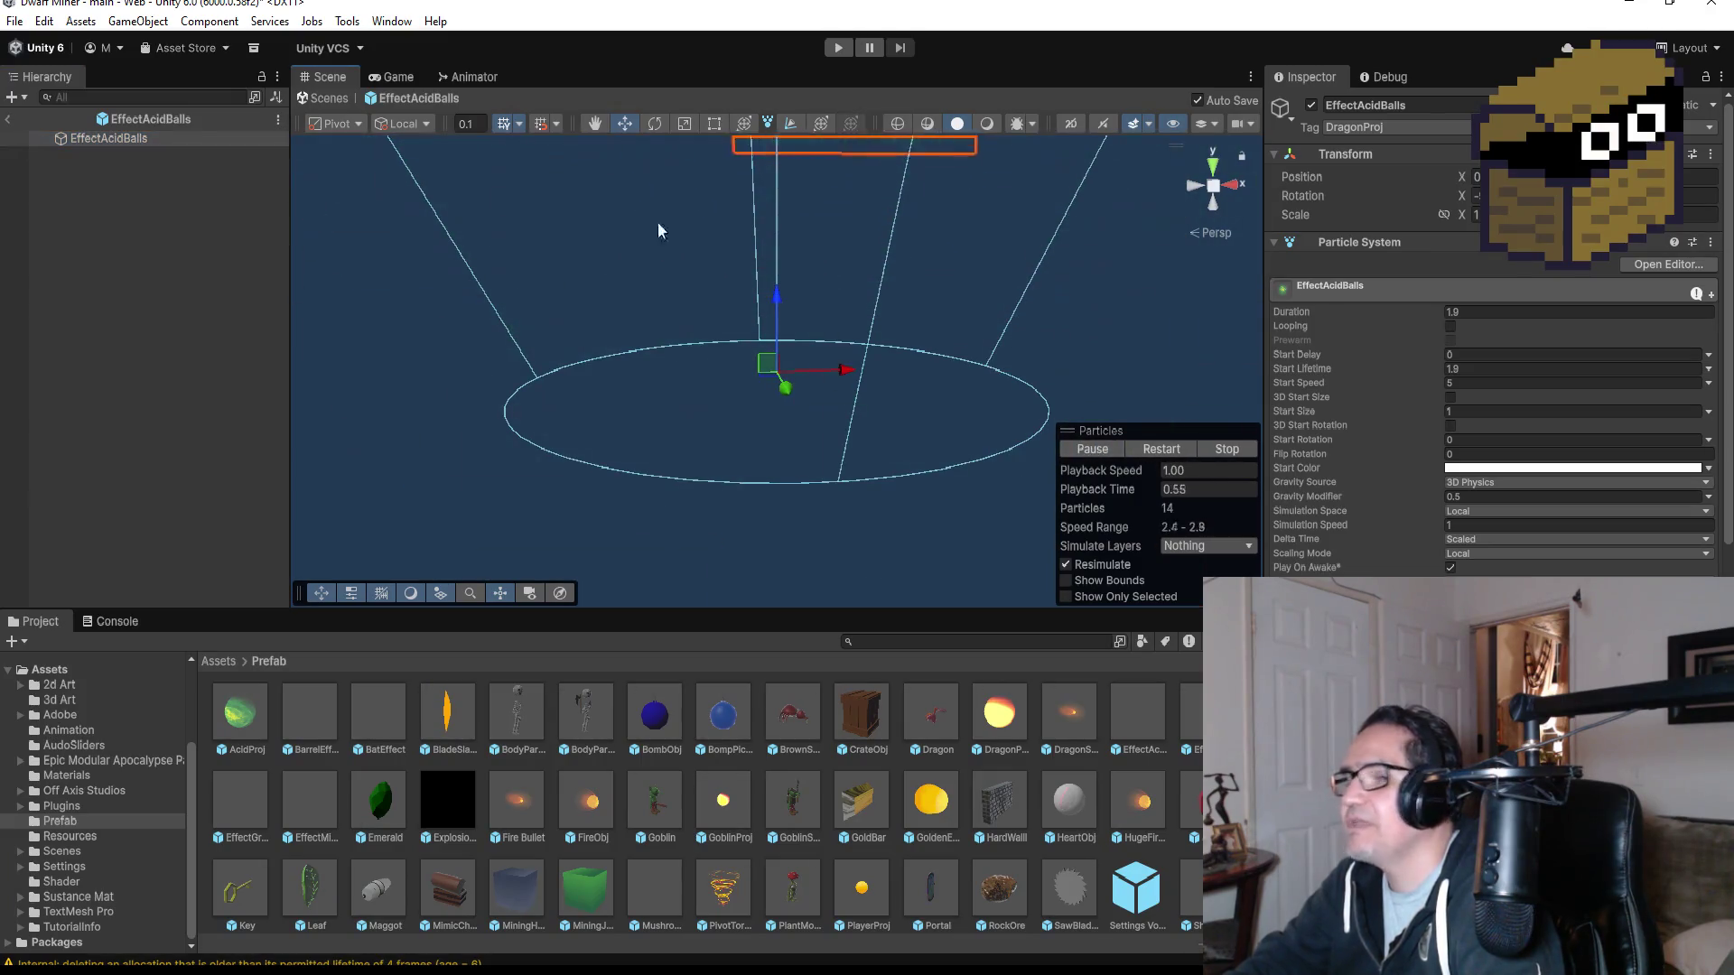
left_click(11, 121)
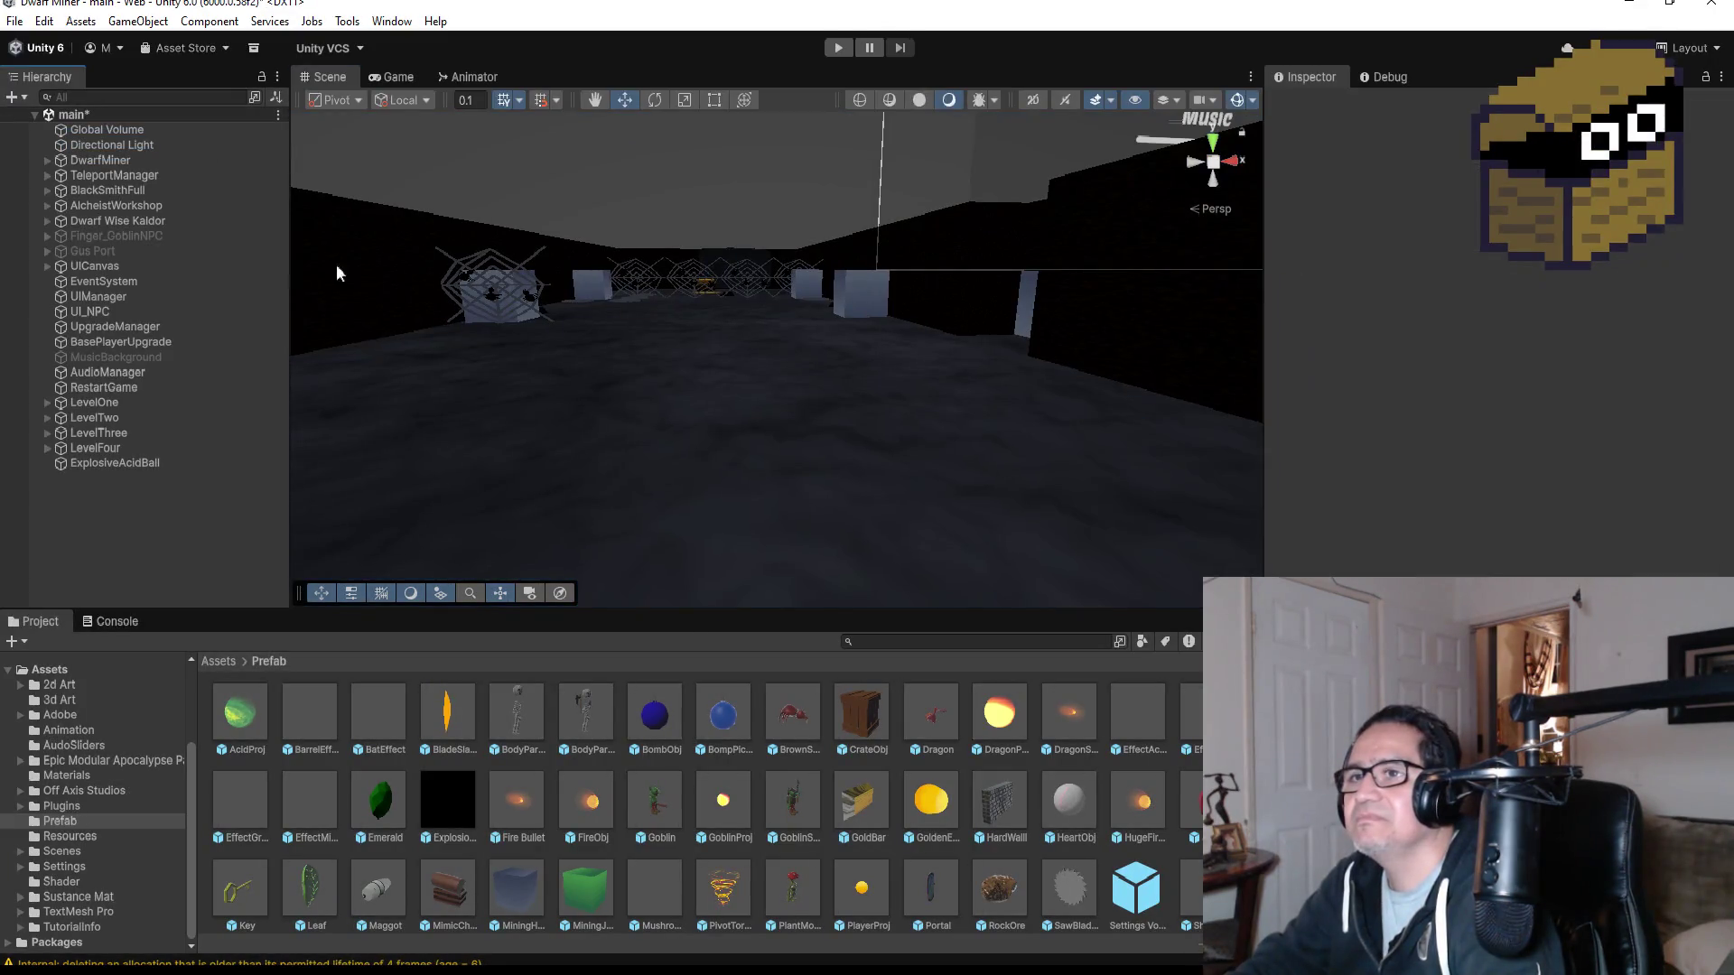
left_click(130, 461)
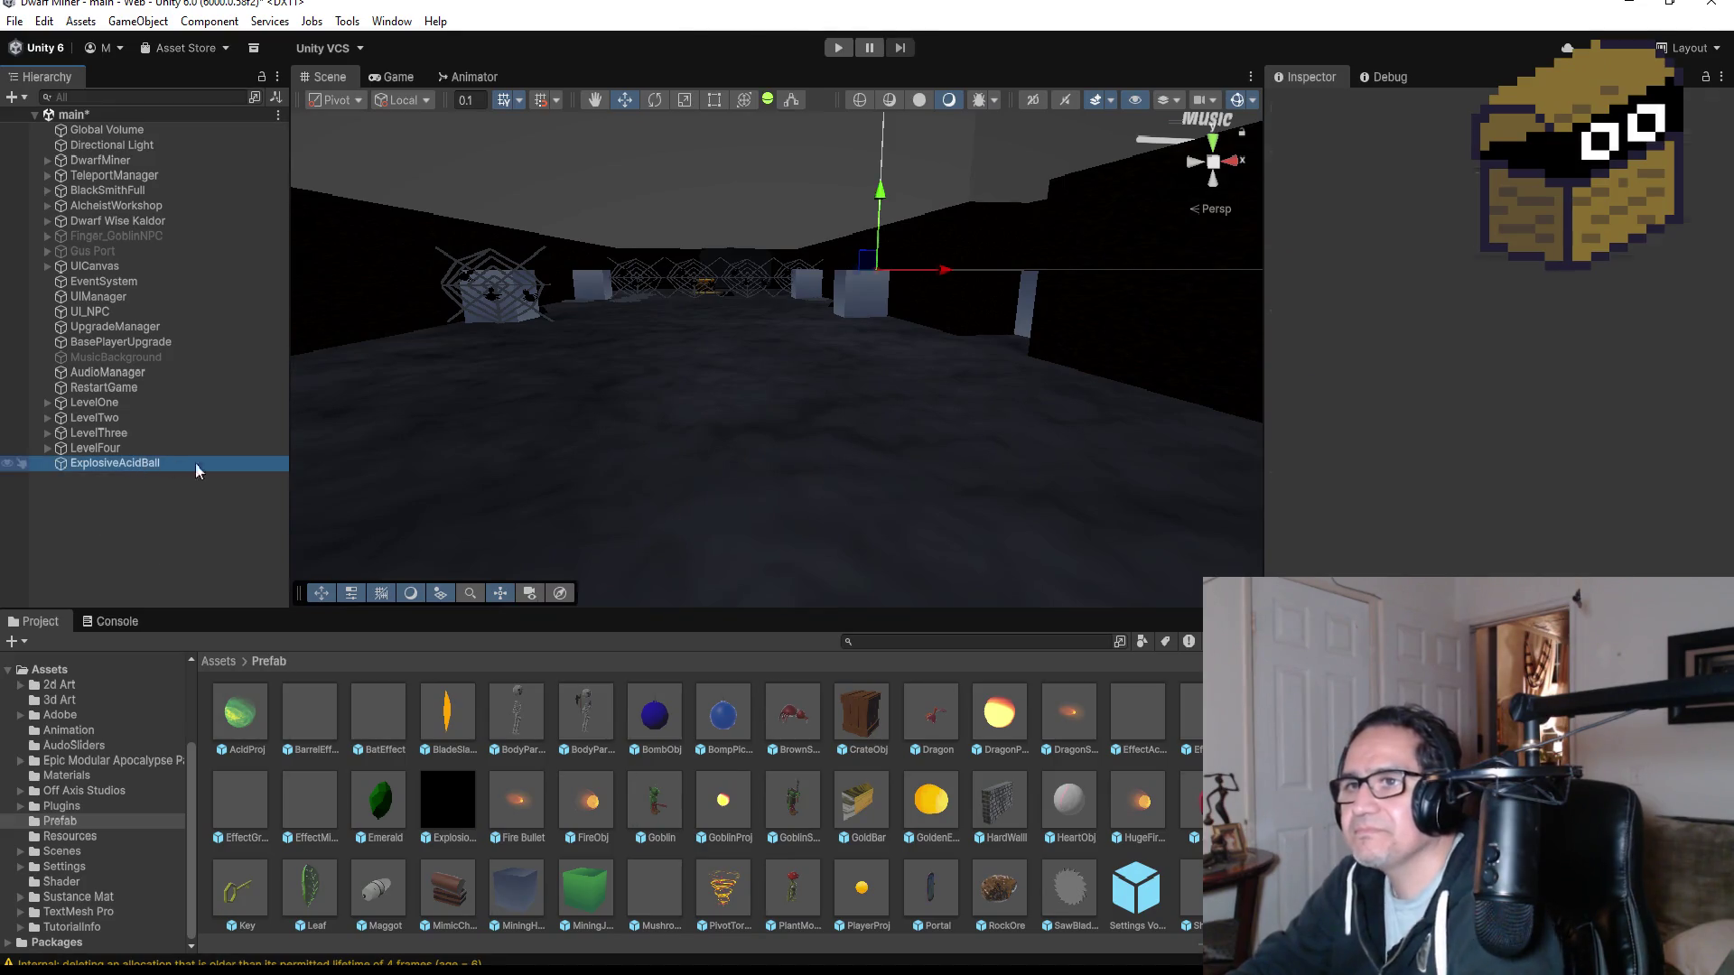
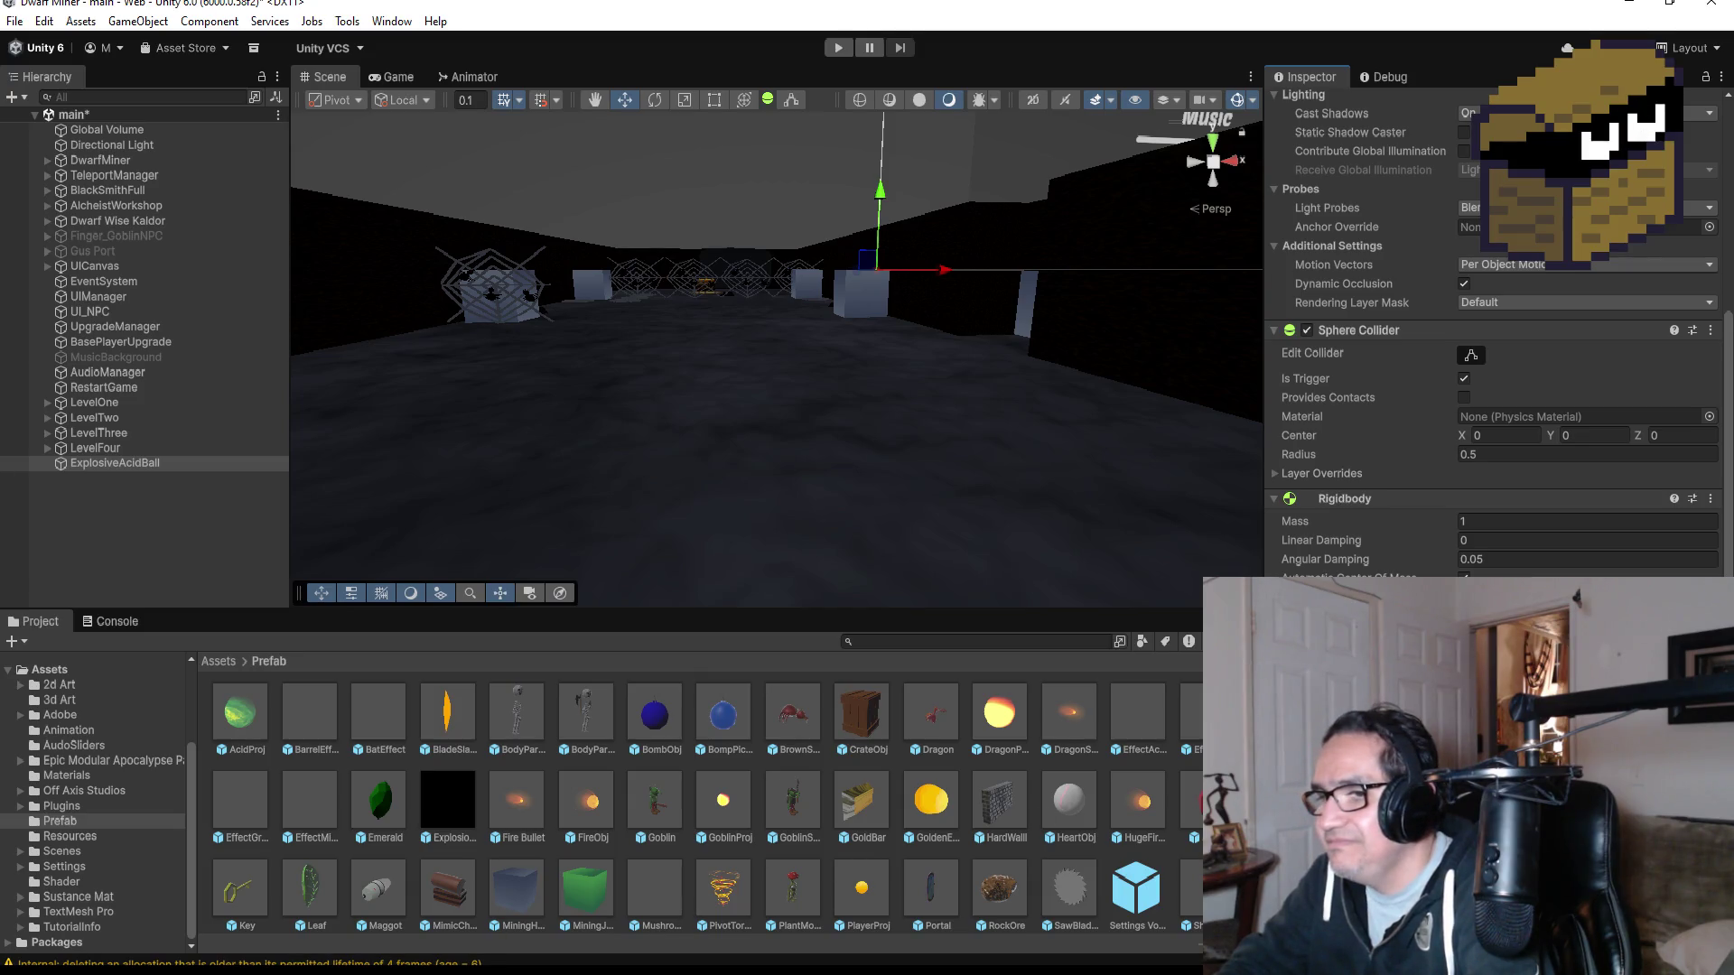
- Switch from Unity to Visual Studio, where Player.cs is open
left_click(323, 916)
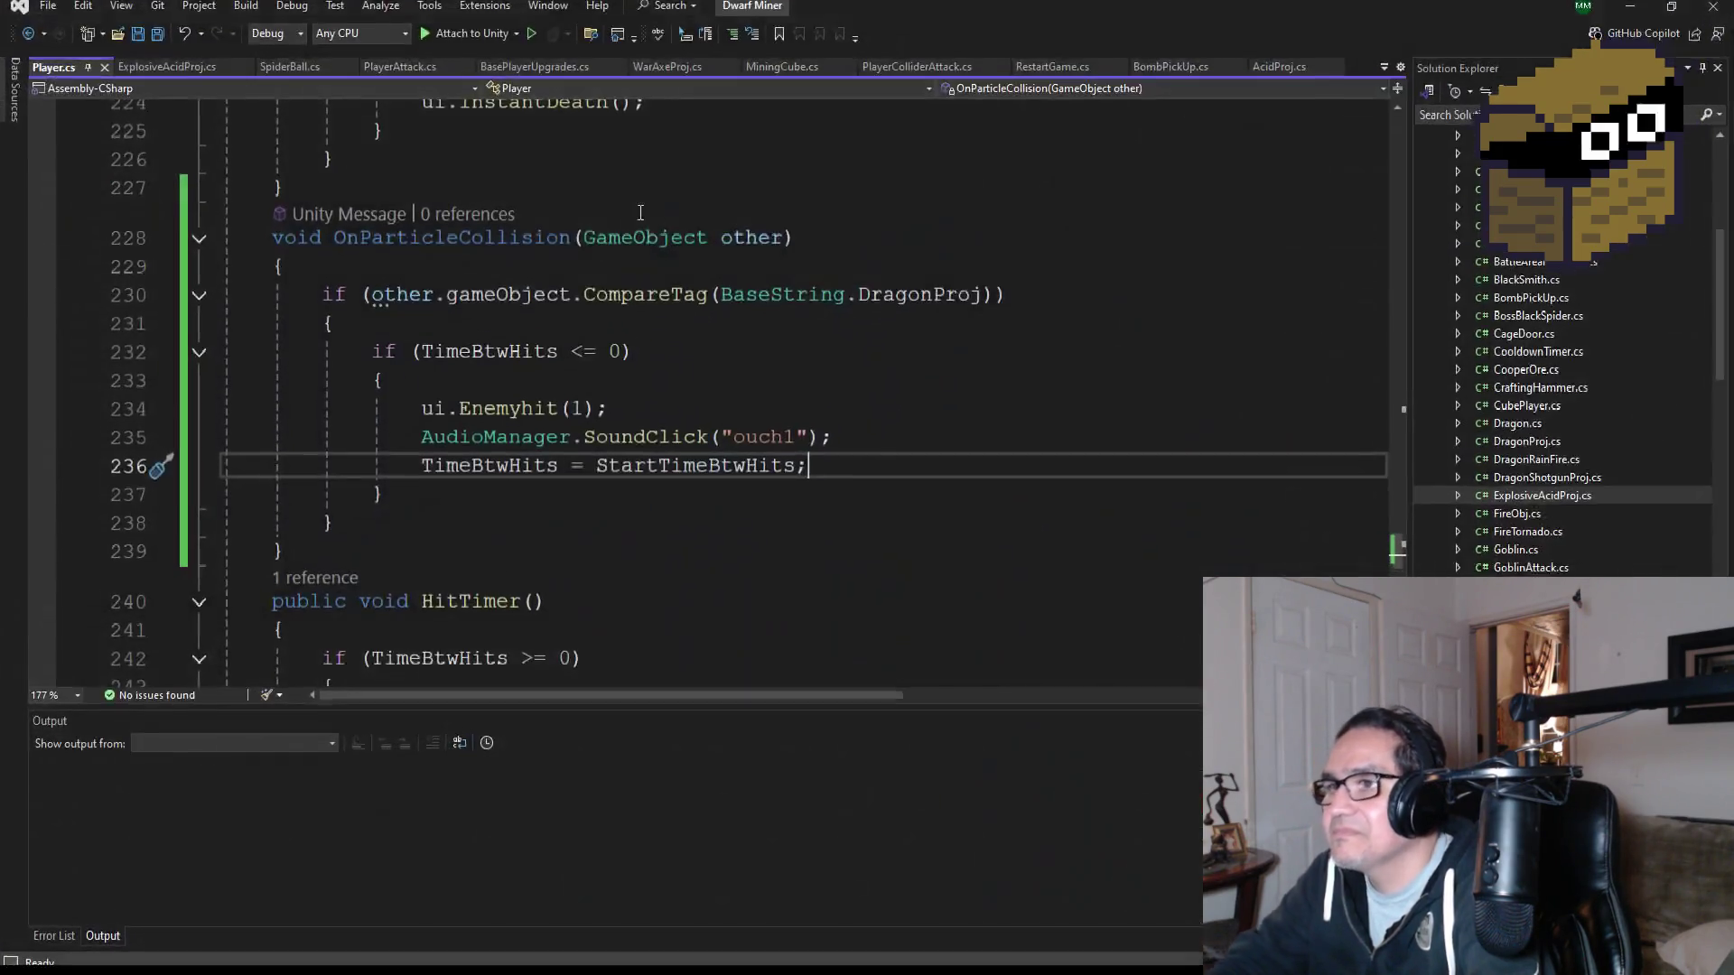
- Save the Player script
scroll(658, 385, "up", 20)
key("ctrl+s")
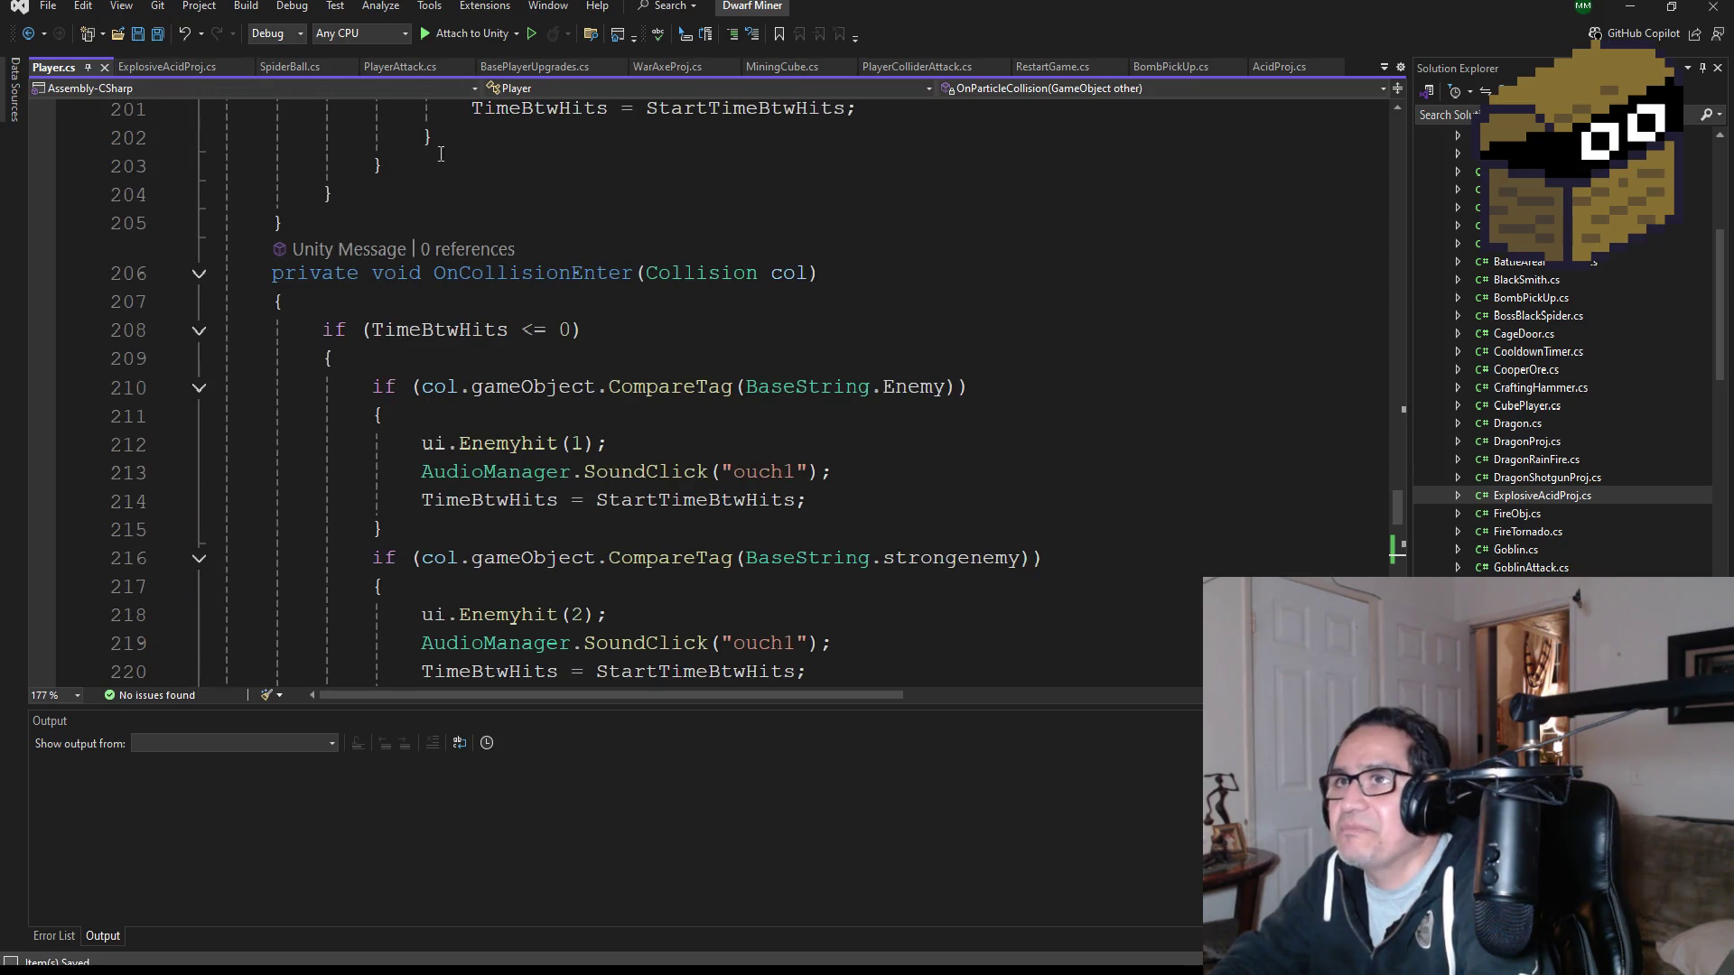
scroll(683, 481, "down", 20)
scroll(684, 480, "up", 20)
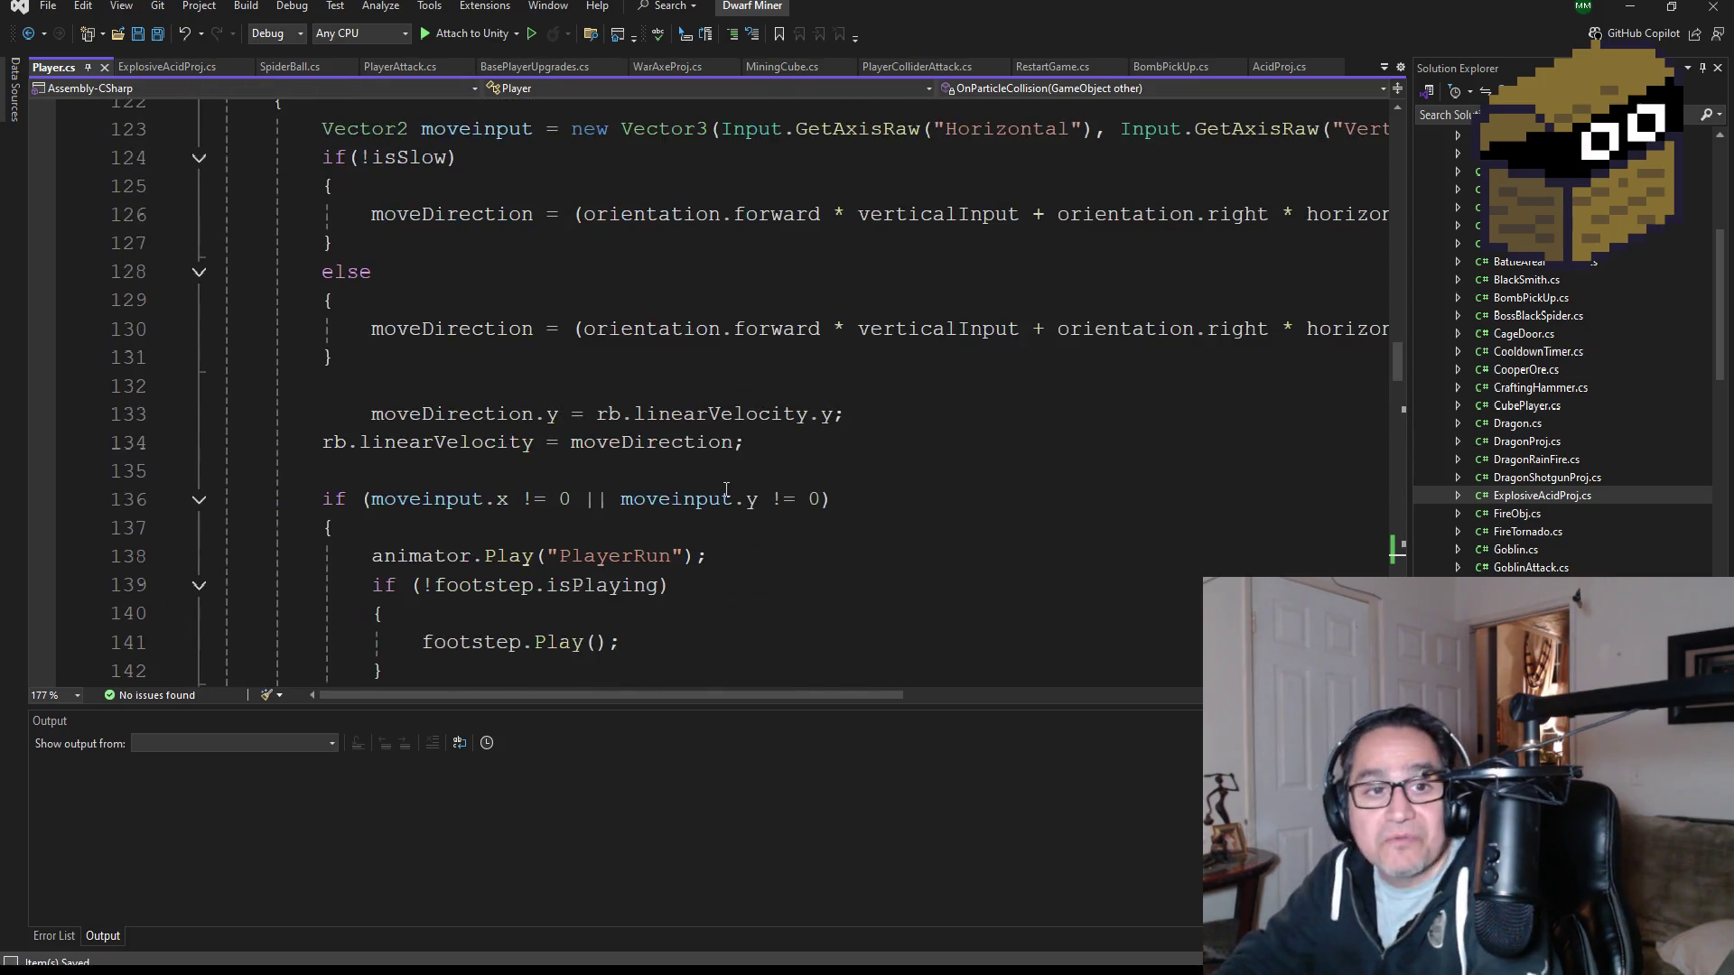
scroll(787, 397, "up", 10)
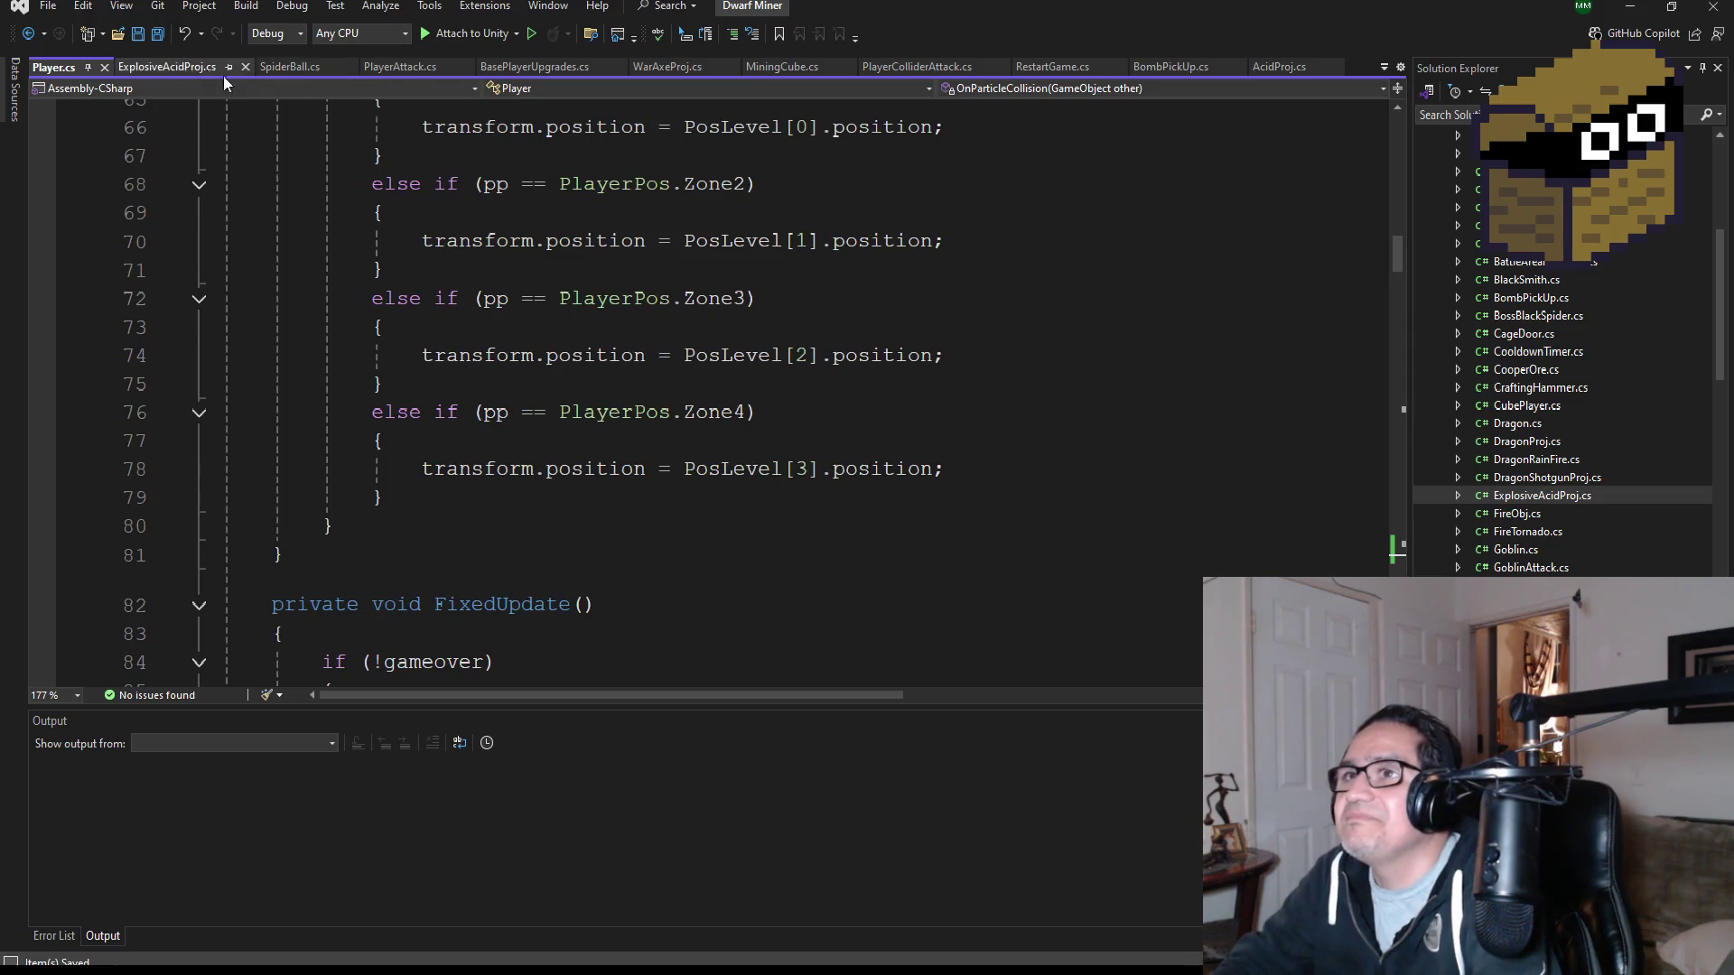
- Open ExplosiveAcidProj.cs and place the caret after the moveDirection field
left_click(177, 66)
scroll(596, 413, "up", 5)
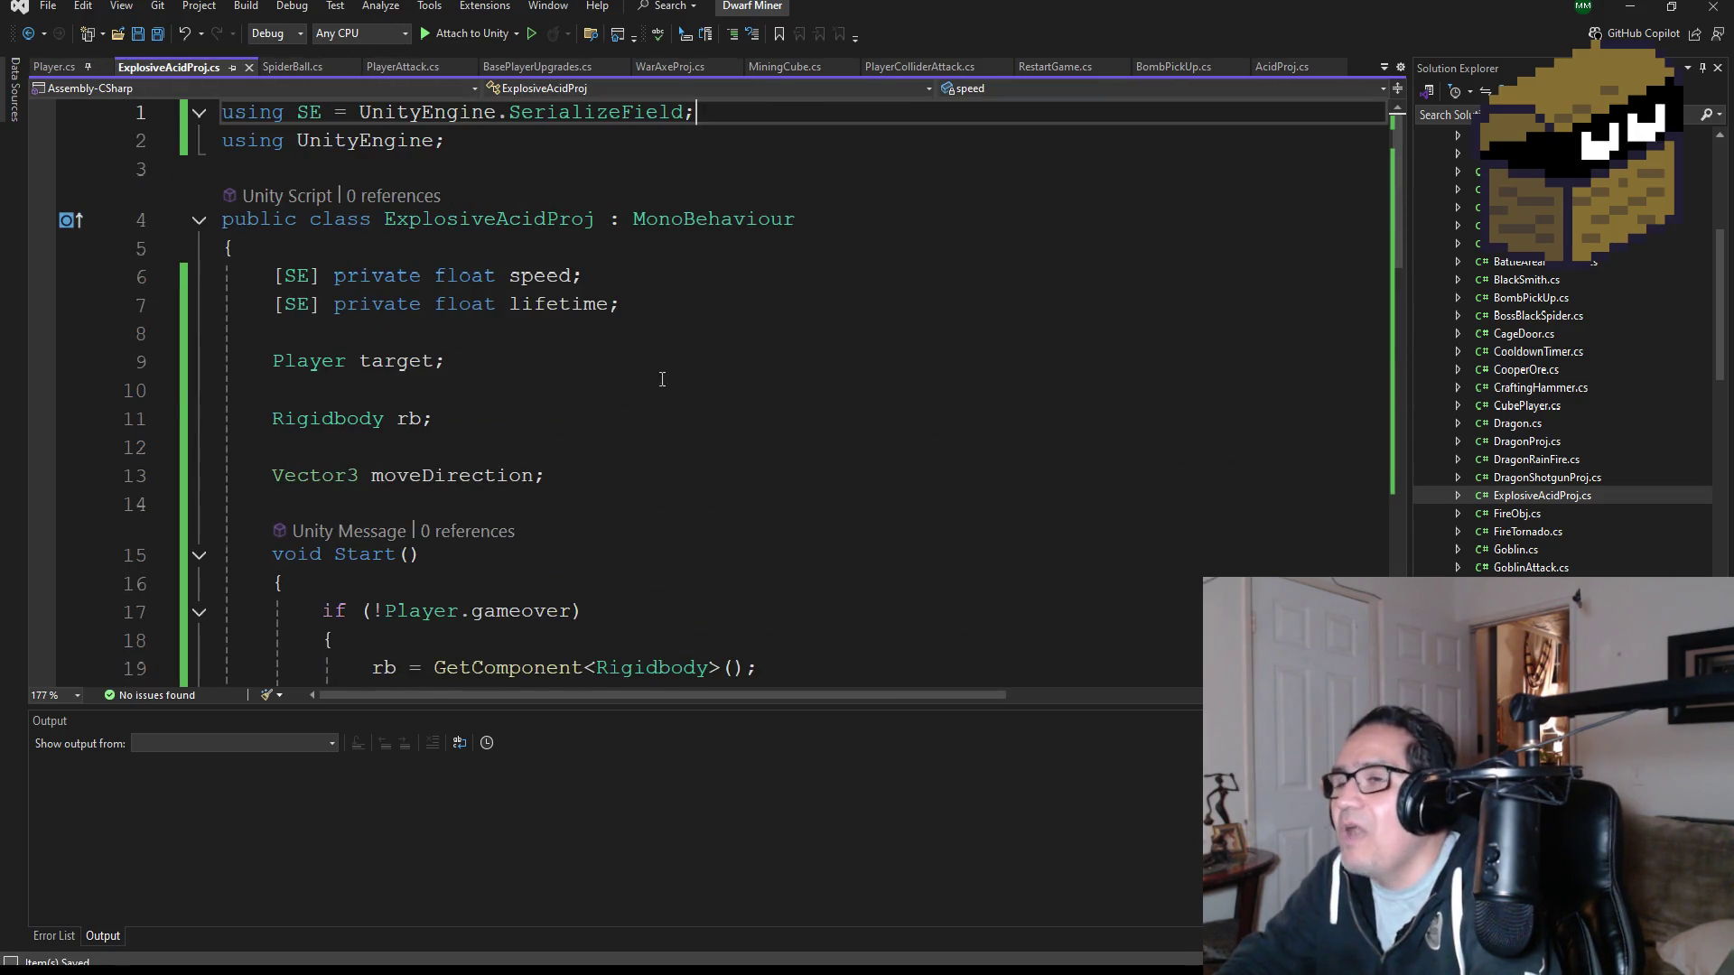
scroll(662, 379, "down", 2)
left_click(666, 332)
left_click(664, 309)
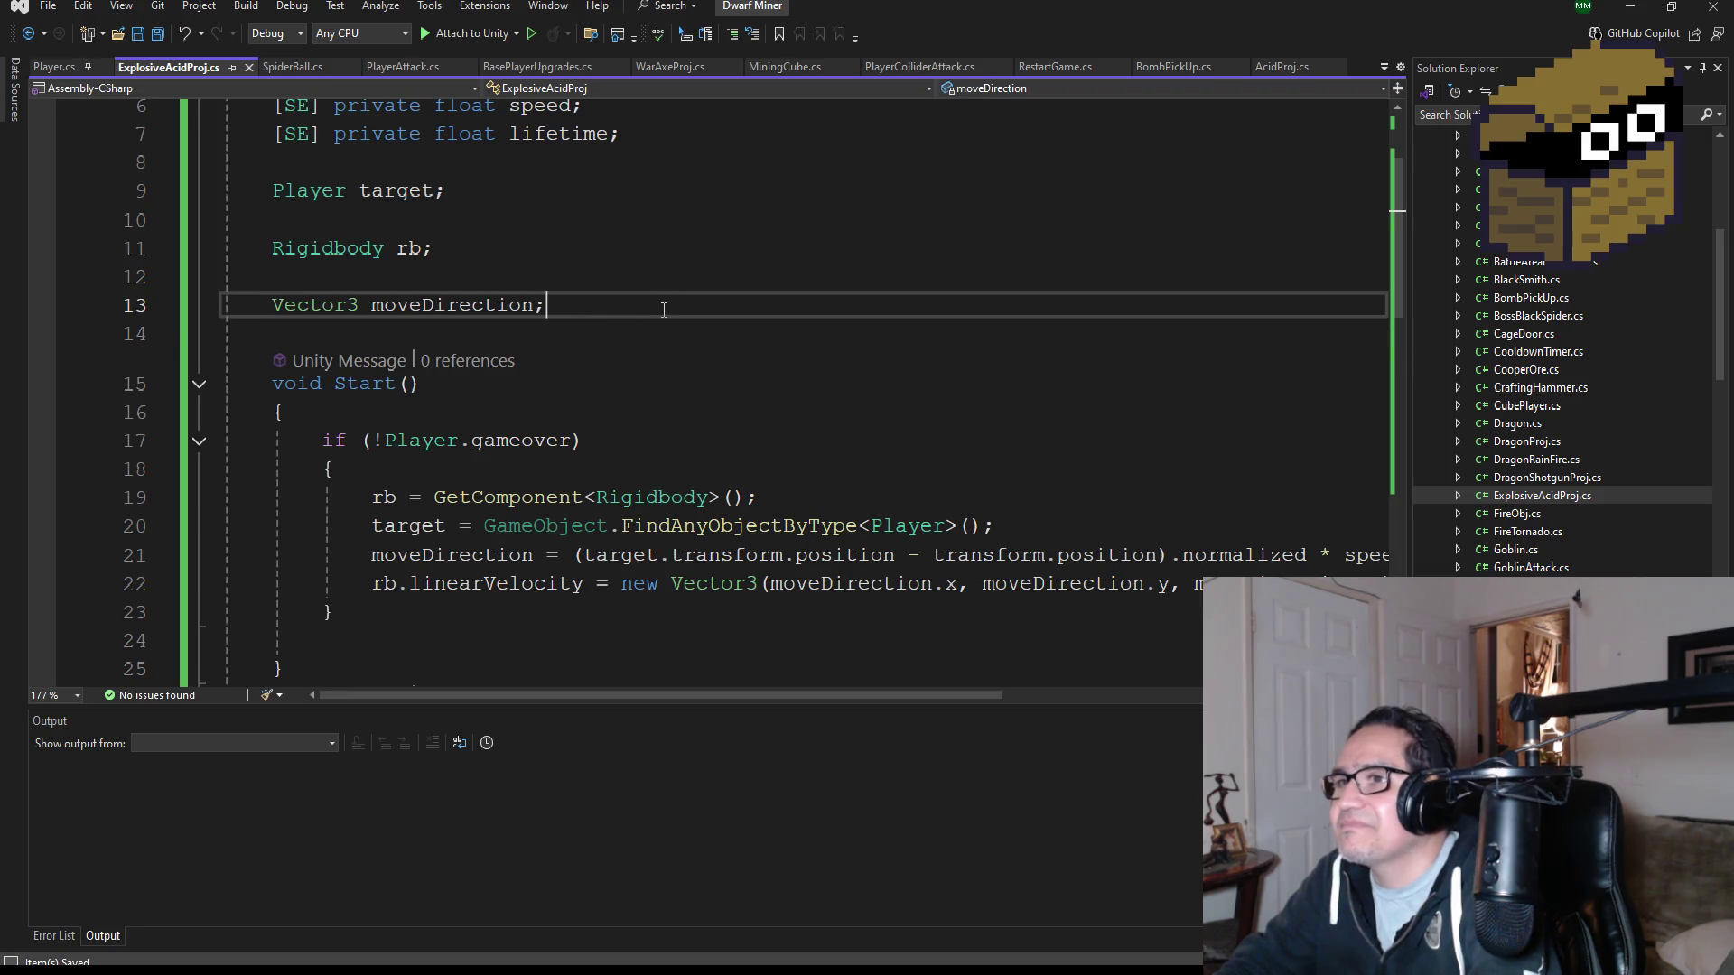
- Open SpiderBall.cs and select its class body from the methods up to the fields
left_click(291, 67)
scroll(699, 540, "down", 5)
scroll(699, 540, "down", 9)
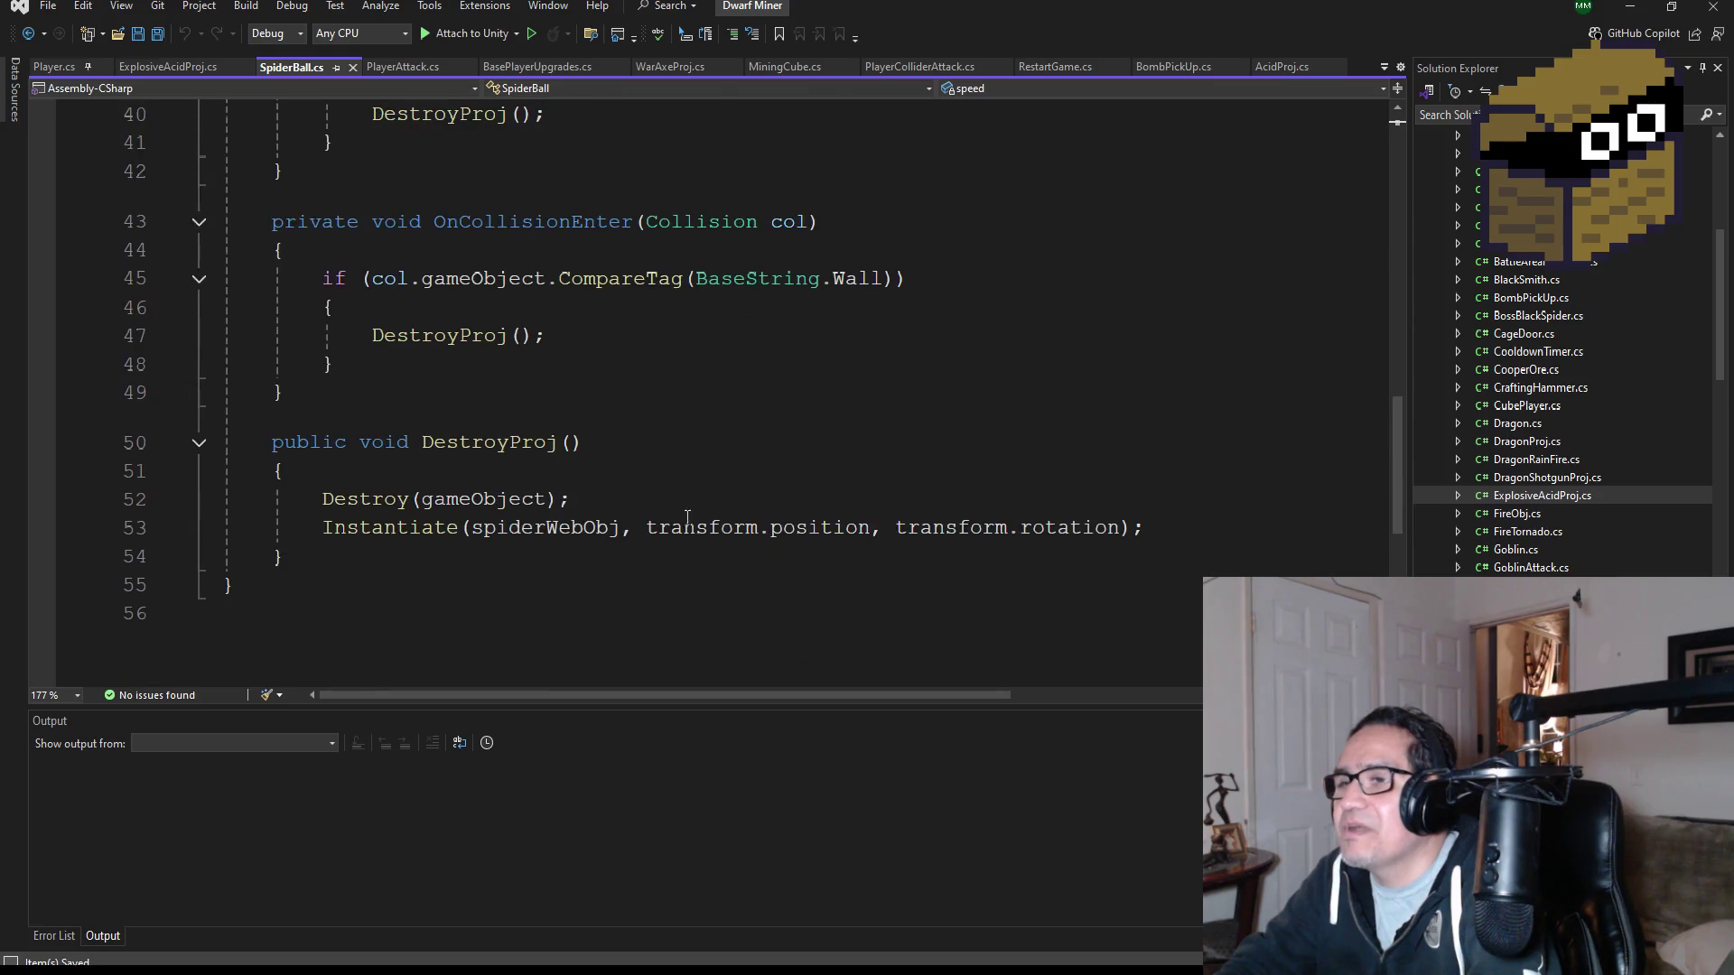
mouse_move(362, 386)
left_mouse_down()
mouse_move(254, 221)
mouse_move(235, 104)
mouse_move(360, 337)
mouse_move(323, 411)
mouse_move(271, 242)
mouse_move(271, 298)
mouse_move(397, 412)
mouse_move(370, 412)
mouse_move(237, 276)
mouse_move(271, 136)
mouse_move(305, 271)
mouse_move(280, 283)
mouse_move(266, 189)
mouse_move(283, 301)
mouse_move(244, 275)
mouse_move(215, 7)
mouse_move(245, 42)
mouse_move(198, 94)
mouse_move(201, 239)
left_mouse_up()
key("ctrl+Tab")
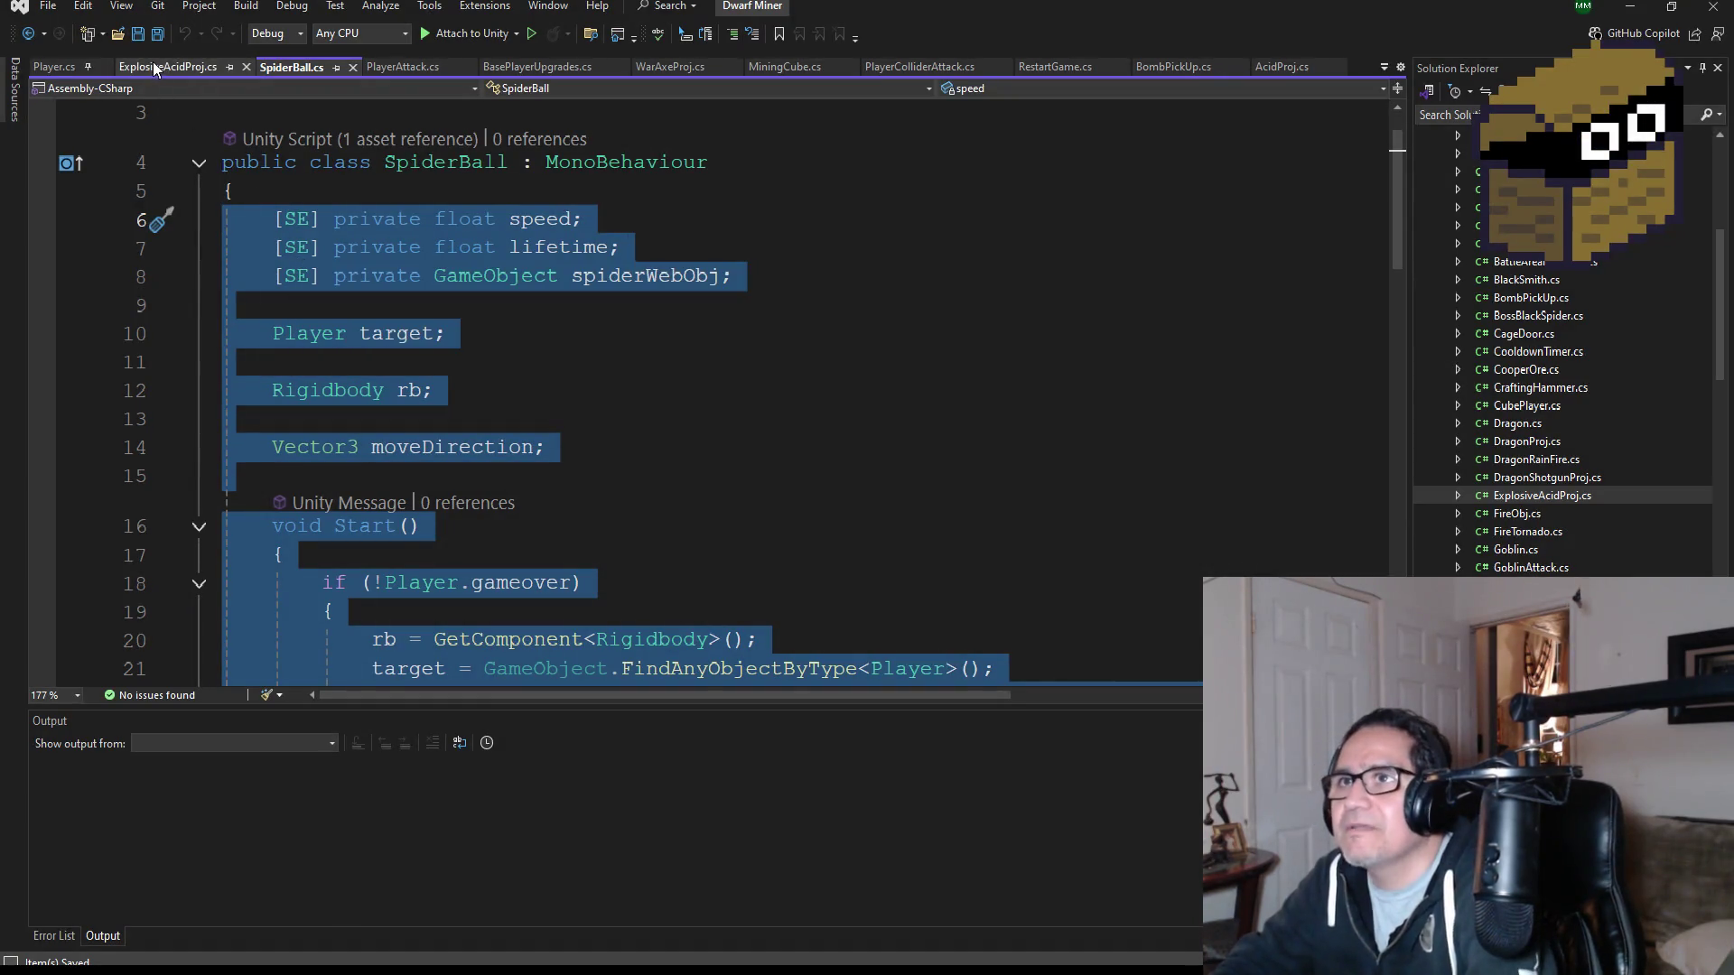
- Replace ExplosiveAcidProj's class body with the copied SpiderBall code and save
scroll(533, 524, "down", 11)
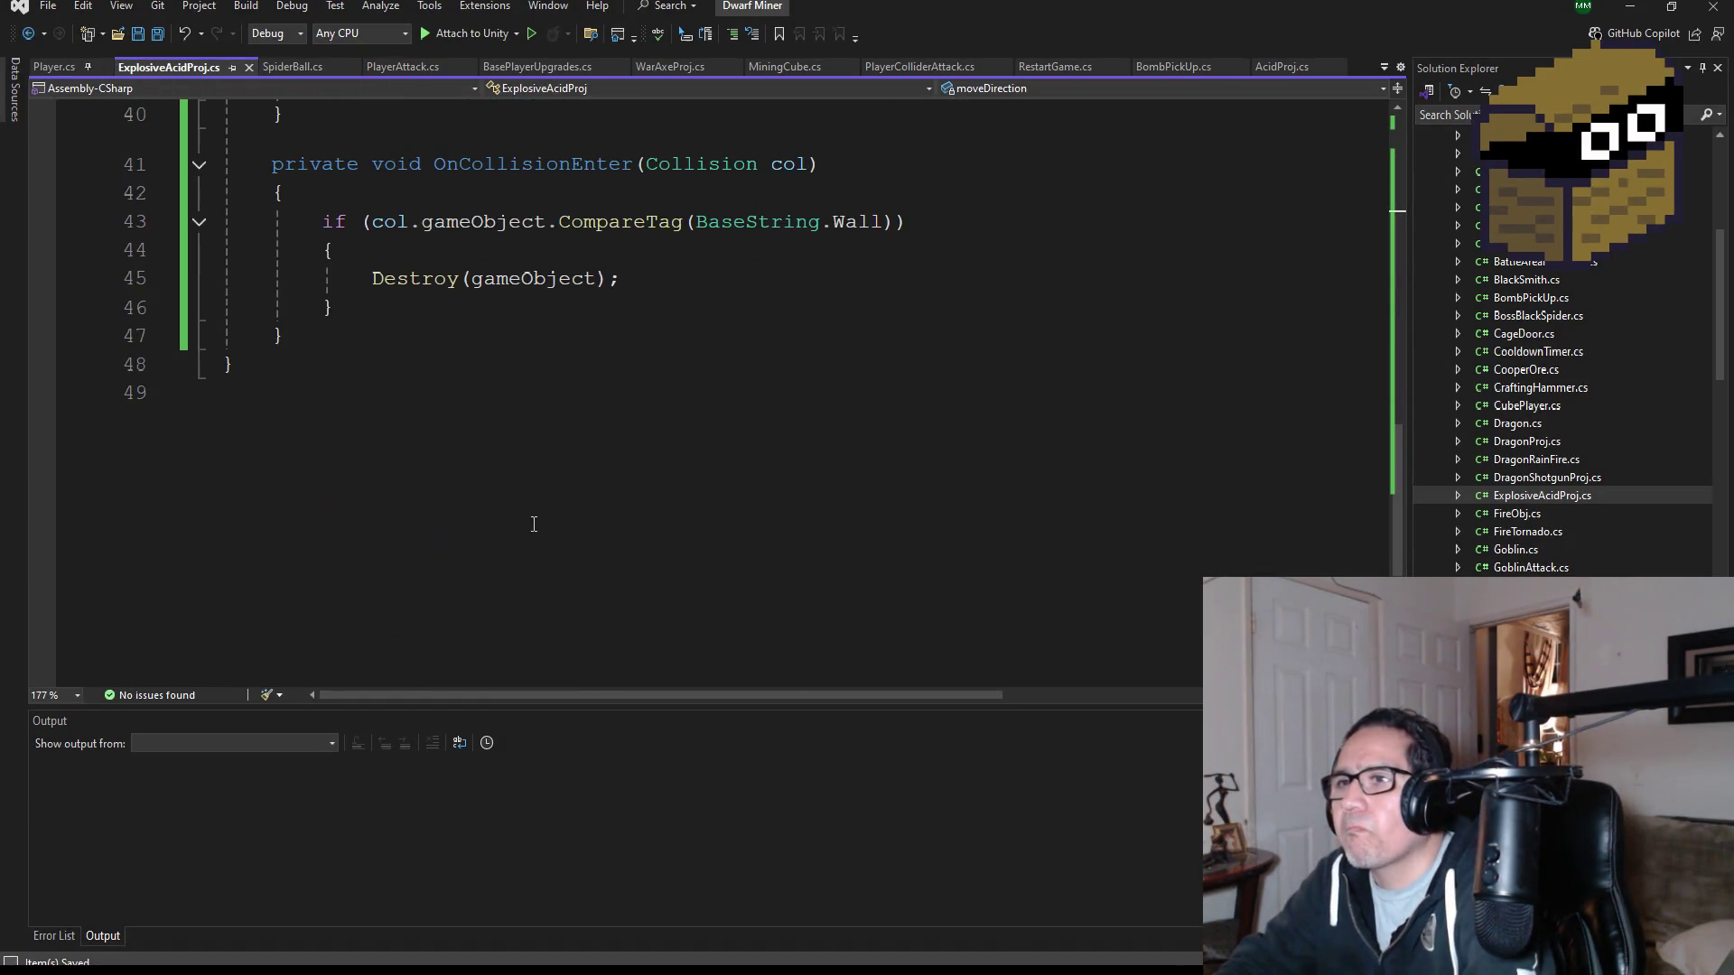
mouse_move(351, 336)
left_mouse_down()
mouse_move(244, 220)
mouse_move(237, 118)
mouse_move(255, 57)
mouse_move(235, 33)
mouse_move(225, 221)
left_mouse_up()
key("ctrl+x")
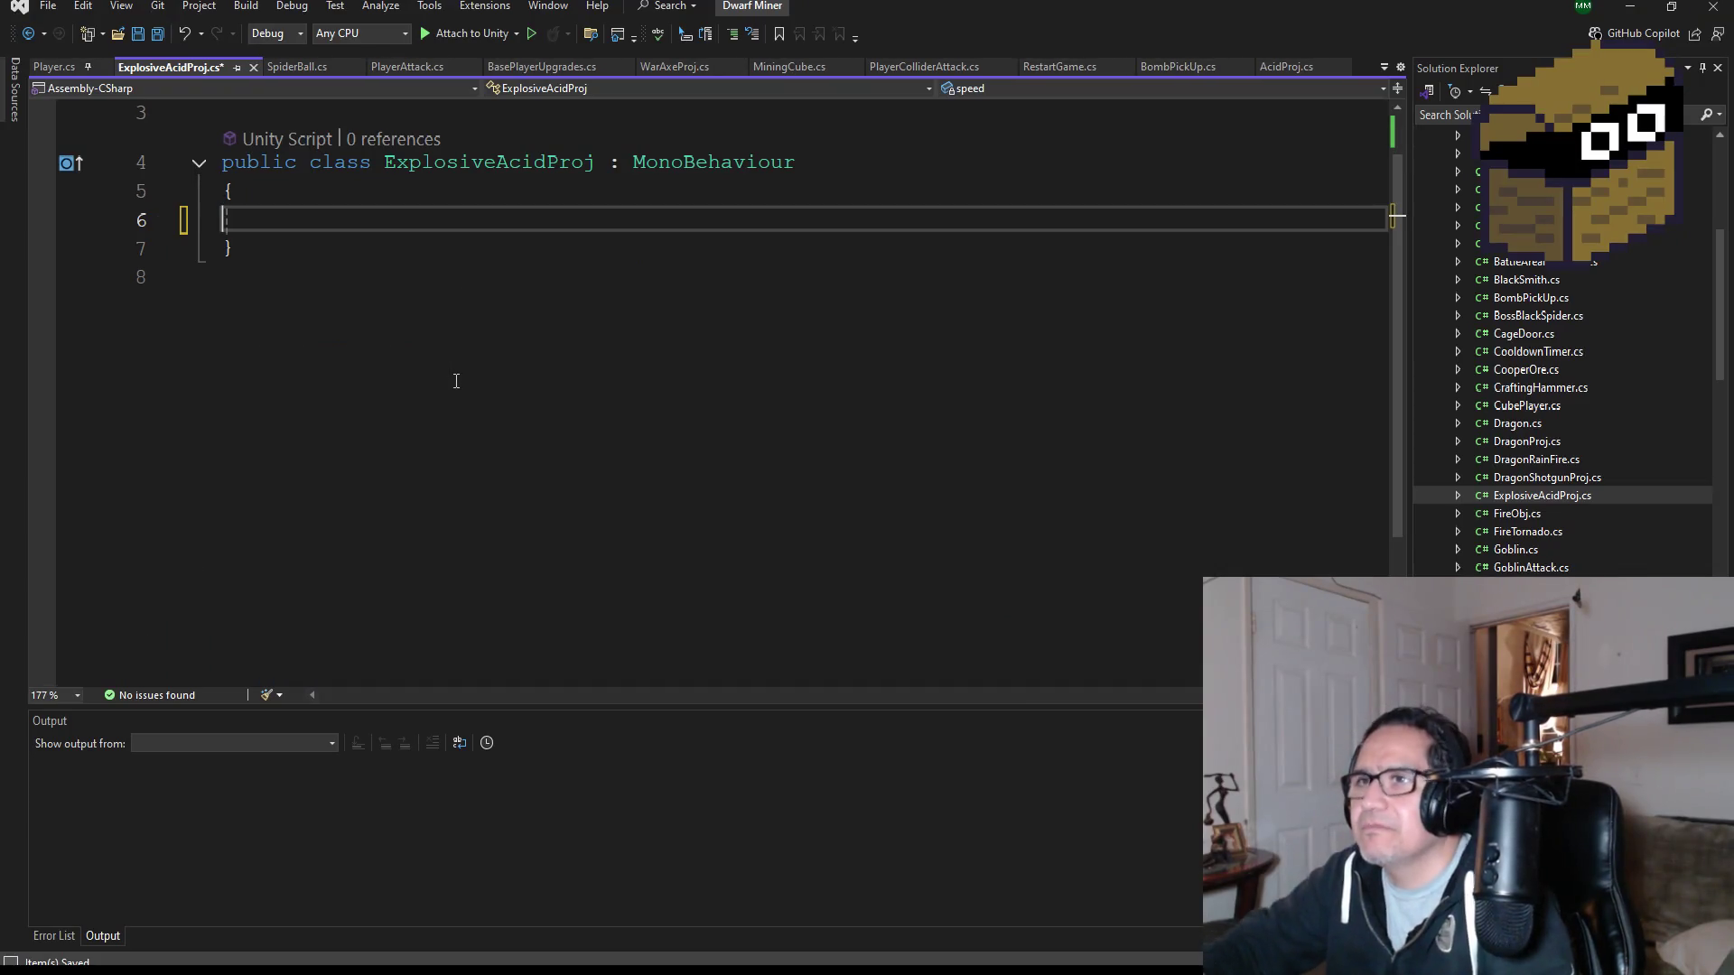
key("ctrl+v")
scroll(456, 383, "up", 2)
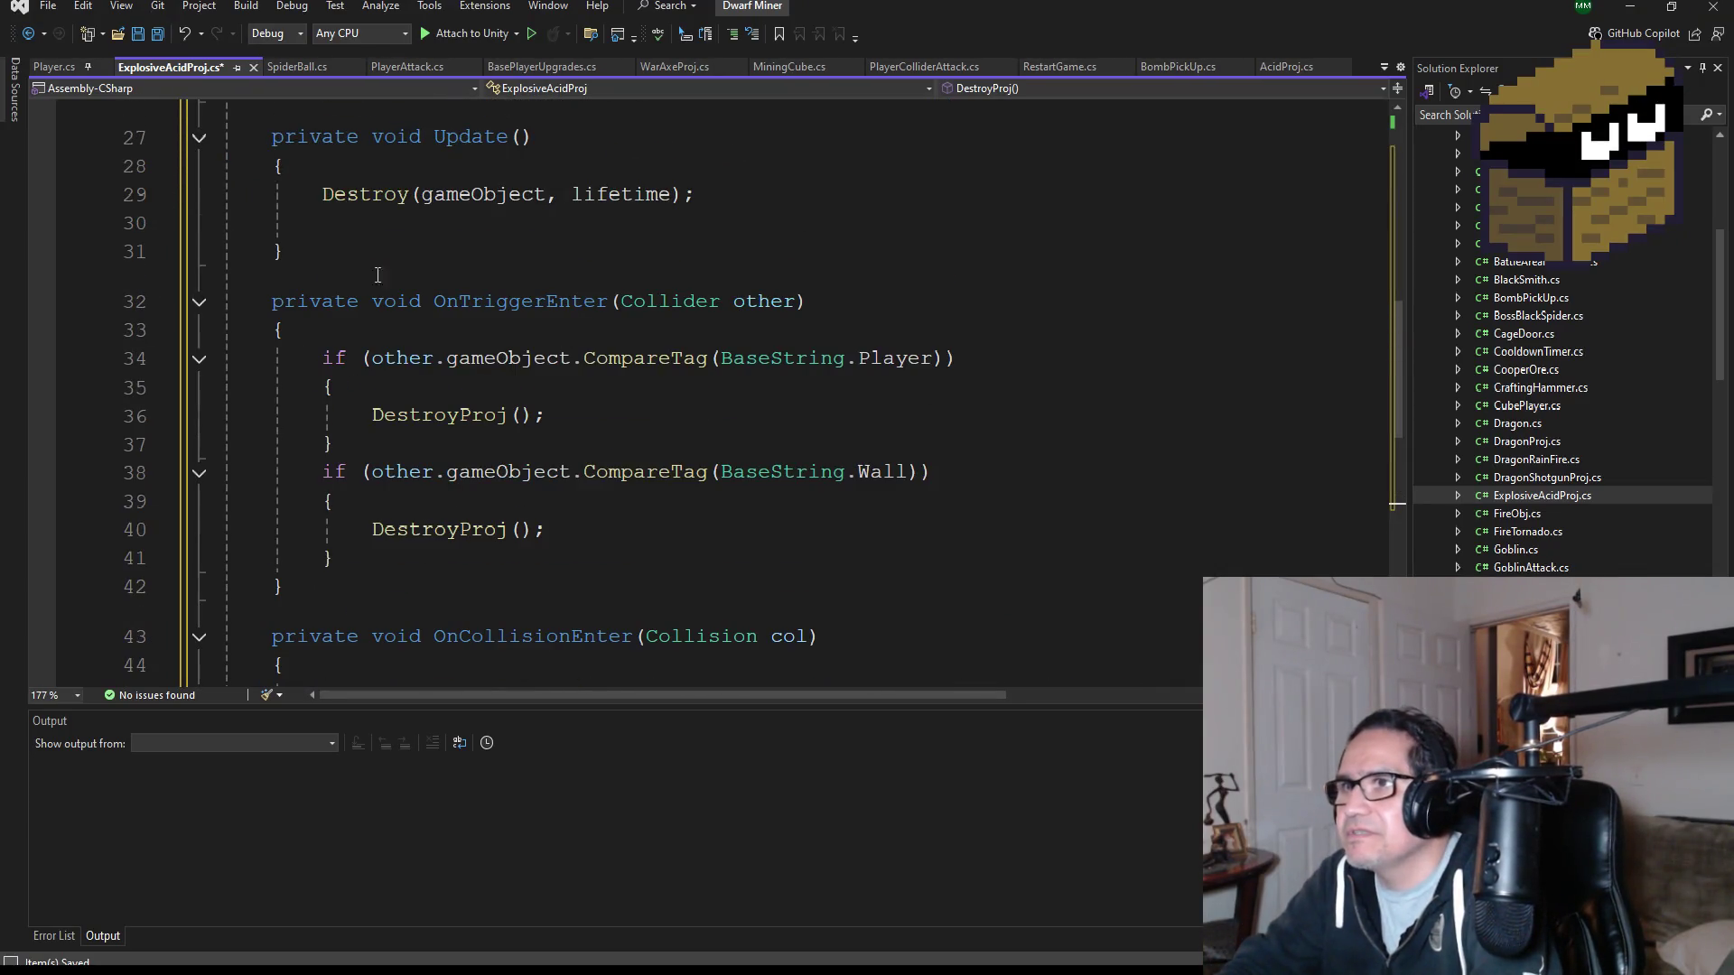
left_click(157, 41)
- Review the pasted code and put the caret on the timed Destroy call in Update
scroll(706, 434, "up", 2)
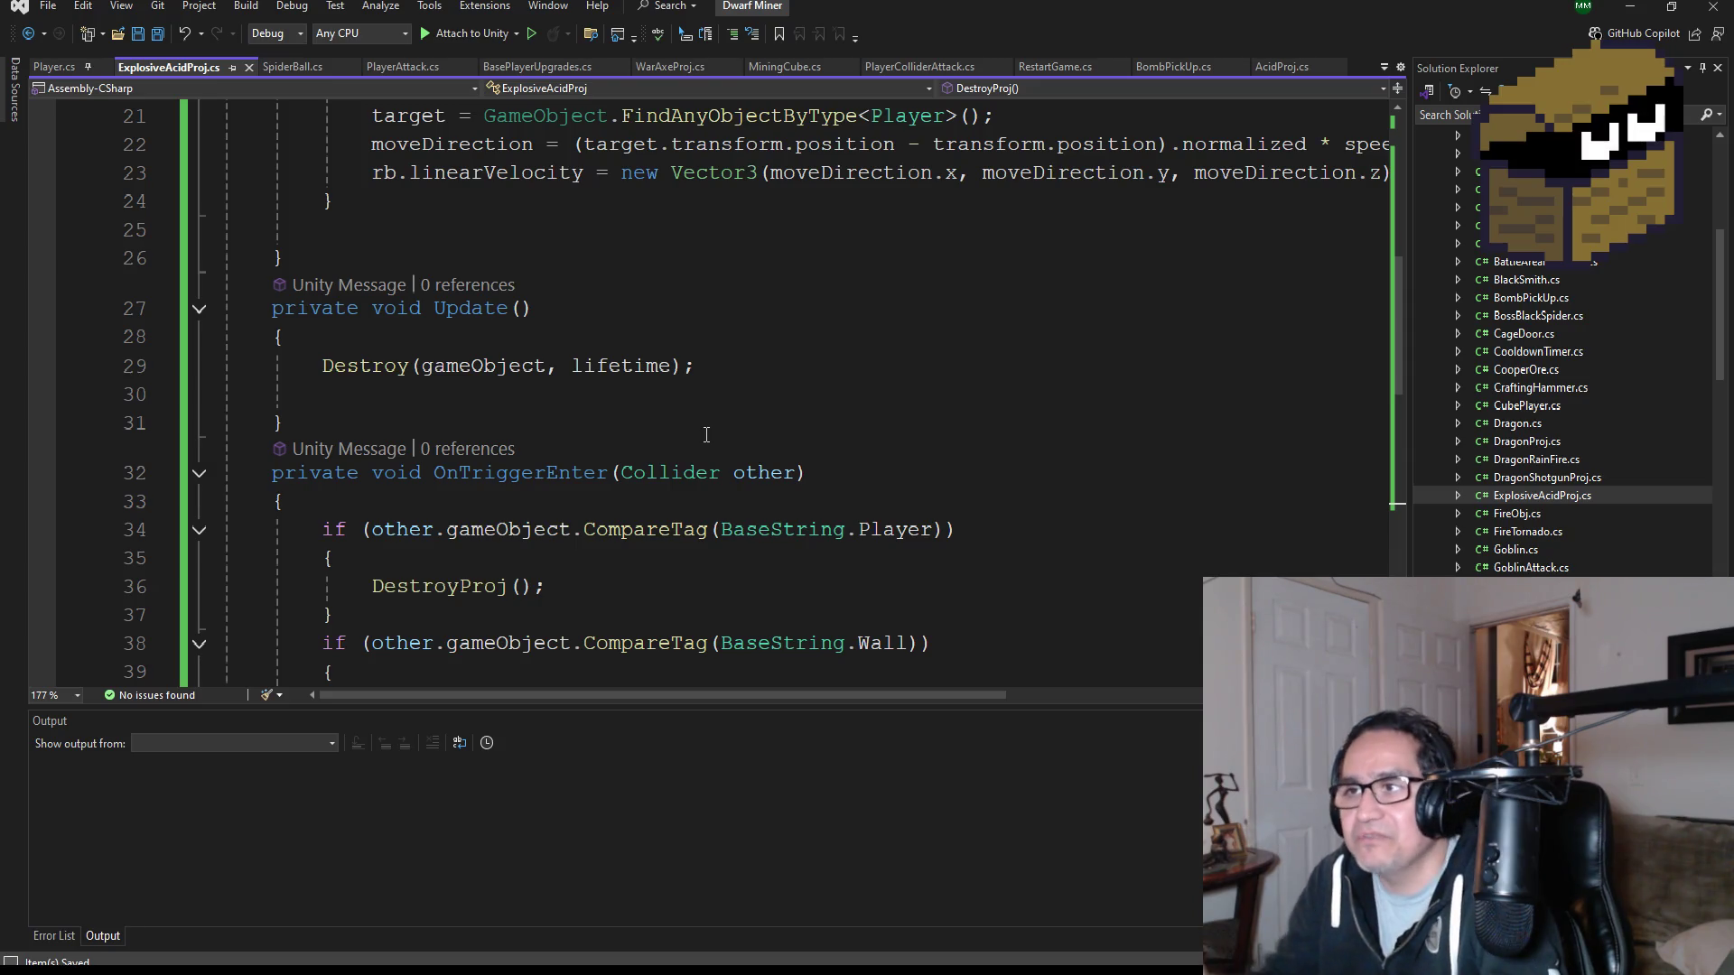
scroll(712, 411, "up", 2)
scroll(744, 507, "up", 2)
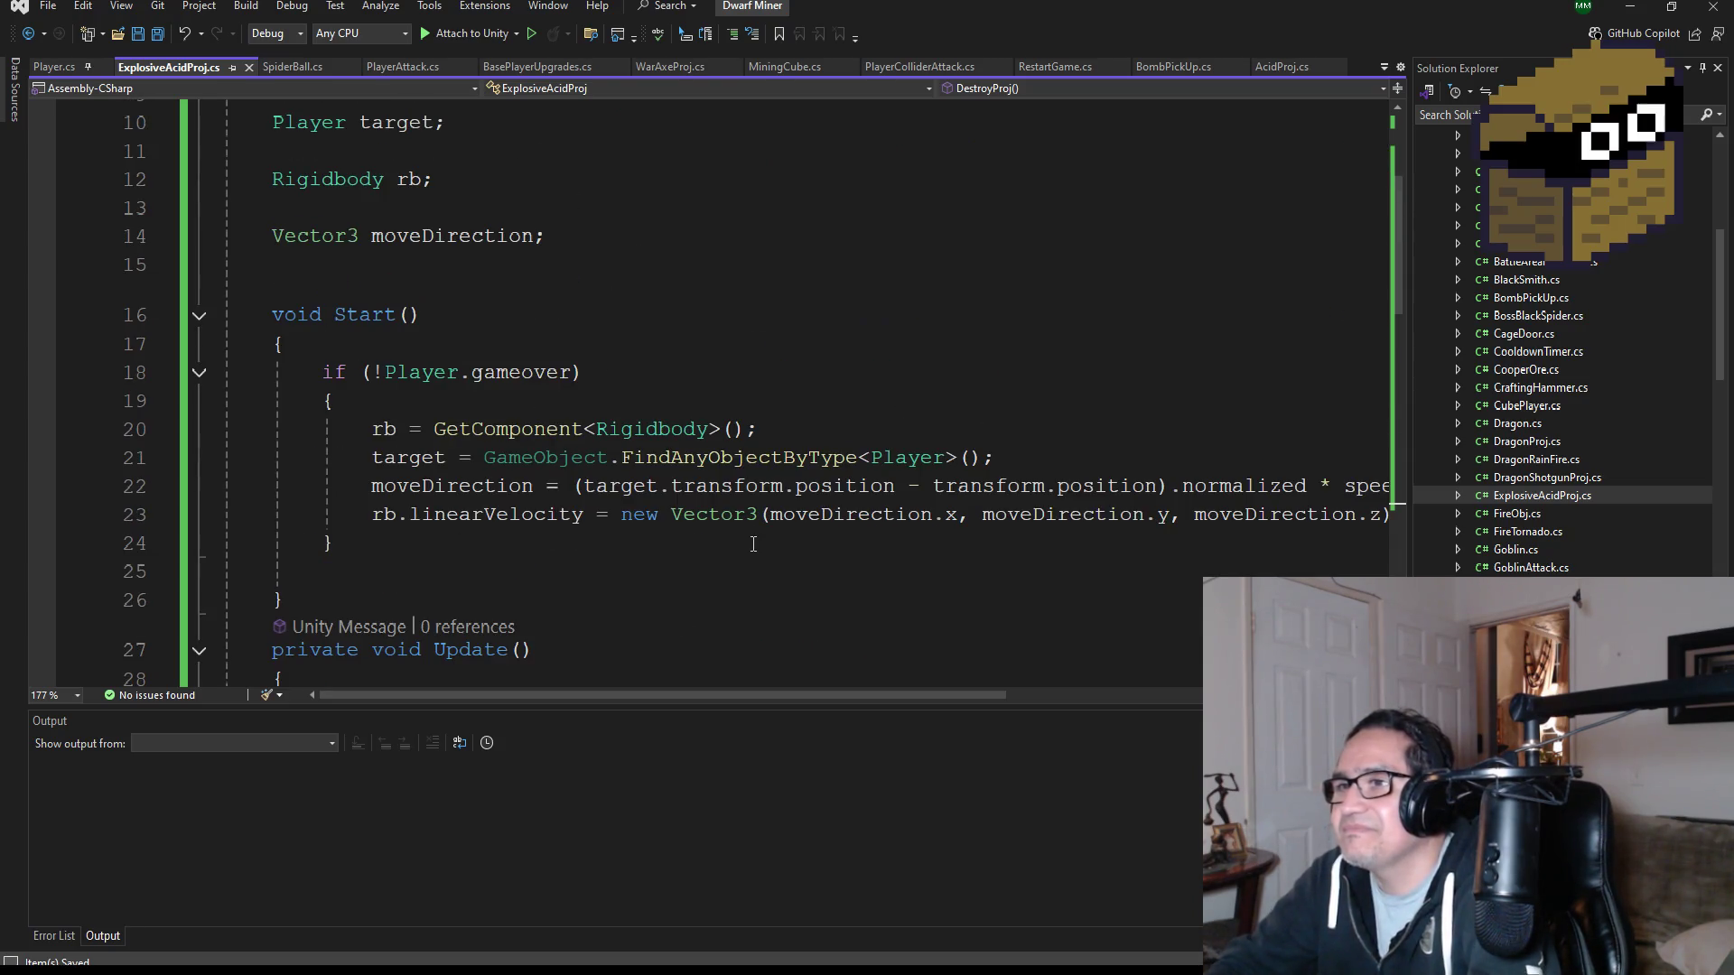
scroll(741, 542, "down", 3)
left_click(713, 451)
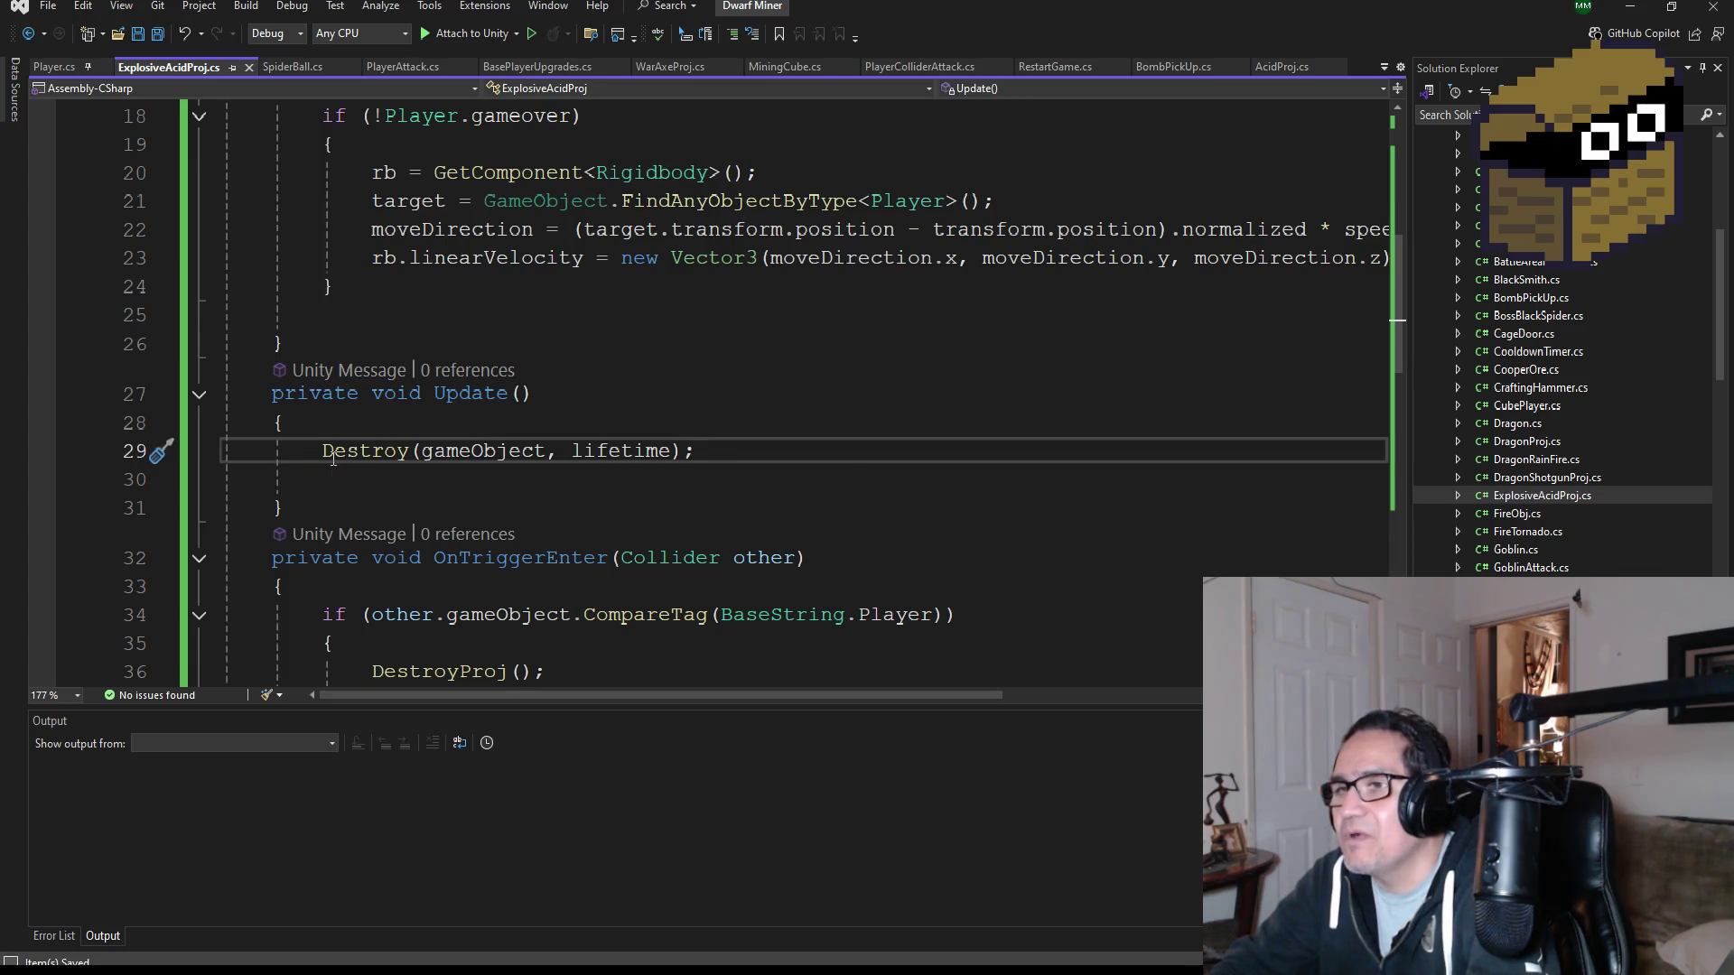
- Add Invoke("DestroyProj", lifetime); above the Destroy line in Update
scroll(566, 483, "down", 2)
key("Return")
key("Up")
type("Invoke(\"")
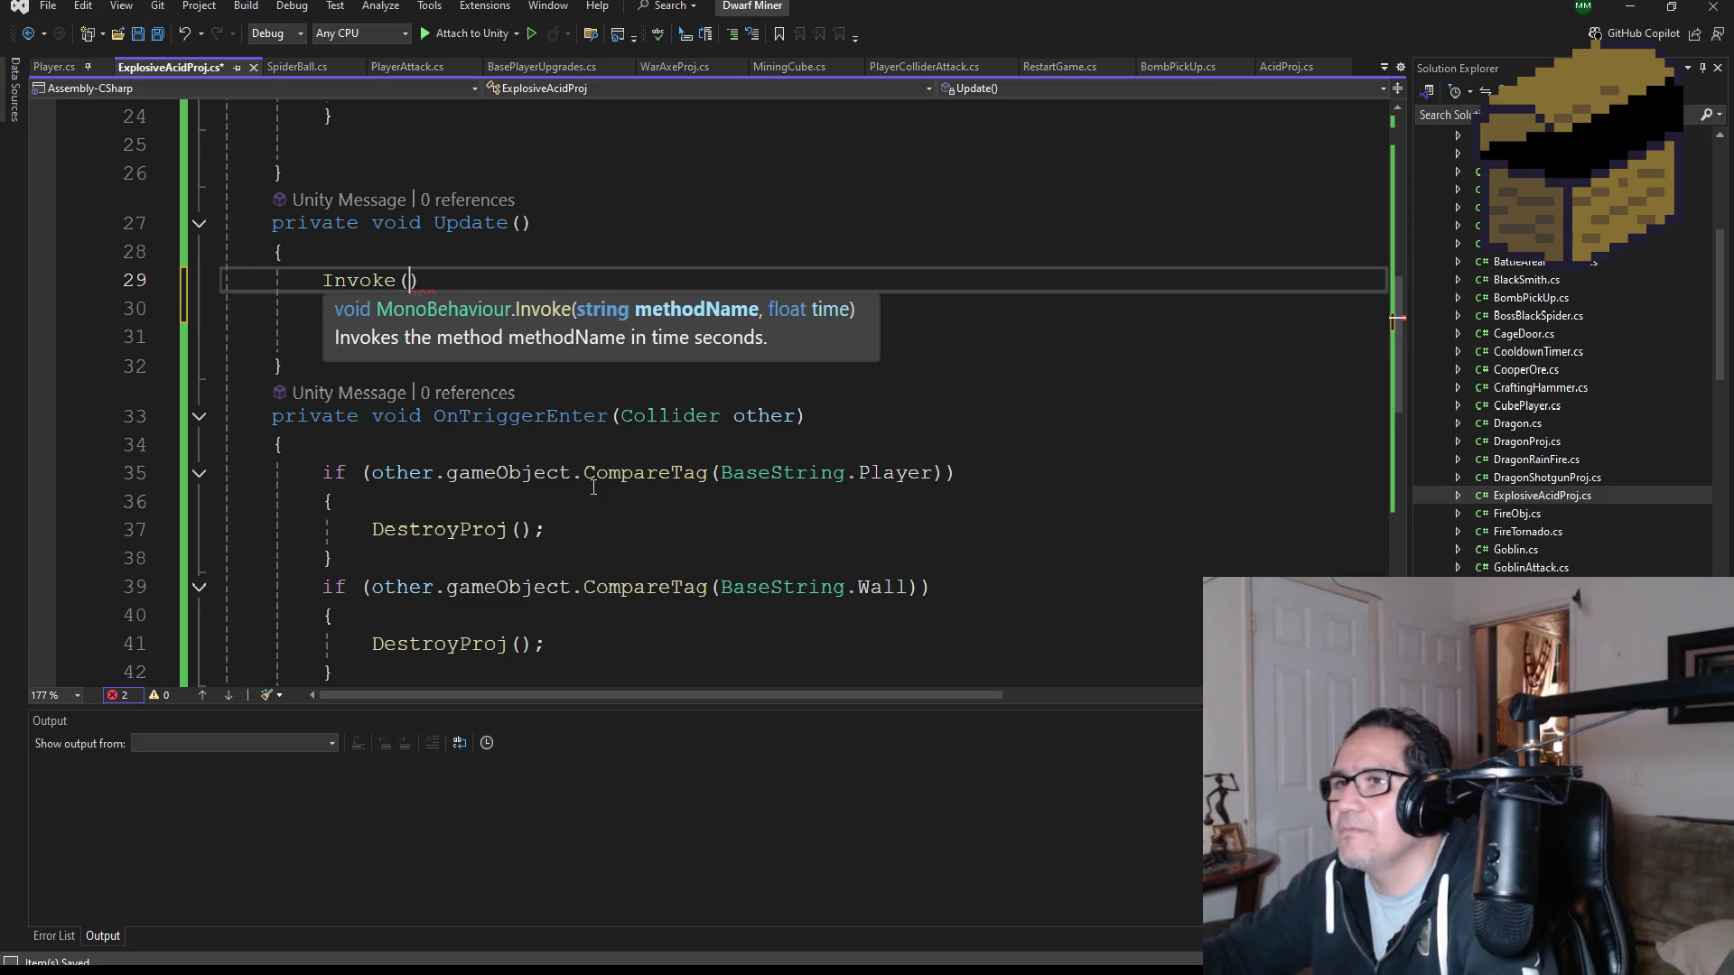
type("\"")
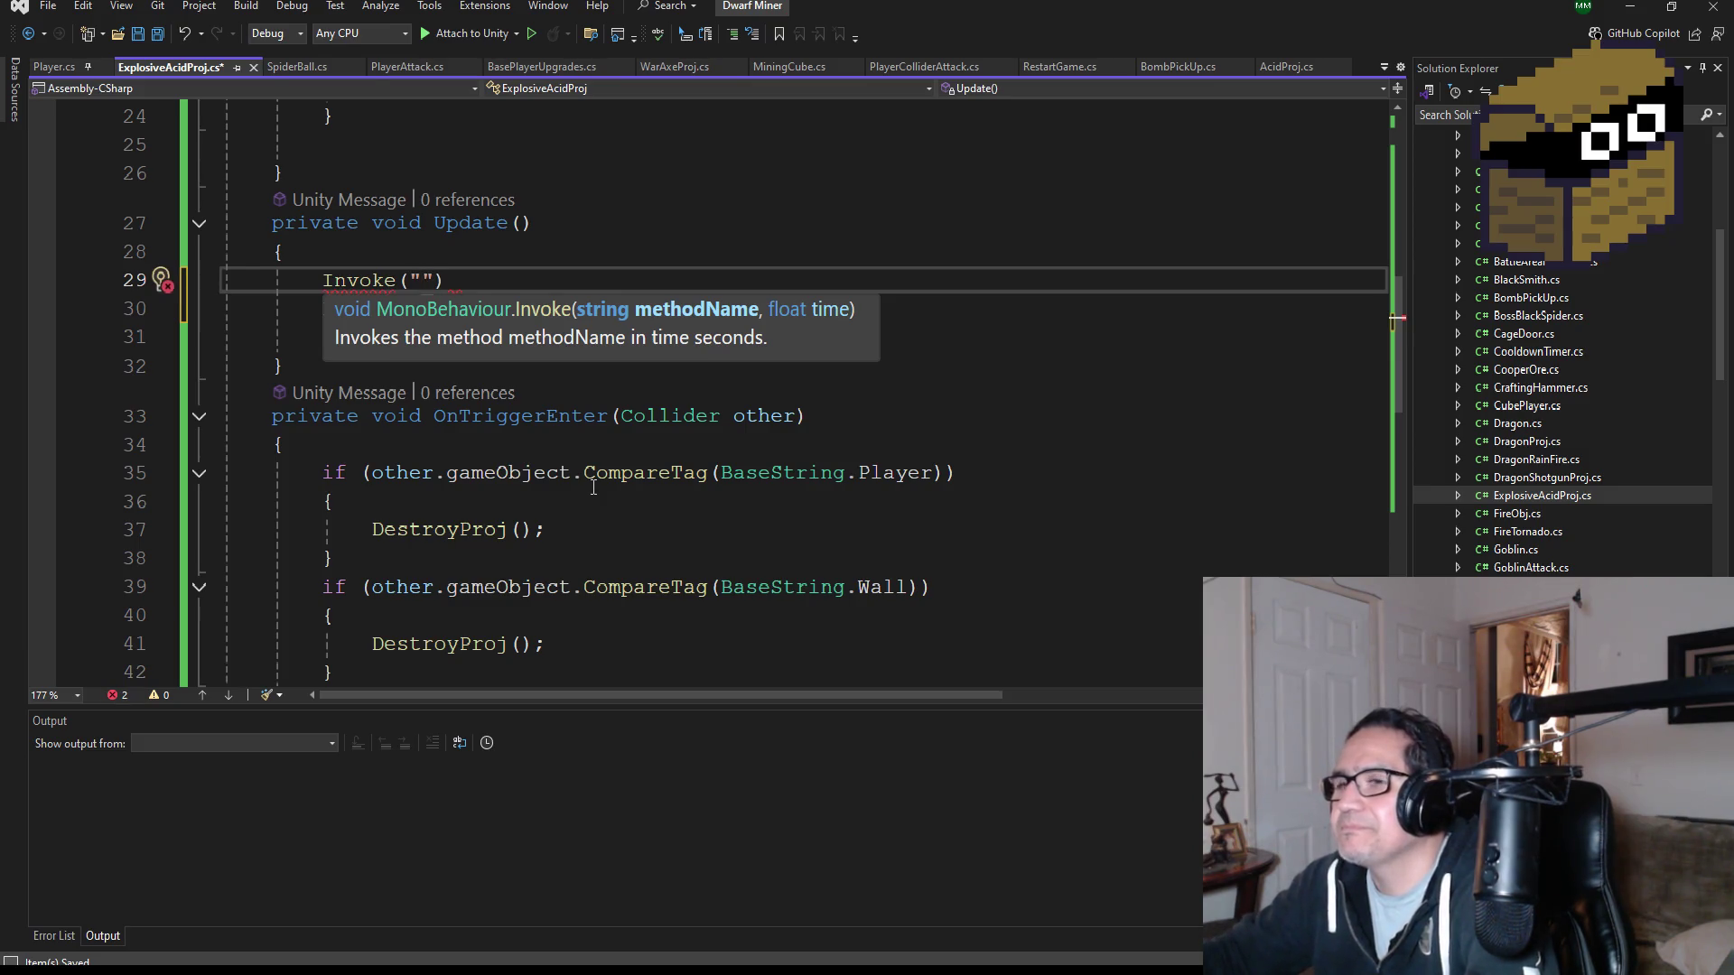
type("Des")
type("troyPo")
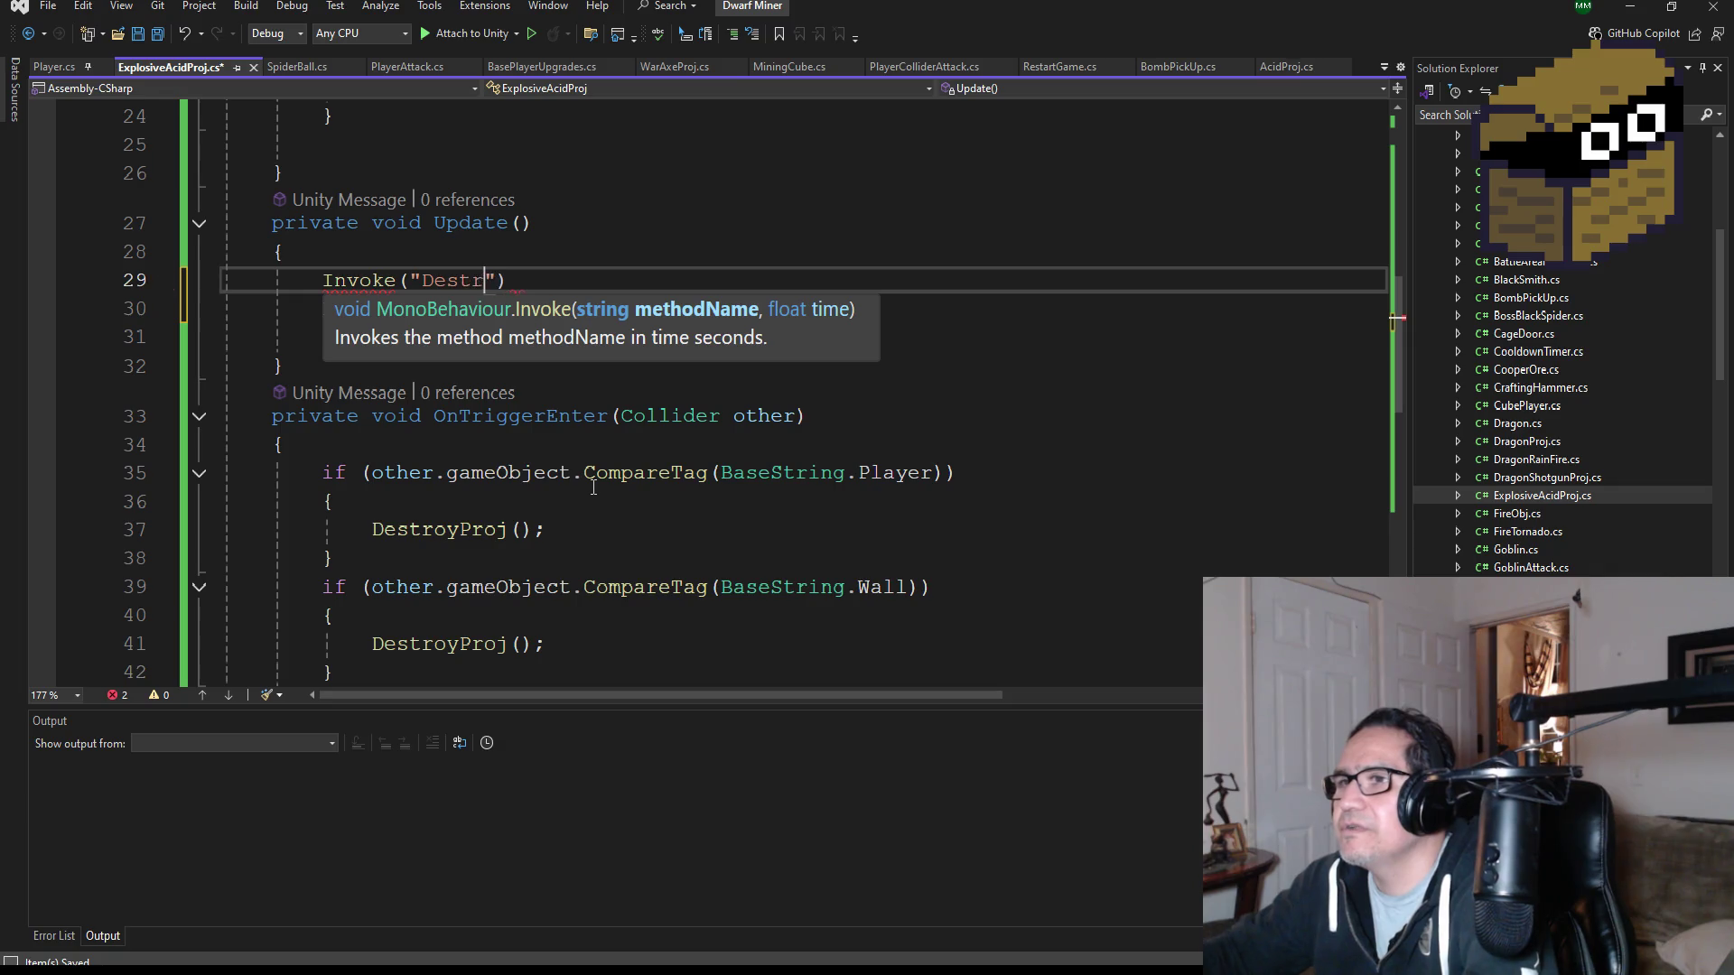
key("BackSpace")
key("BackSpace")
type("roj\"")
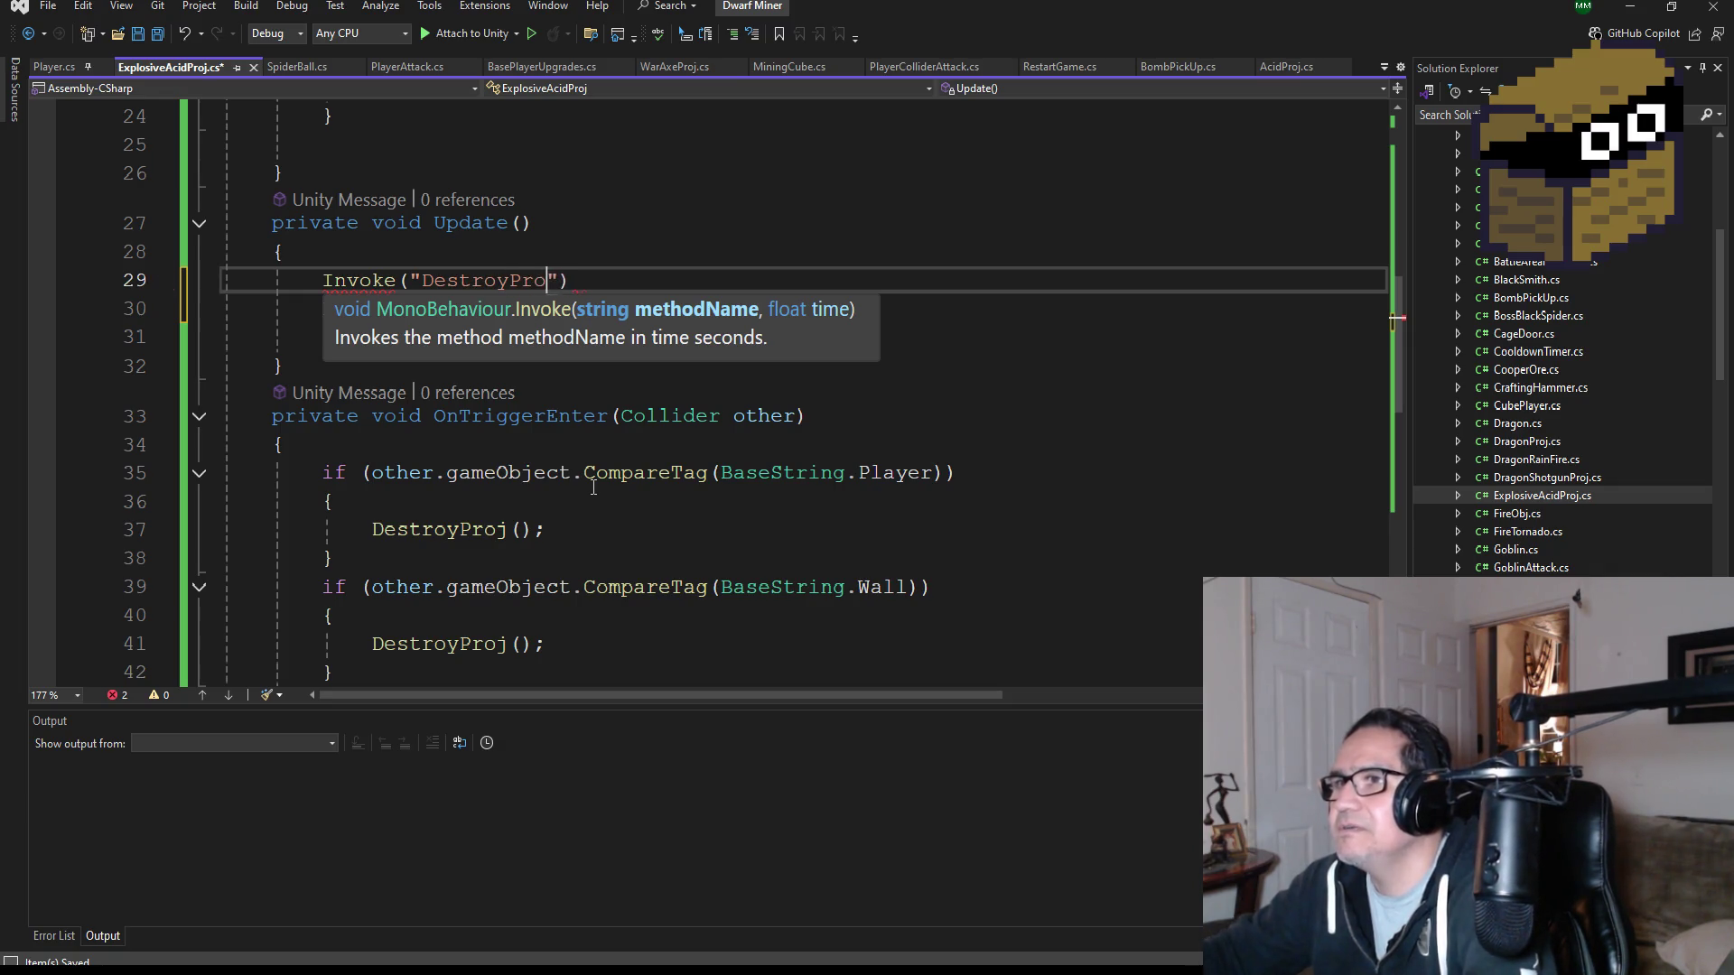
type(", life")
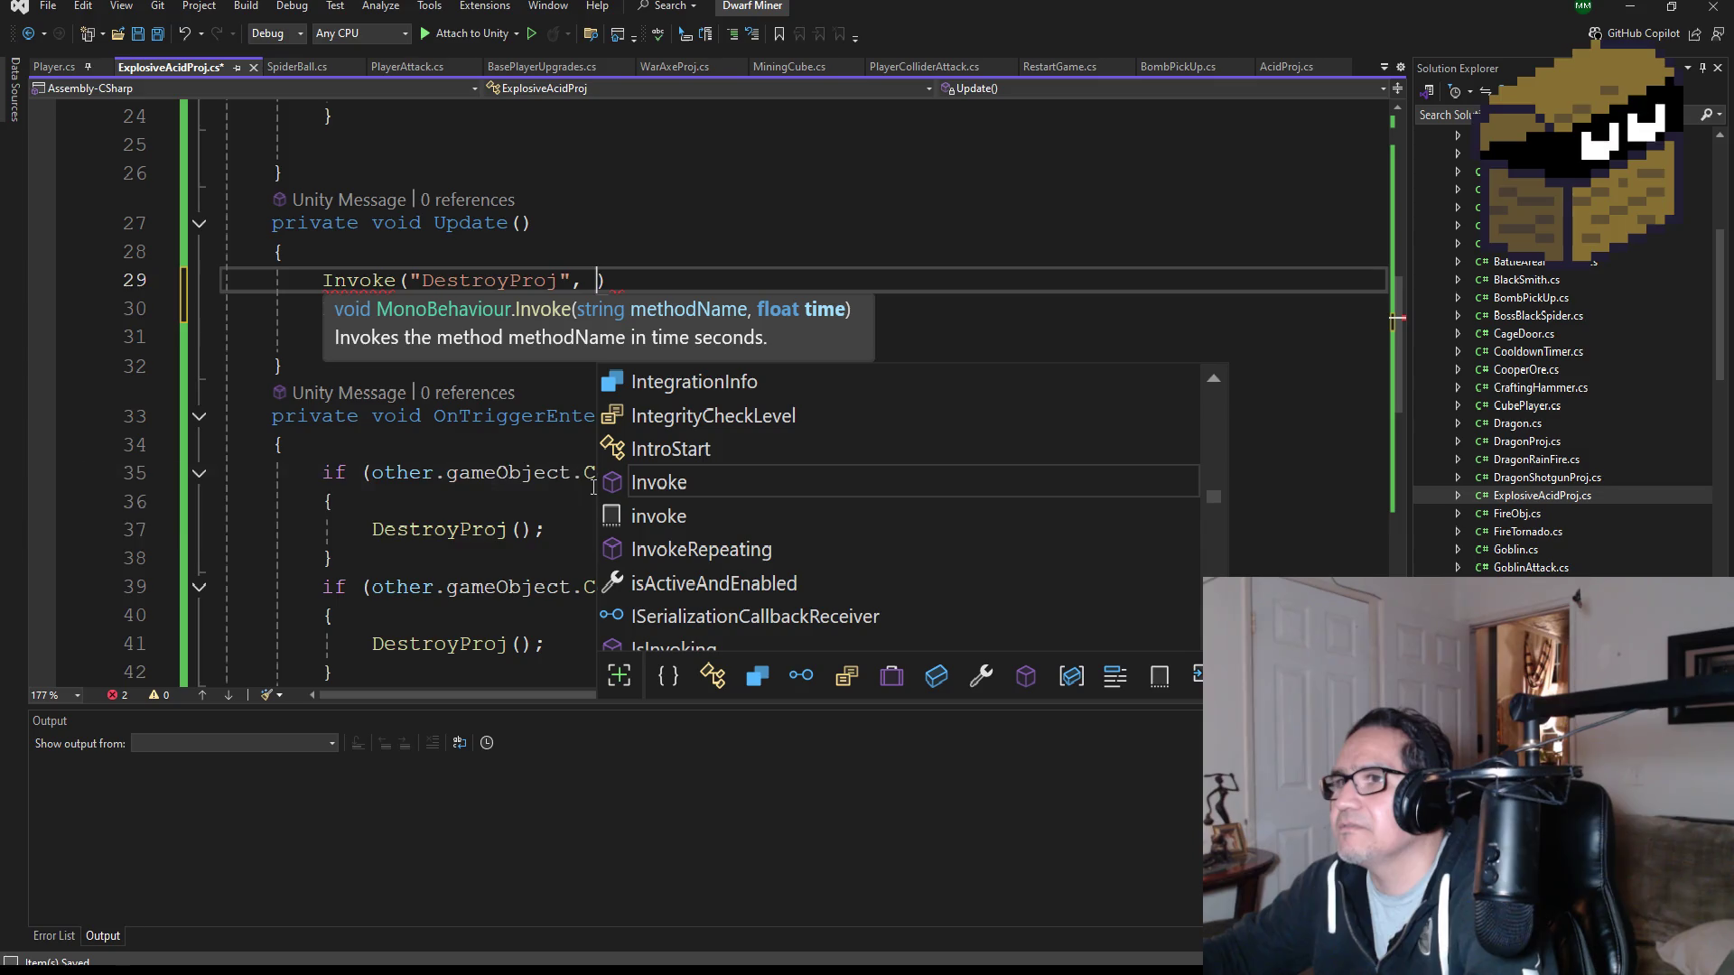
key("Tab")
key("Right")
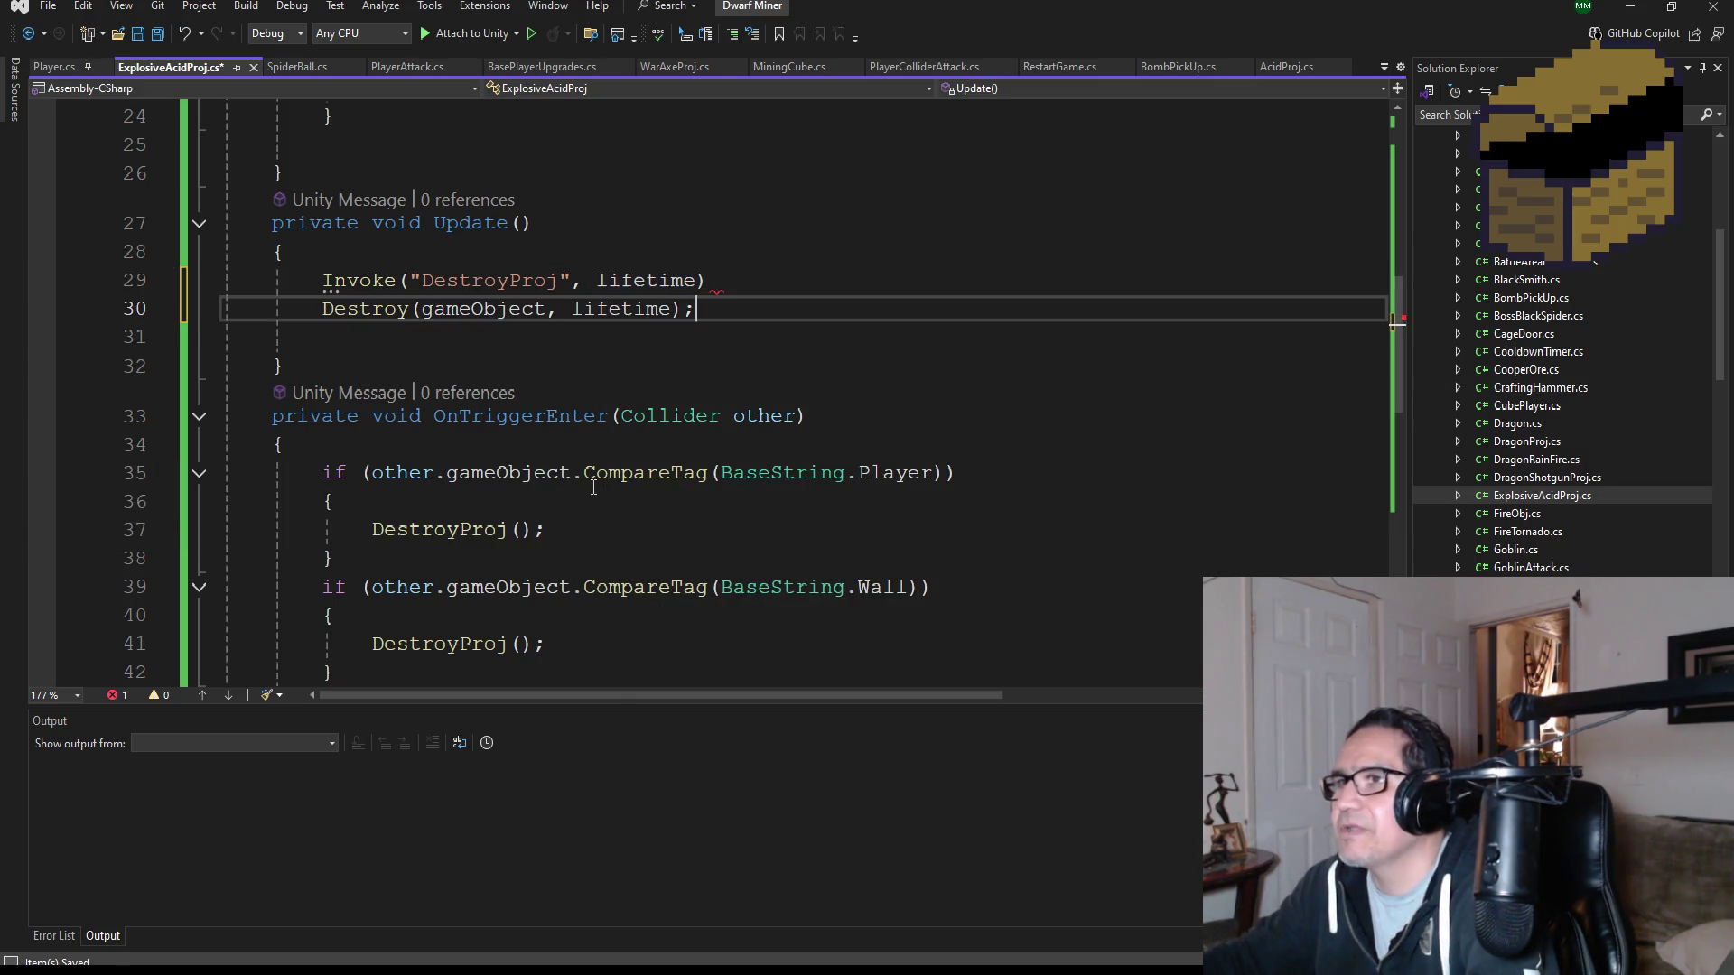
type(";")
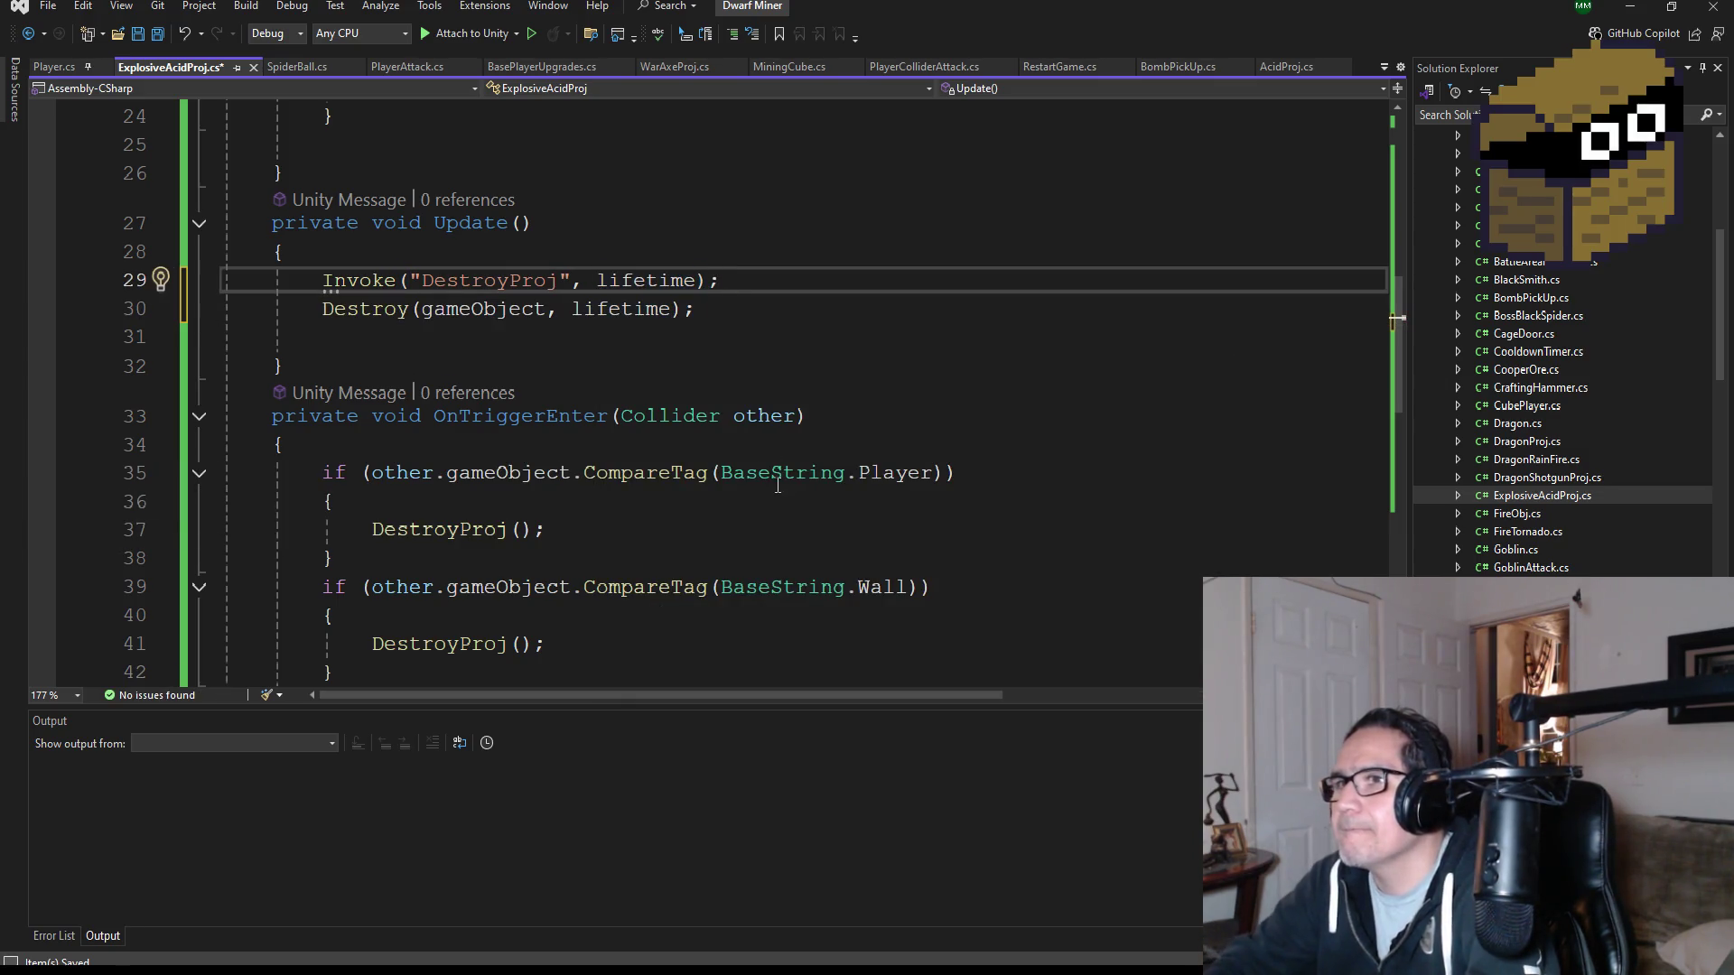
- Delete the old Destroy call and blank lines, then save the script
mouse_move(725, 311)
left_mouse_down()
mouse_move(323, 280)
mouse_move(322, 308)
left_mouse_up()
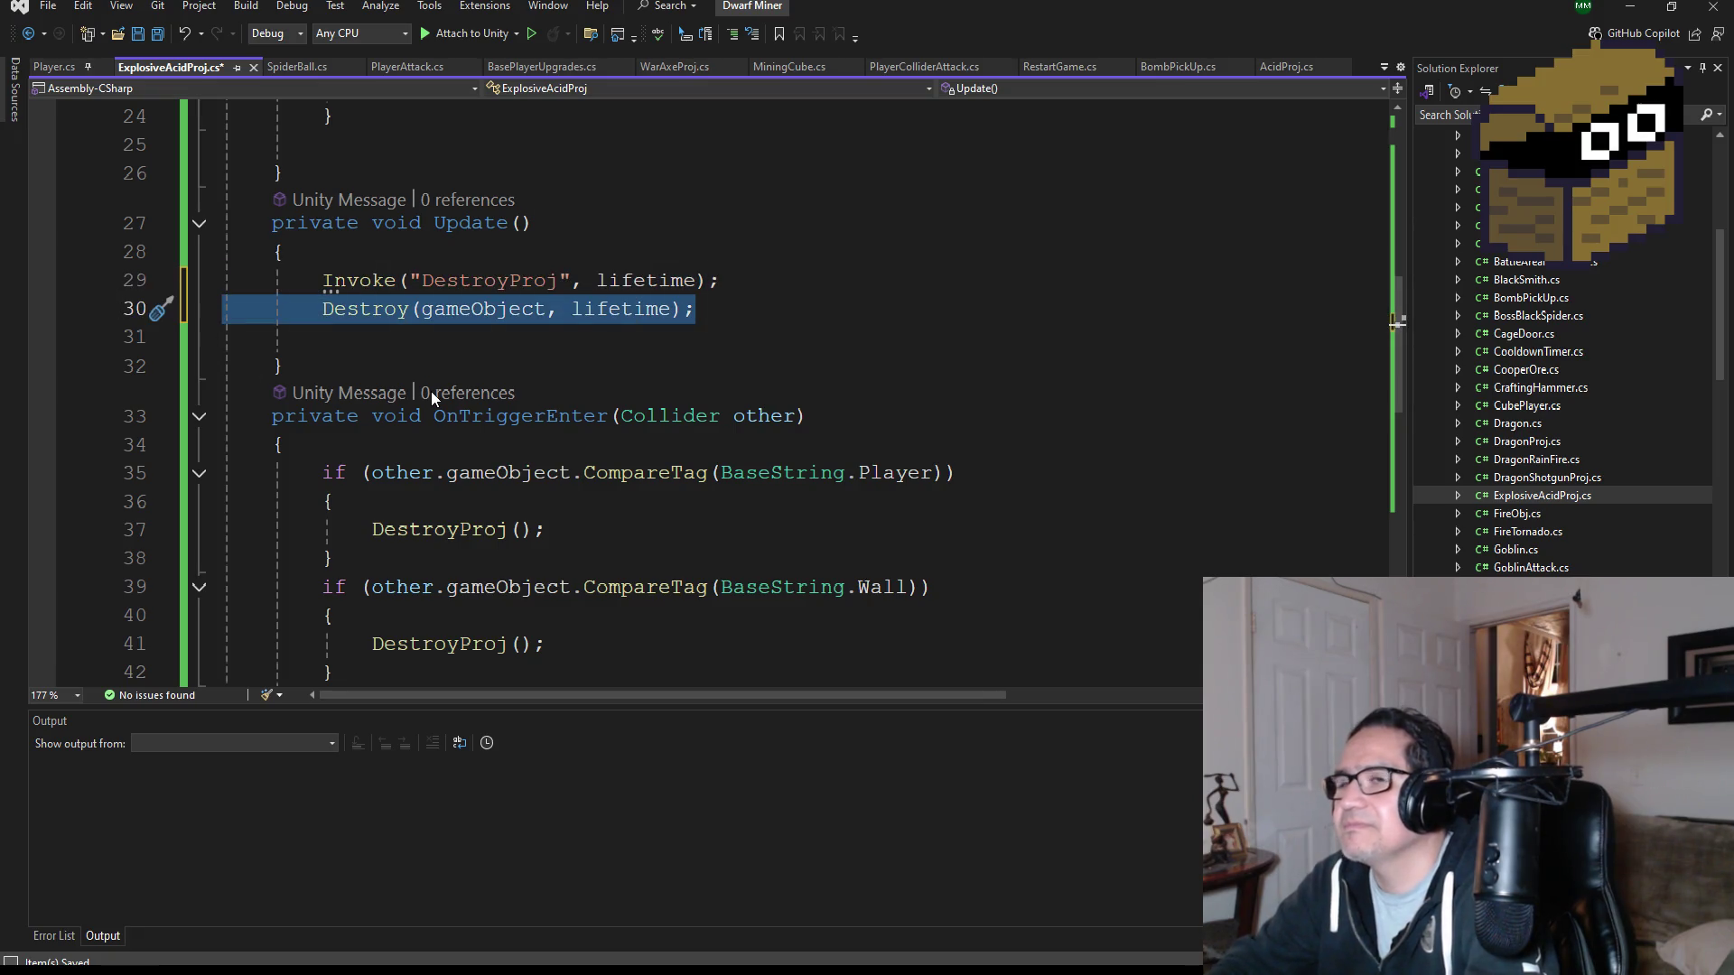
key("Delete")
key("Delete")
key("BackSpace")
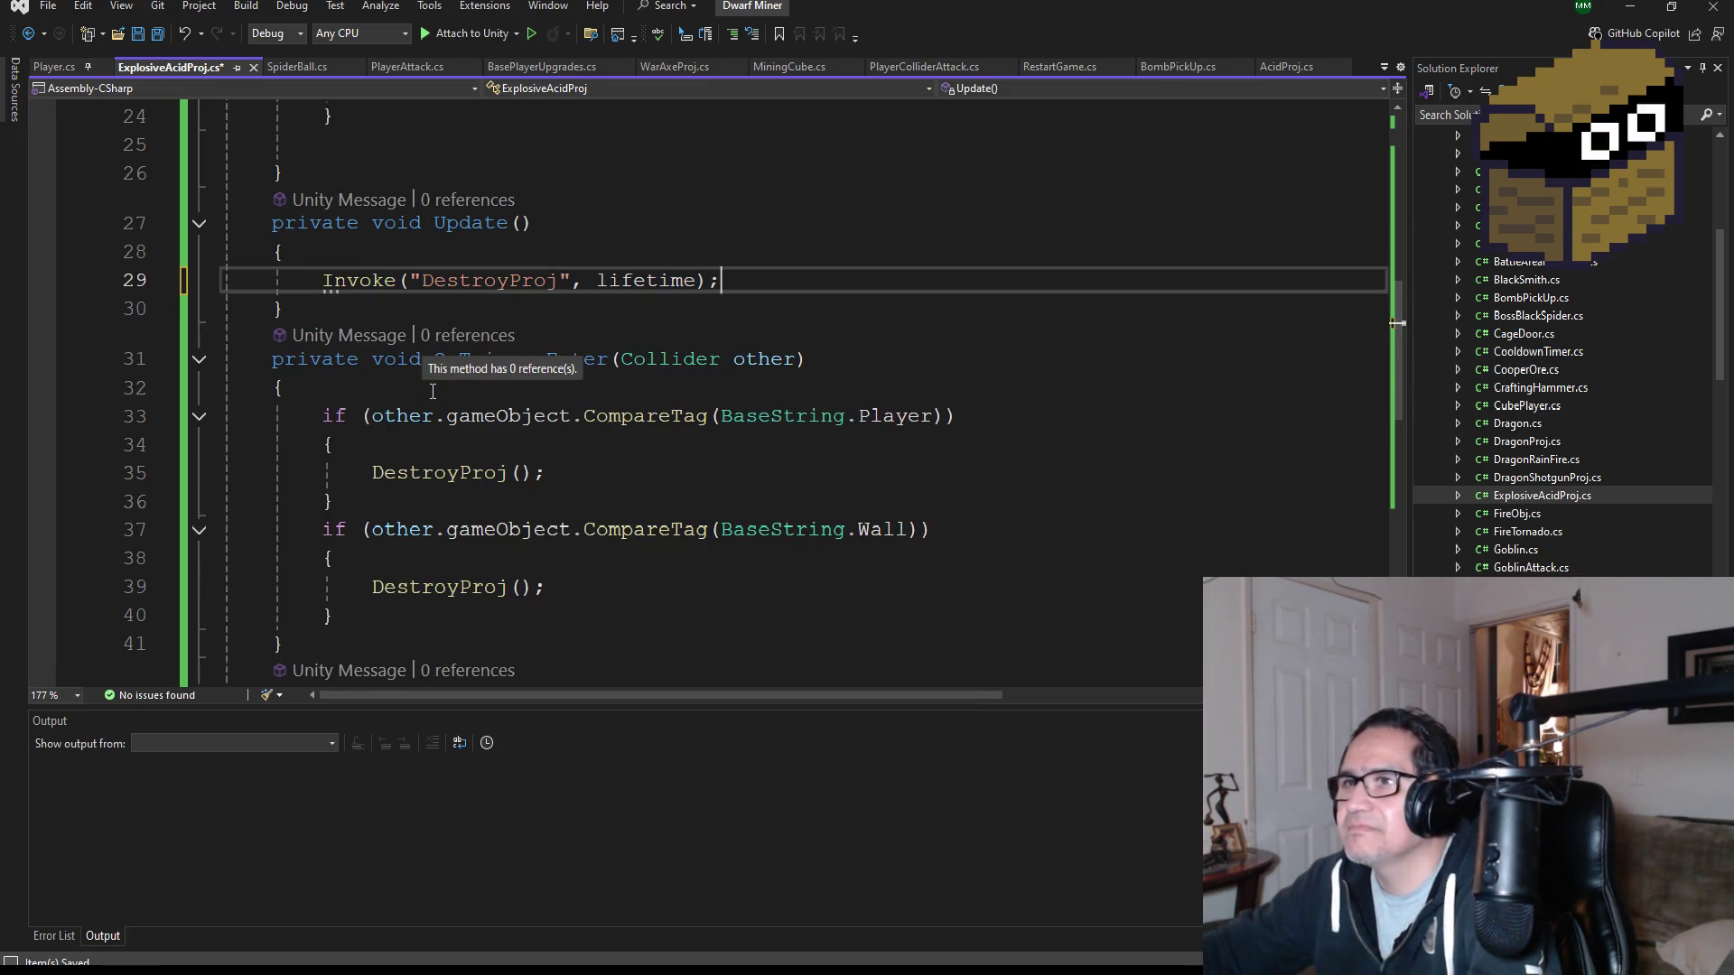
left_click(155, 35)
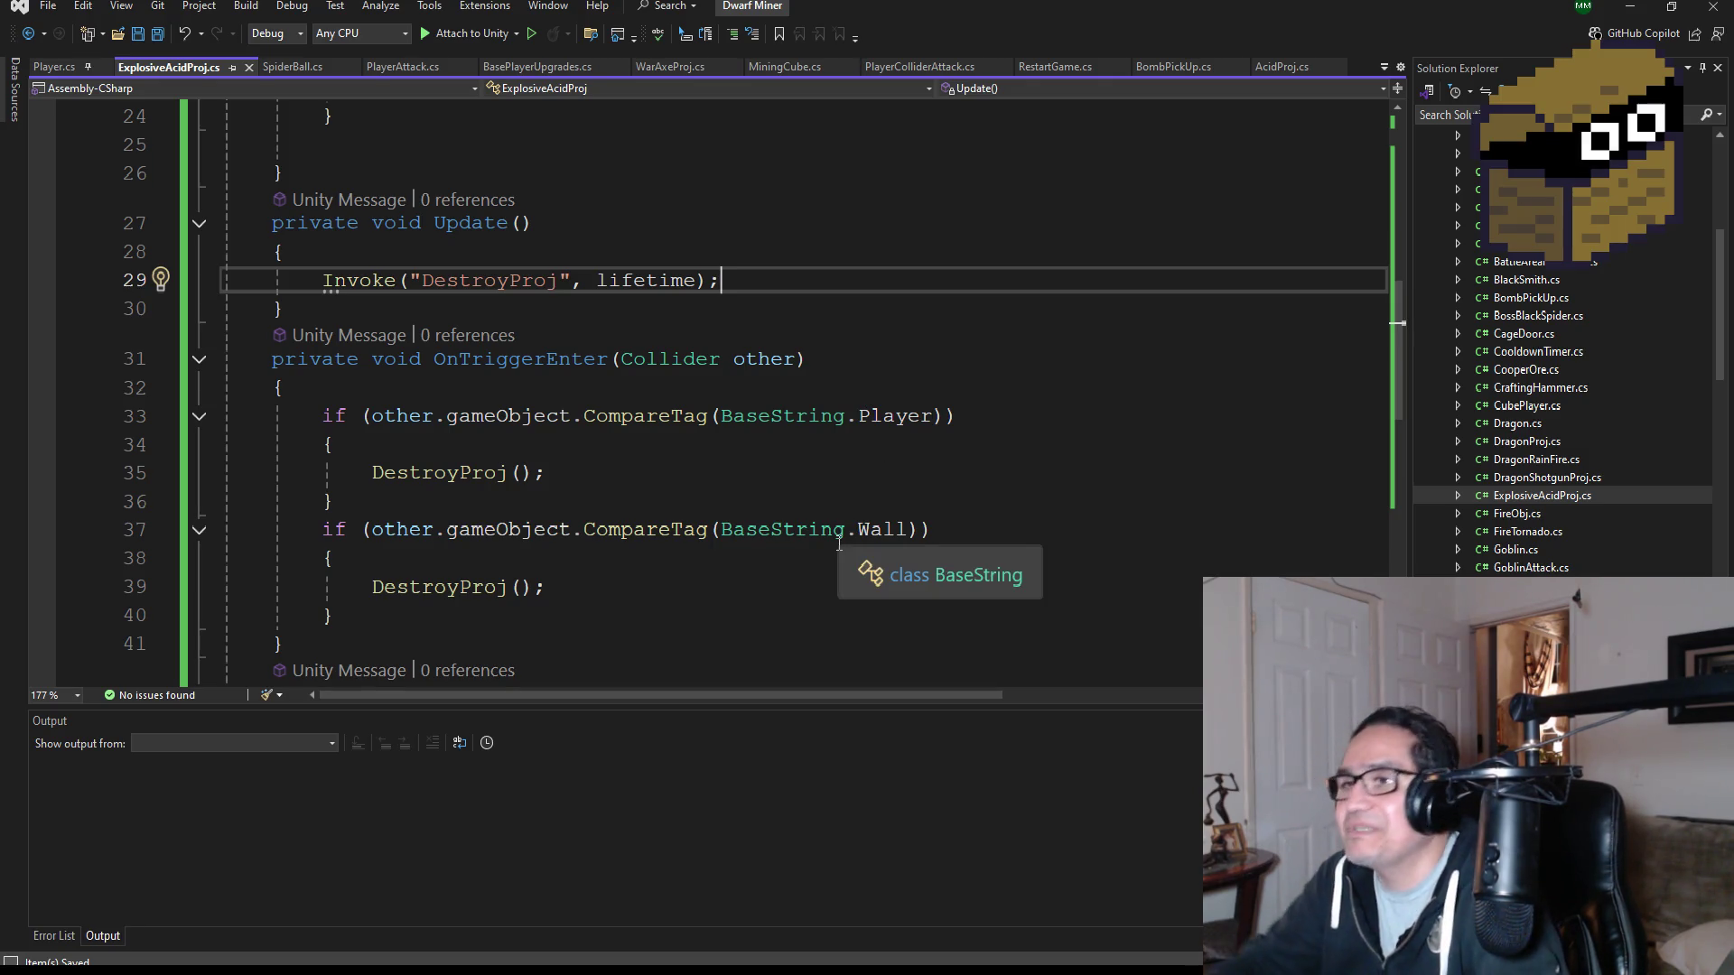
scroll(909, 325, "up", 7)
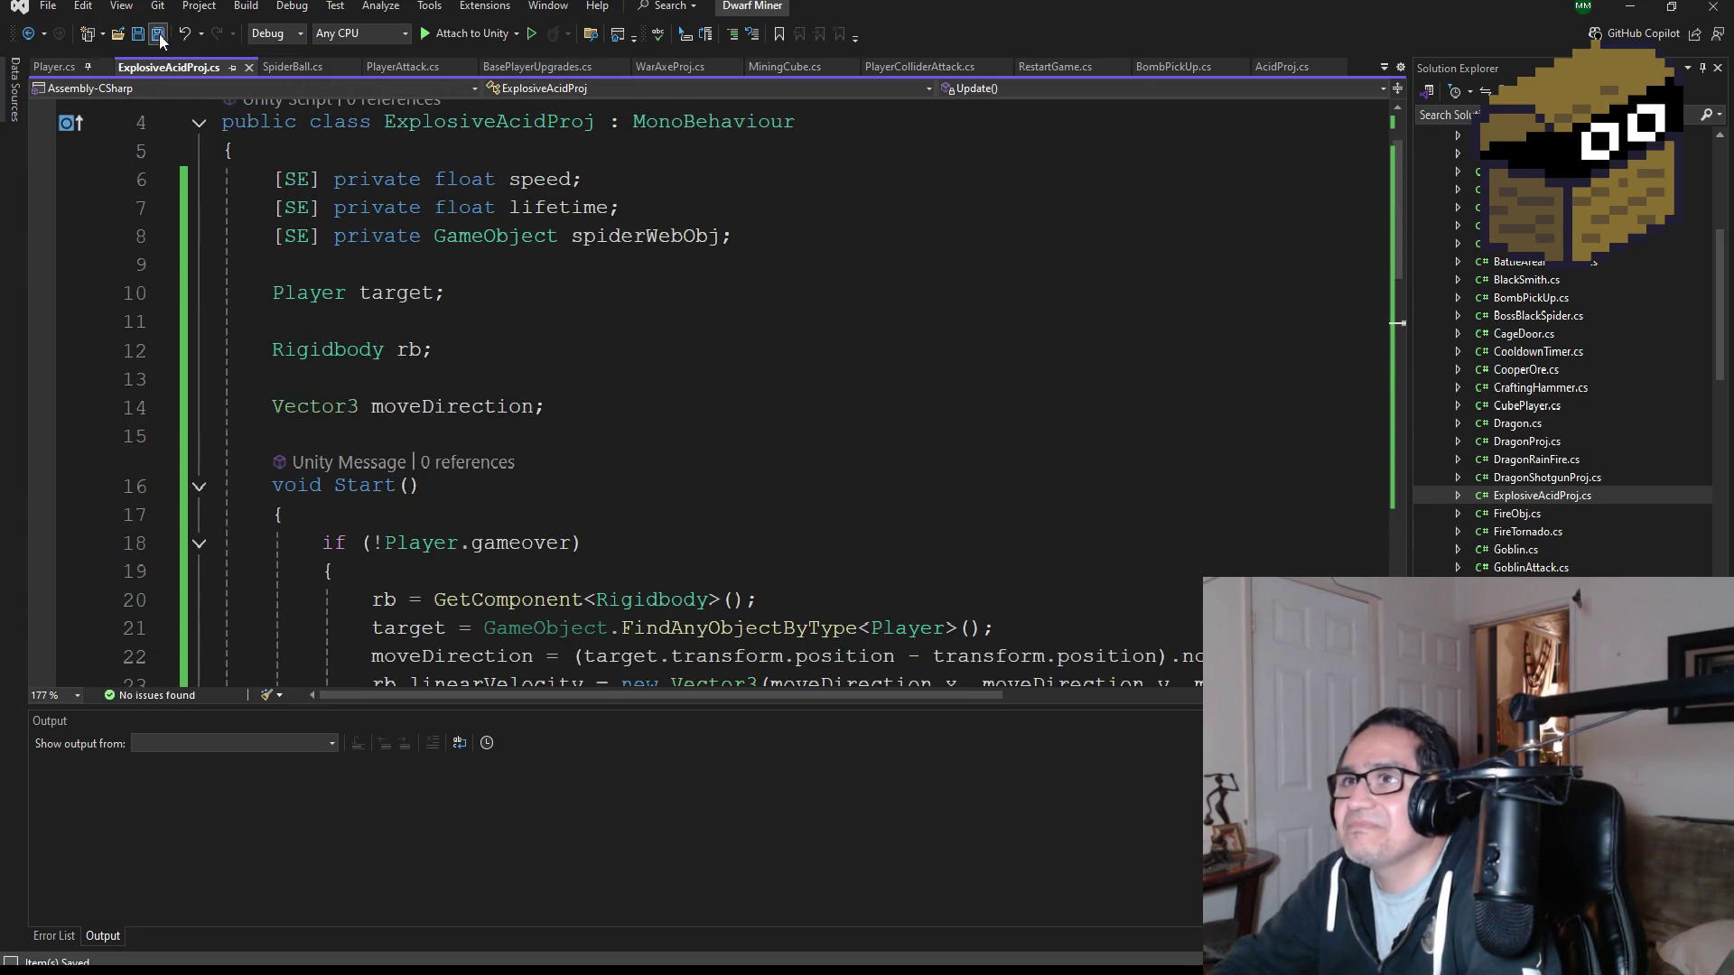
scroll(835, 521, "down", 6)
scroll(813, 533, "down", 7)
scroll(799, 537, "up", 14)
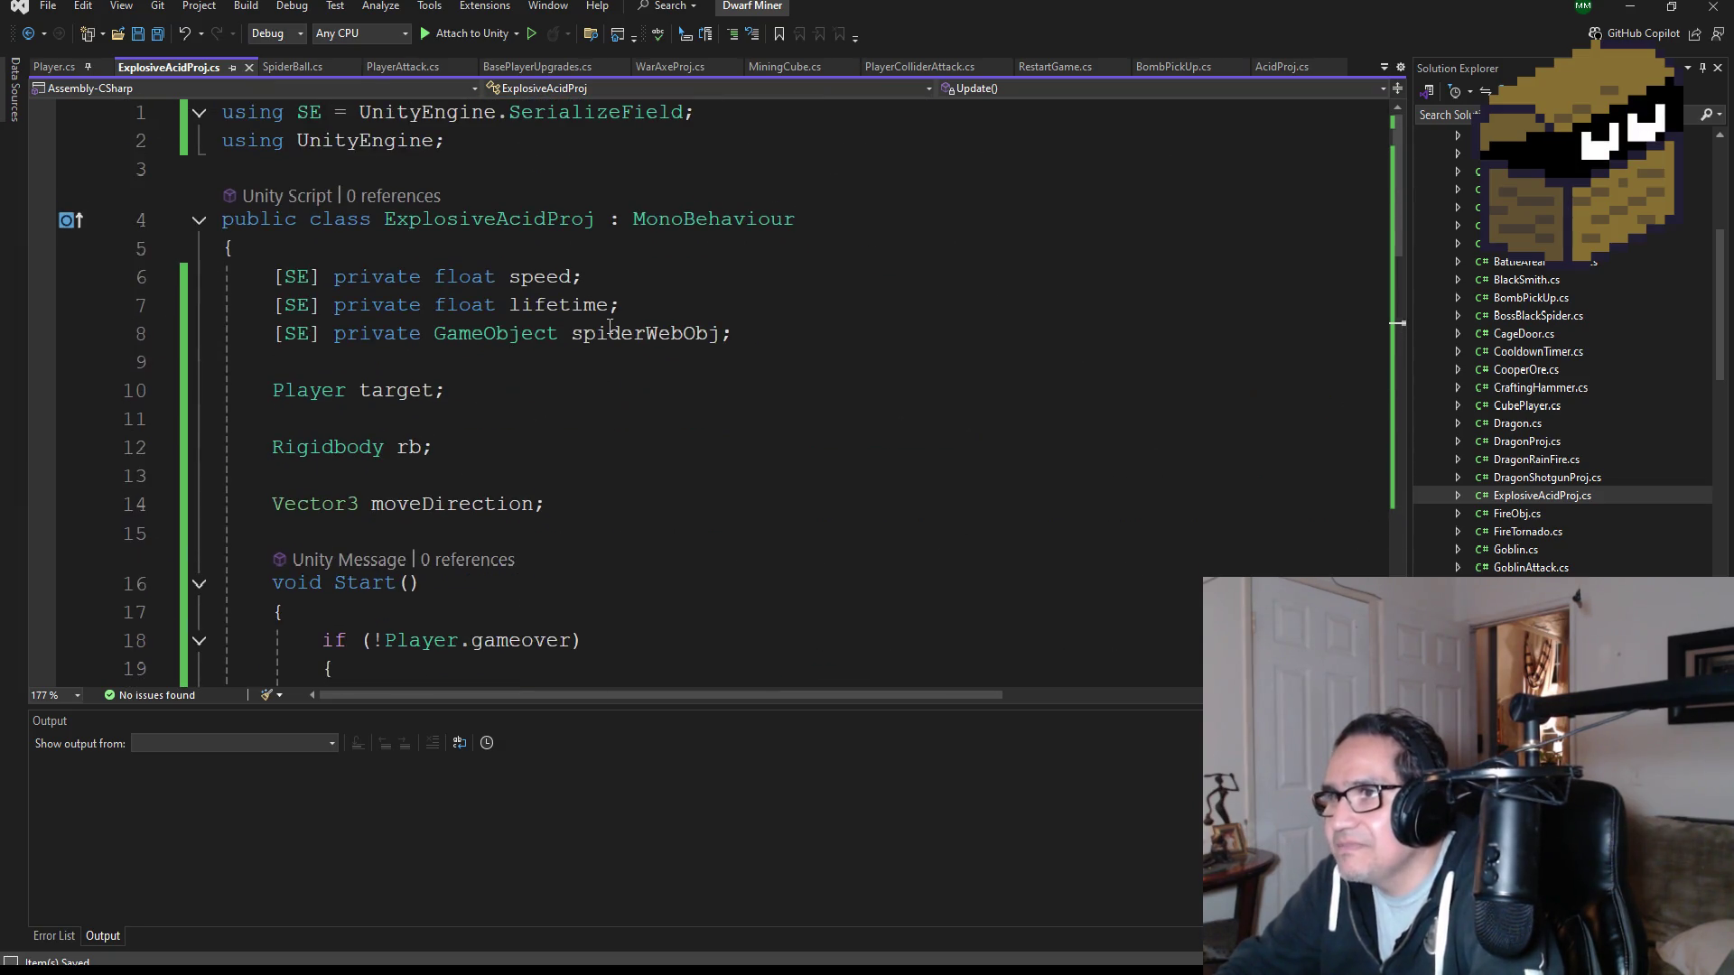
- Rename the spiderWebObj field to effectAcidBalls and save ExplosiveAcidProj.cs
double_click(630, 341)
key("Delete")
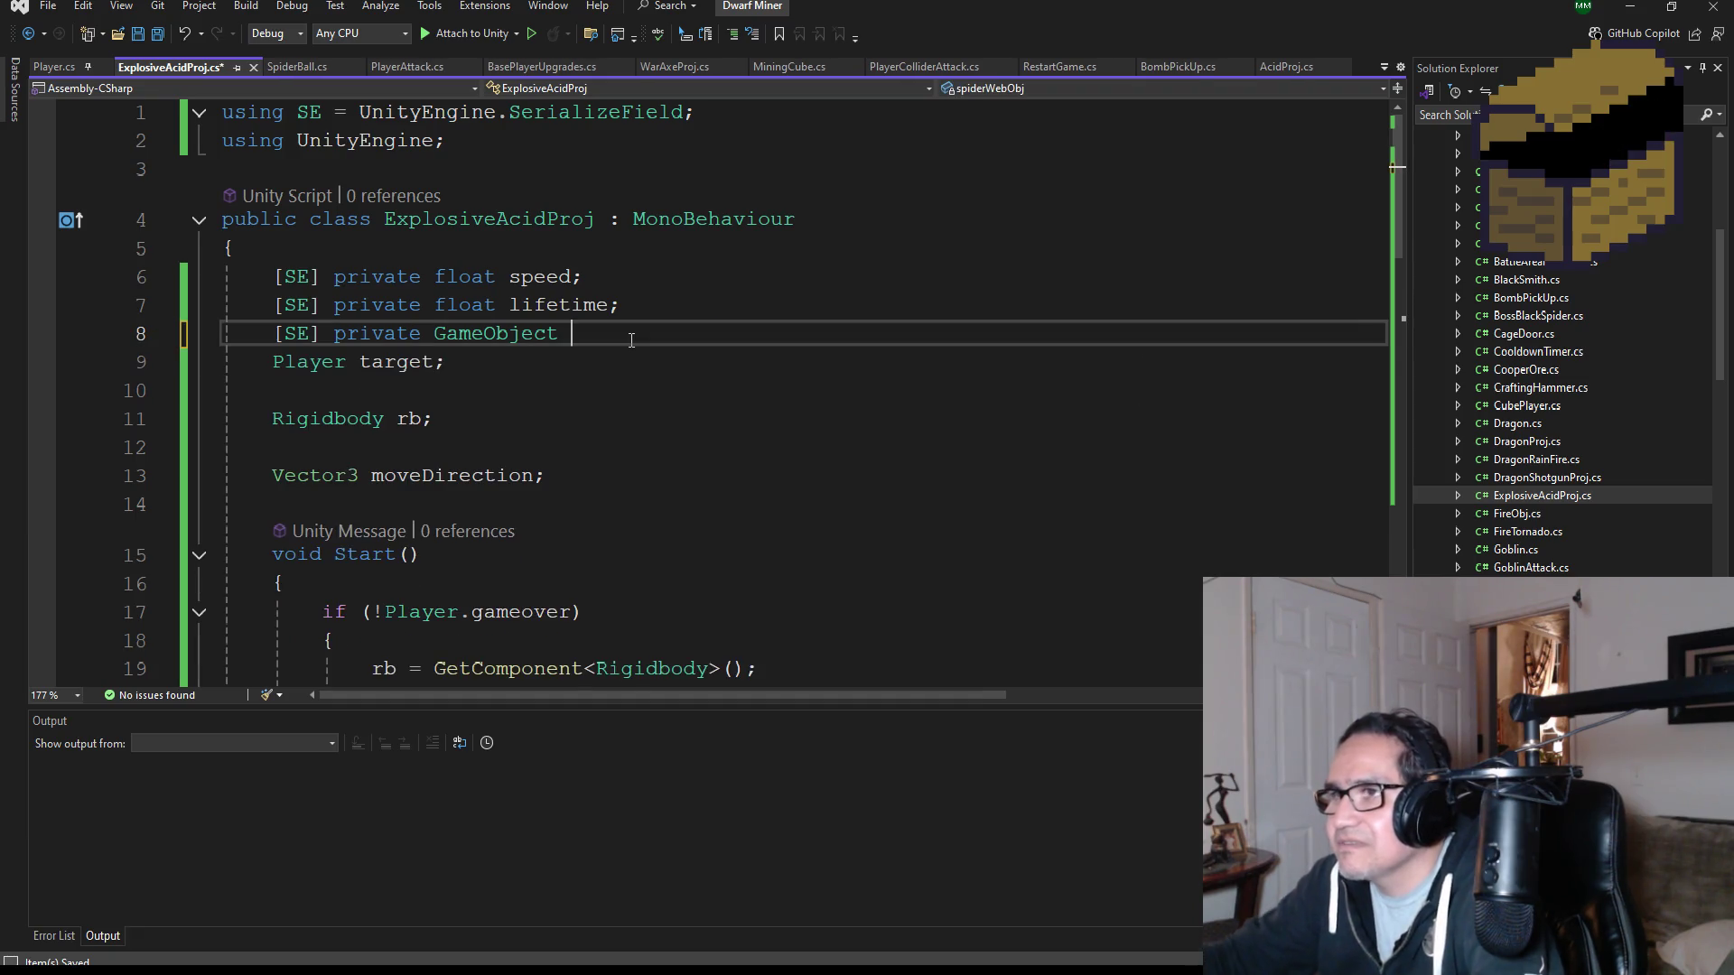
type("effectS")
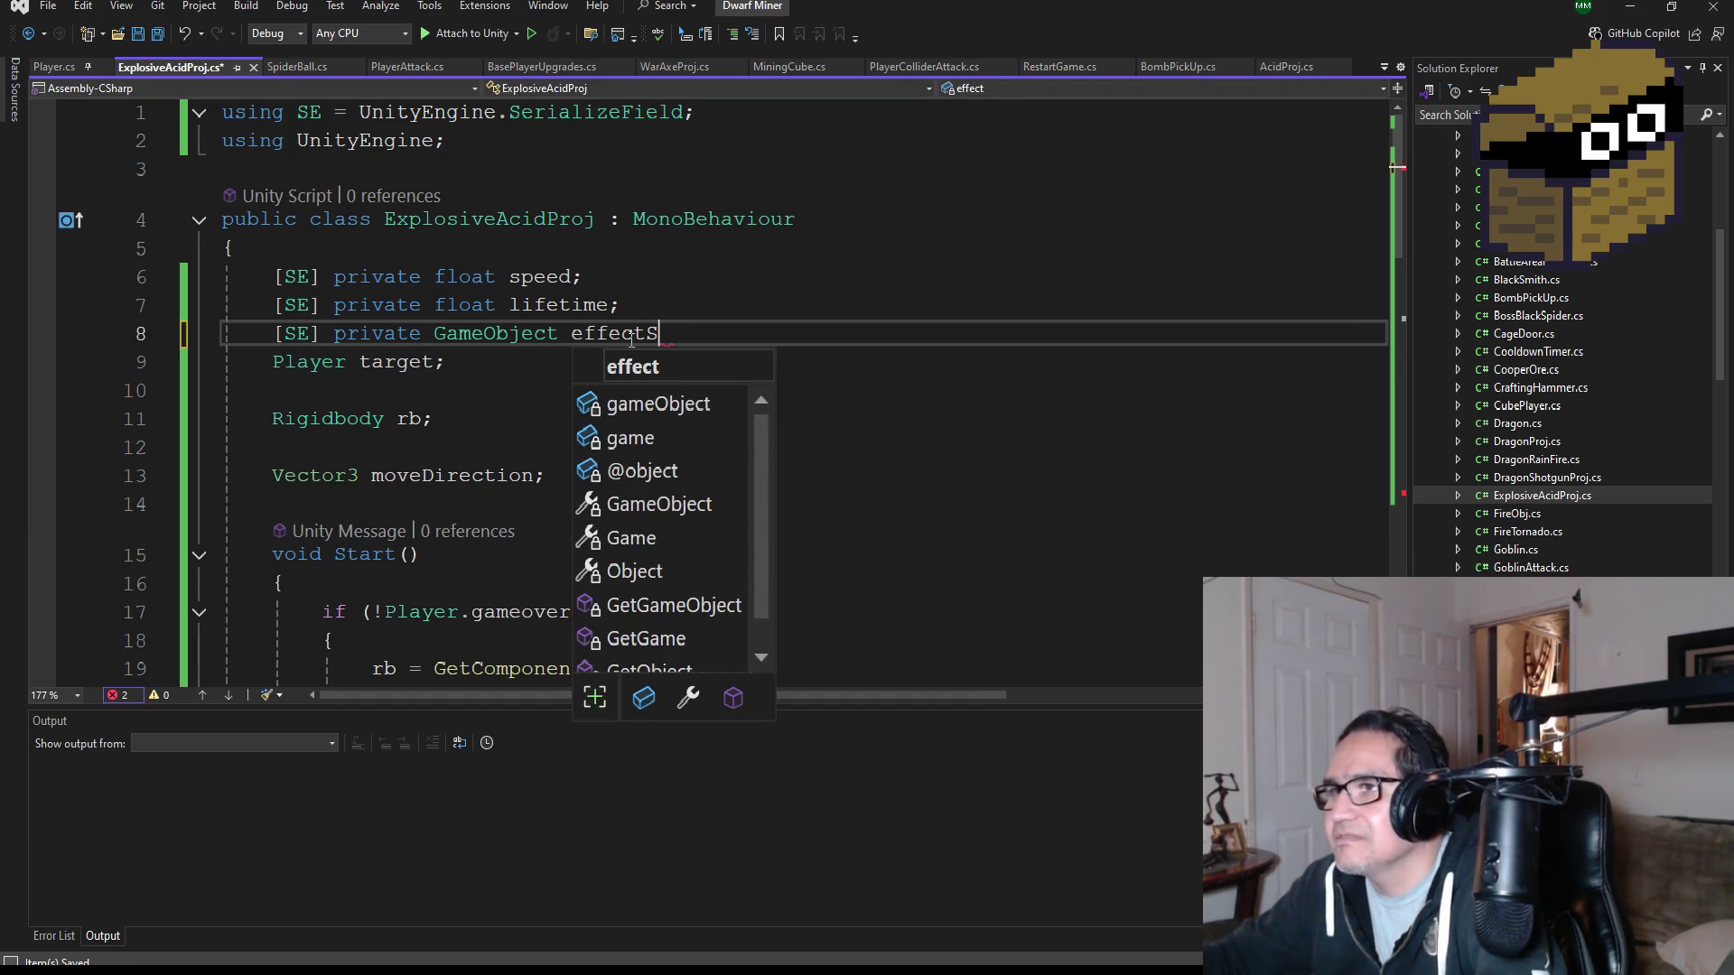
key("BackSpace")
type("Acide")
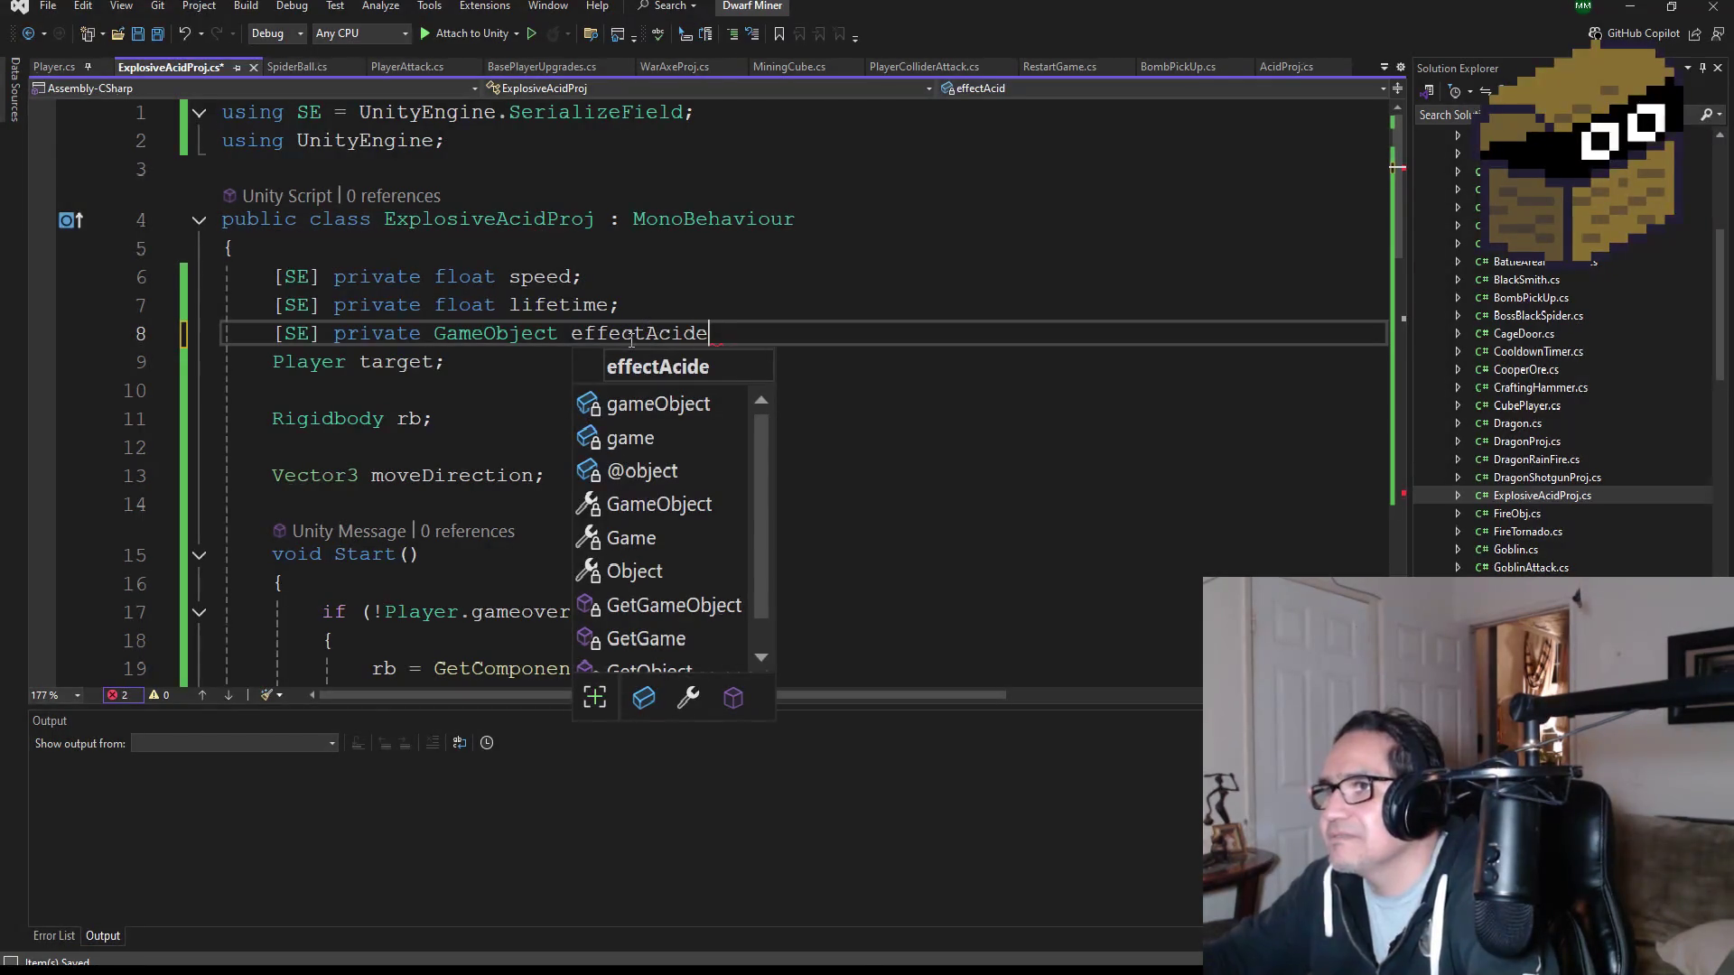
key("BackSpace")
type("Balls;")
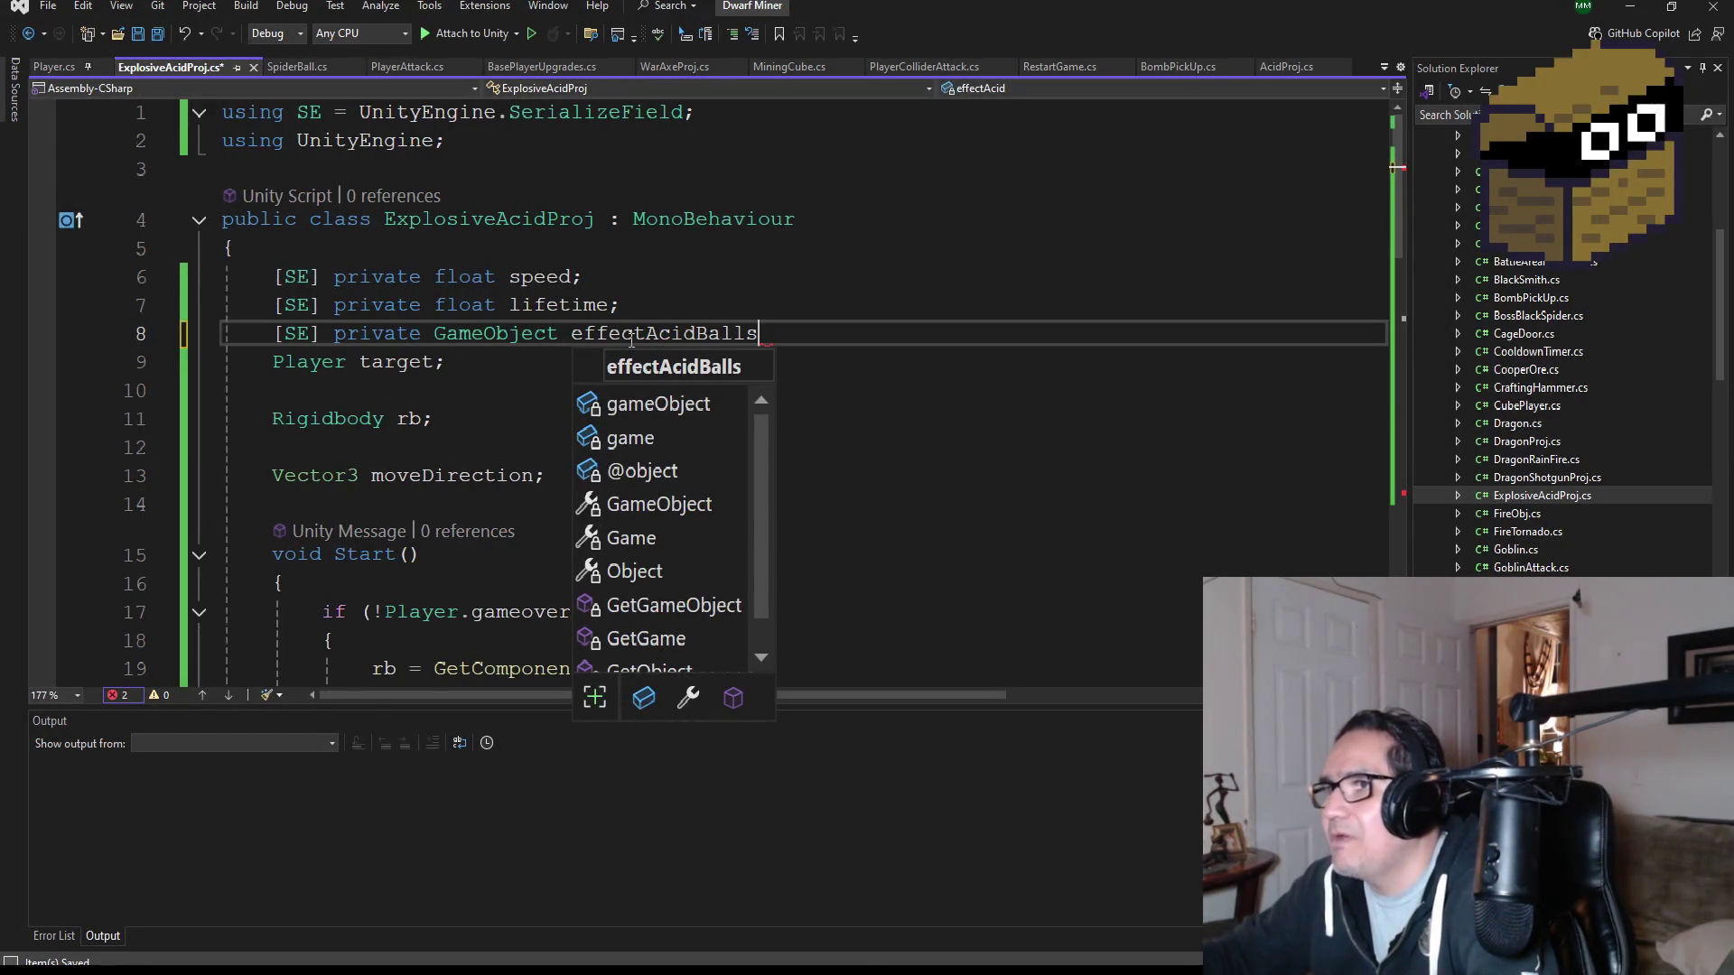
left_click(157, 40)
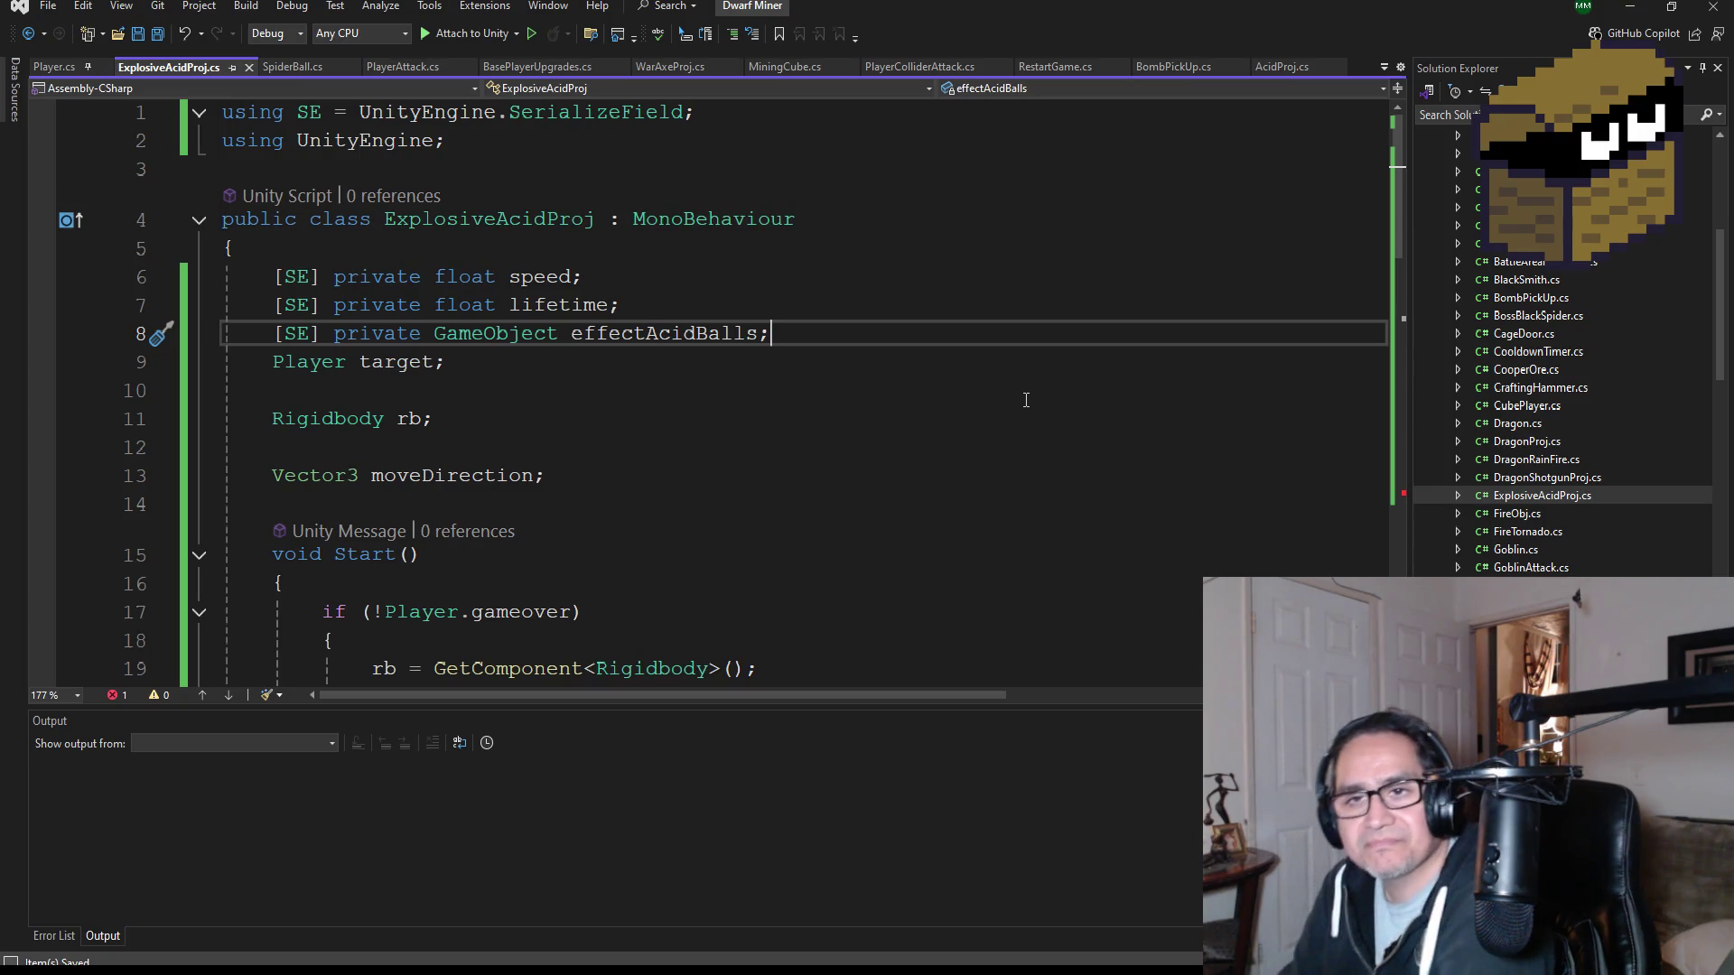
scroll(813, 449, "down", 4)
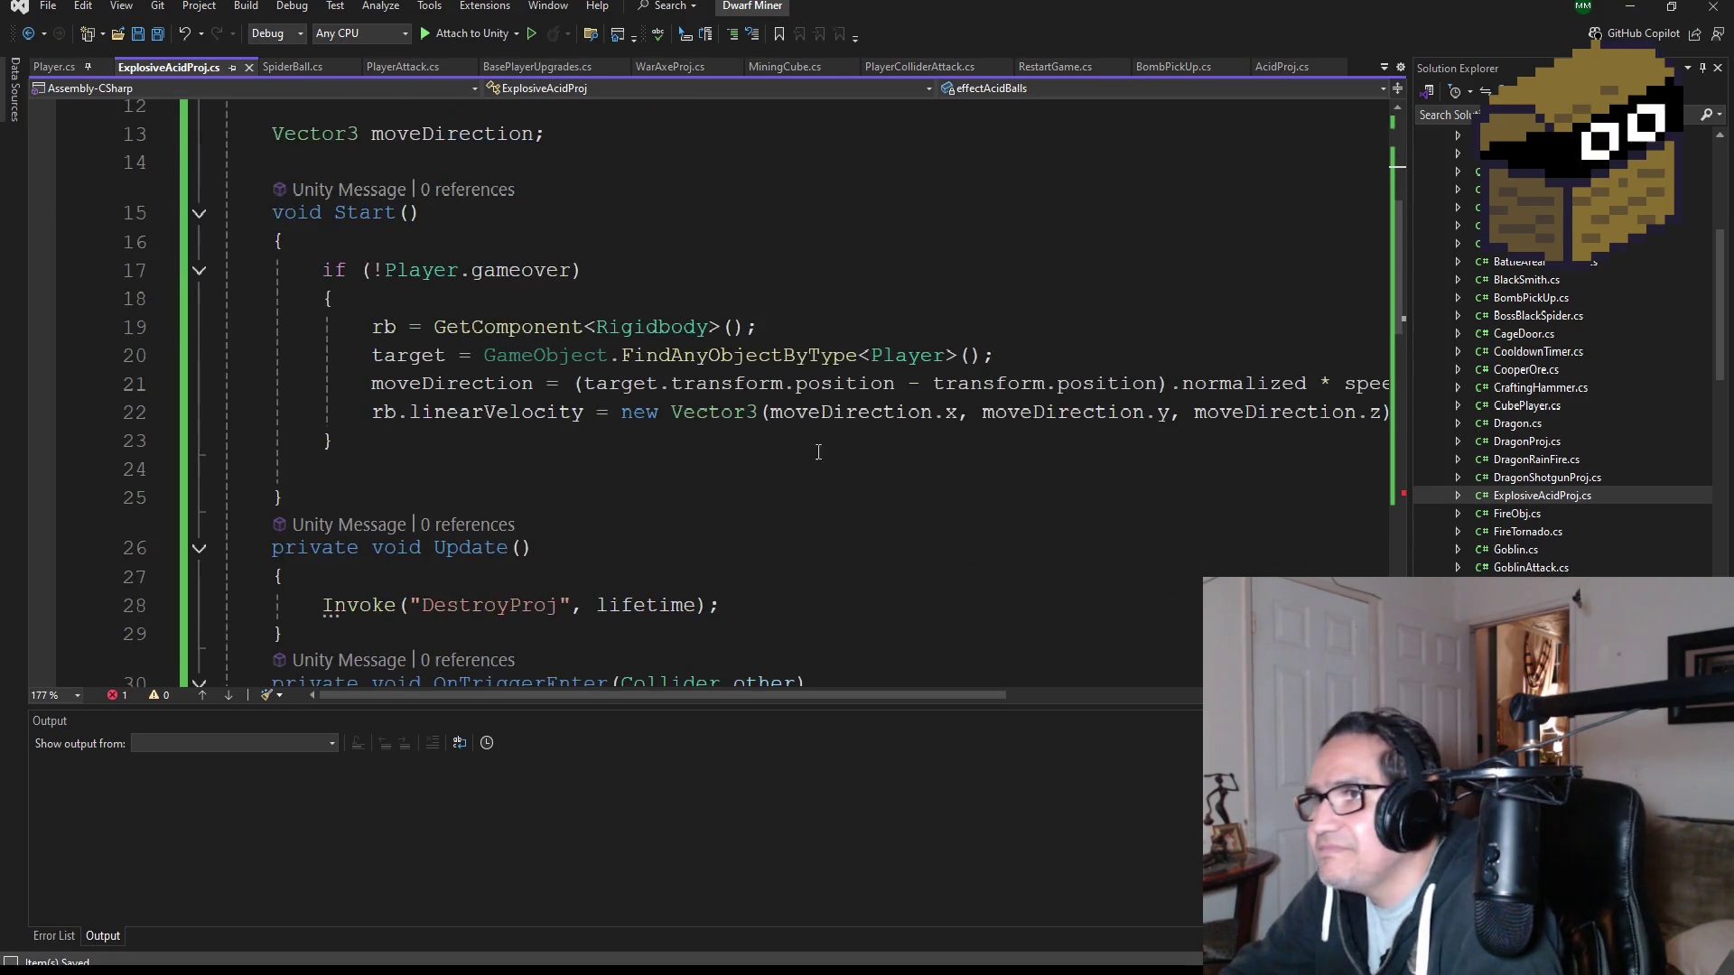
scroll(448, 412, "down", 2)
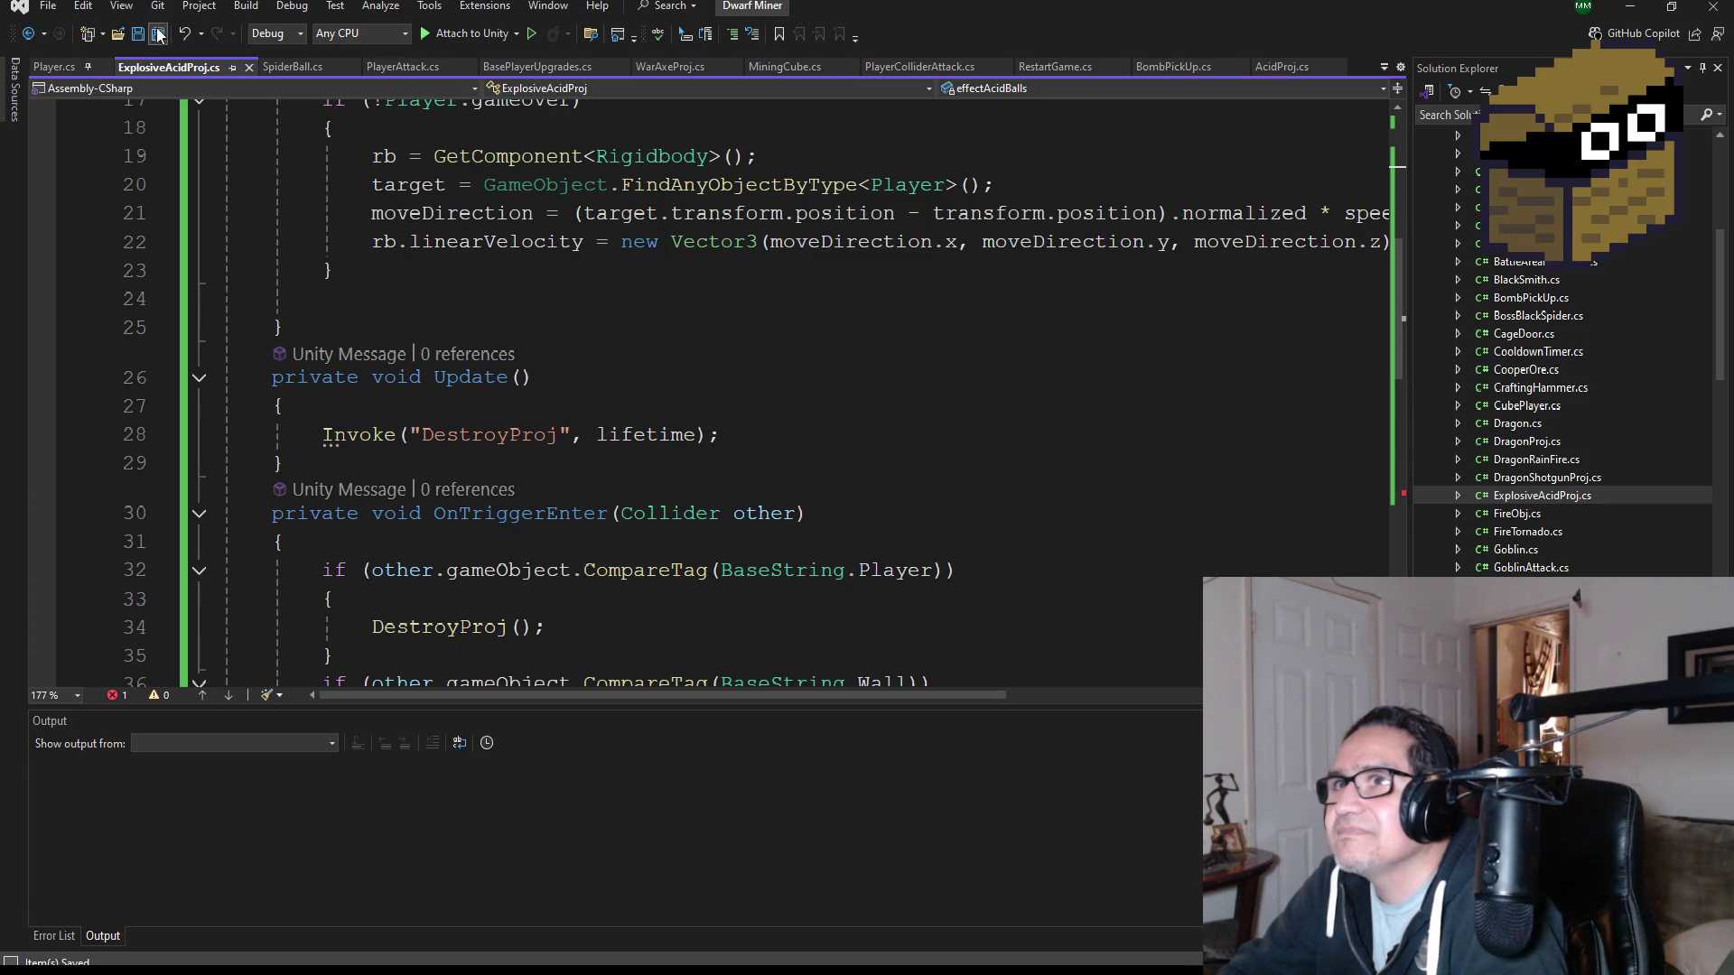
scroll(812, 371, "down", 3)
scroll(743, 373, "up", 7)
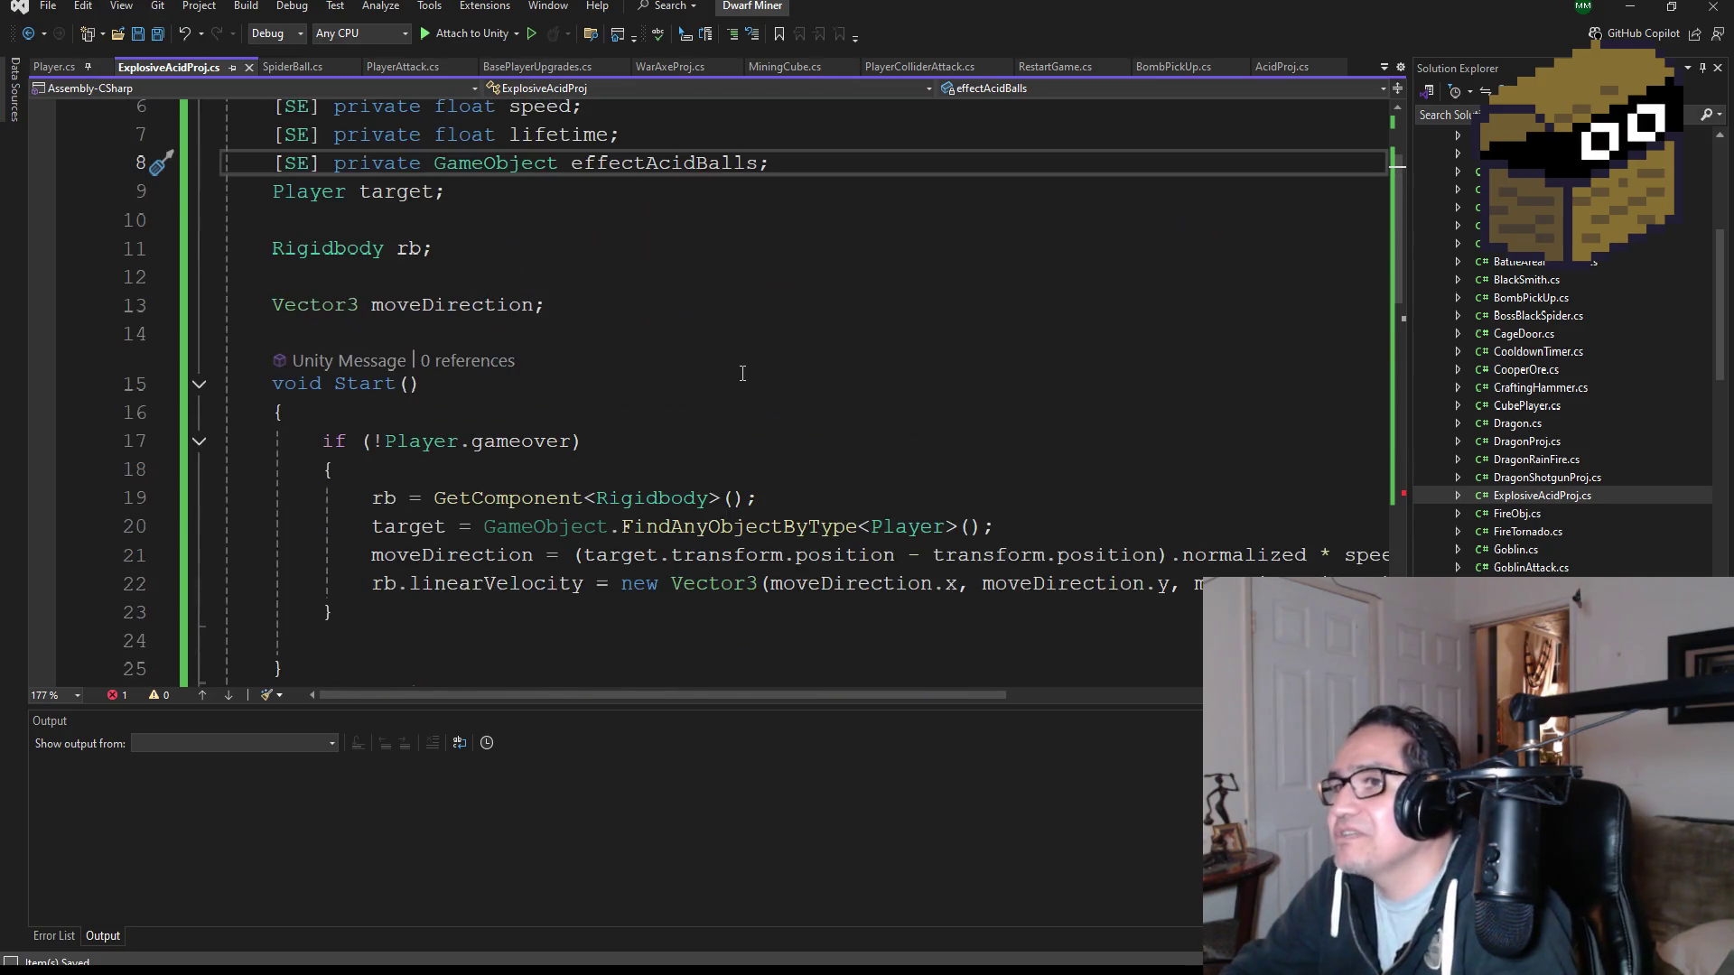
scroll(742, 373, "down", 8)
- Clear the spiderWebObj argument from DestroyProj's Instantiate call, checking the field name above
scroll(692, 488, "down", 4)
double_click(539, 471)
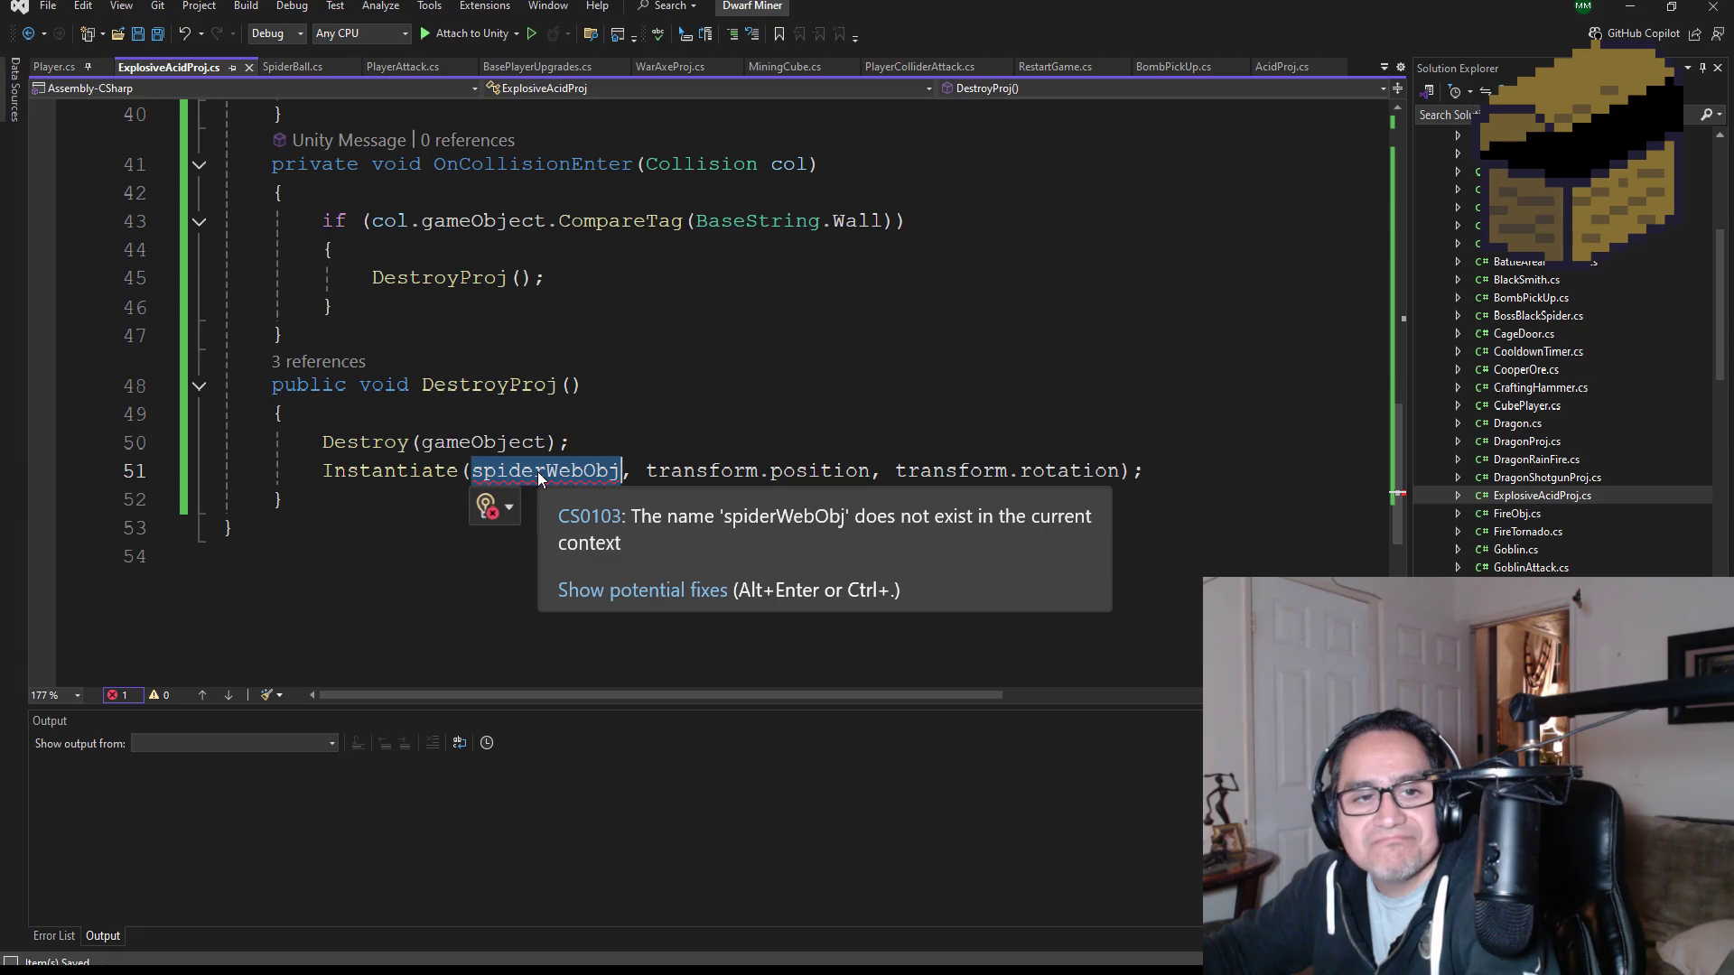
type("U")
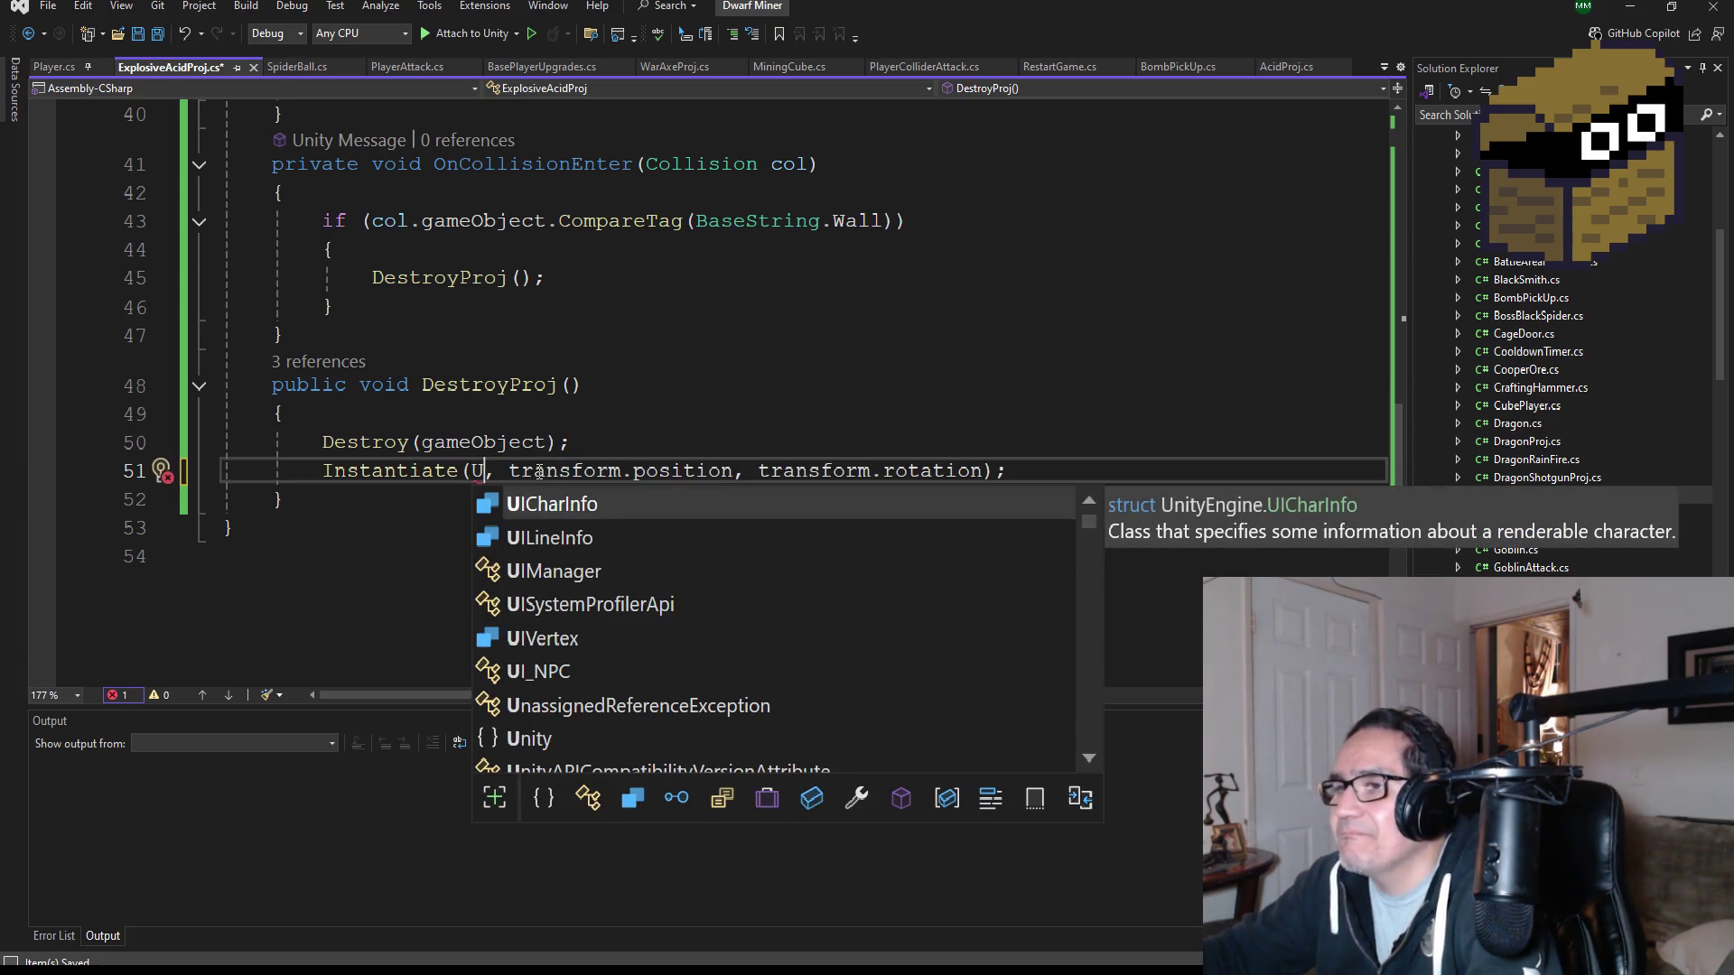
key("BackSpace")
type("sp")
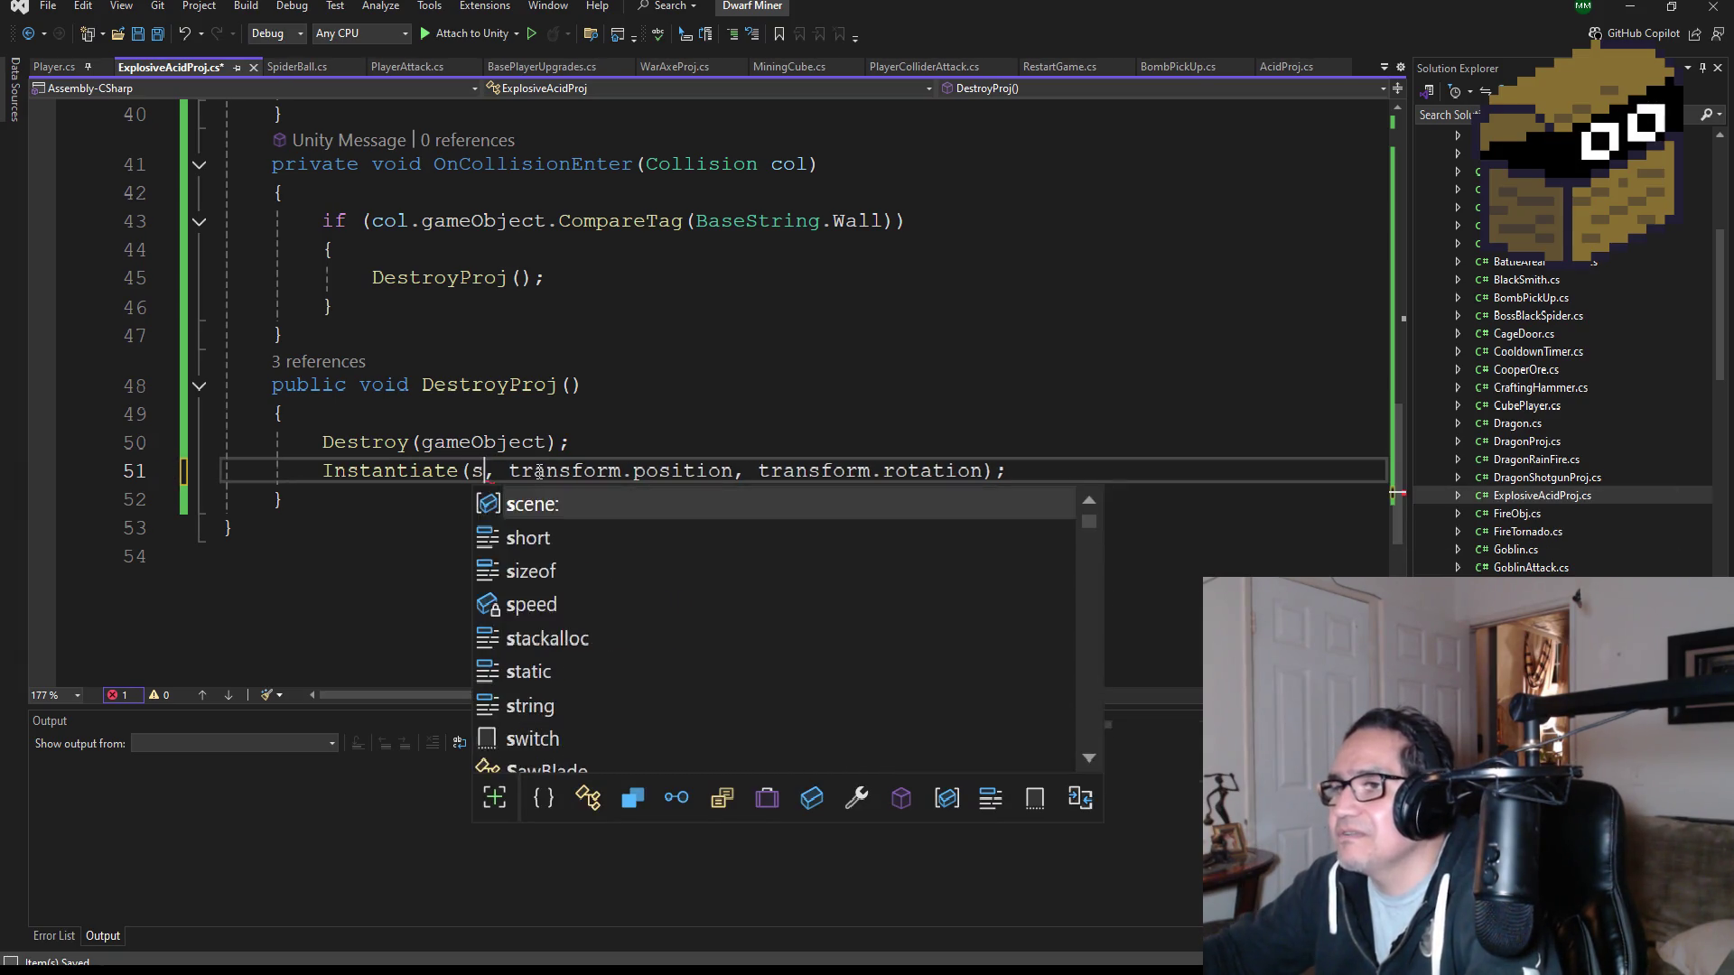
key("BackSpace")
key("BackSpace")
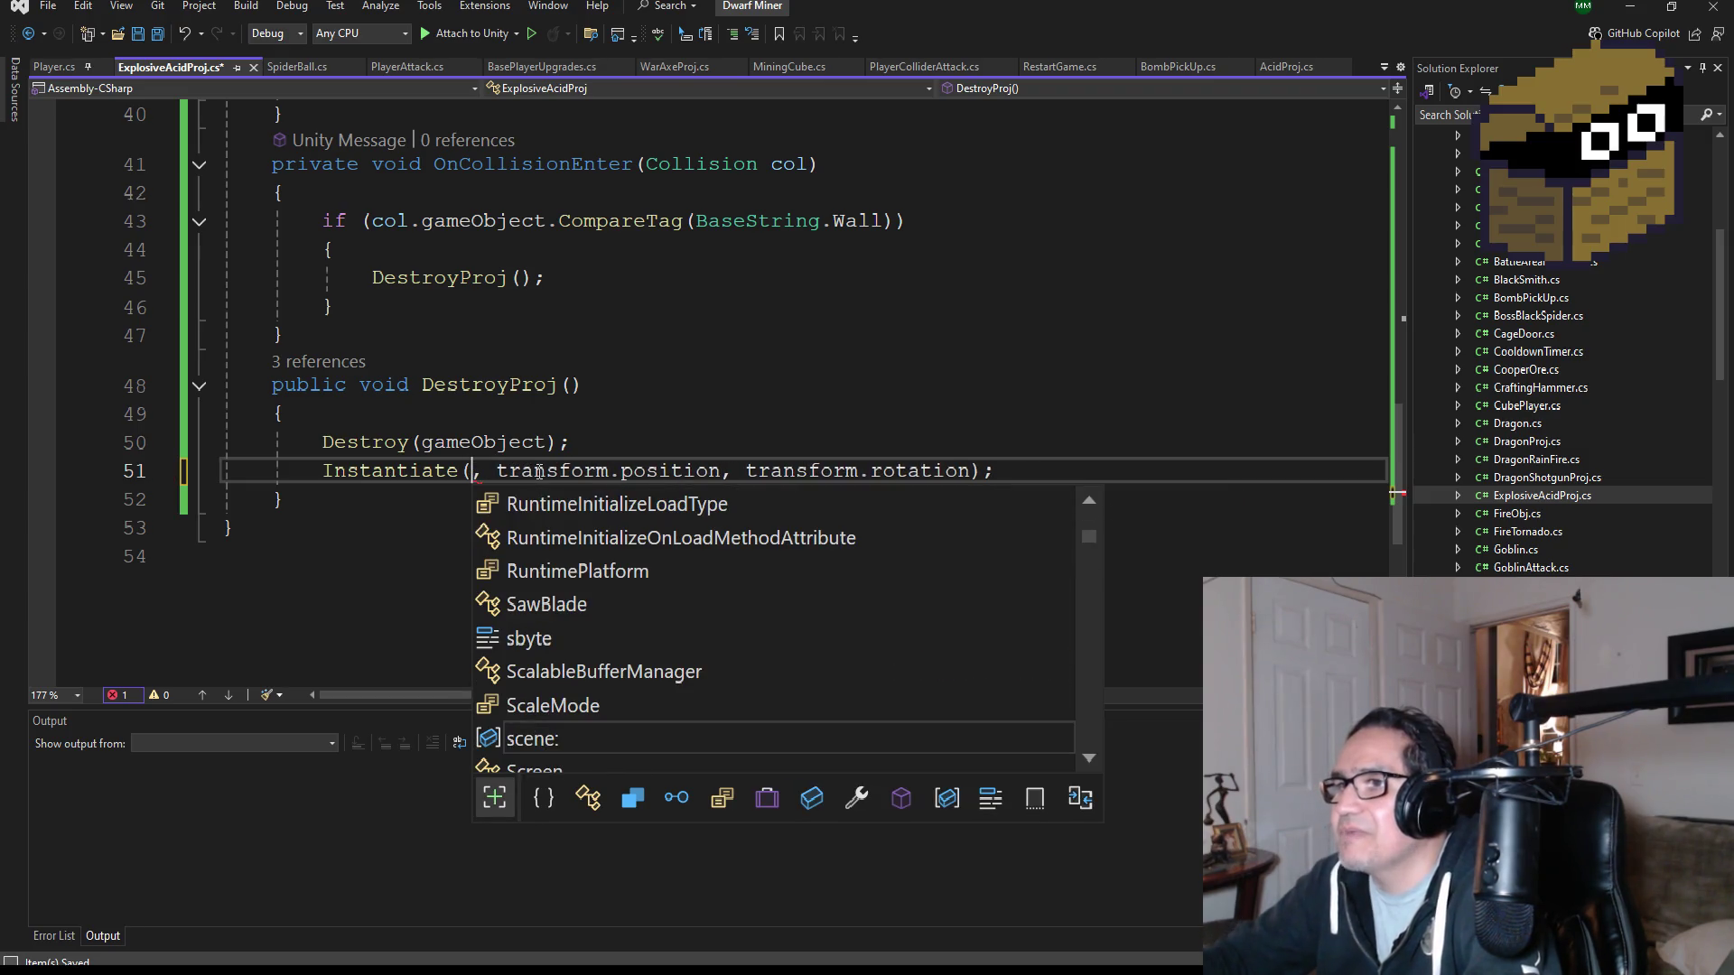
scroll(603, 412, "up", 2)
scroll(686, 341, "up", 2)
left_click(742, 252)
scroll(742, 257, "up", 7)
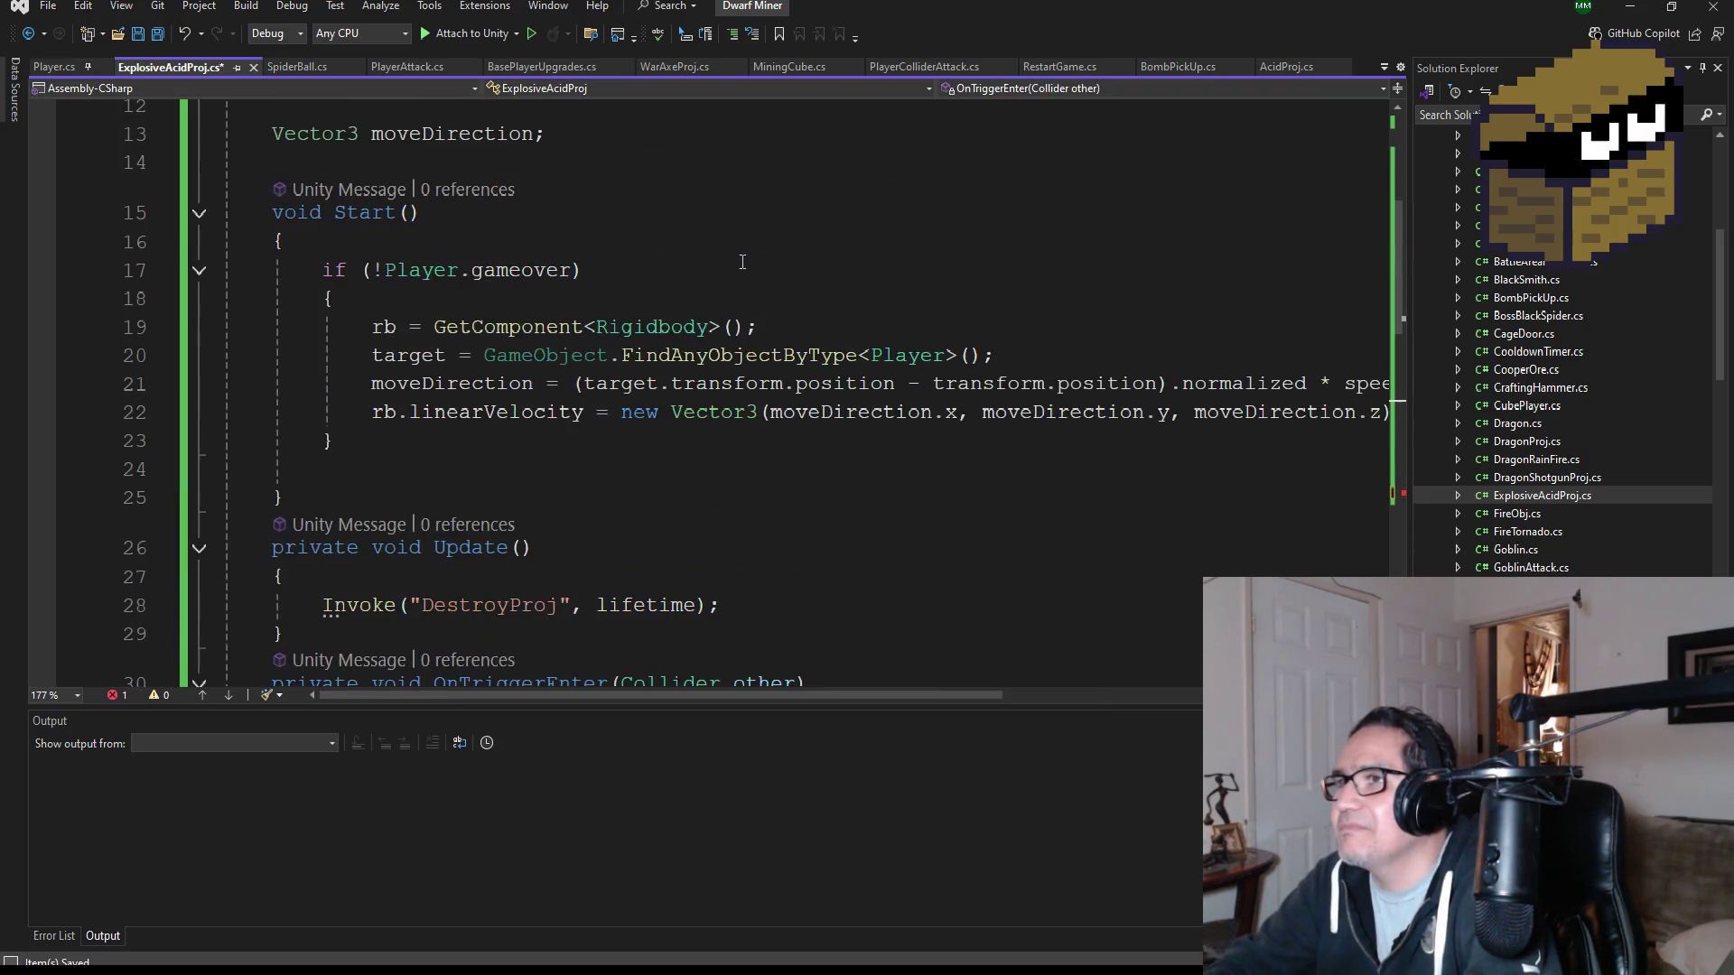
scroll(788, 469, "up", 2)
scroll(712, 391, "down", 12)
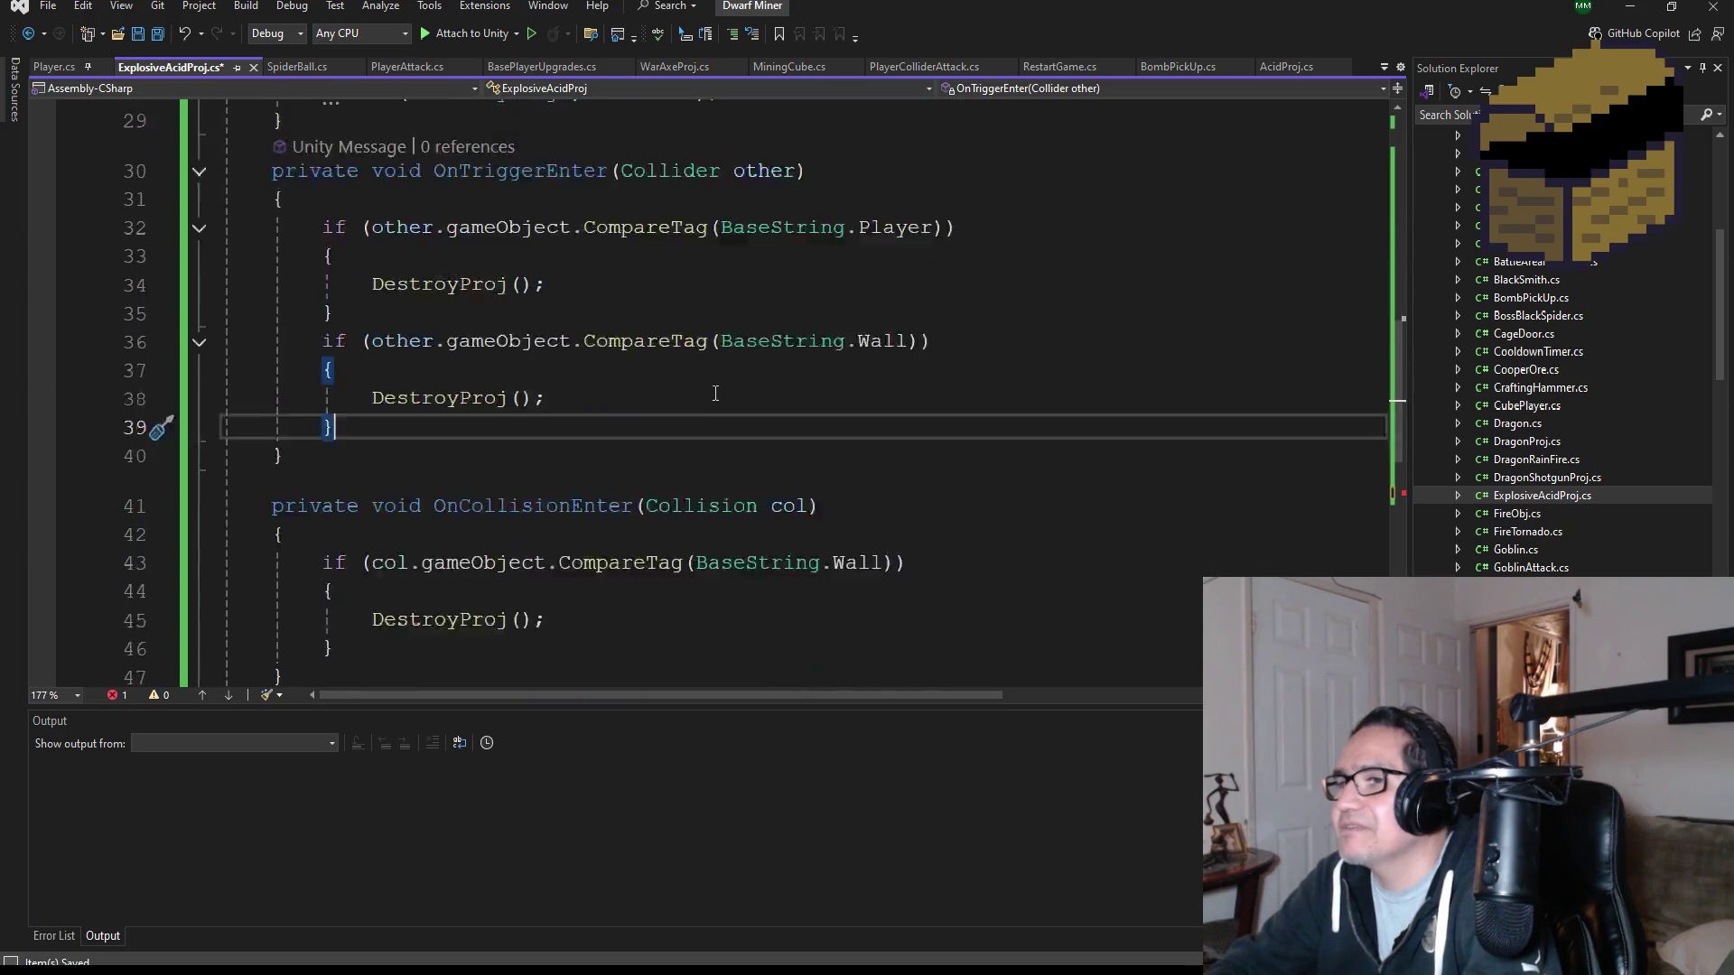
- Fill Instantiate's argument with effectAcidBalls via autocompletion and save the script
left_click(472, 387)
type("effe, transform.position, transform.rotation);")
double_click(560, 423)
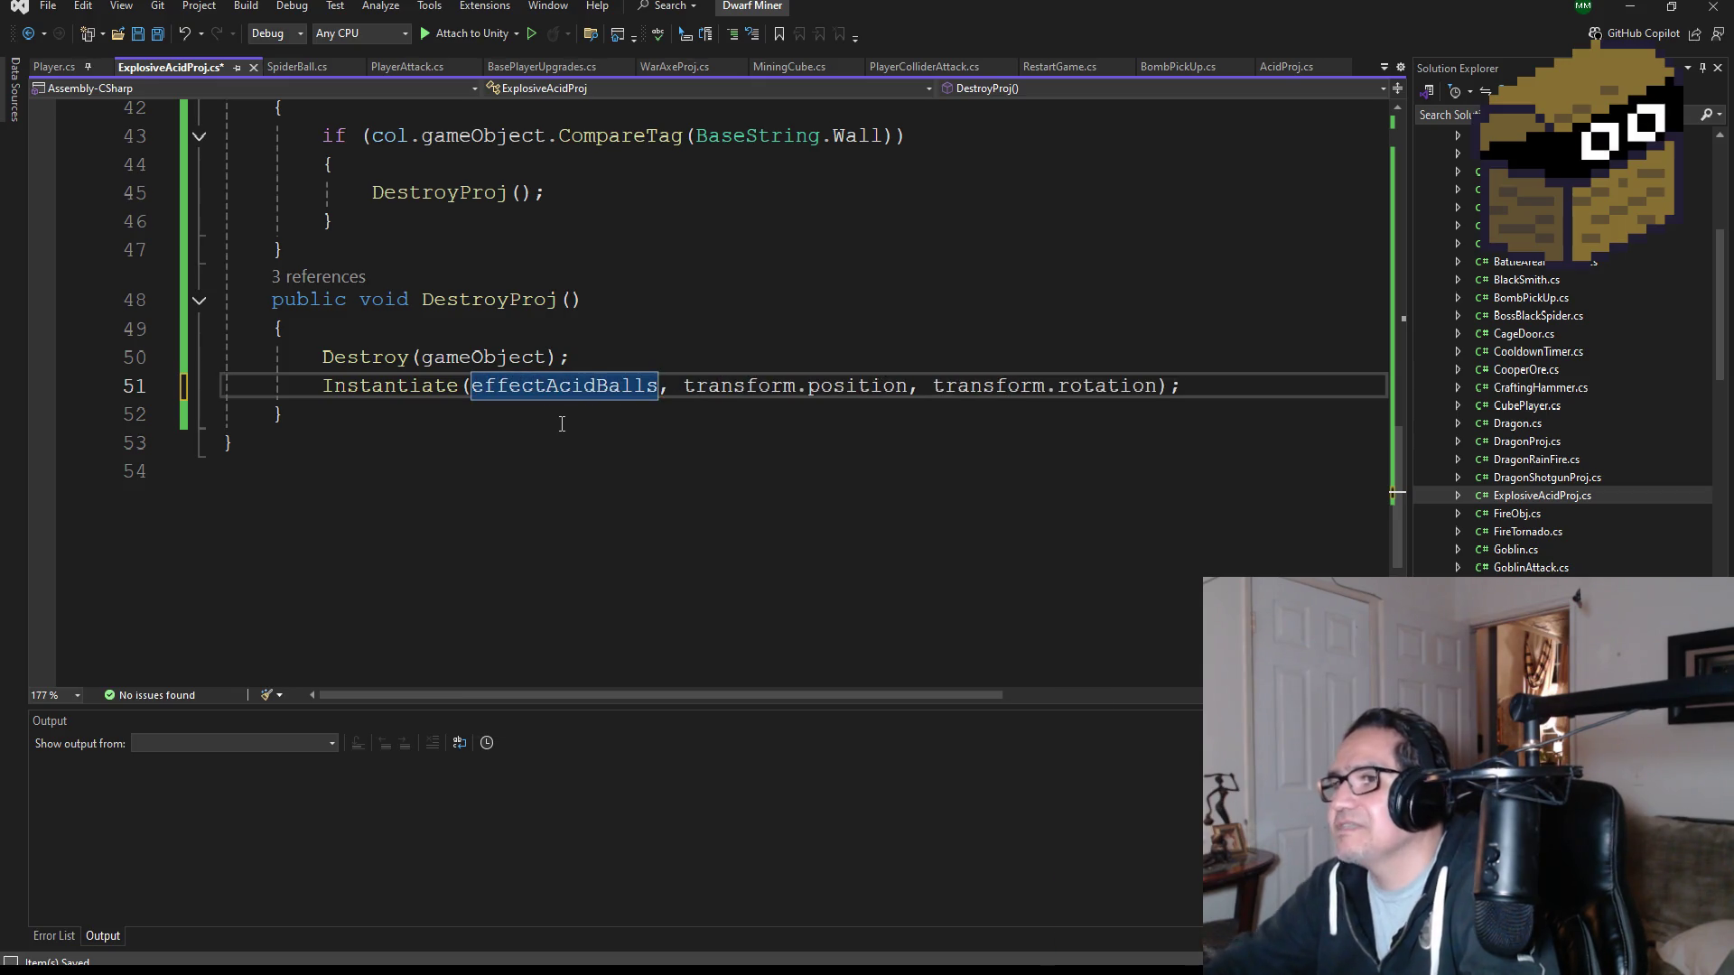
left_click(161, 35)
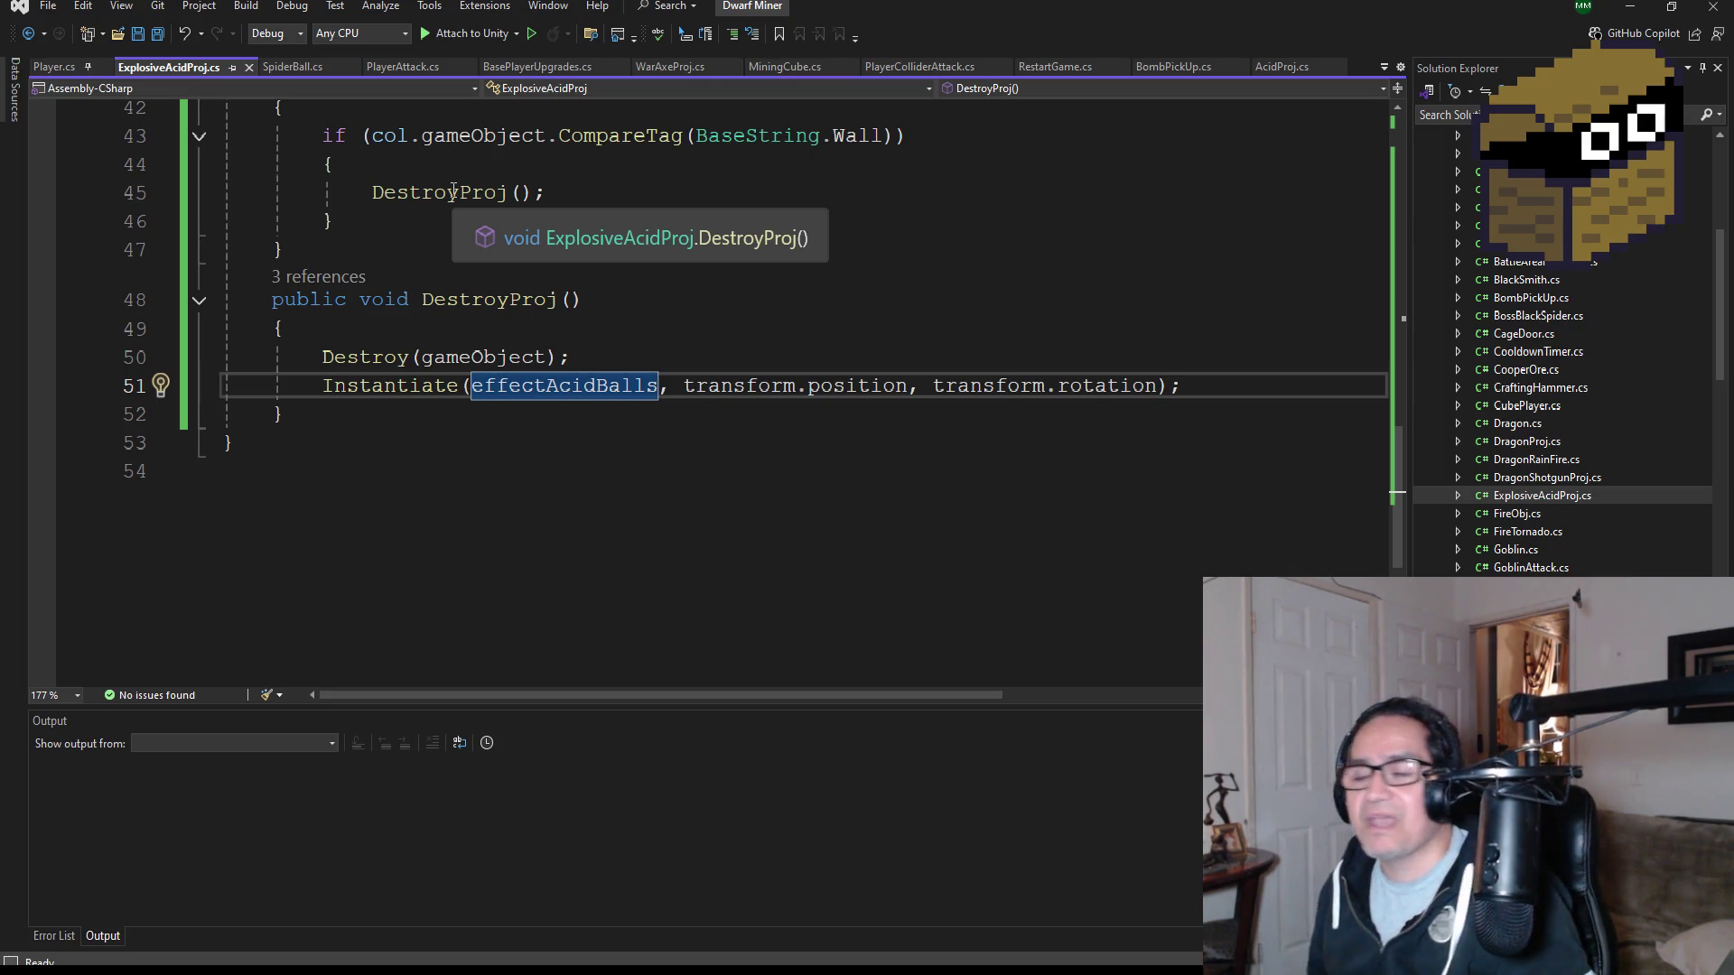
key("ctrl+s")
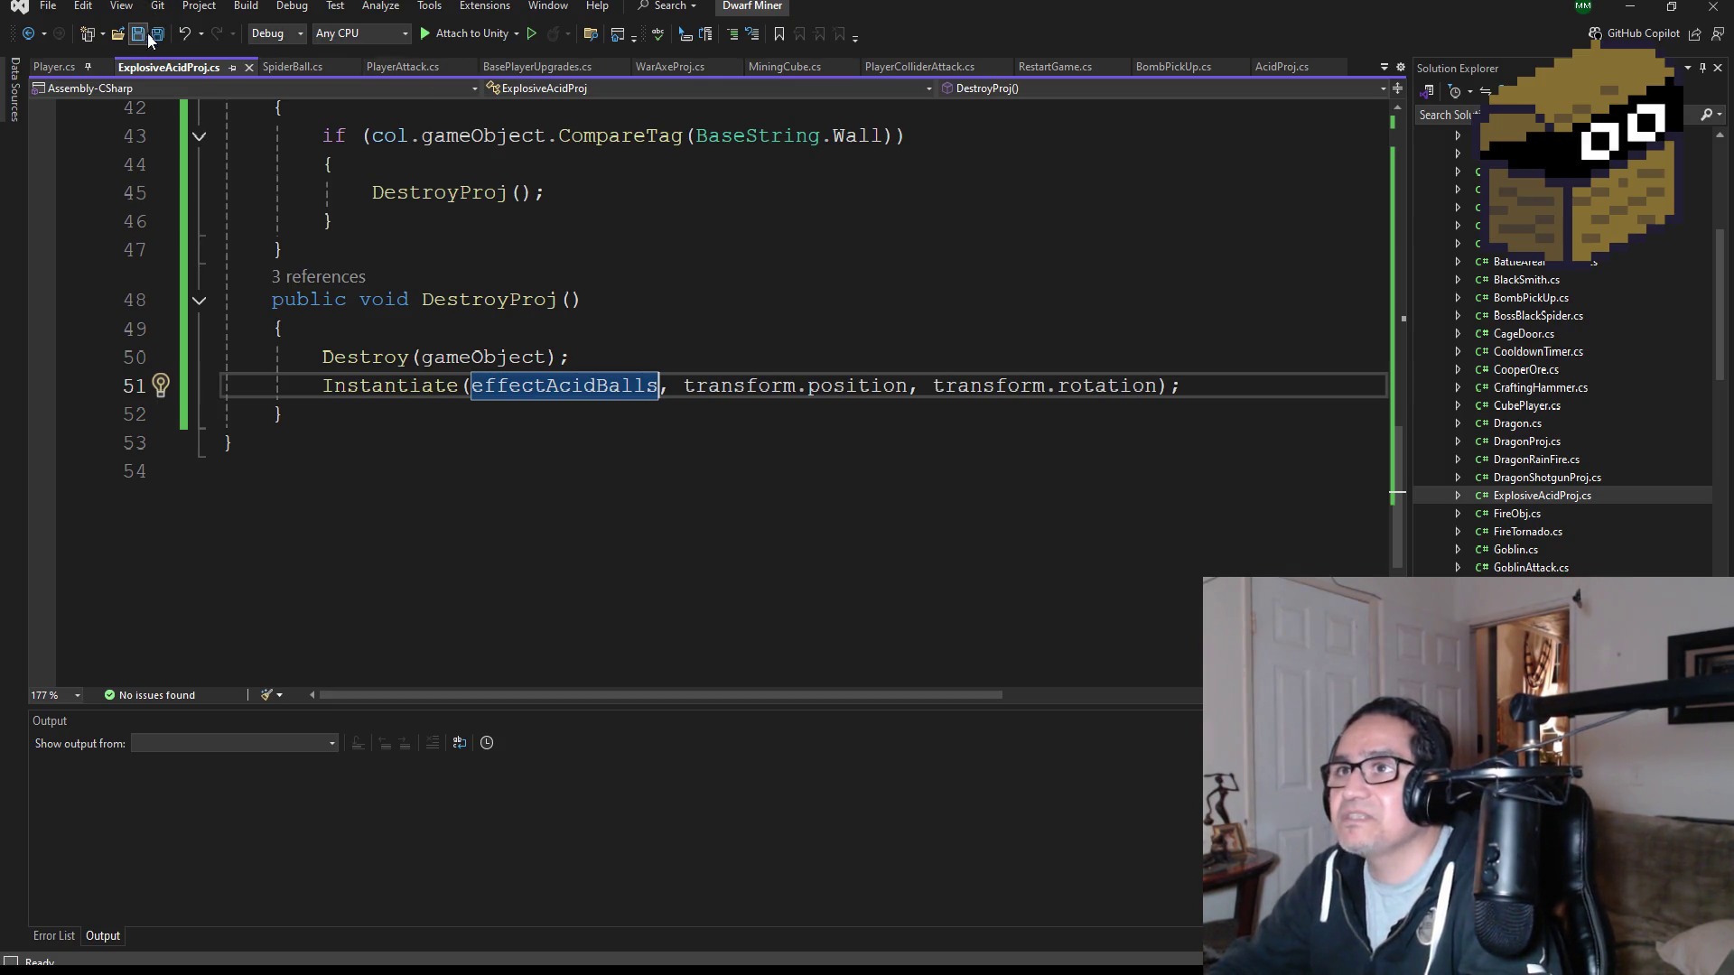
- Review the issue-free script, then switch back to the Unity editor
scroll(682, 489, "up", 3)
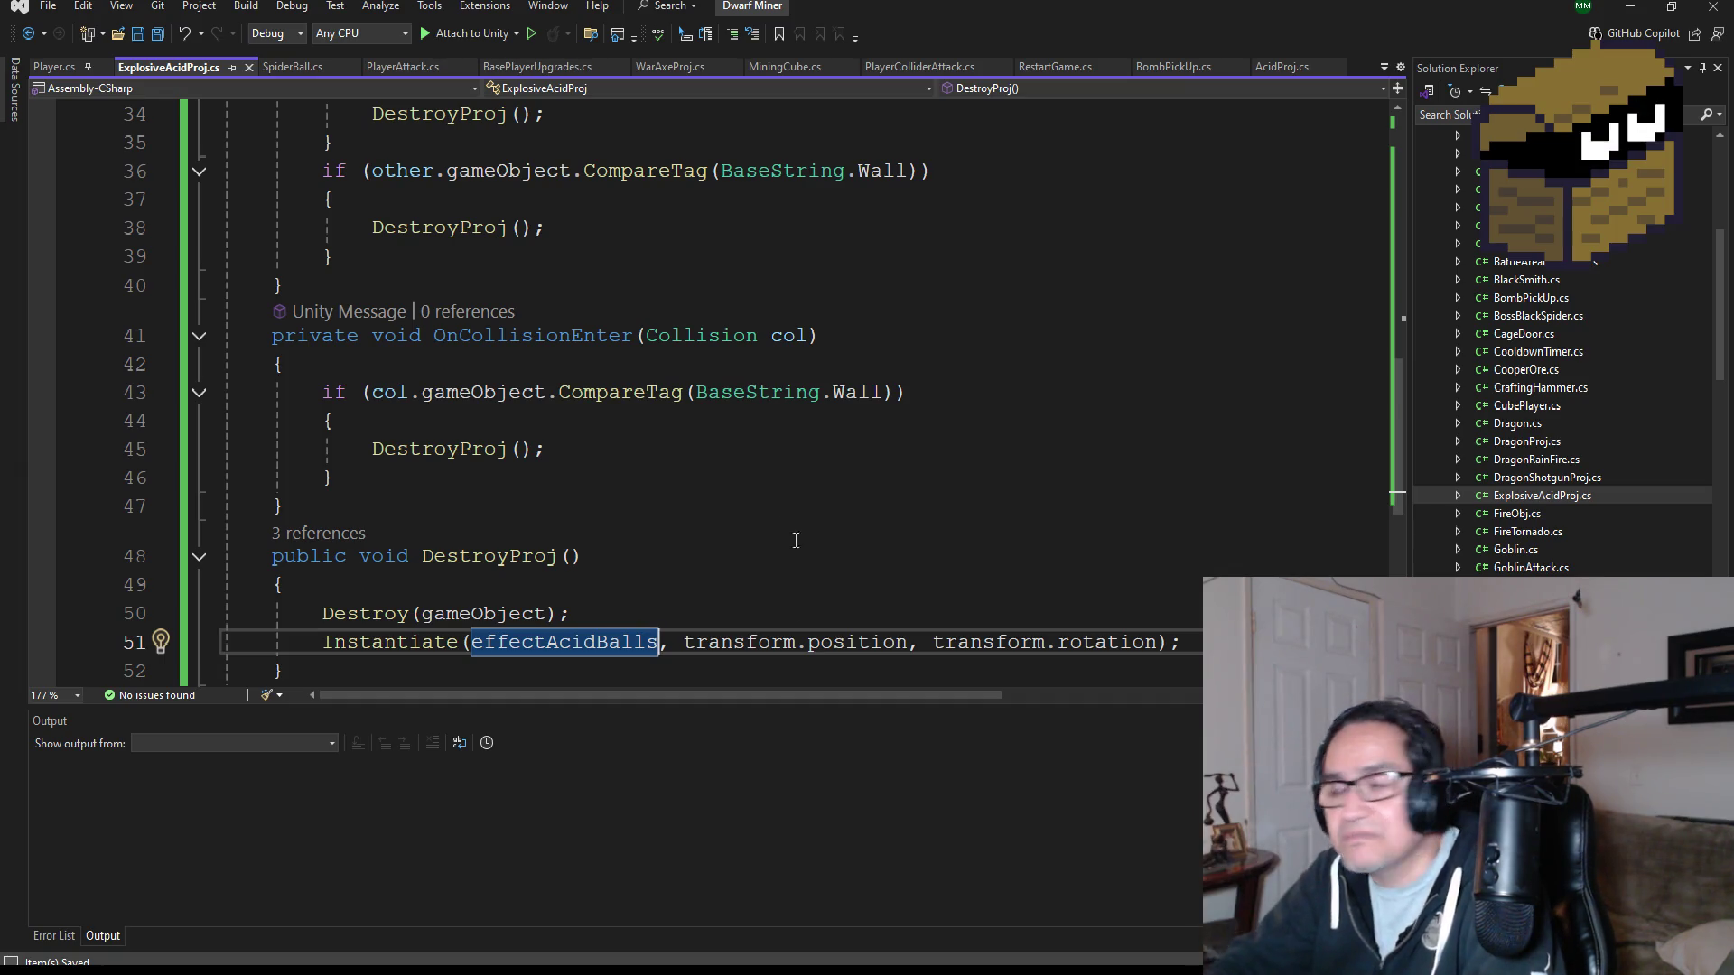
scroll(720, 620, "down", 2)
scroll(720, 620, "up", 13)
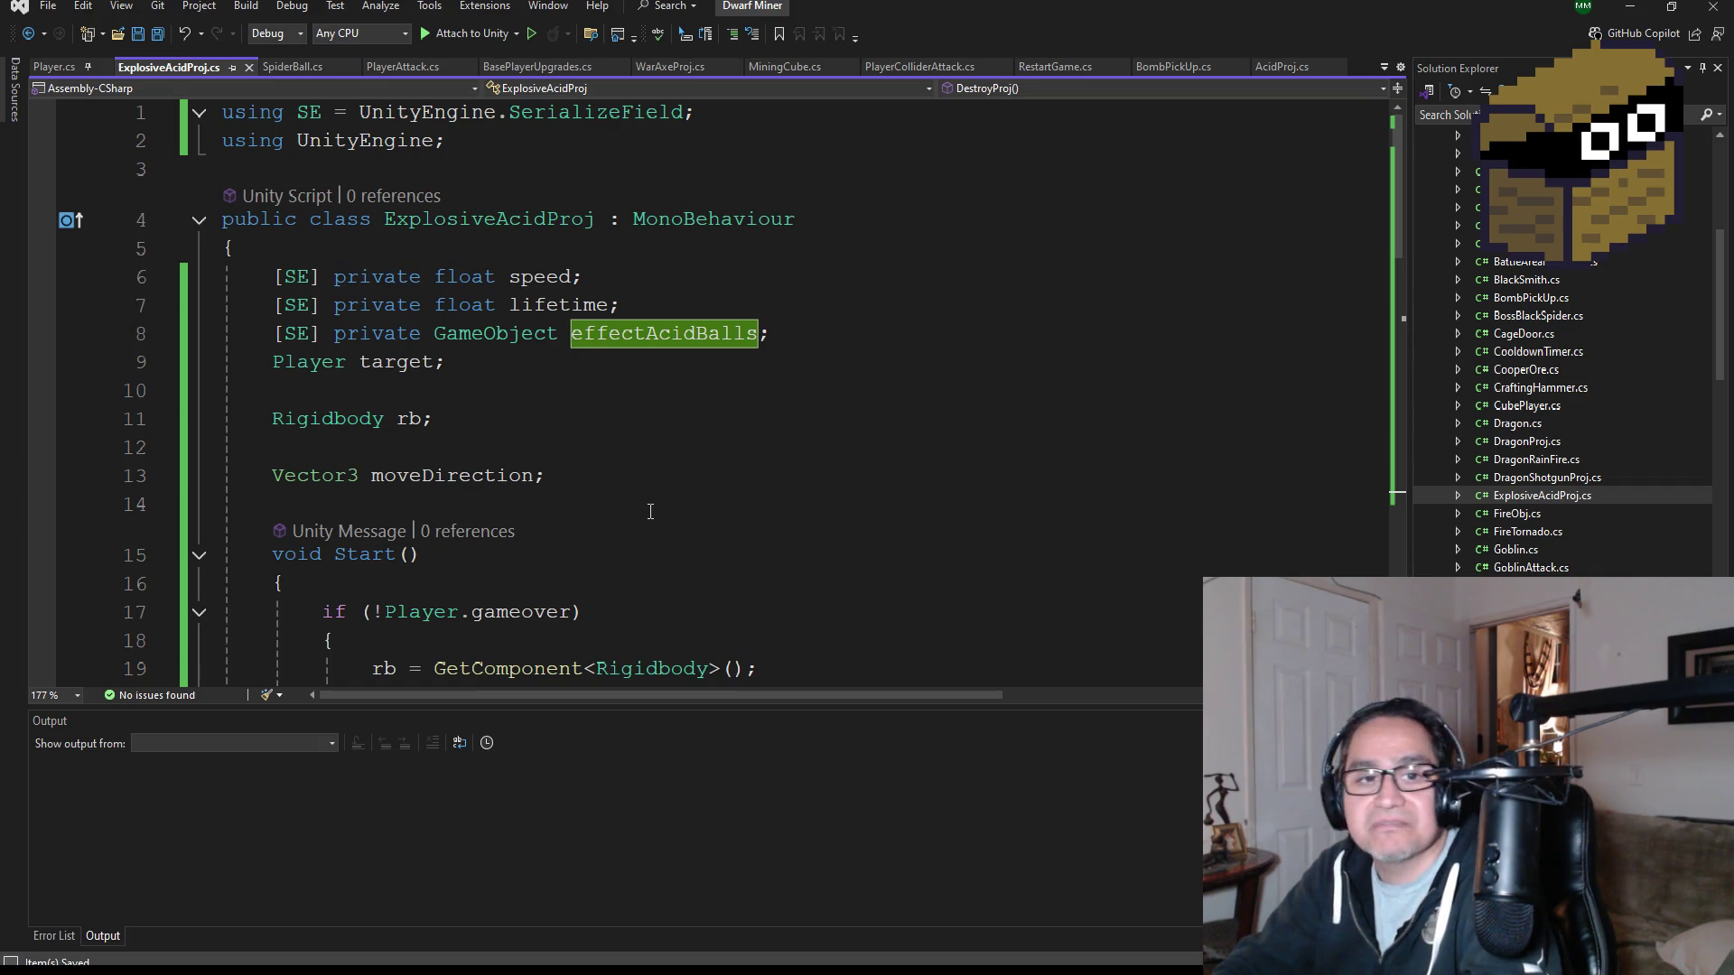
scroll(650, 511, "down", 1)
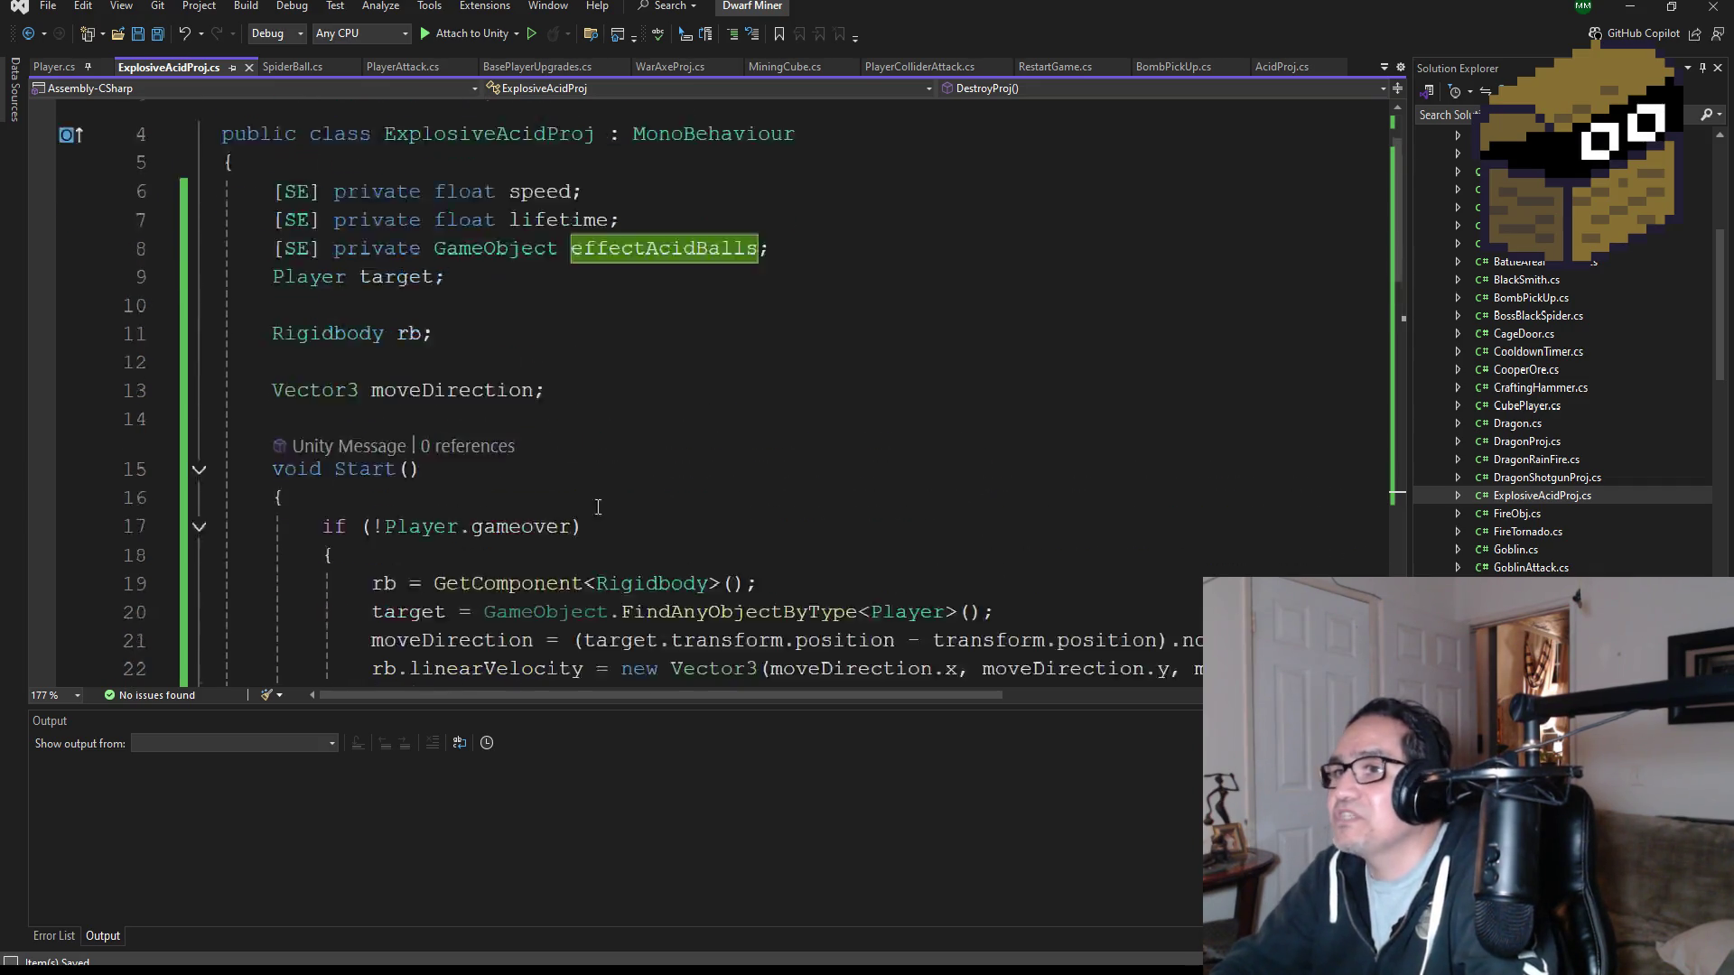
scroll(598, 508, "up", 1)
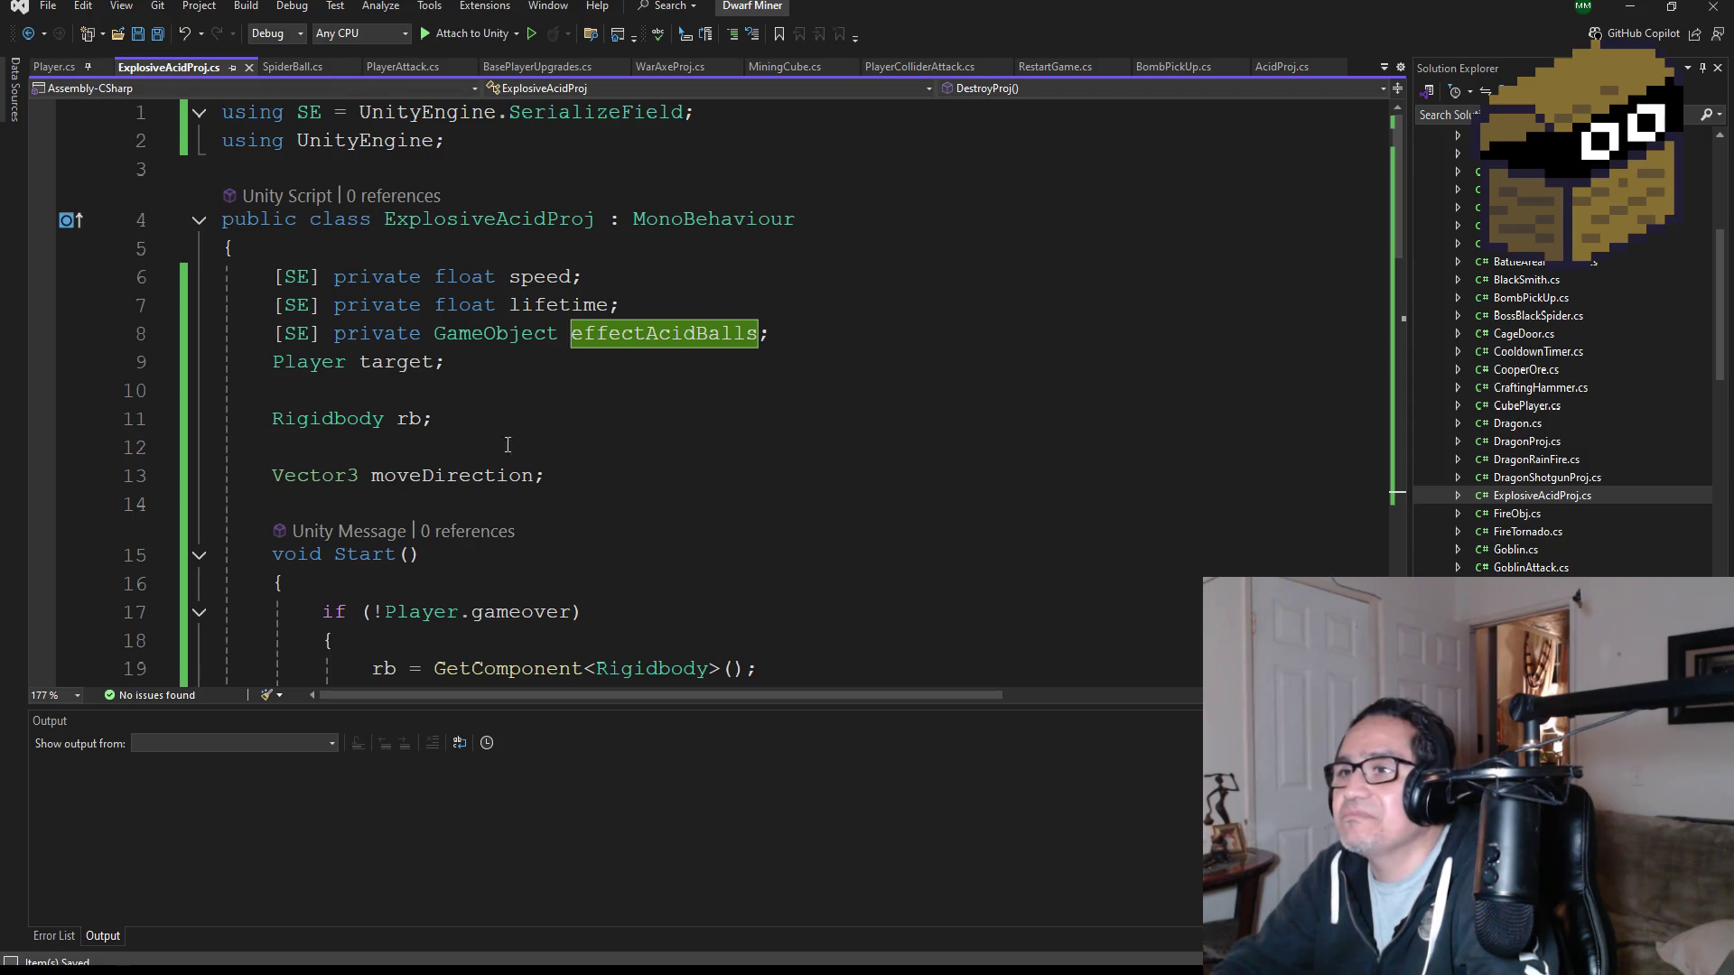
scroll(585, 423, "down", 2)
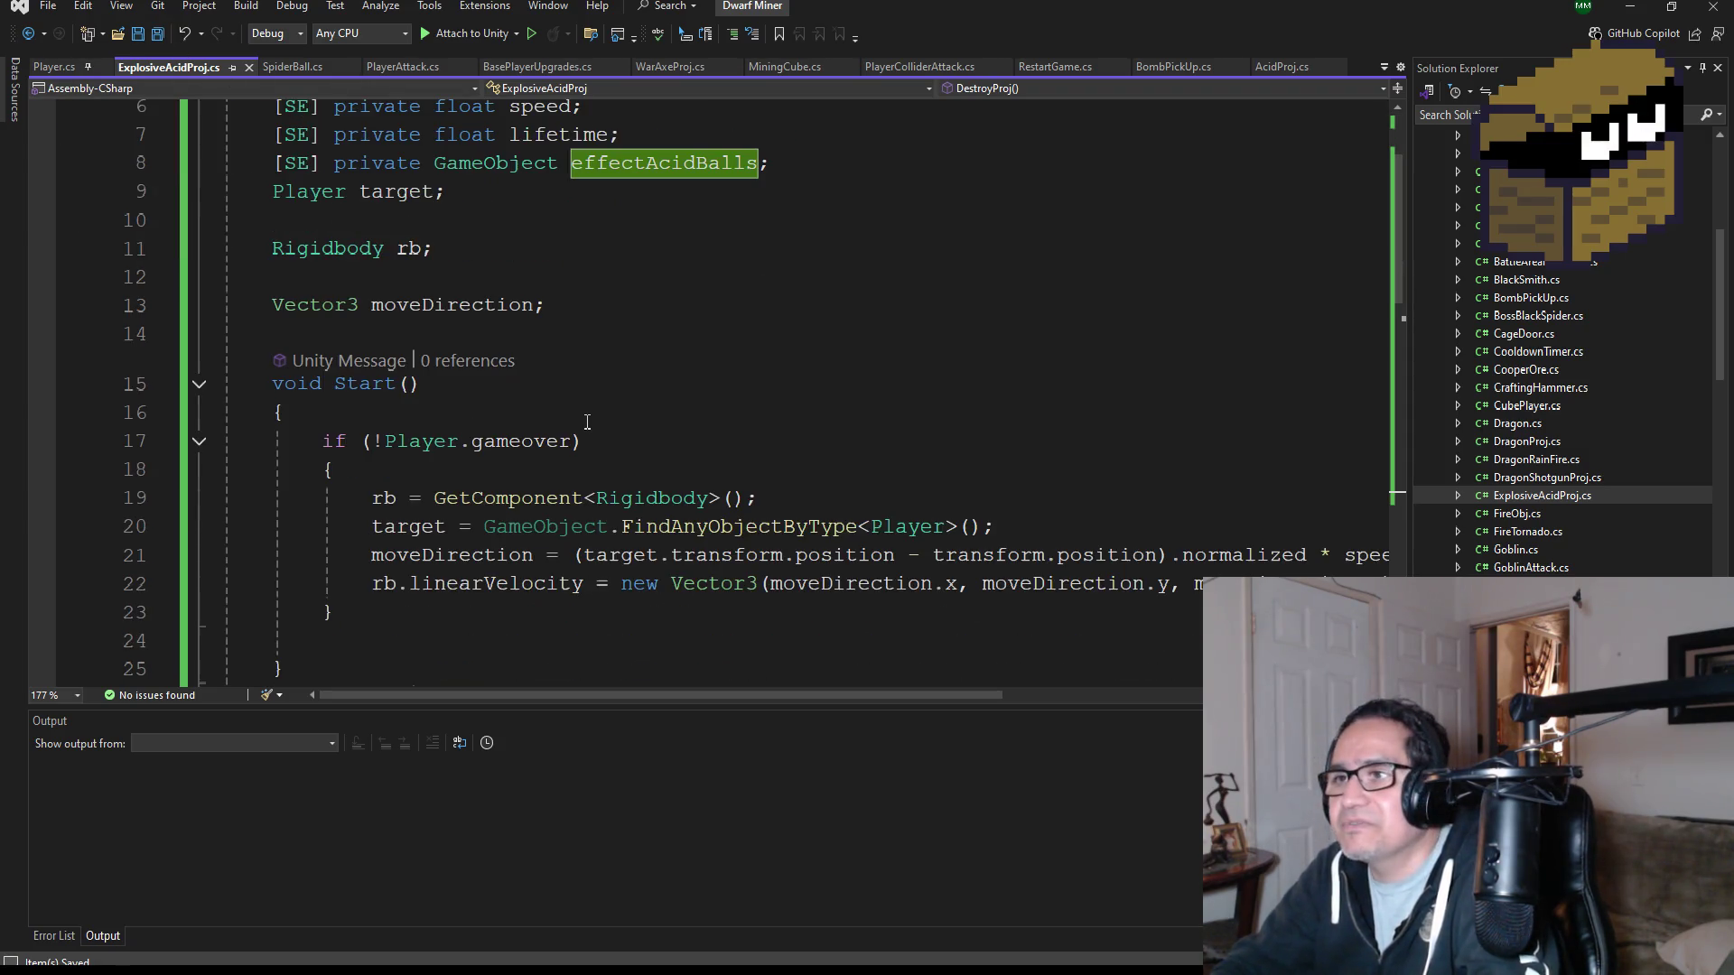
scroll(704, 461, "down", 4)
scroll(704, 461, "down", 7)
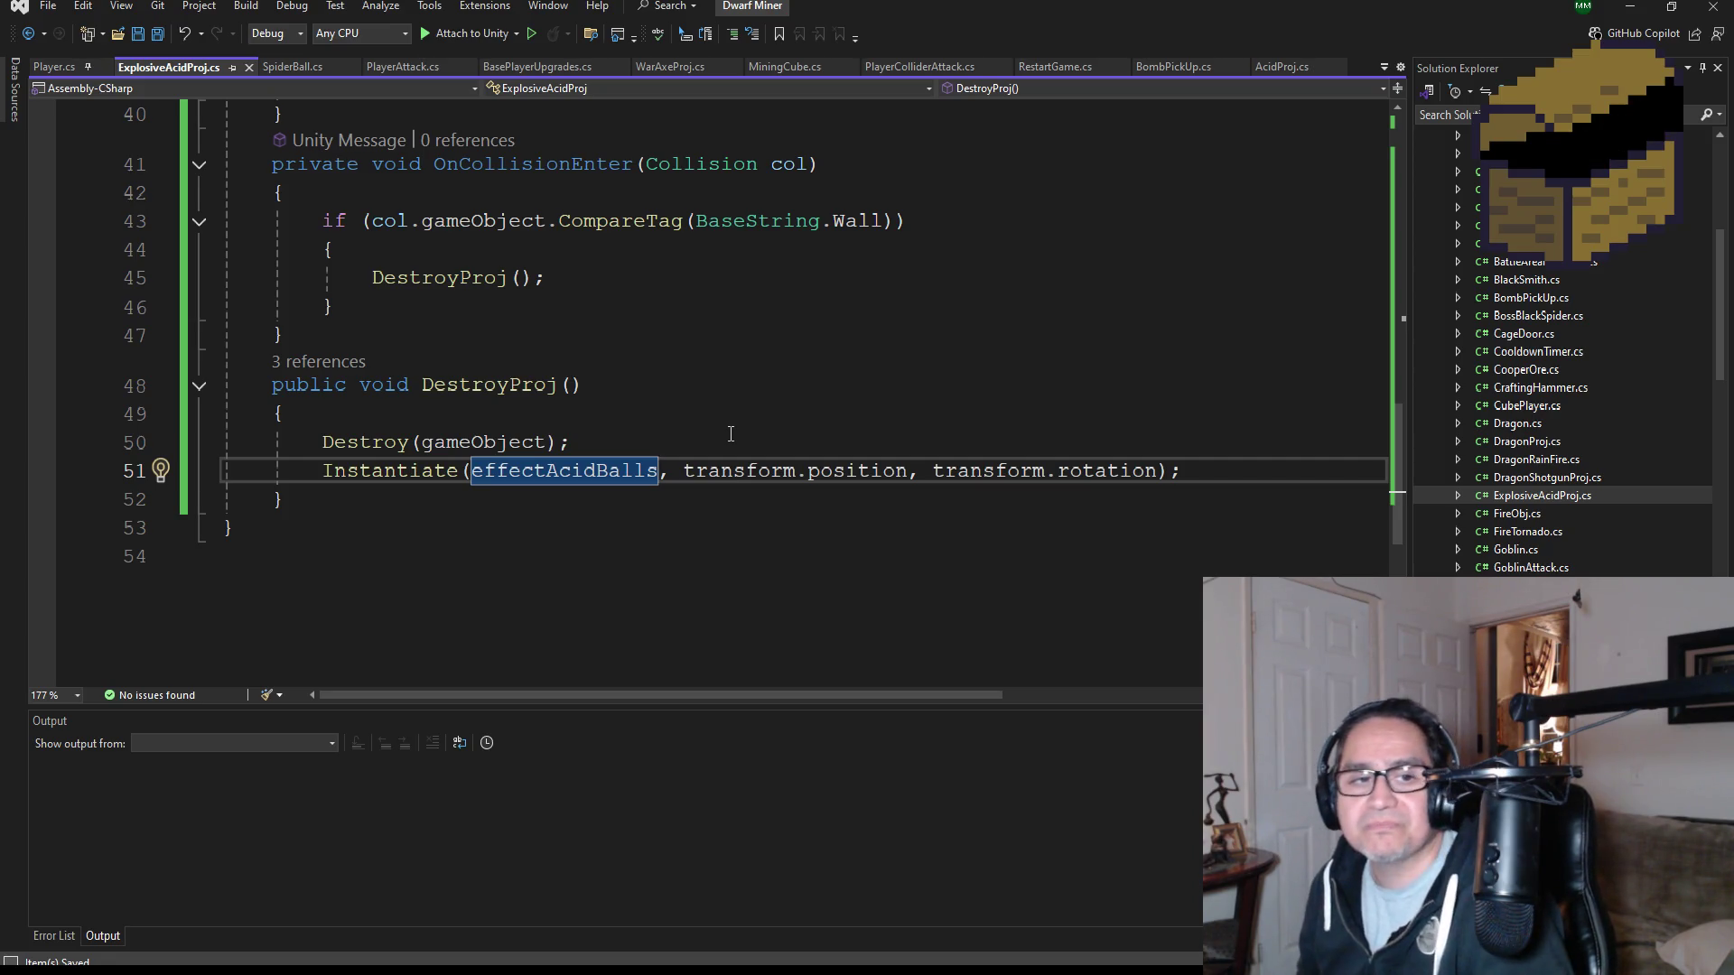
scroll(761, 386, "up", 13)
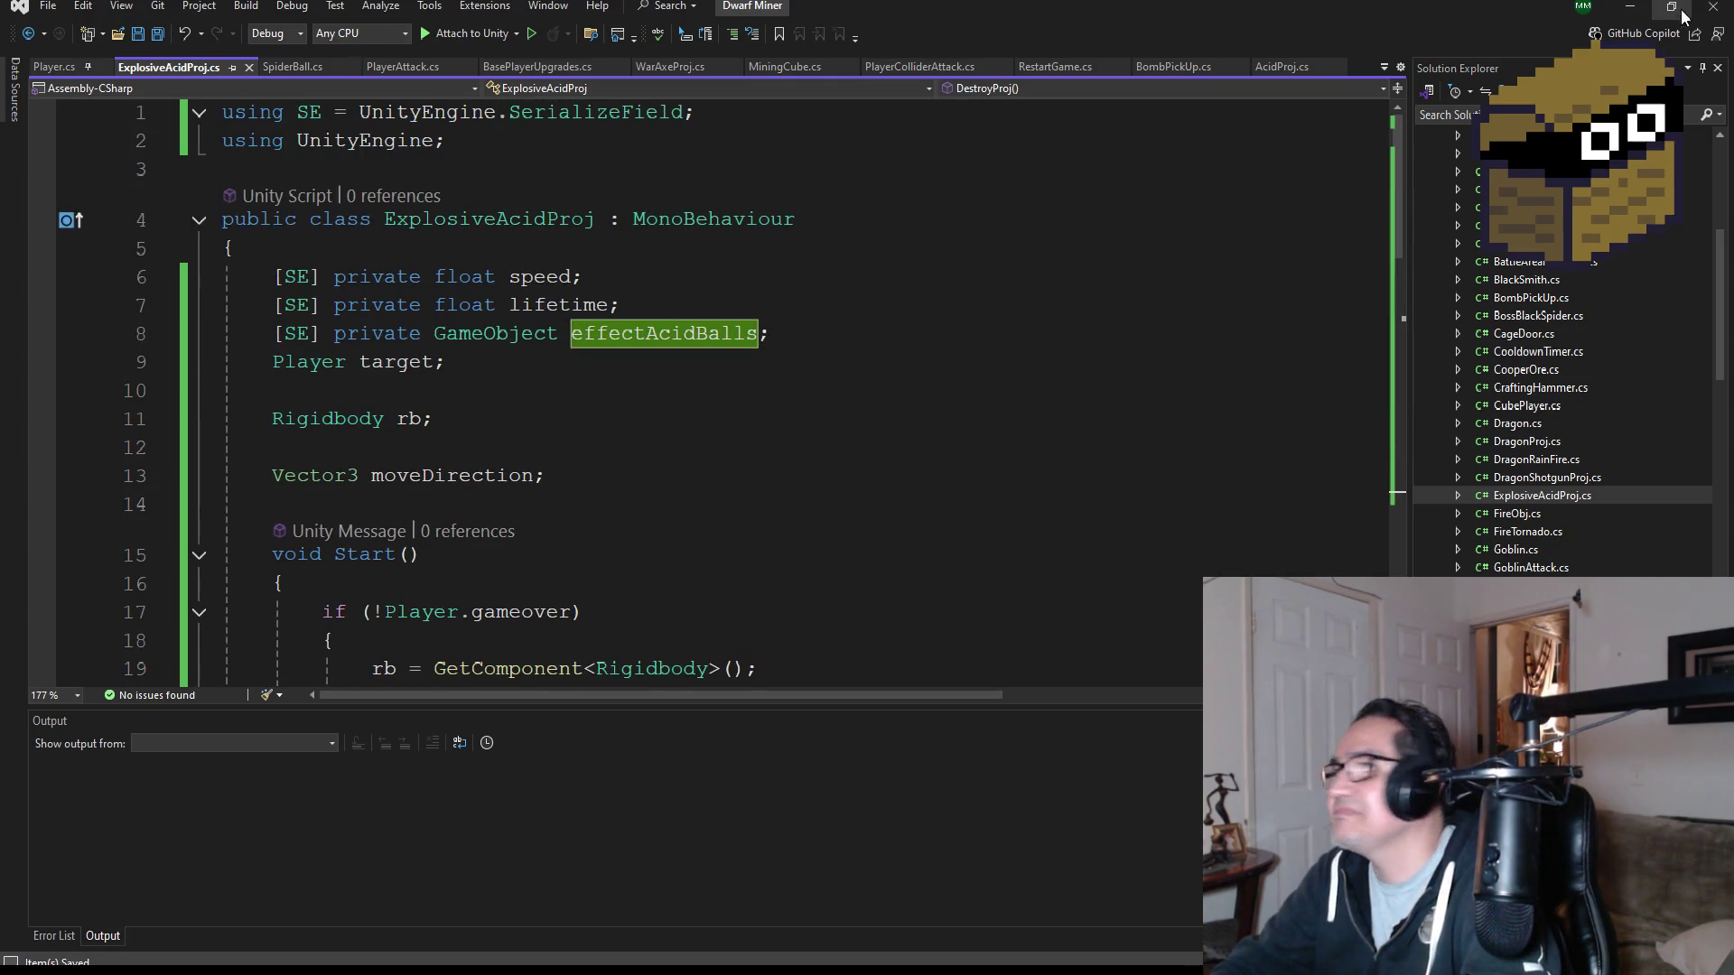
left_click(1630, 7)
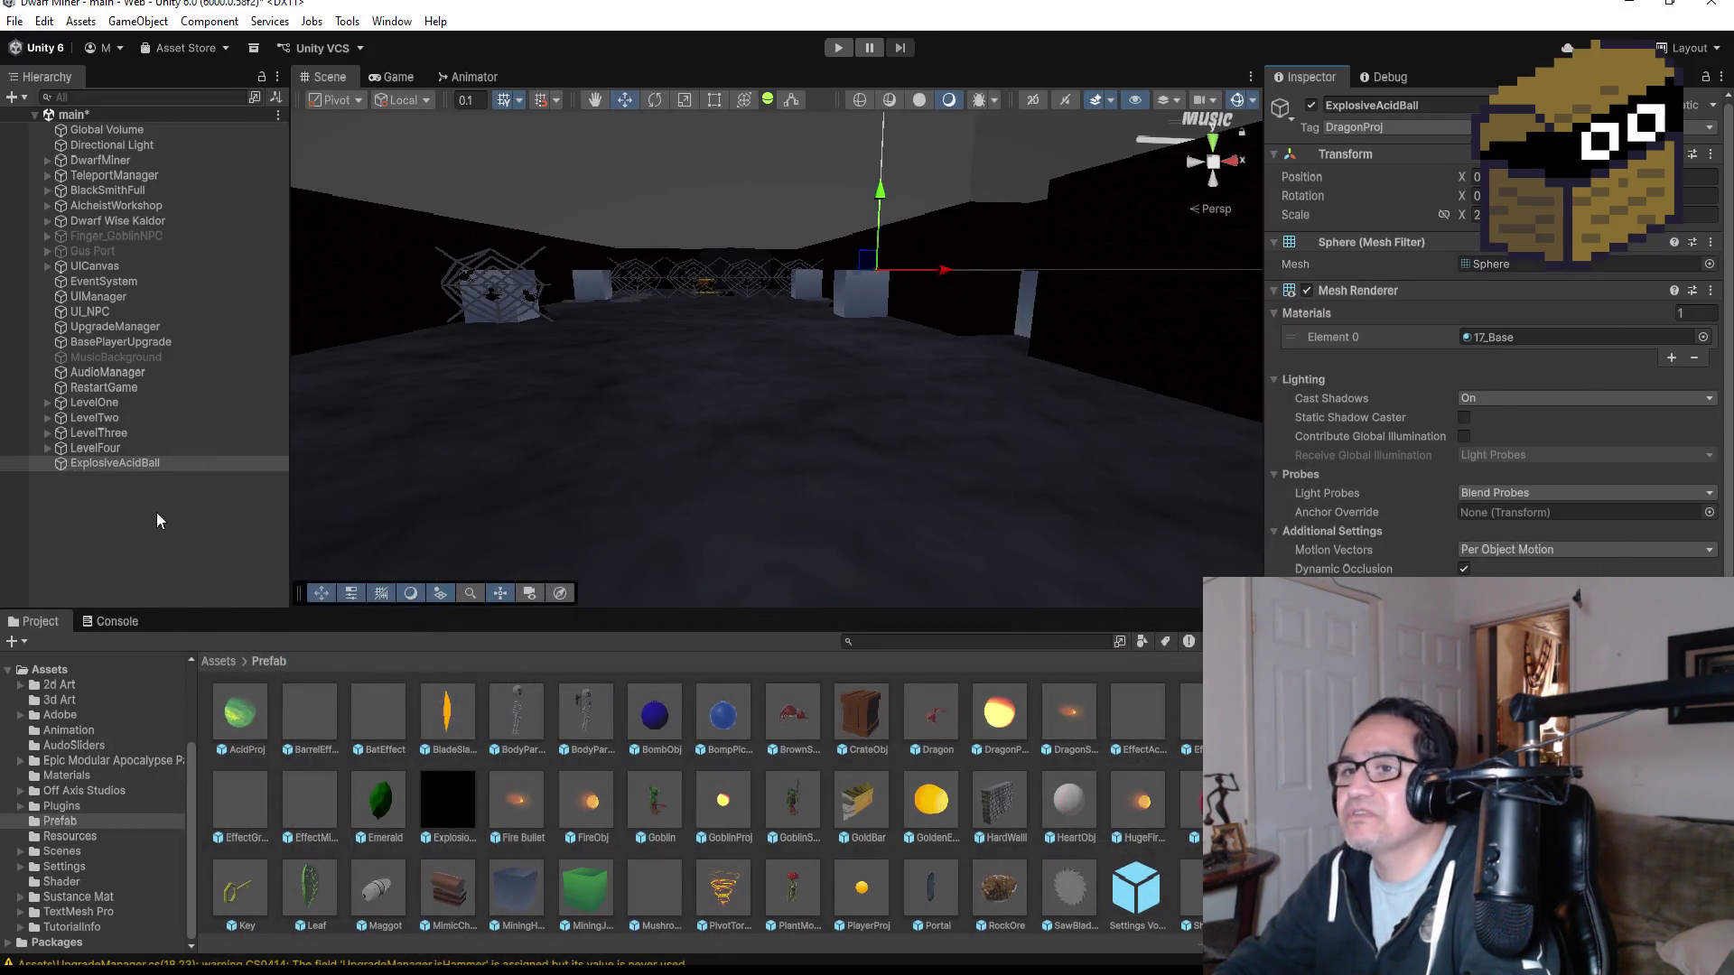
- Select and frame ExplosiveAcidBall, then delete it and undo the deletion
left_click(117, 463)
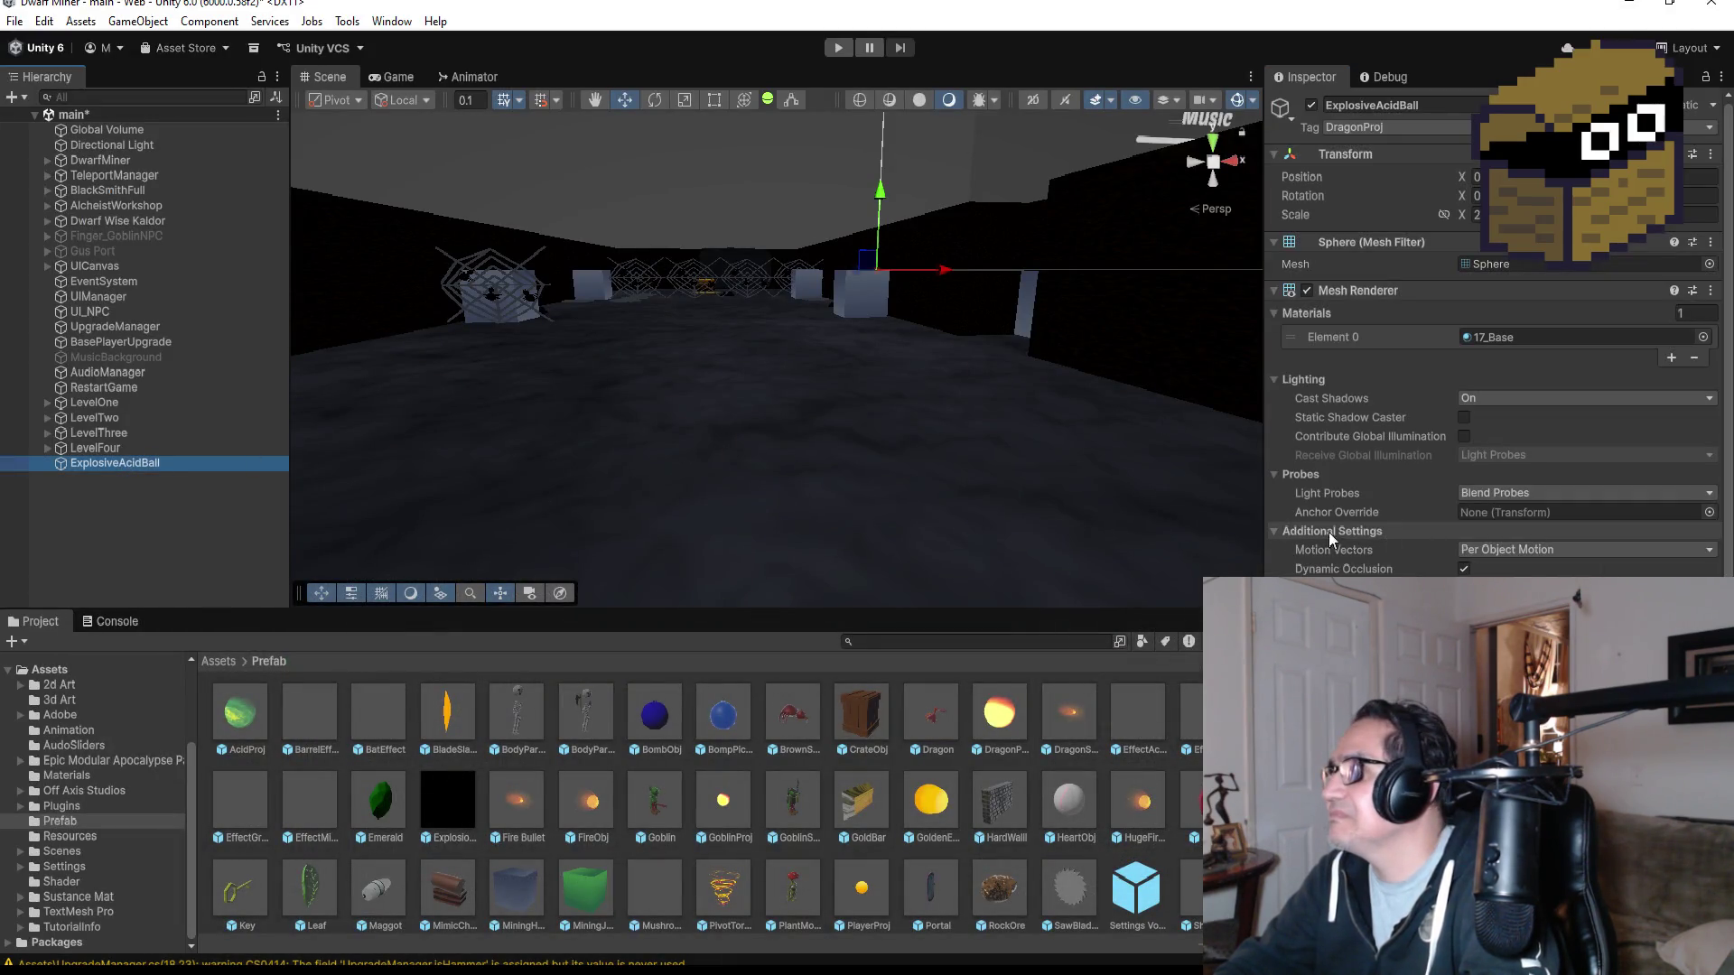
double_click(155, 464)
scroll(1630, 522, "down", 4)
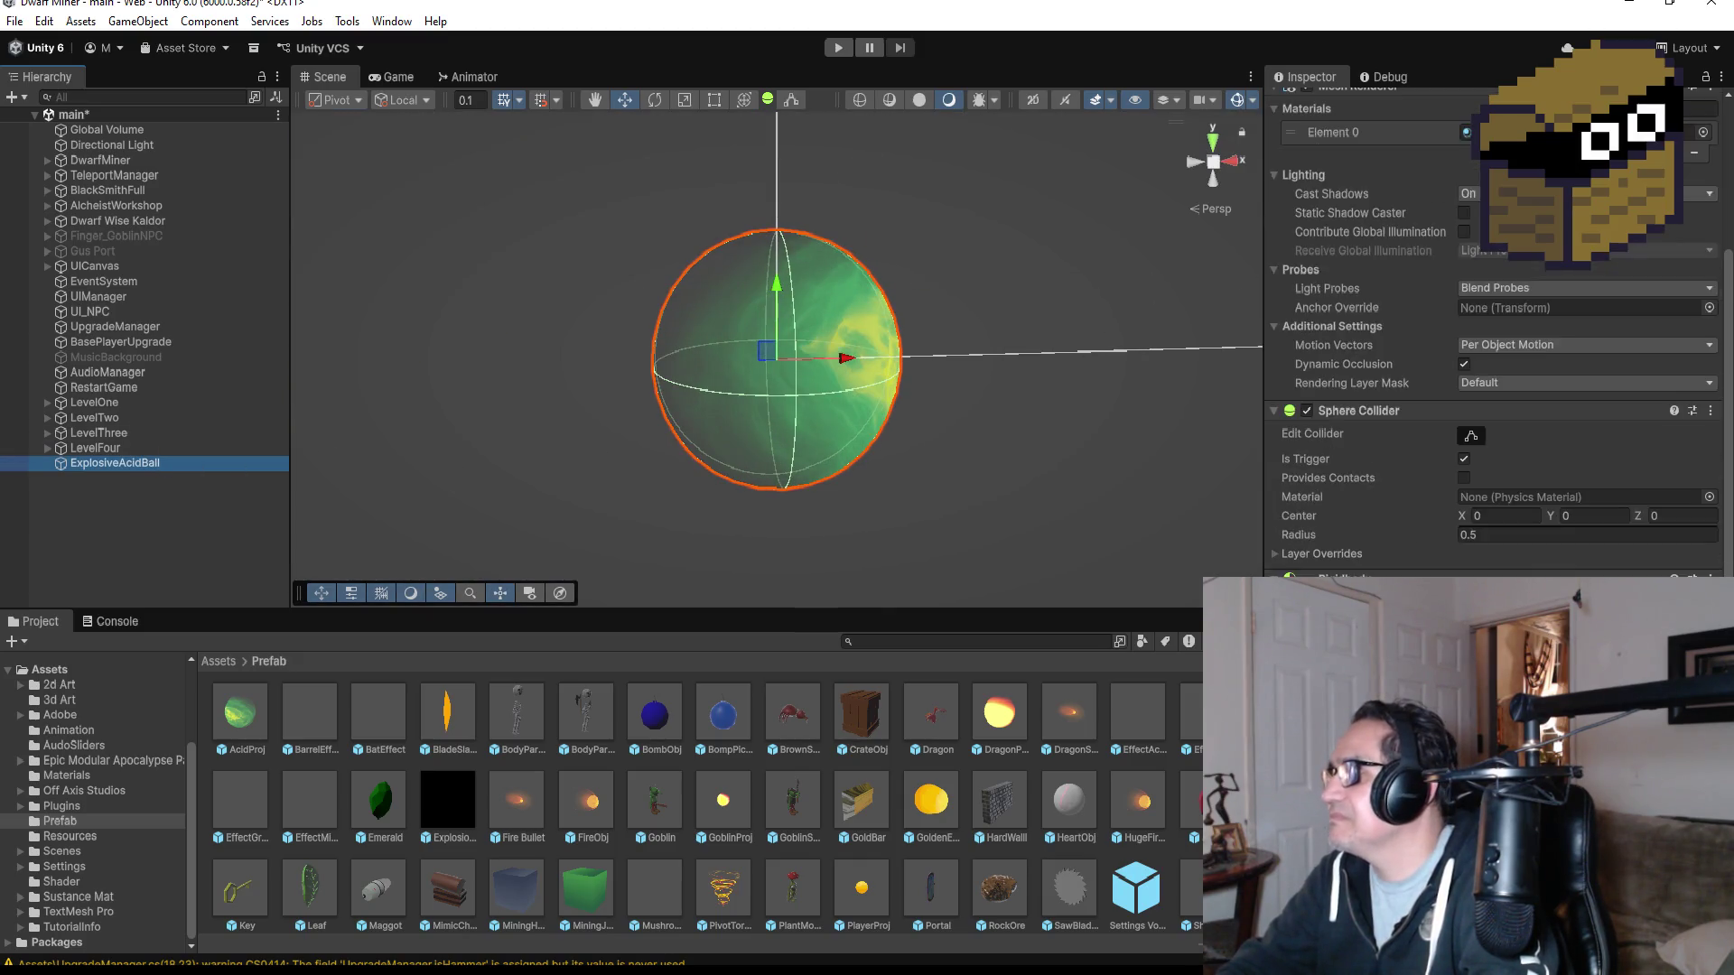
scroll(1495, 361, "down", 2)
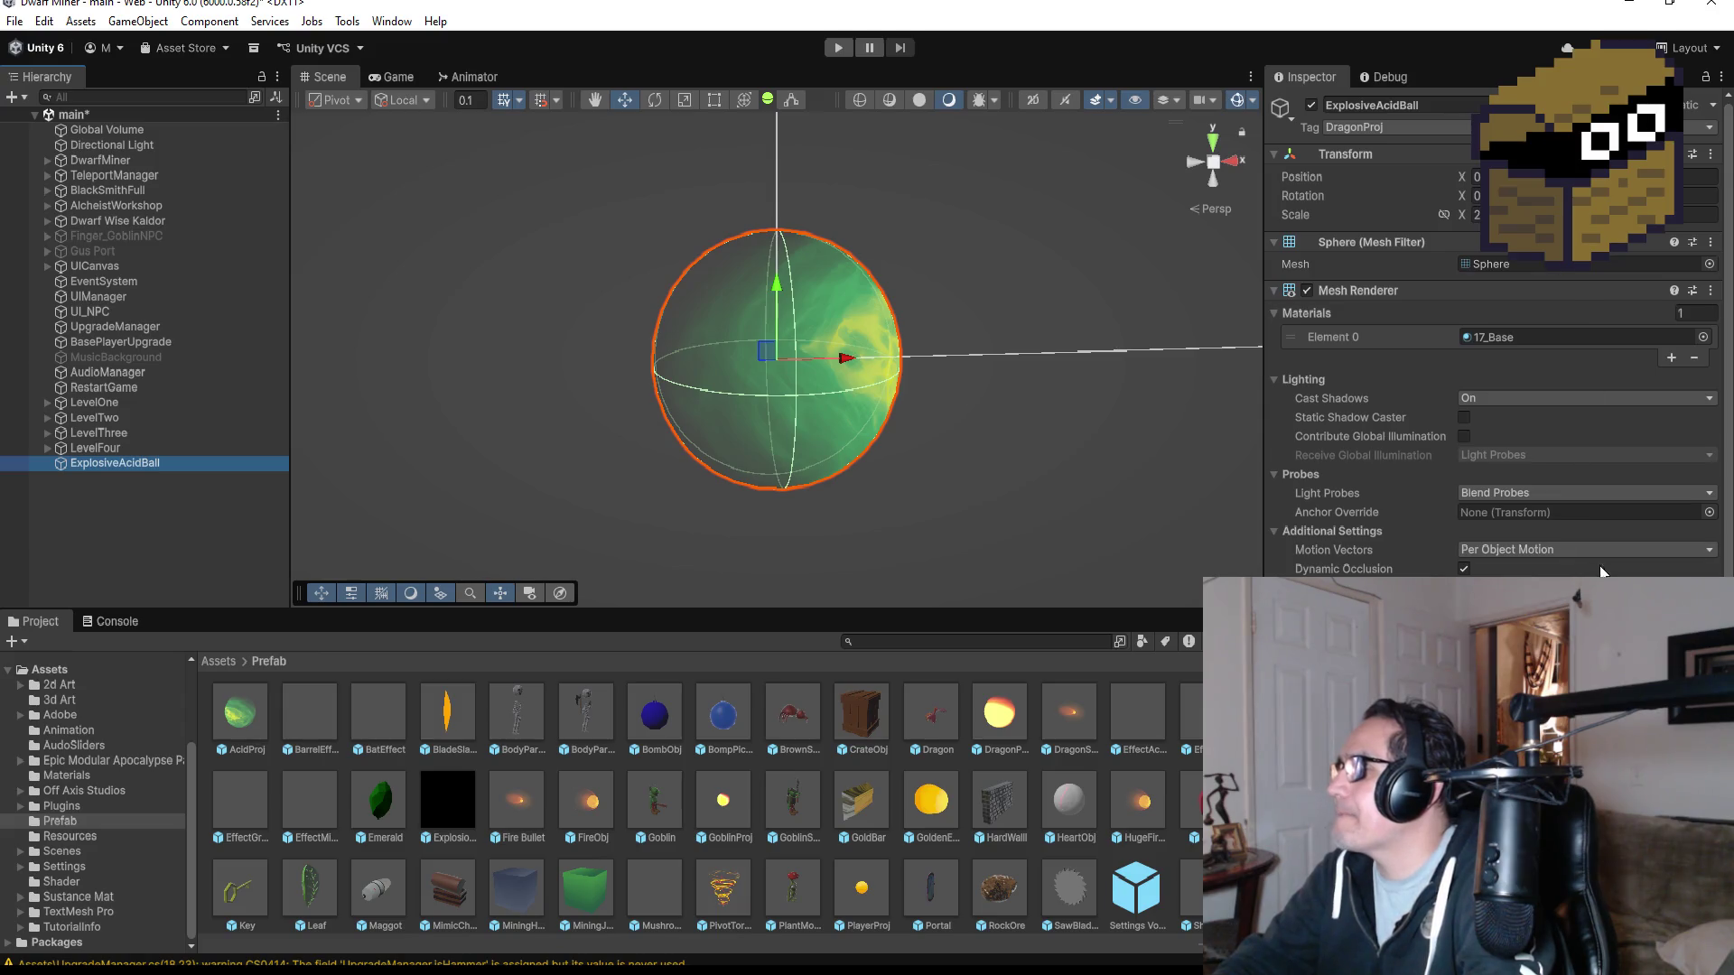
scroll(1494, 361, "down", 5)
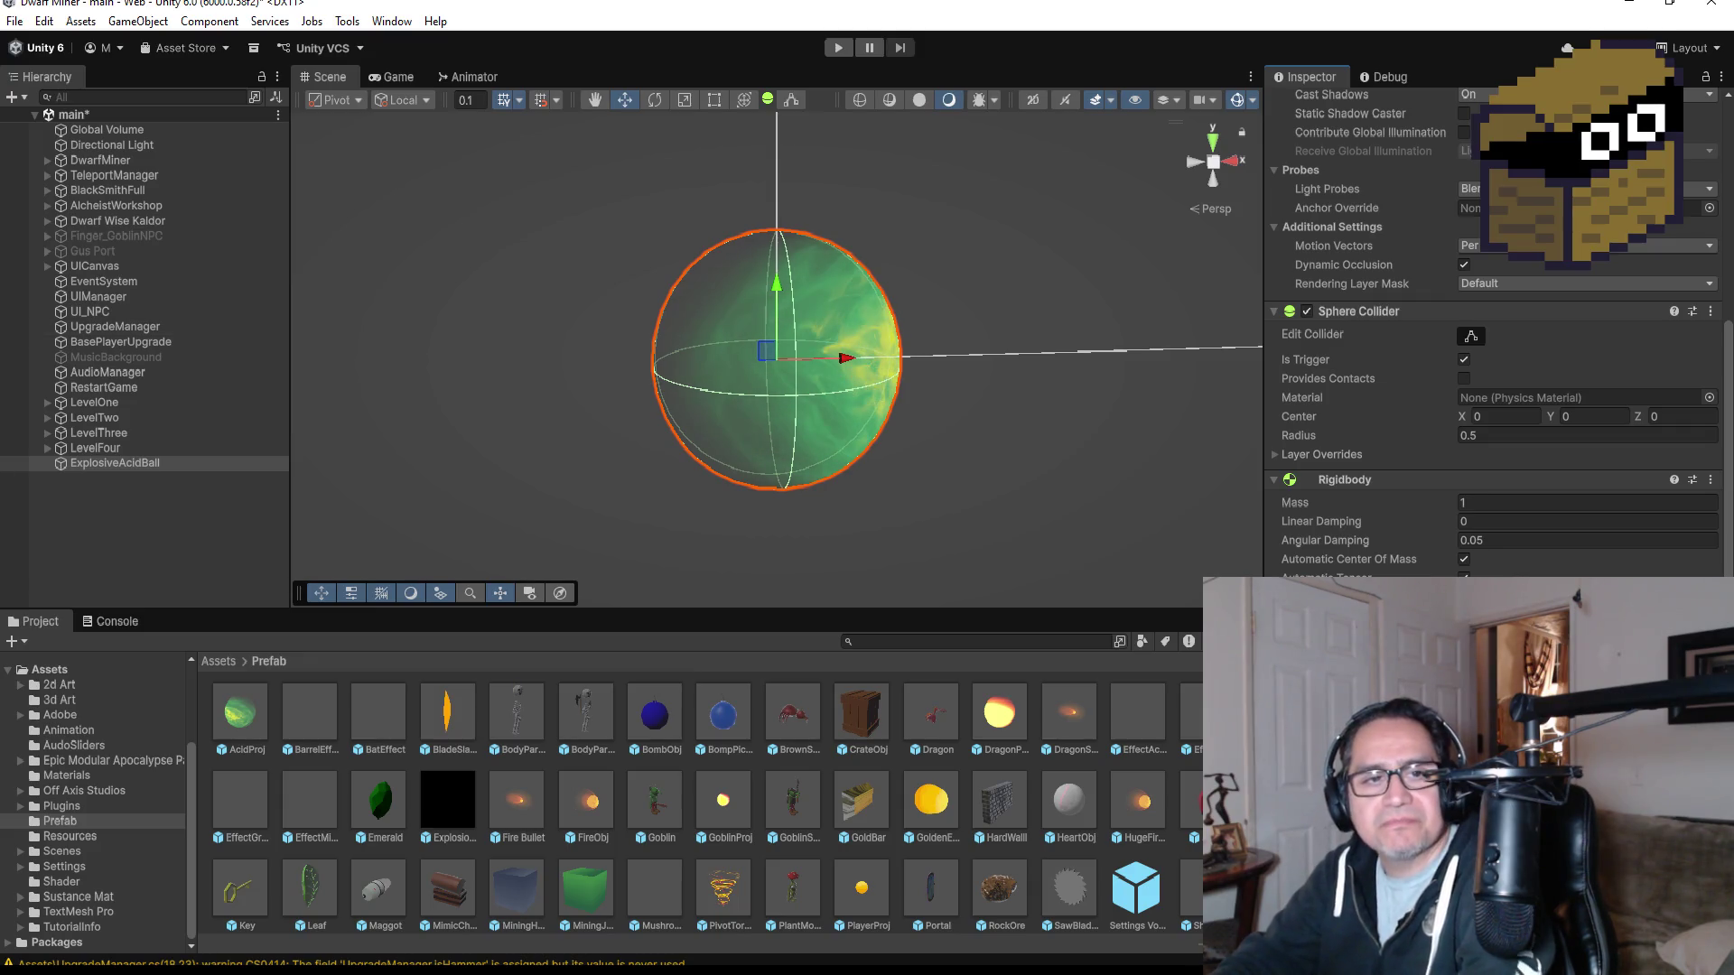
left_click(192, 529)
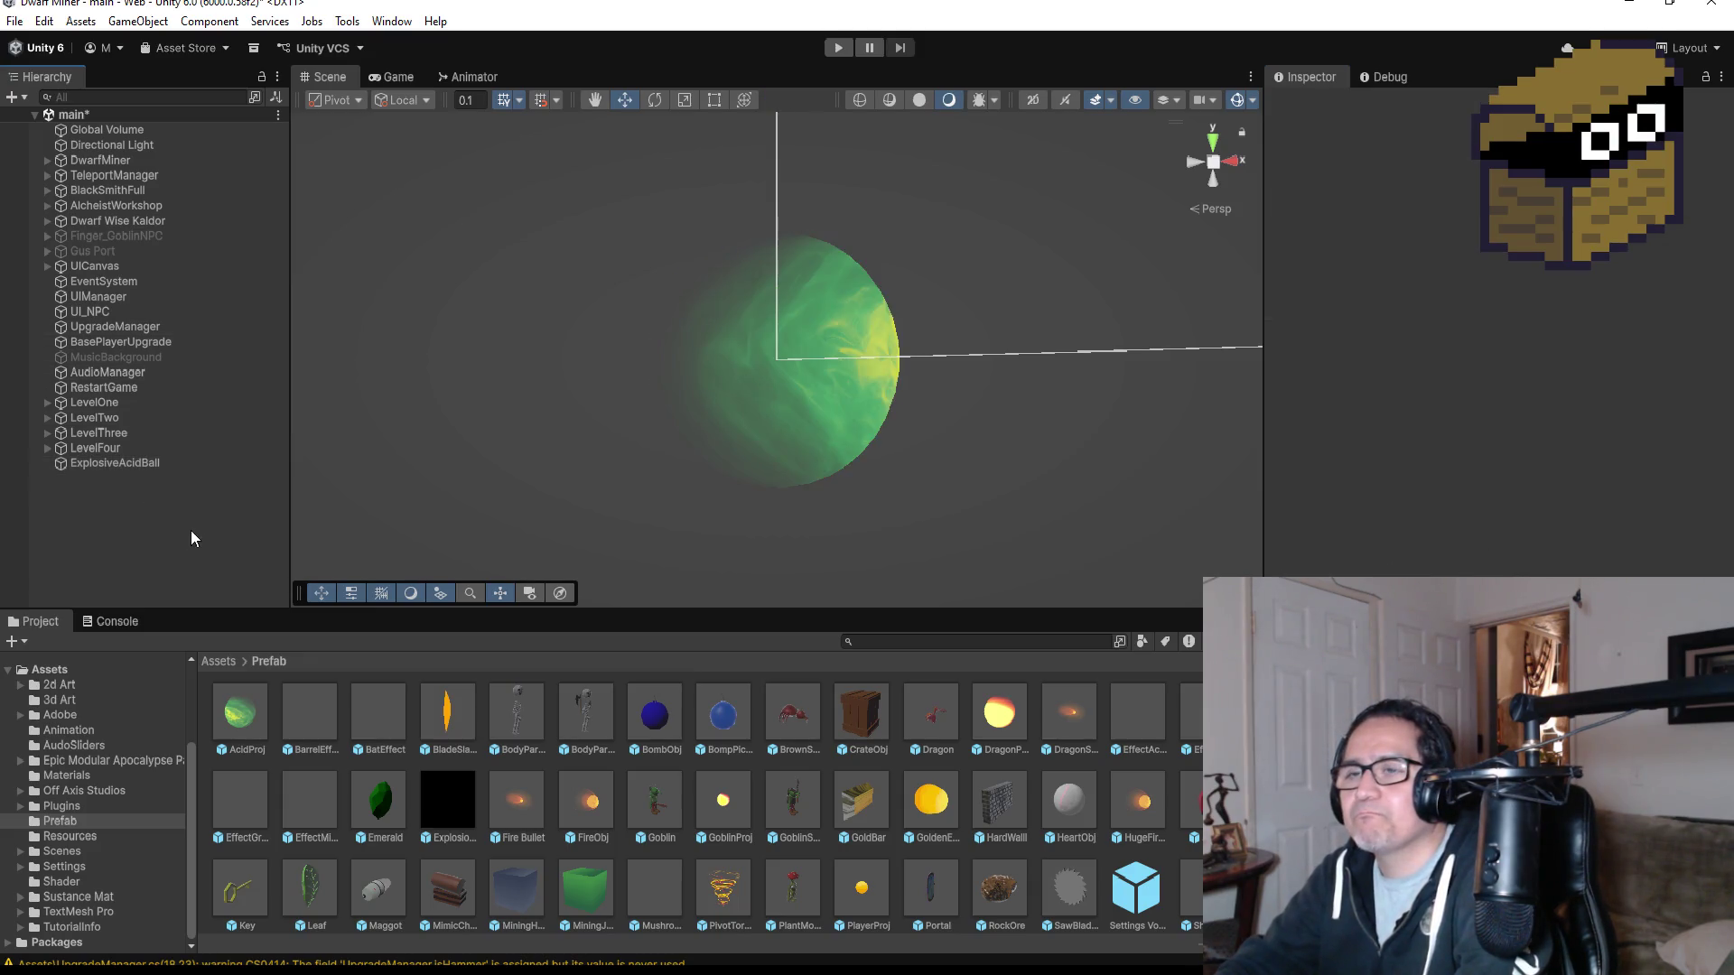
left_click(141, 463)
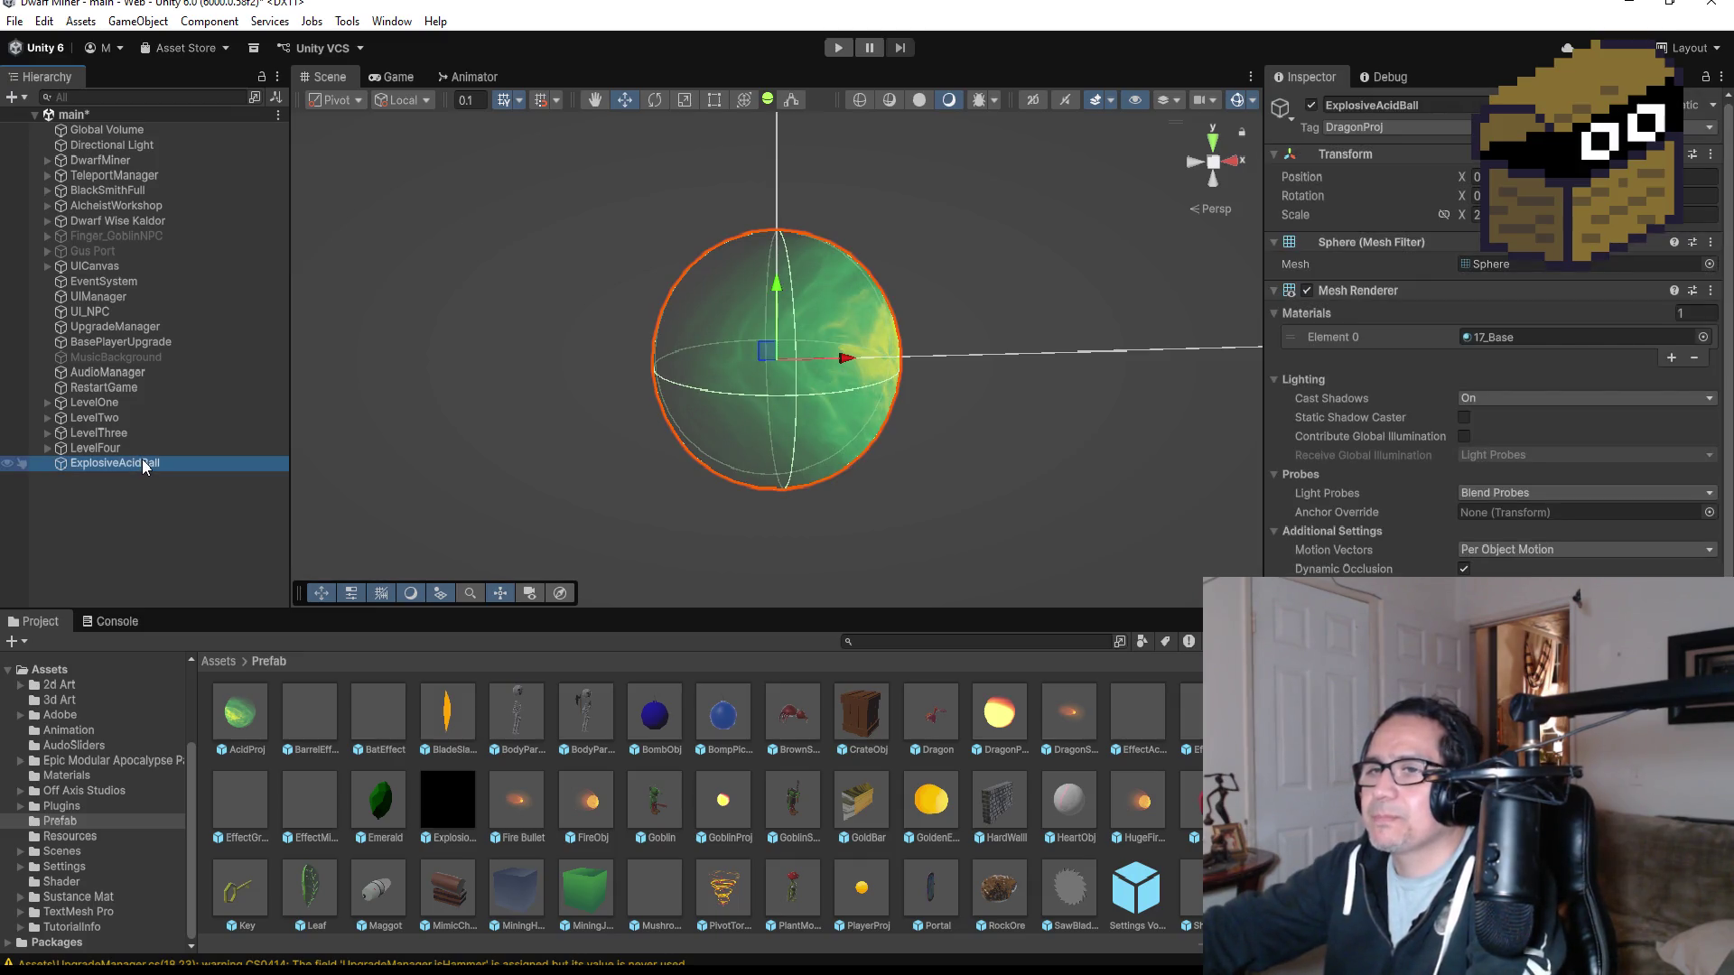
key("Delete")
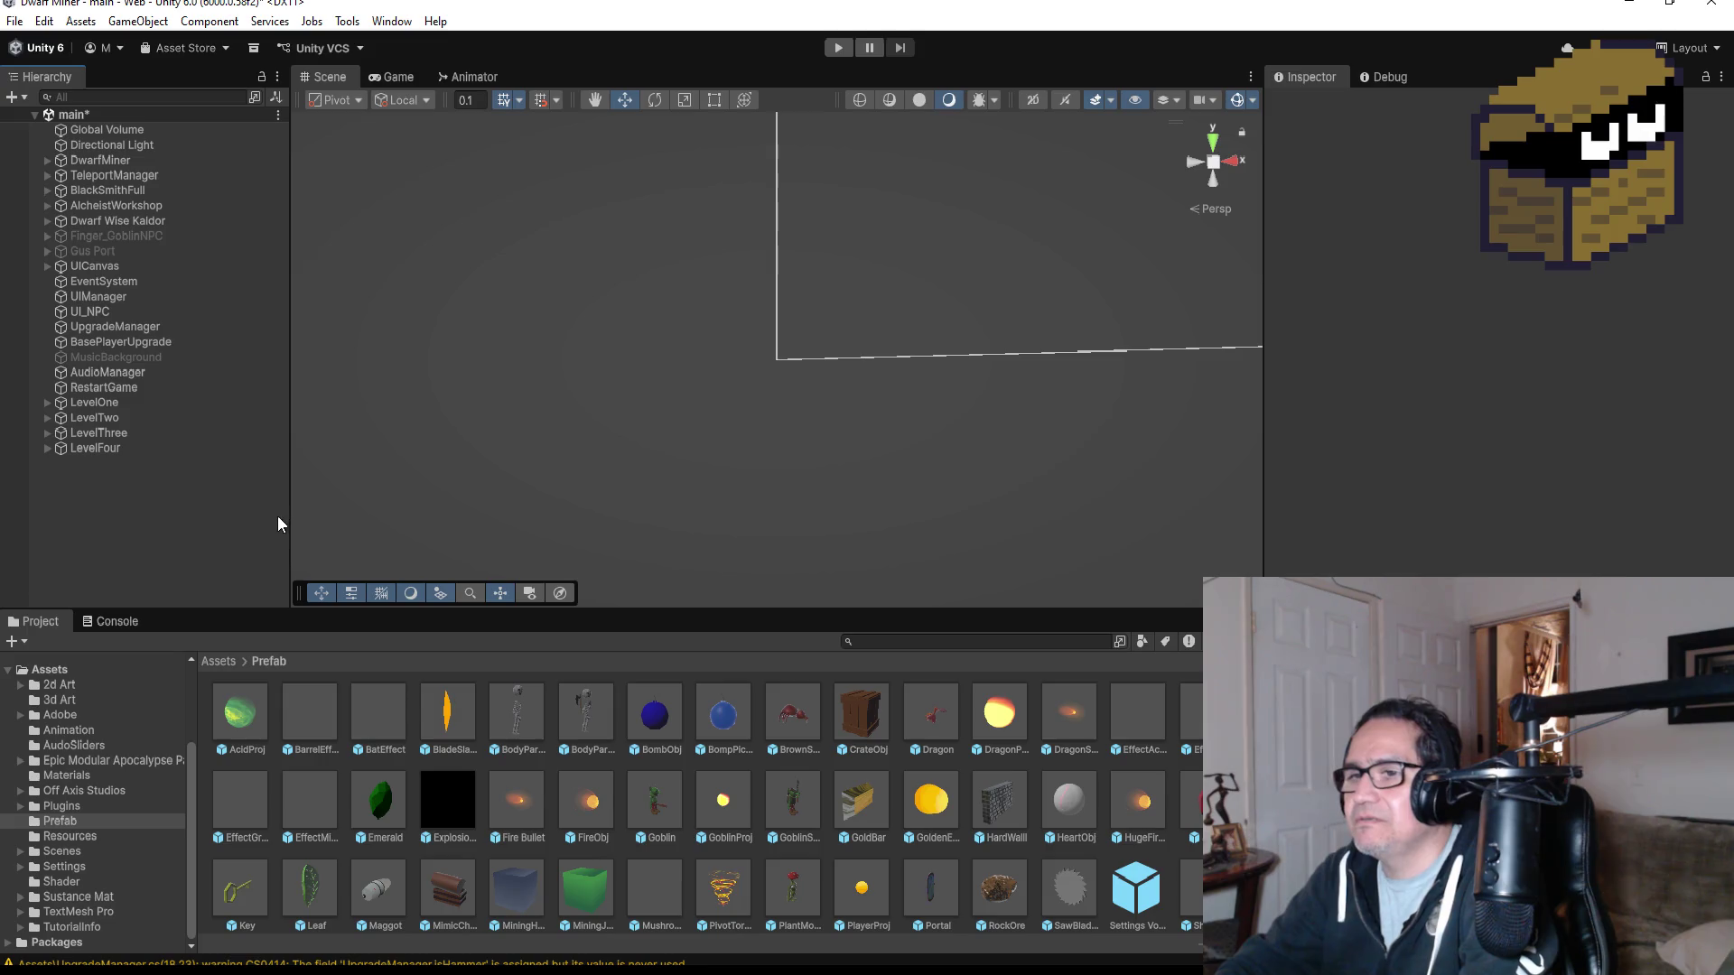
key("ctrl+z")
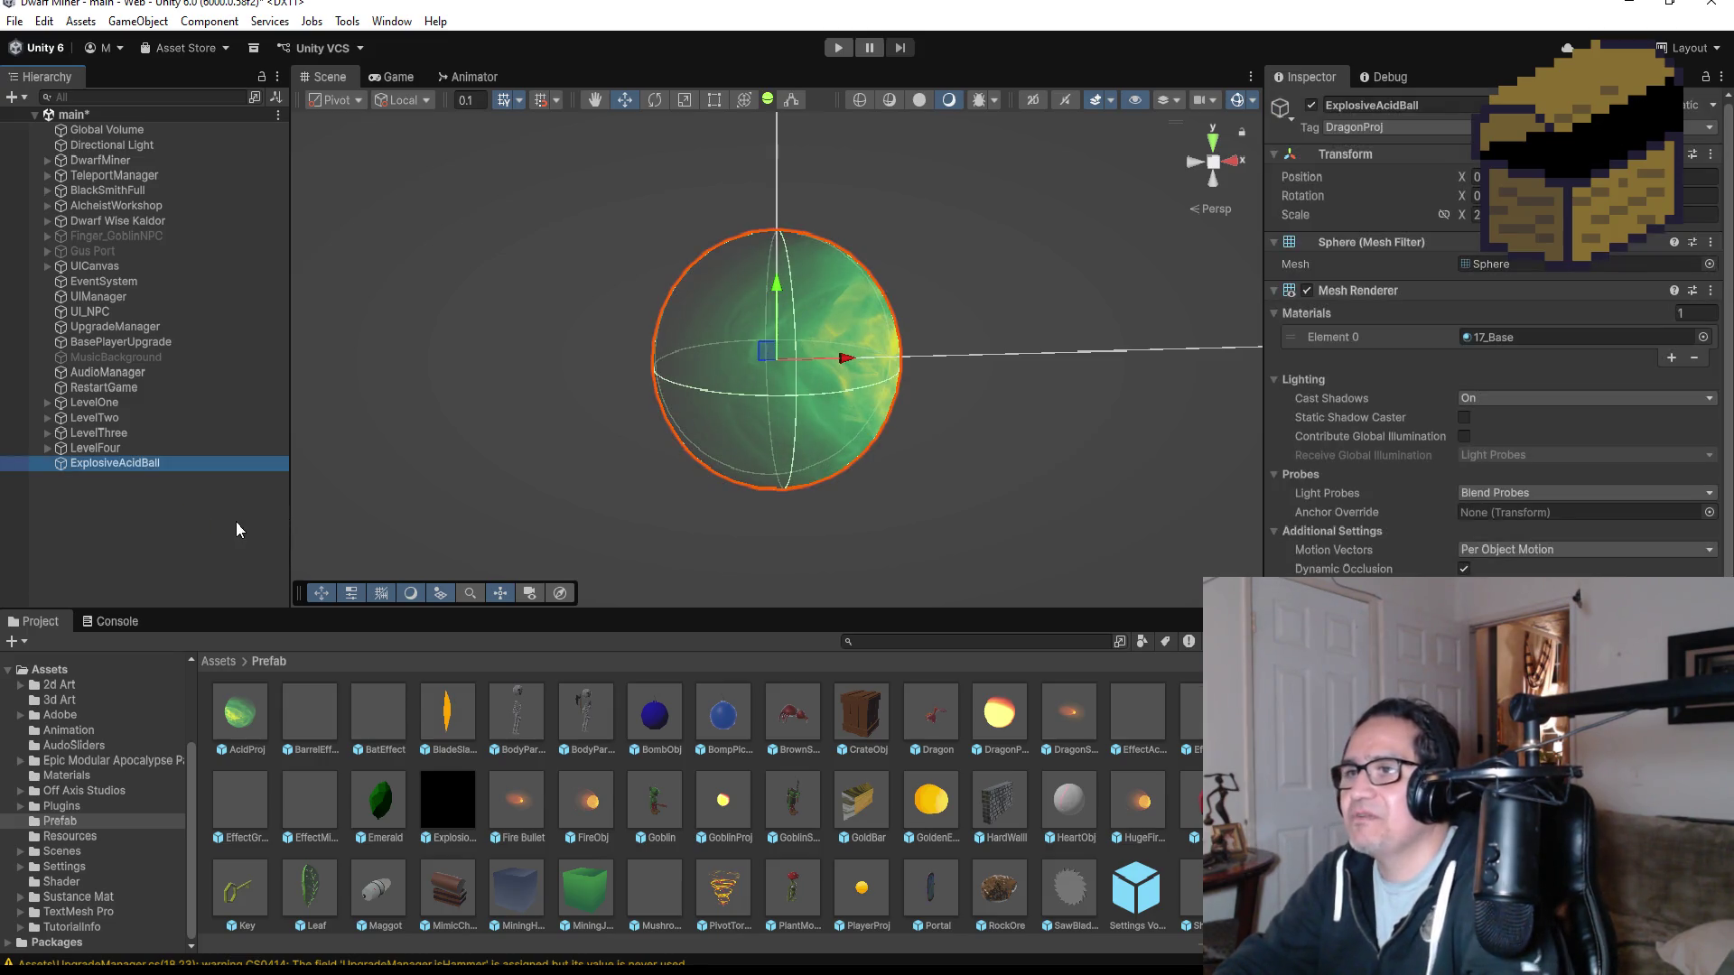
- Save the main scene with File > Save
scroll(1338, 466, "down", 5)
scroll(1358, 469, "up", 5)
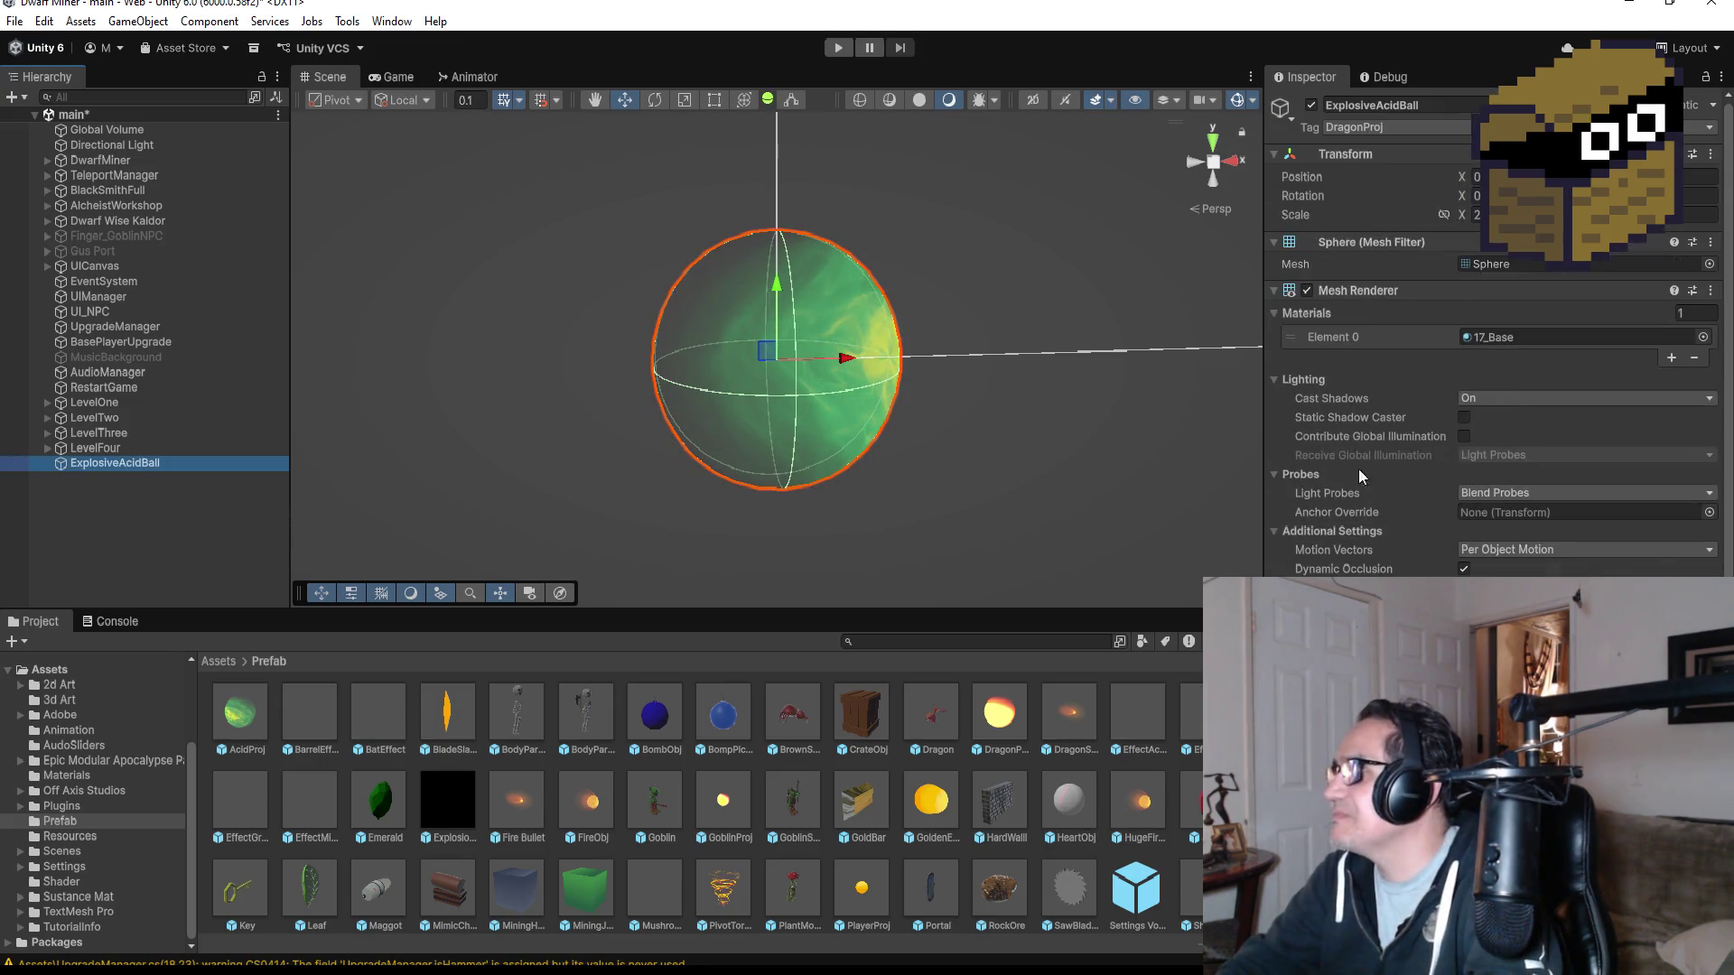
left_click(14, 21)
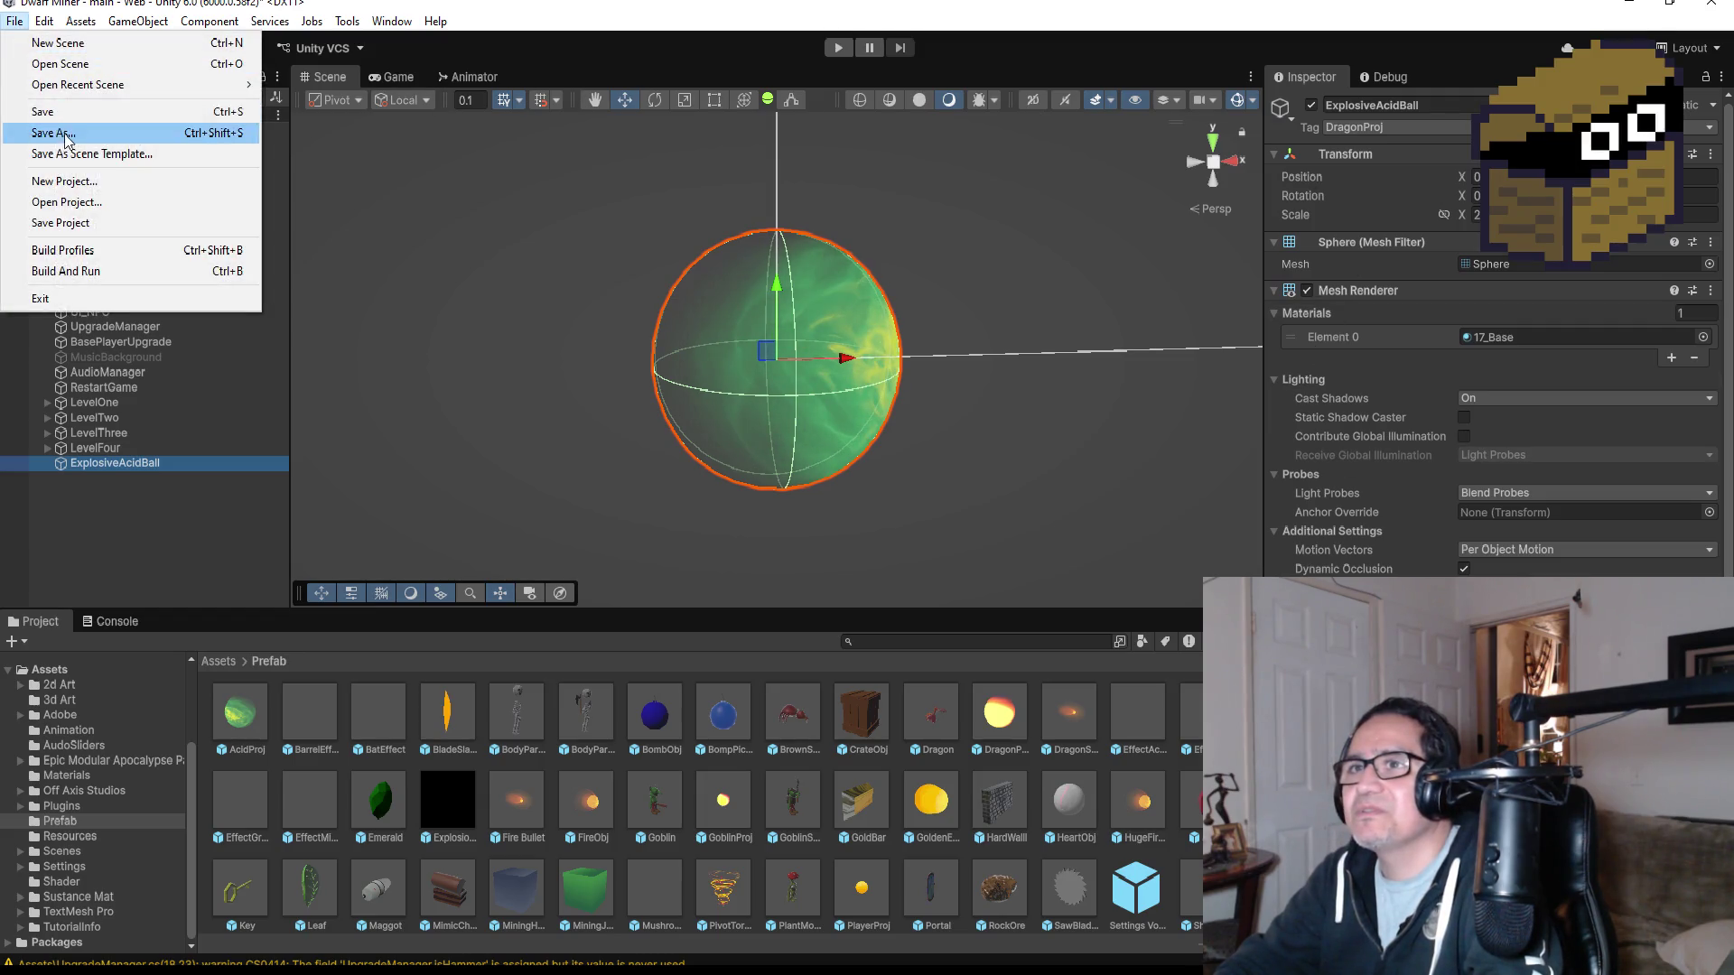
left_click(66, 121)
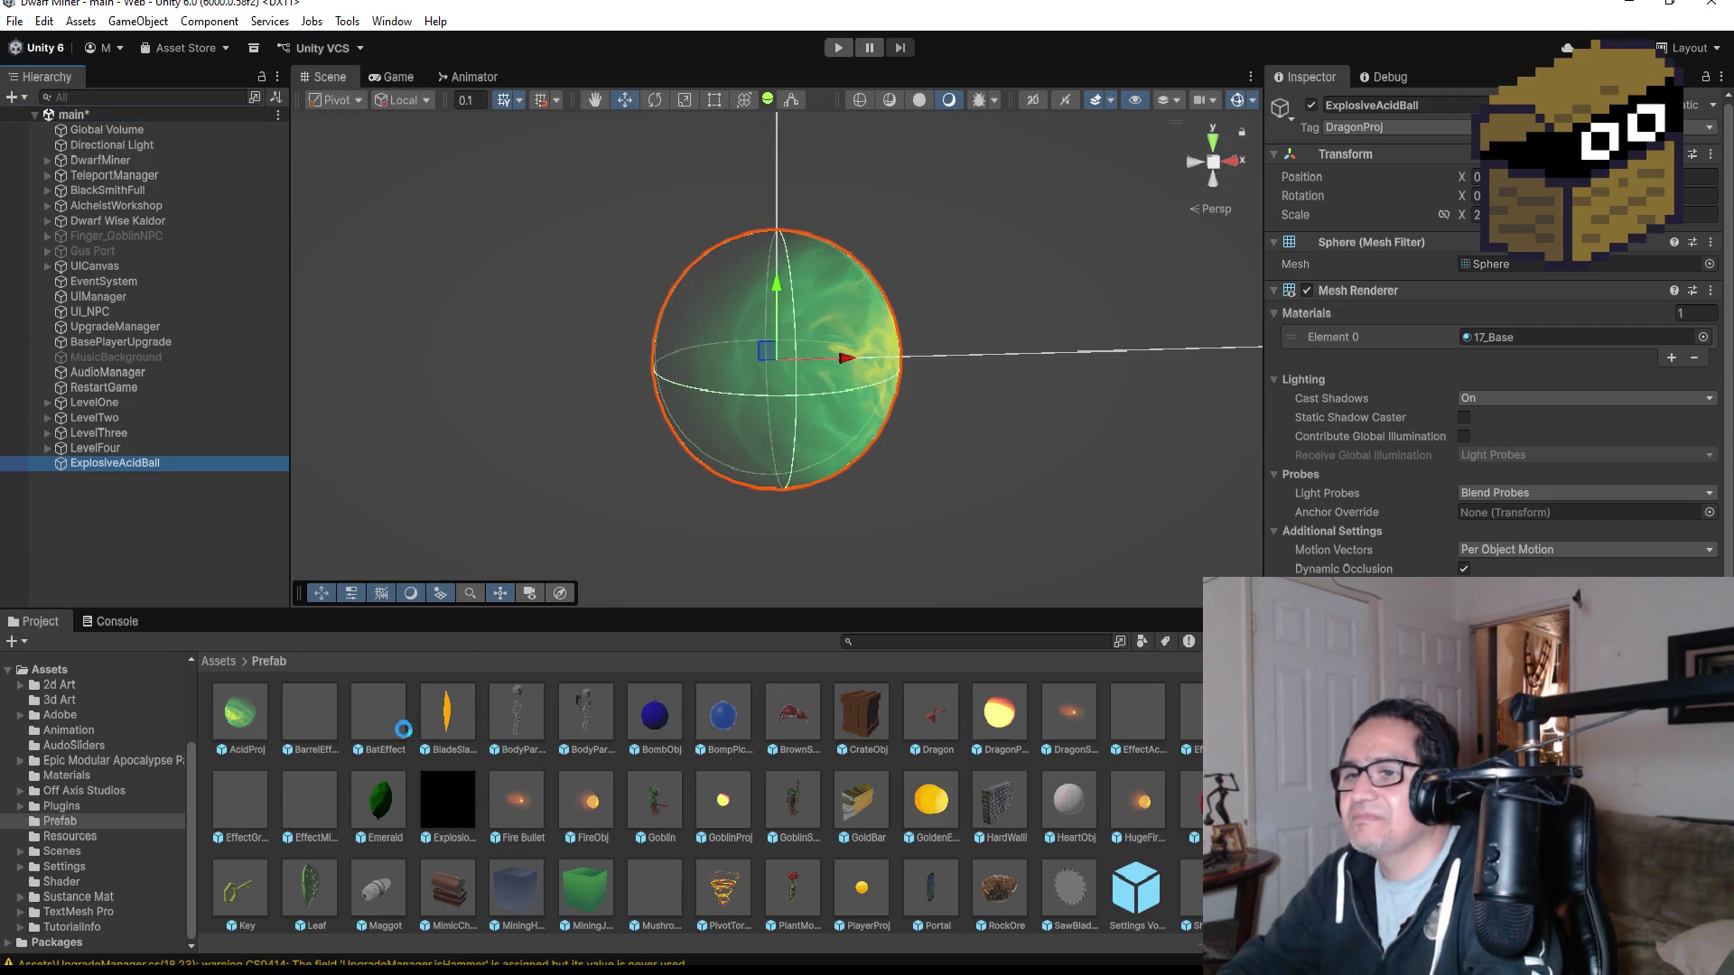
- Drag ExplosiveAcidBall into the Prefab folder to create a prefab, then save the scene, retrying after the error
left_click_drag(138, 462, 1191, 903)
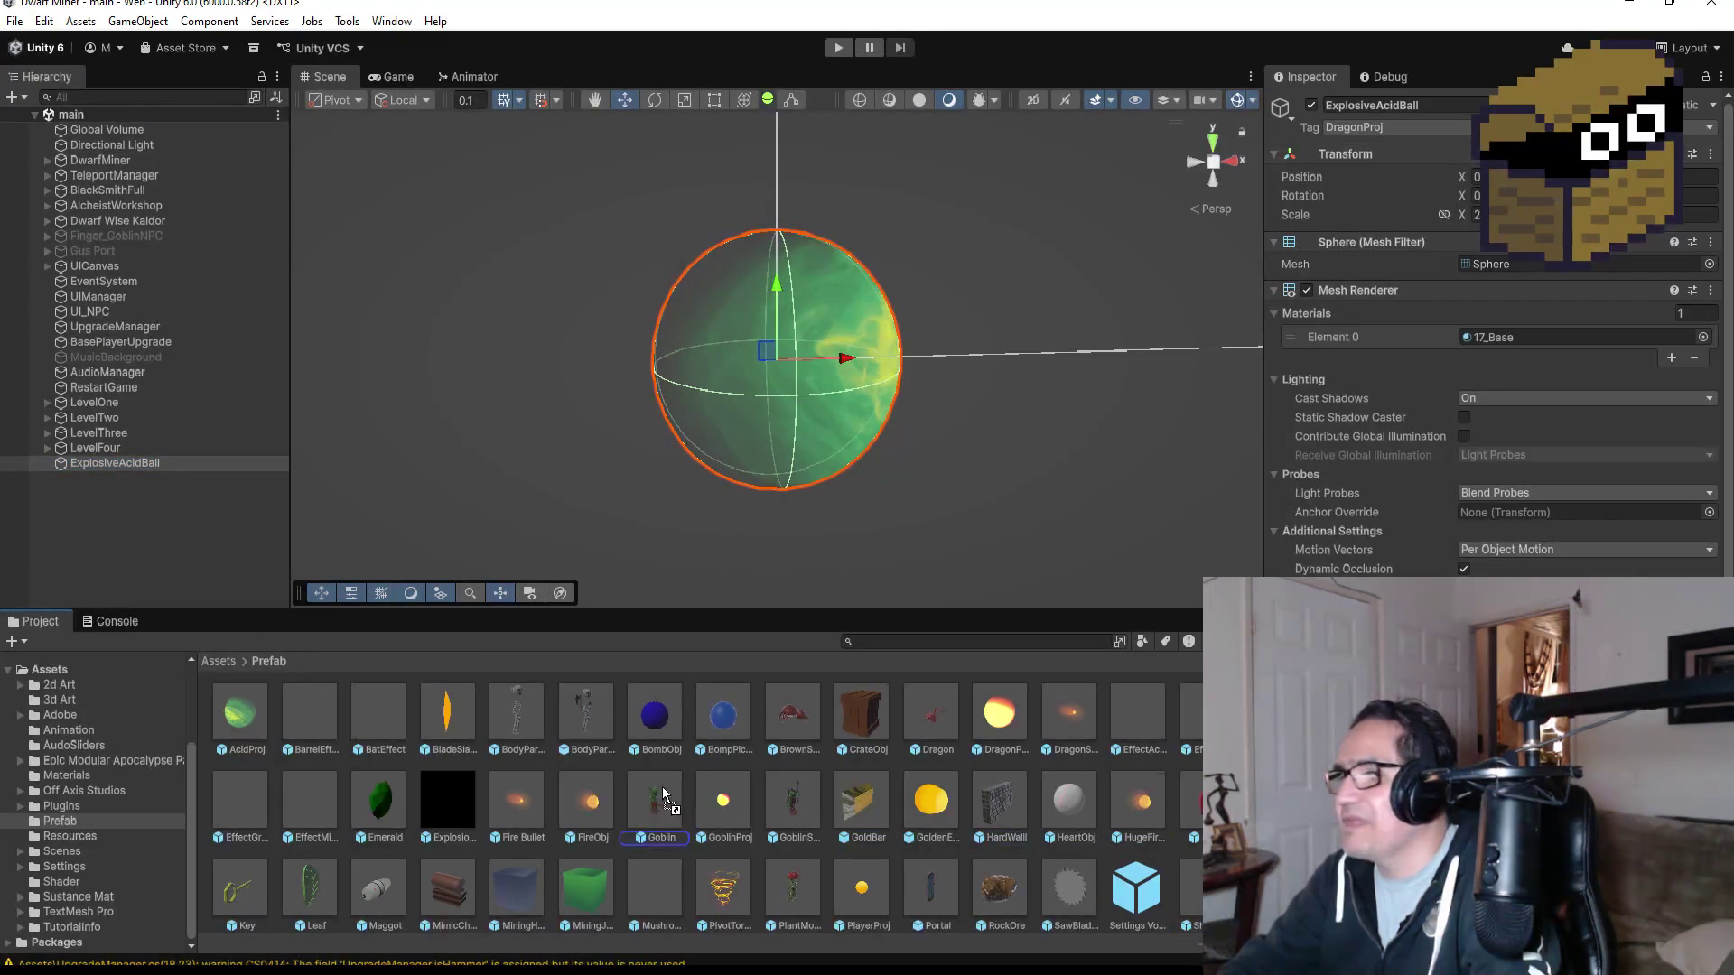
left_click_drag(619, 761, 620, 760)
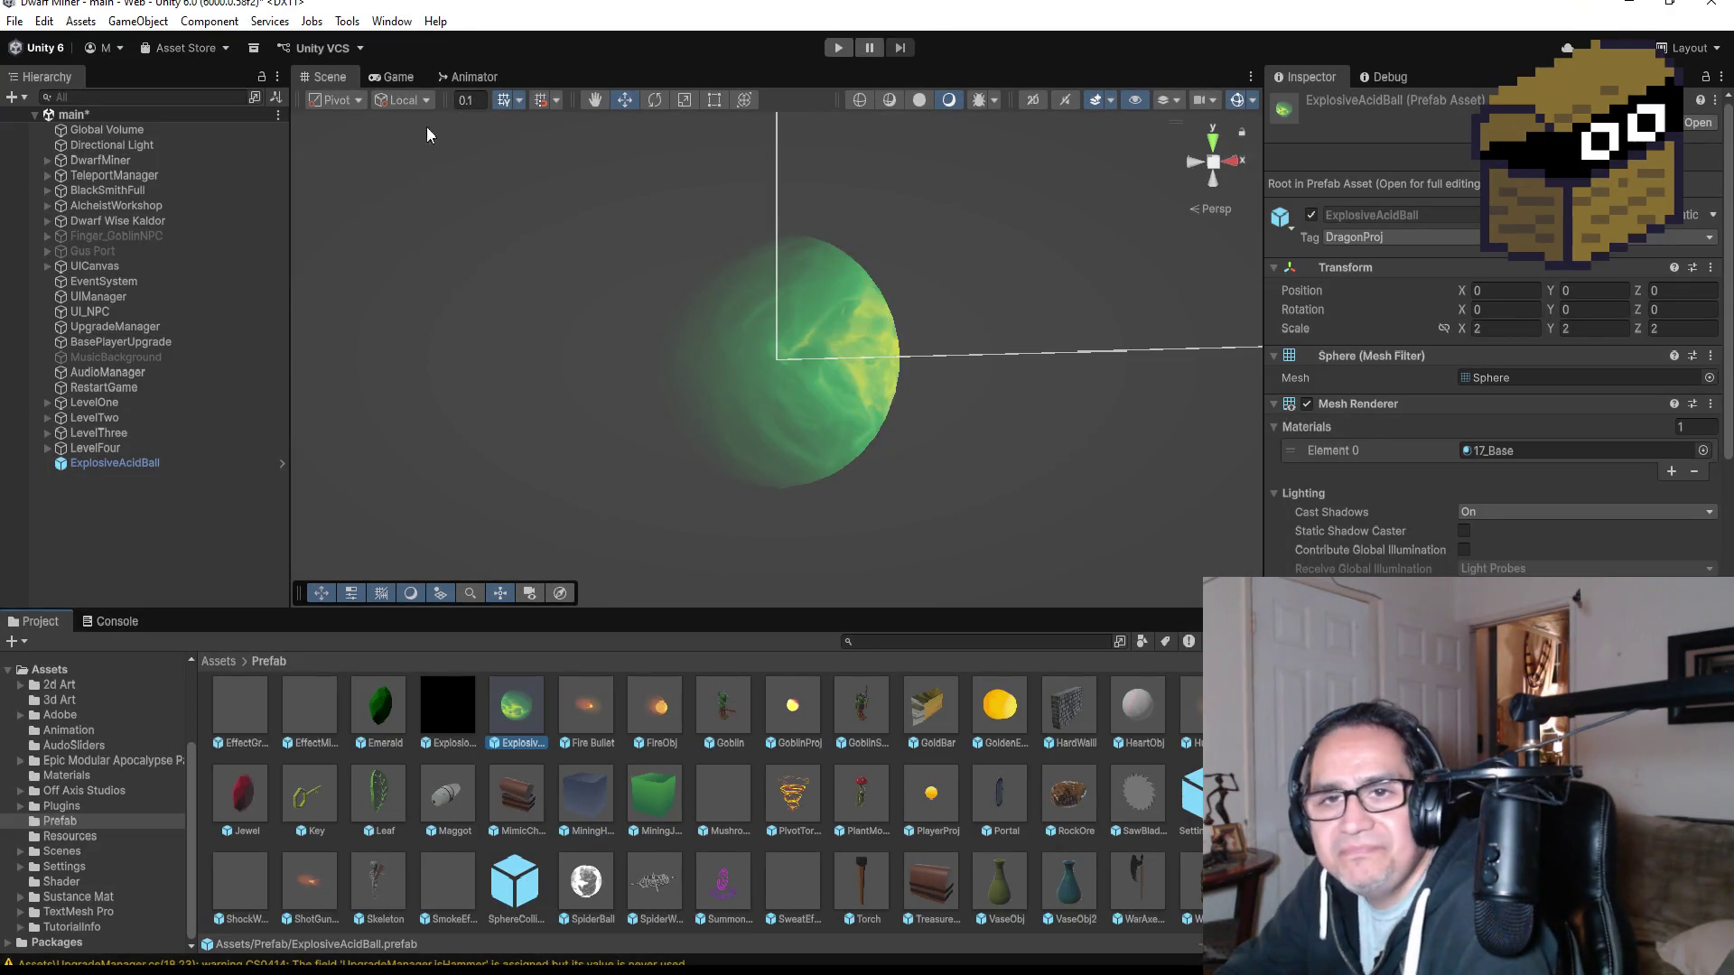
left_click(15, 21)
left_click(45, 111)
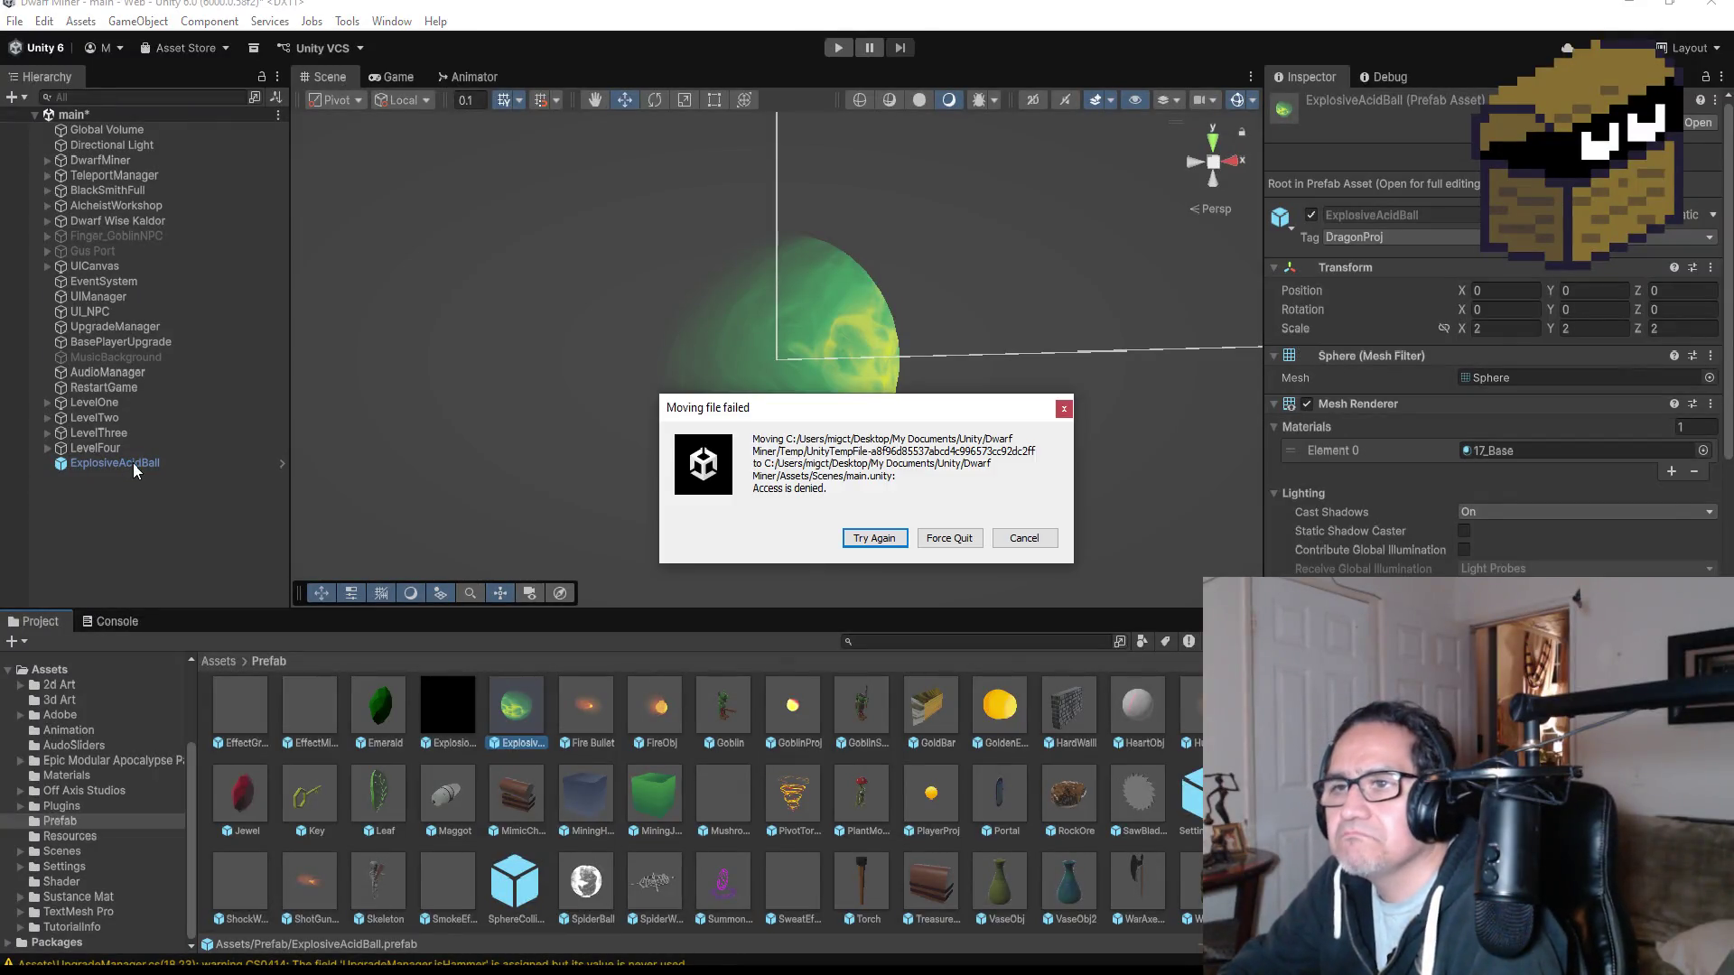
left_click(885, 539)
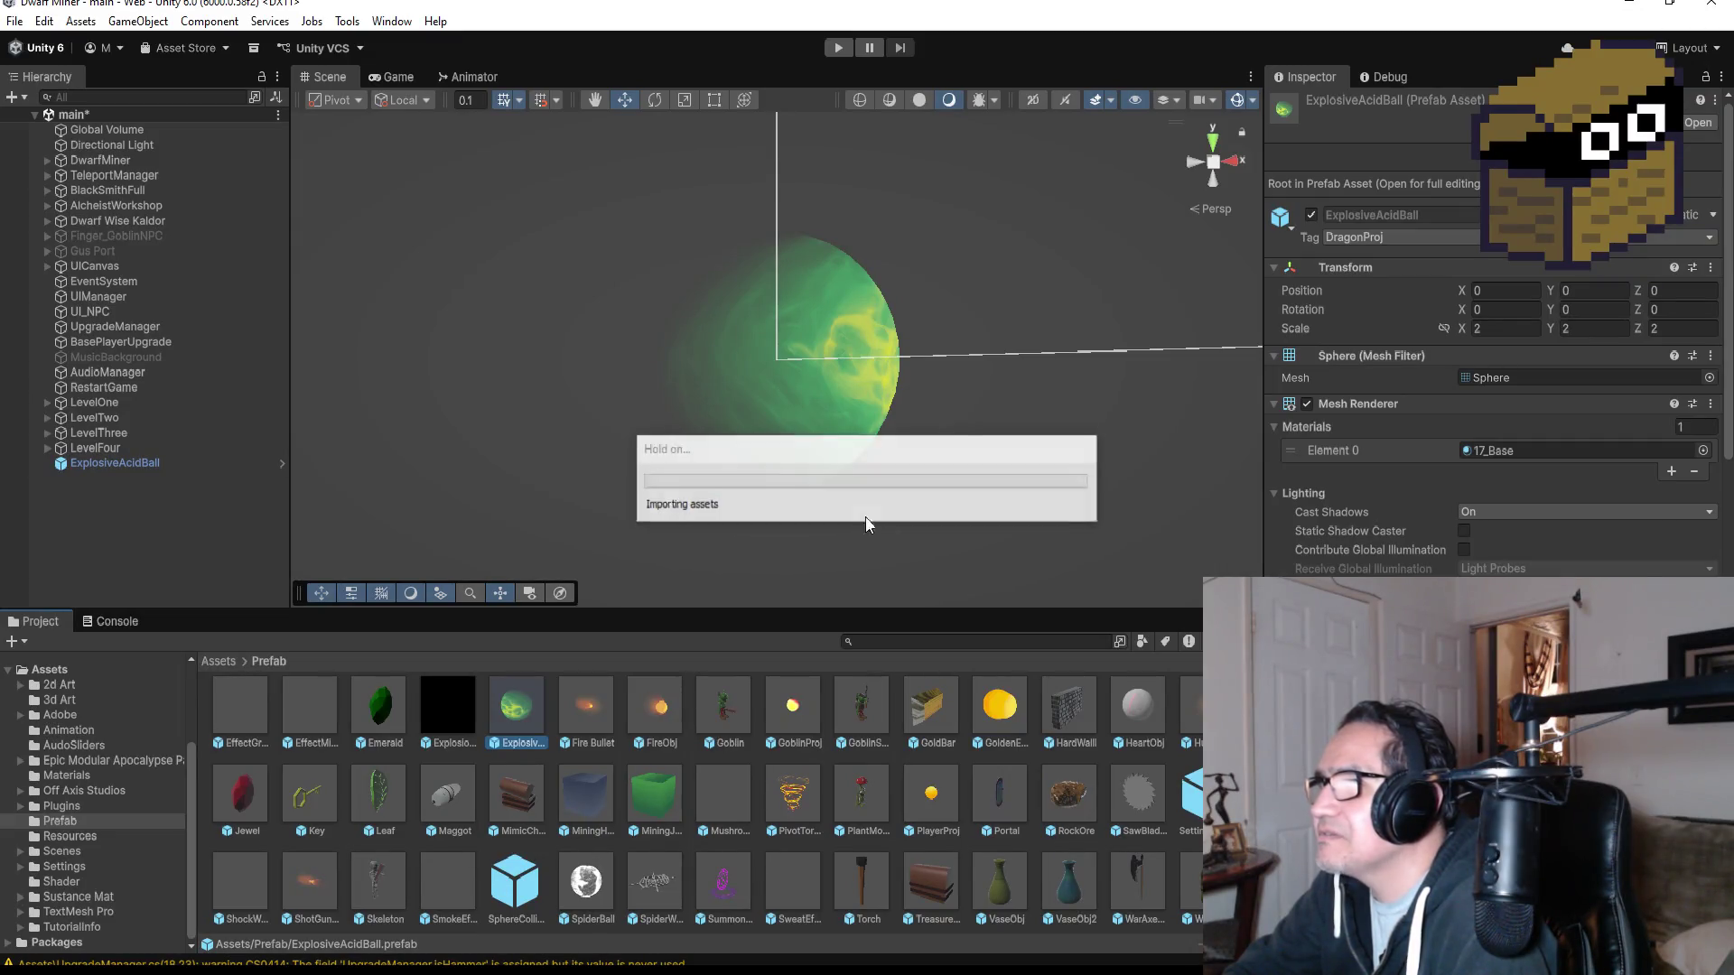
- Reselect the ExplosiveAcidBall instance and save the main scene again
left_click(160, 460)
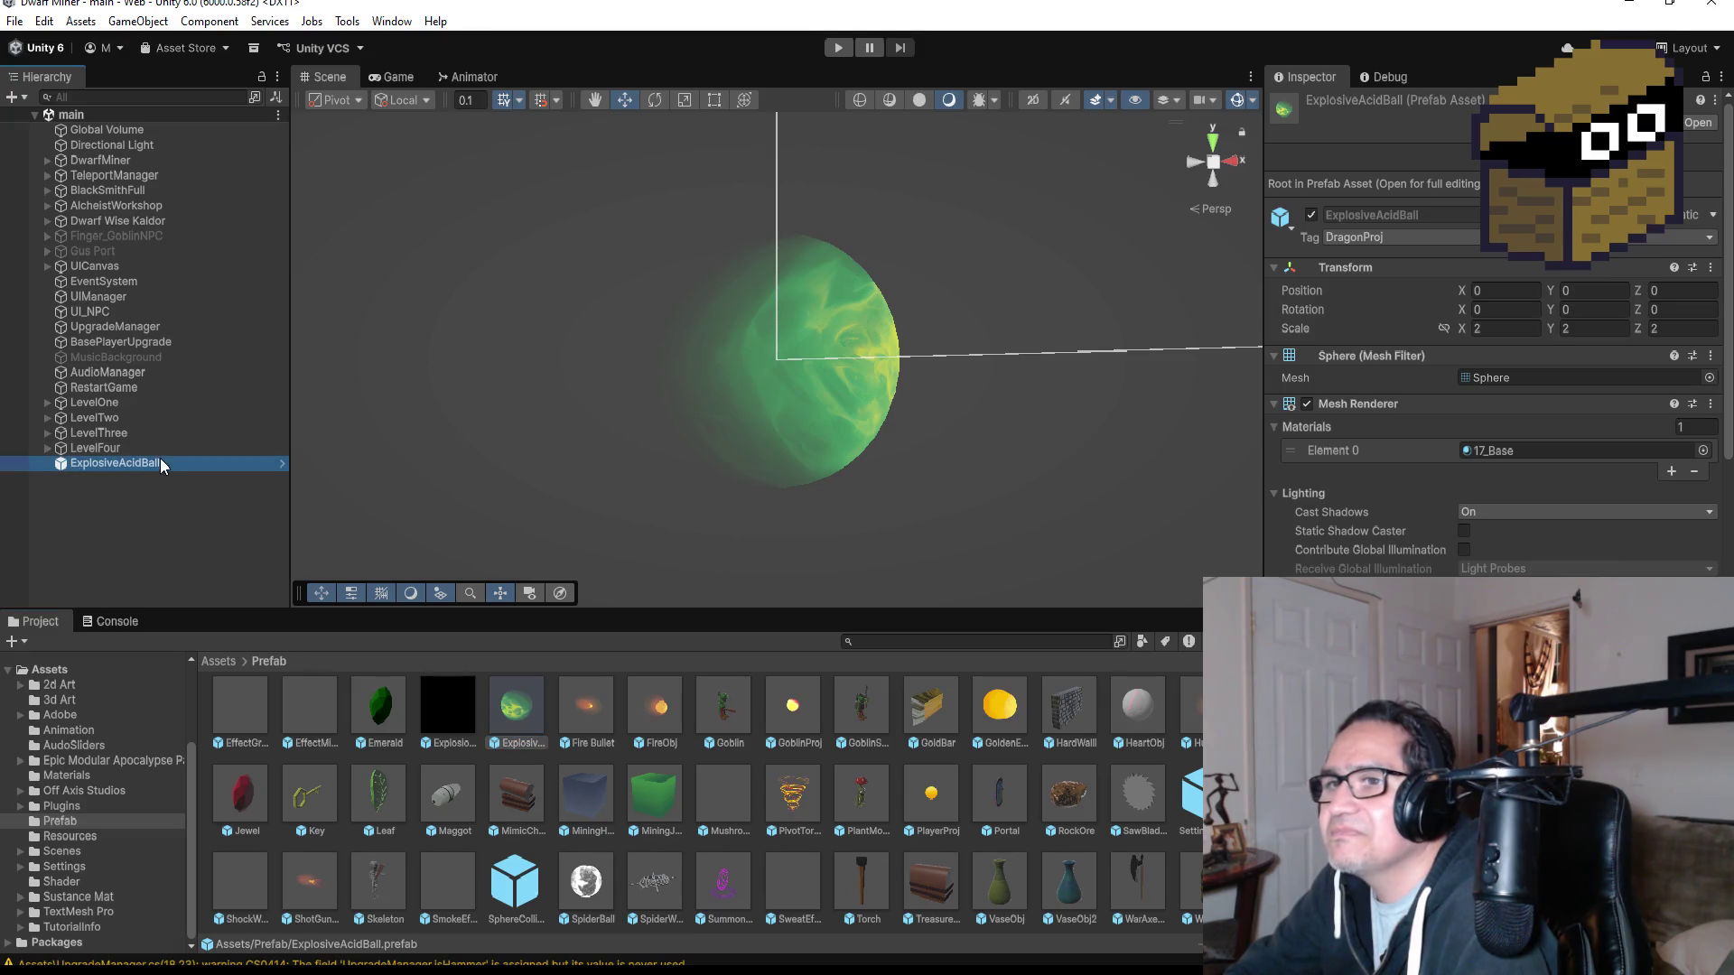
left_click(185, 542)
left_click(165, 462)
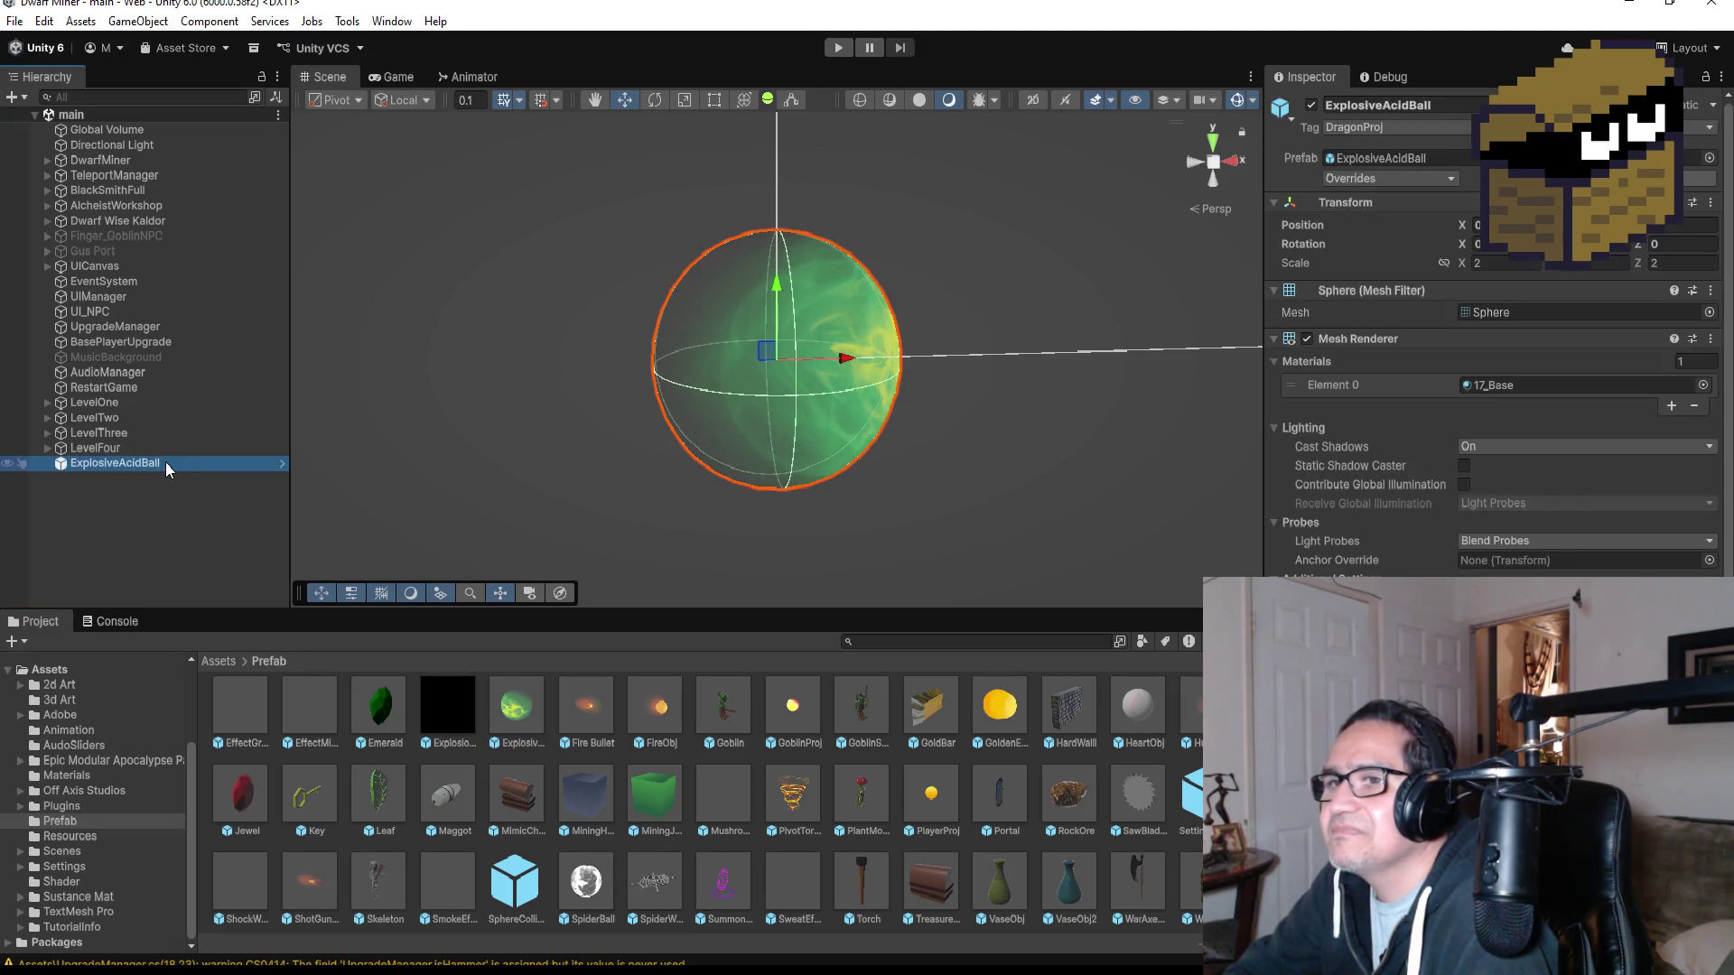
left_click(14, 21)
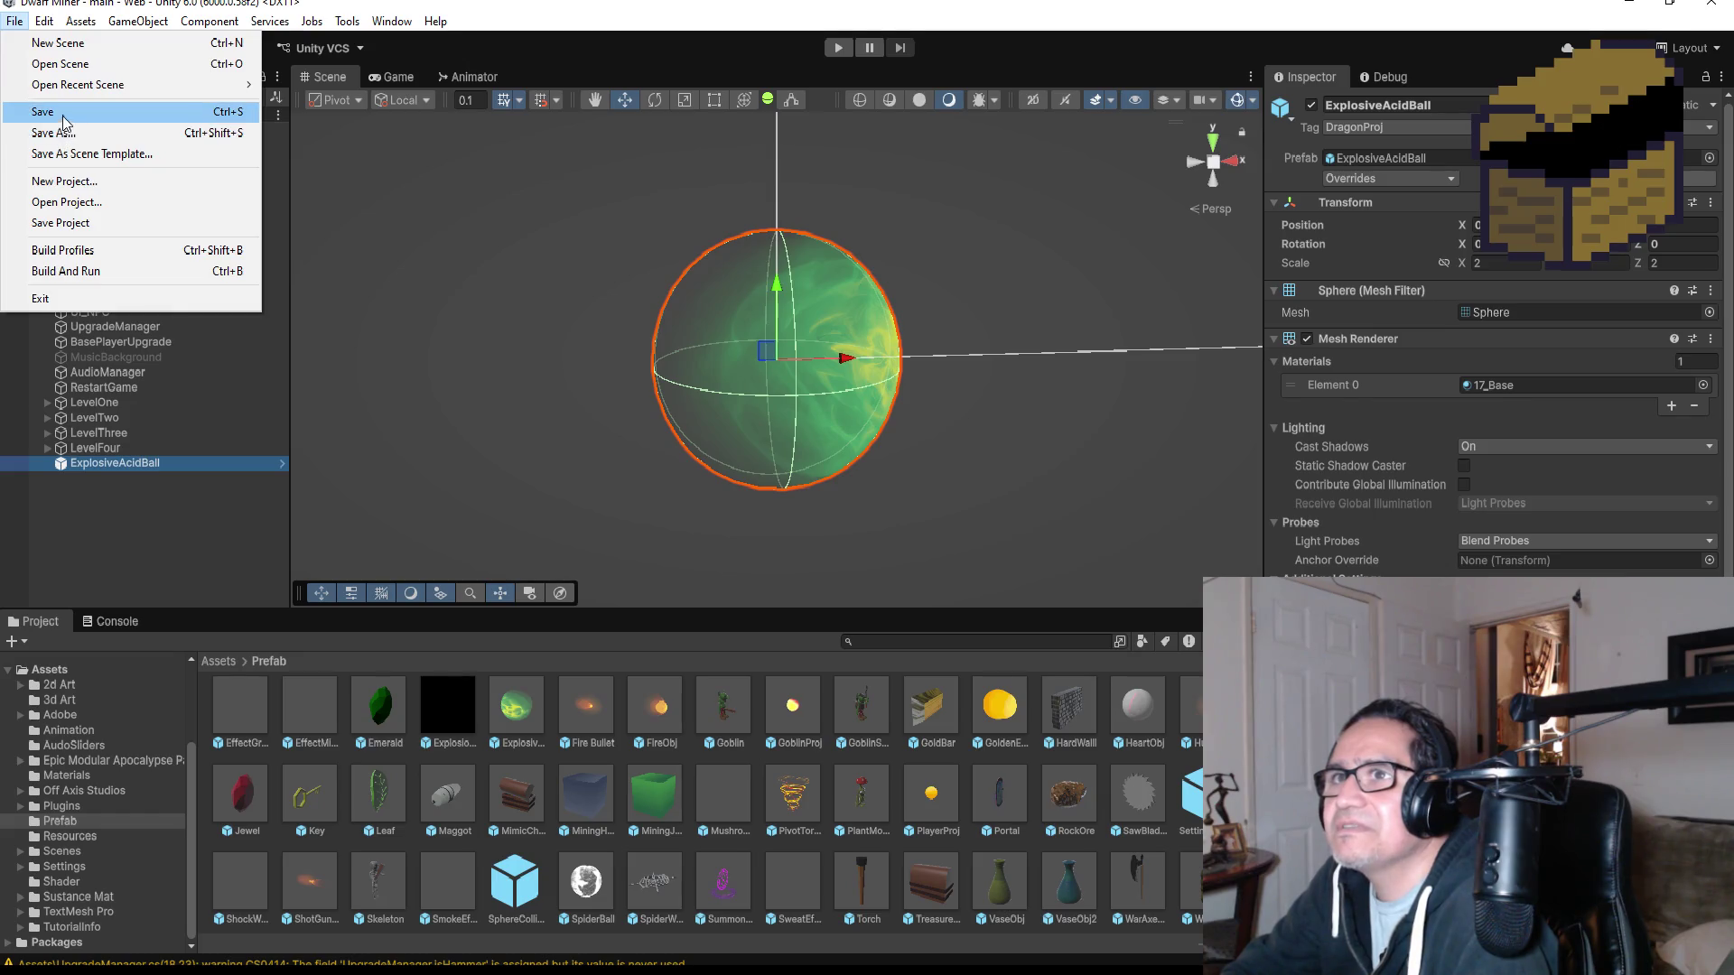
left_click(67, 112)
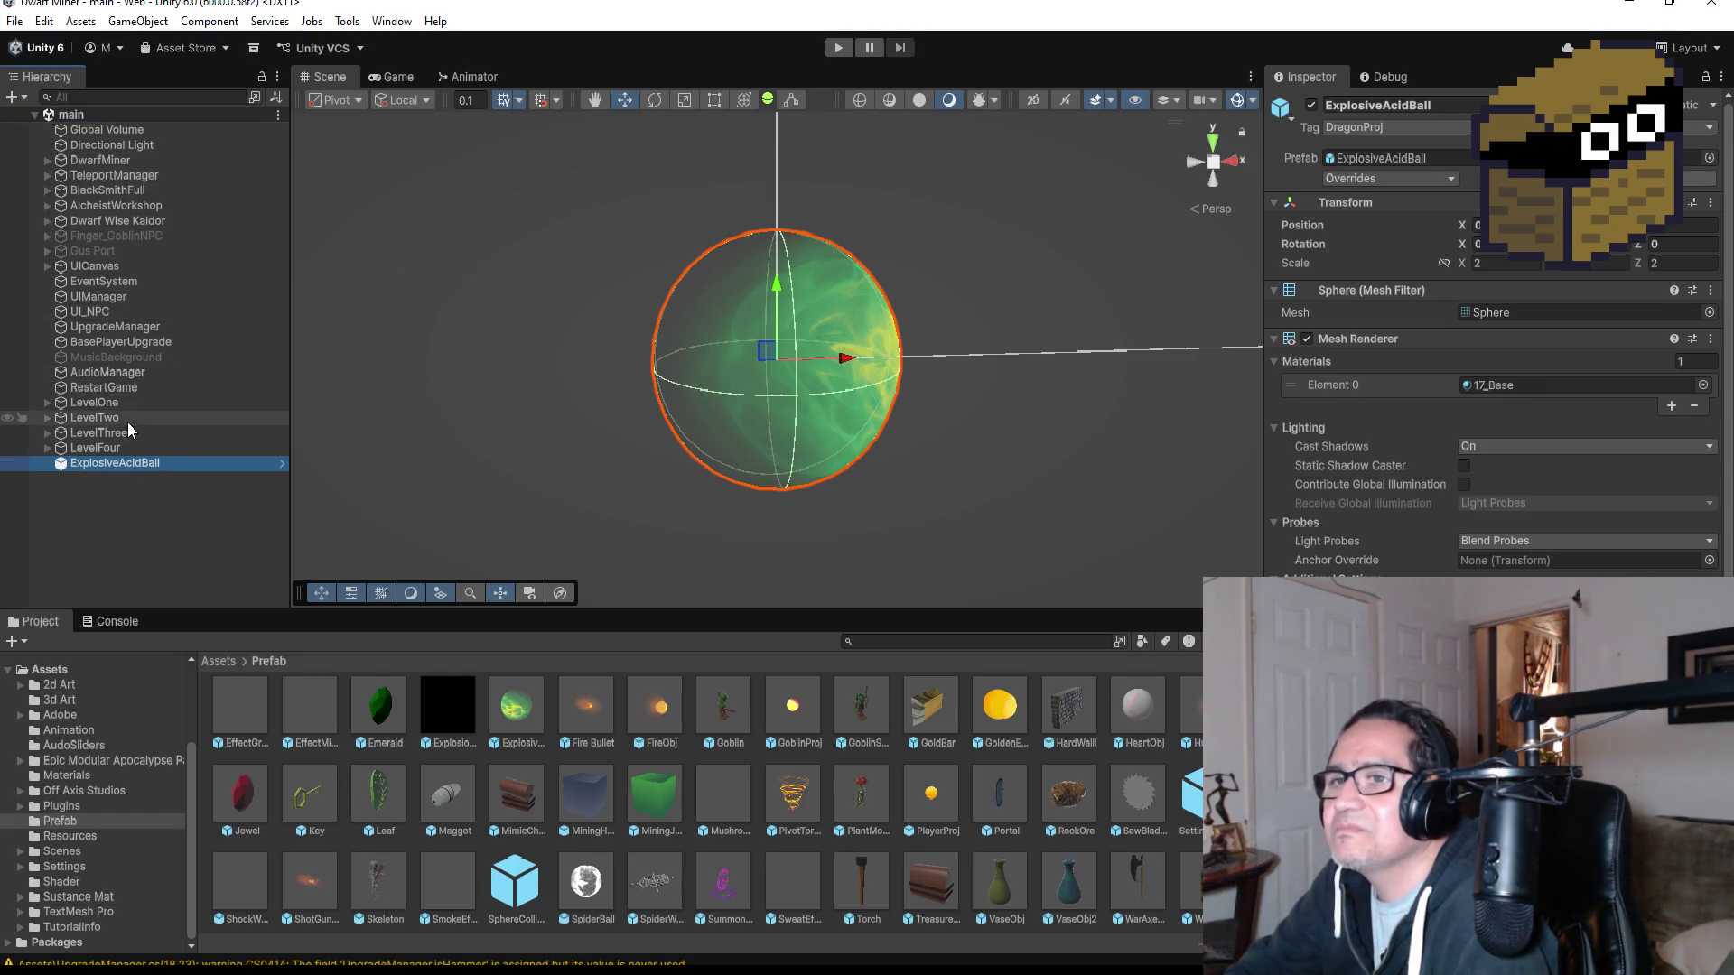
- Compare the Explosion Bomb and new ExplosiveAcidBall prefabs, then delete the ball from the scene
left_click(128, 419)
left_click(122, 462)
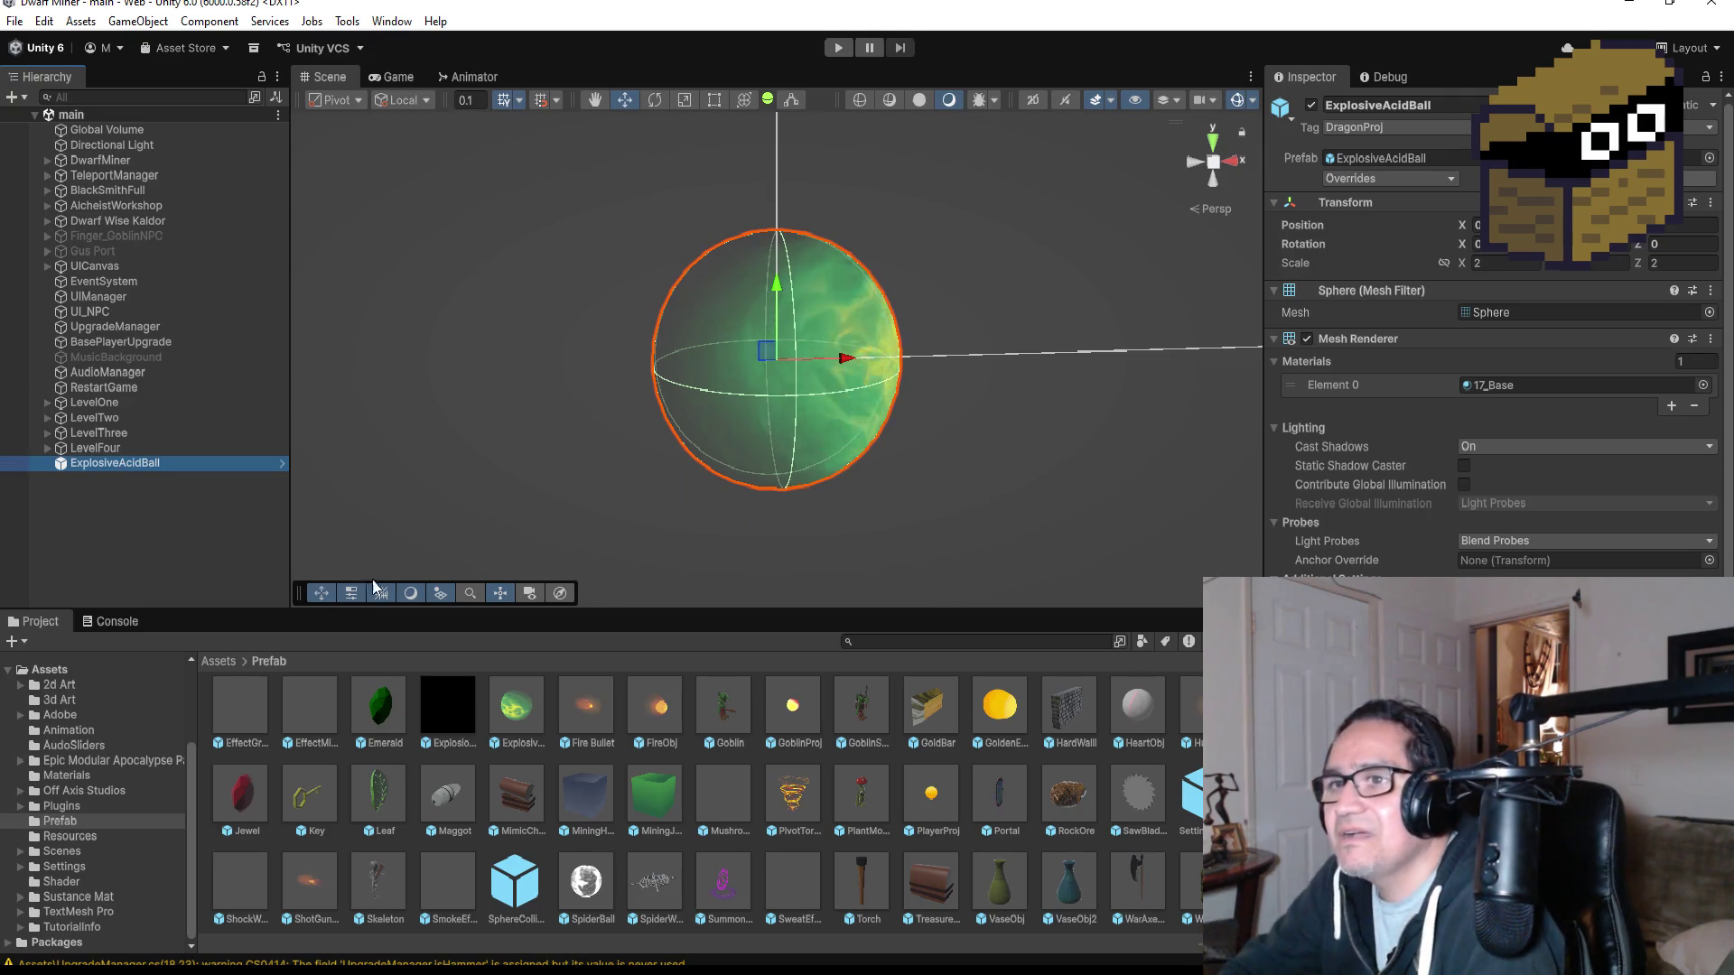
scroll(542, 768, "up", 3)
left_click(468, 804)
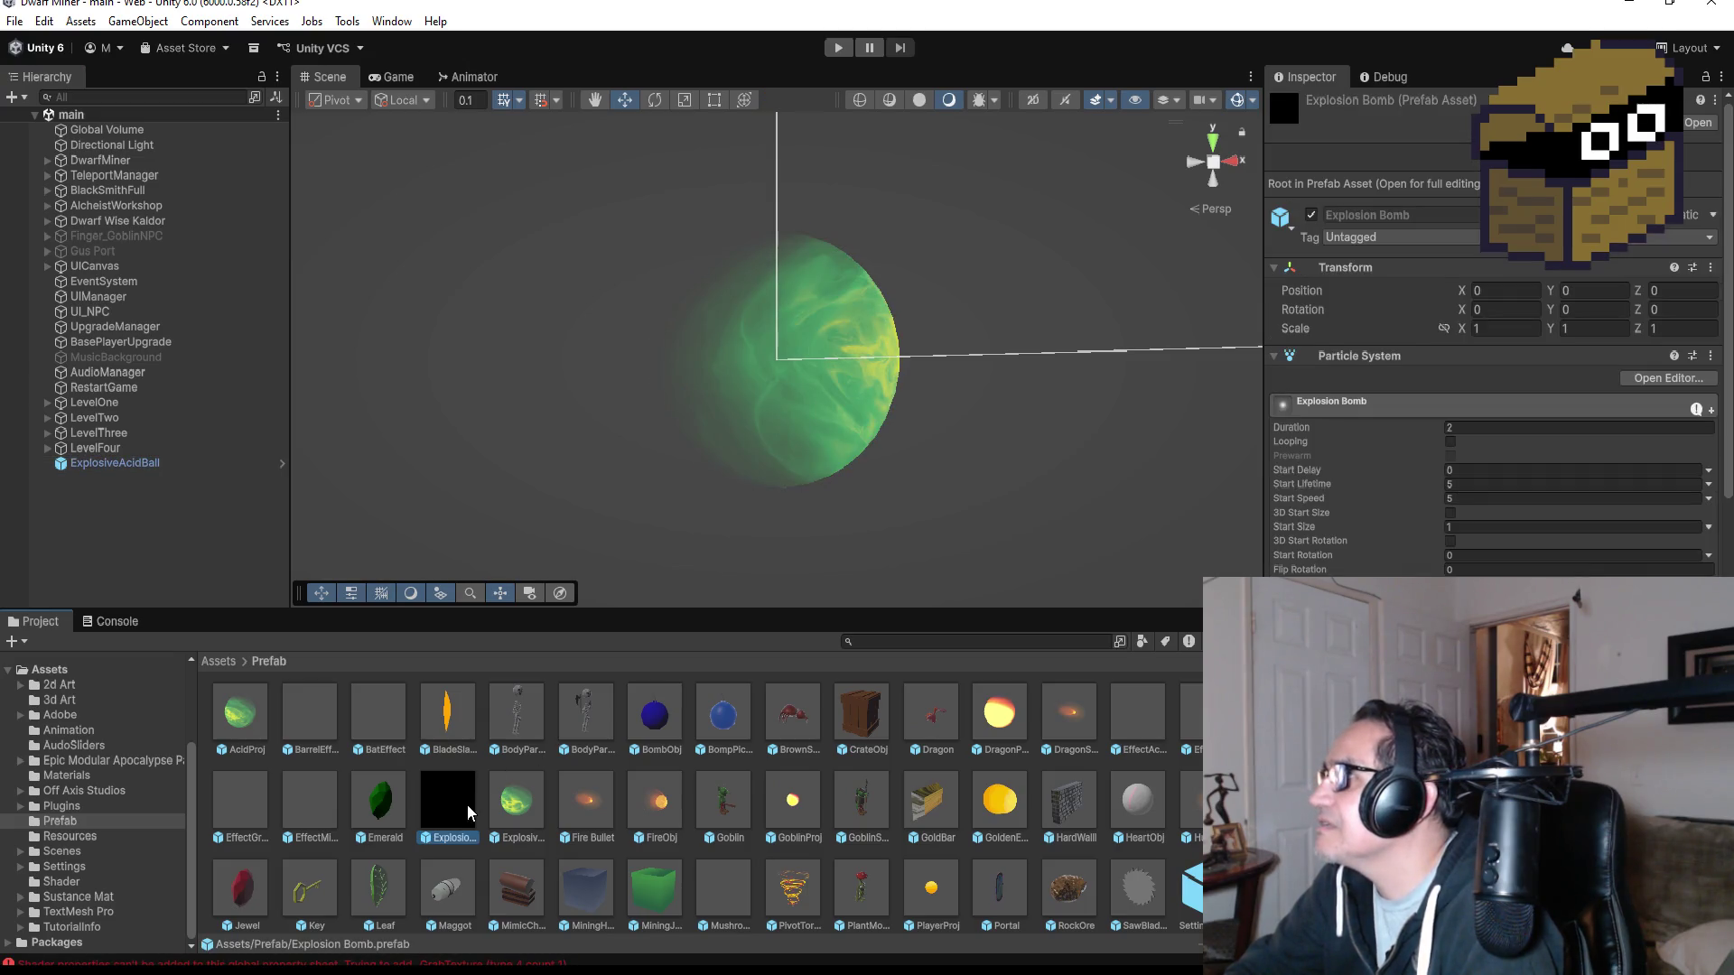
left_click(523, 804)
left_click(117, 464)
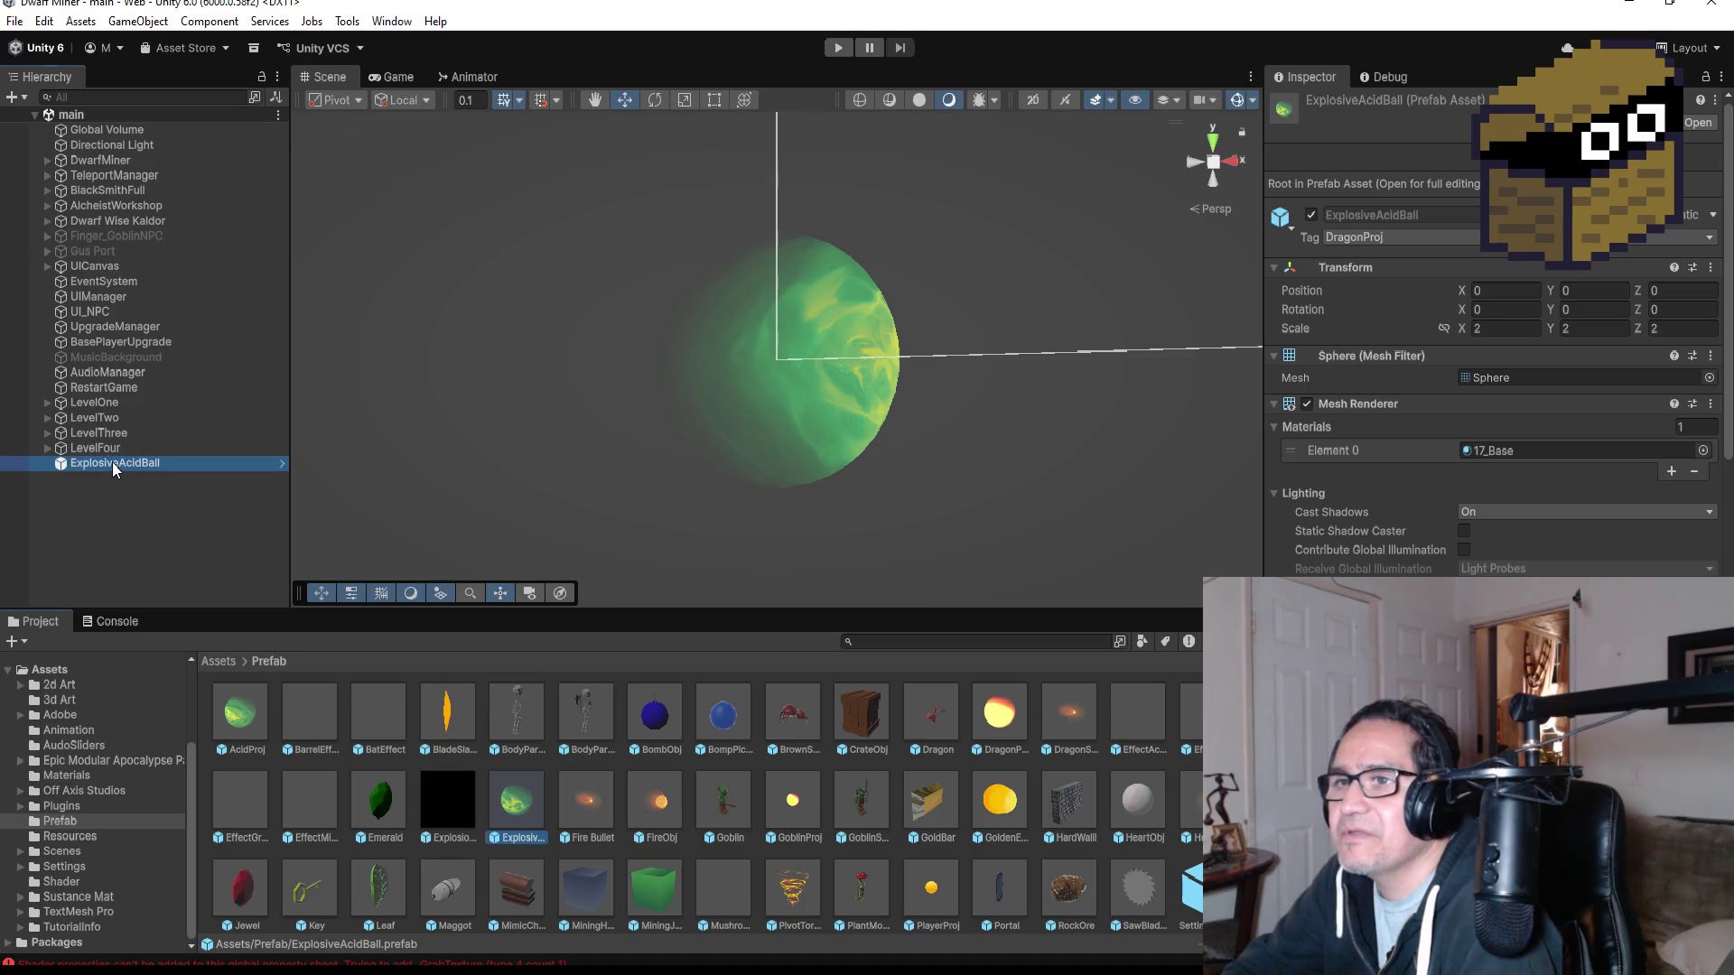
key("Delete")
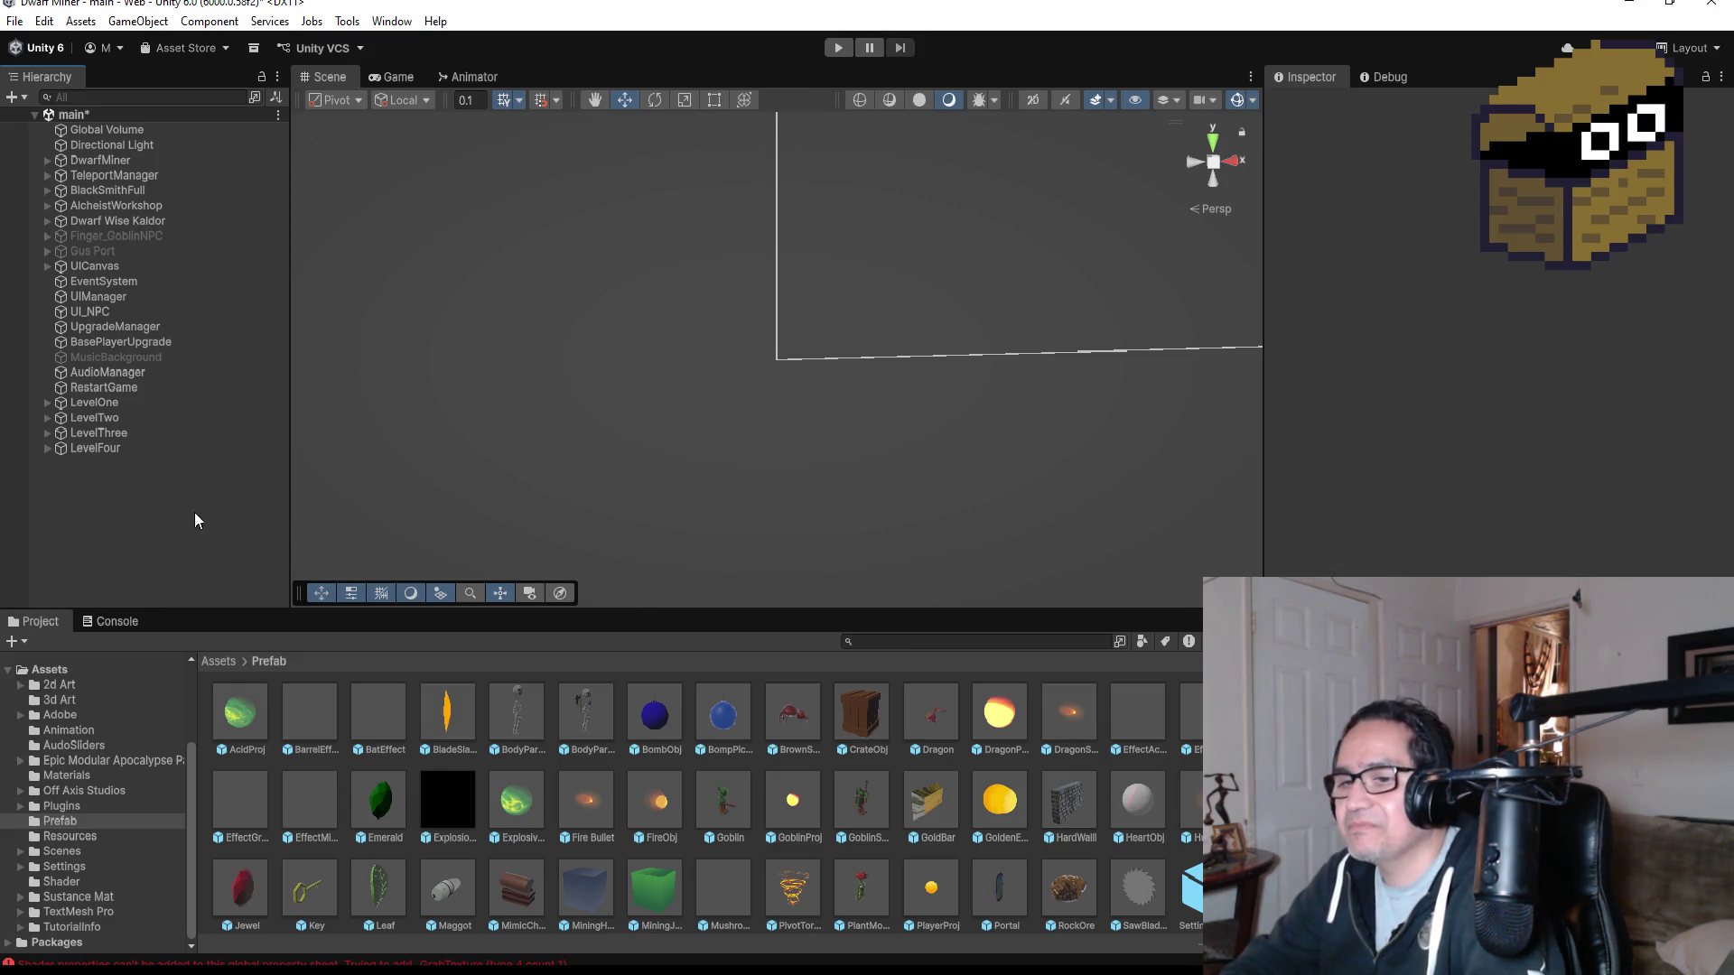
- Expand LevelFour > BossZone > BlackSpiderObj and select BlackSpider
left_click(84, 448)
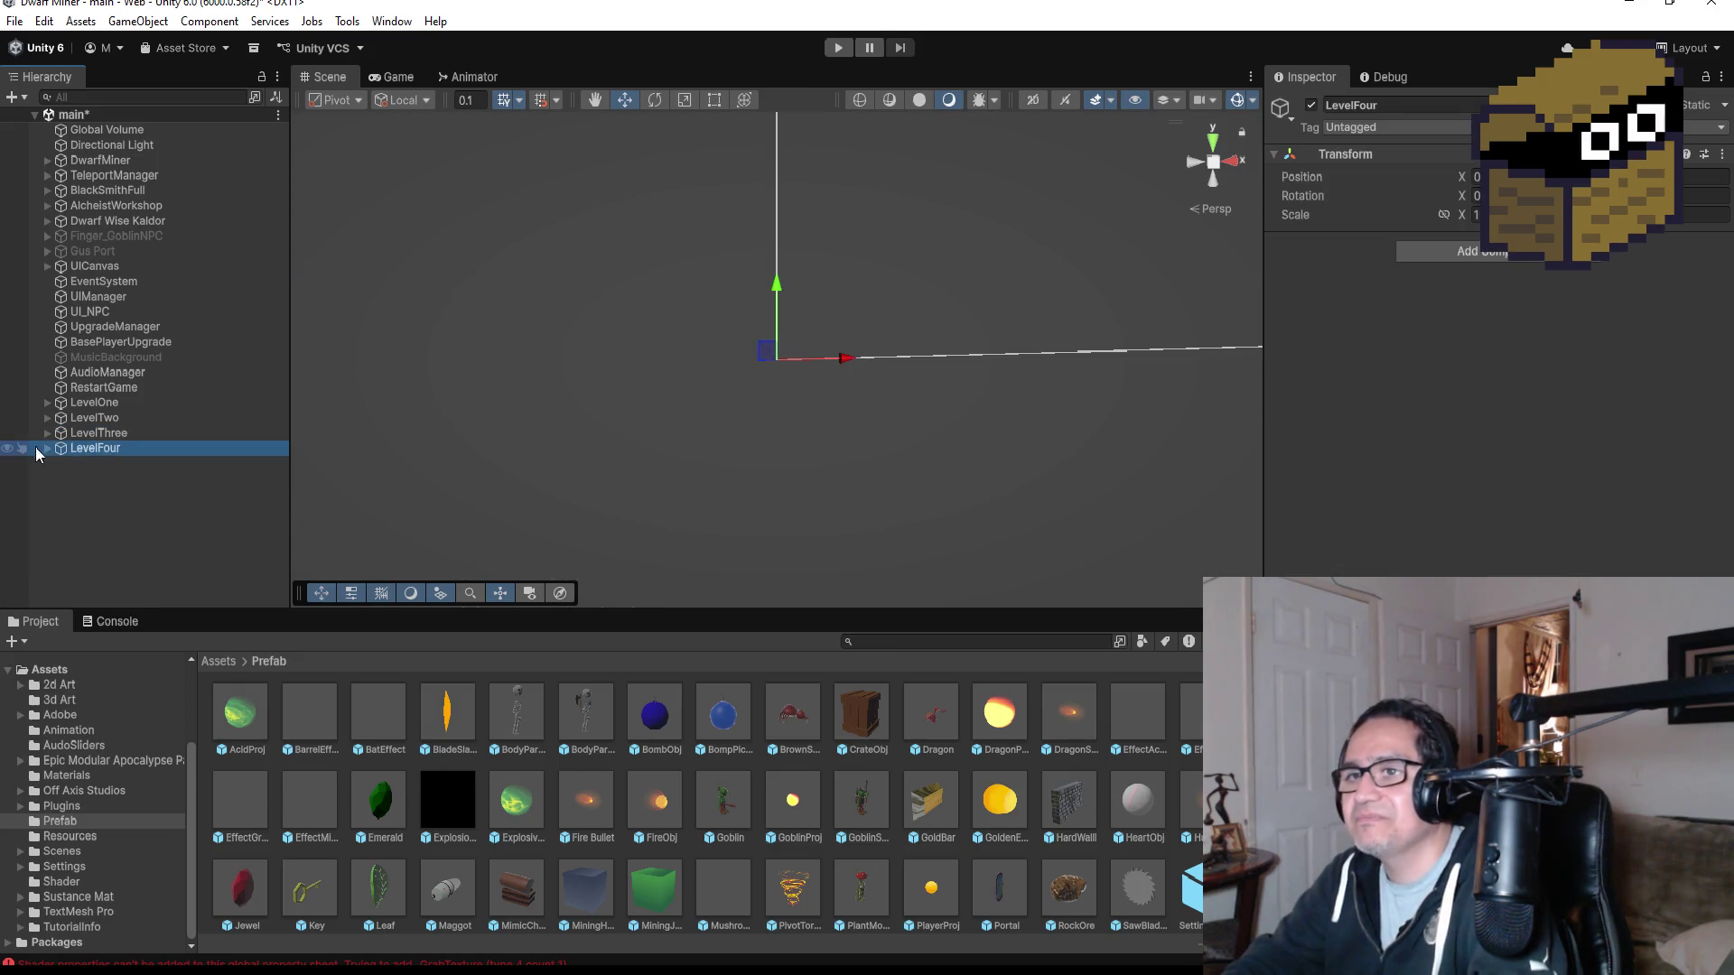
left_click(42, 448)
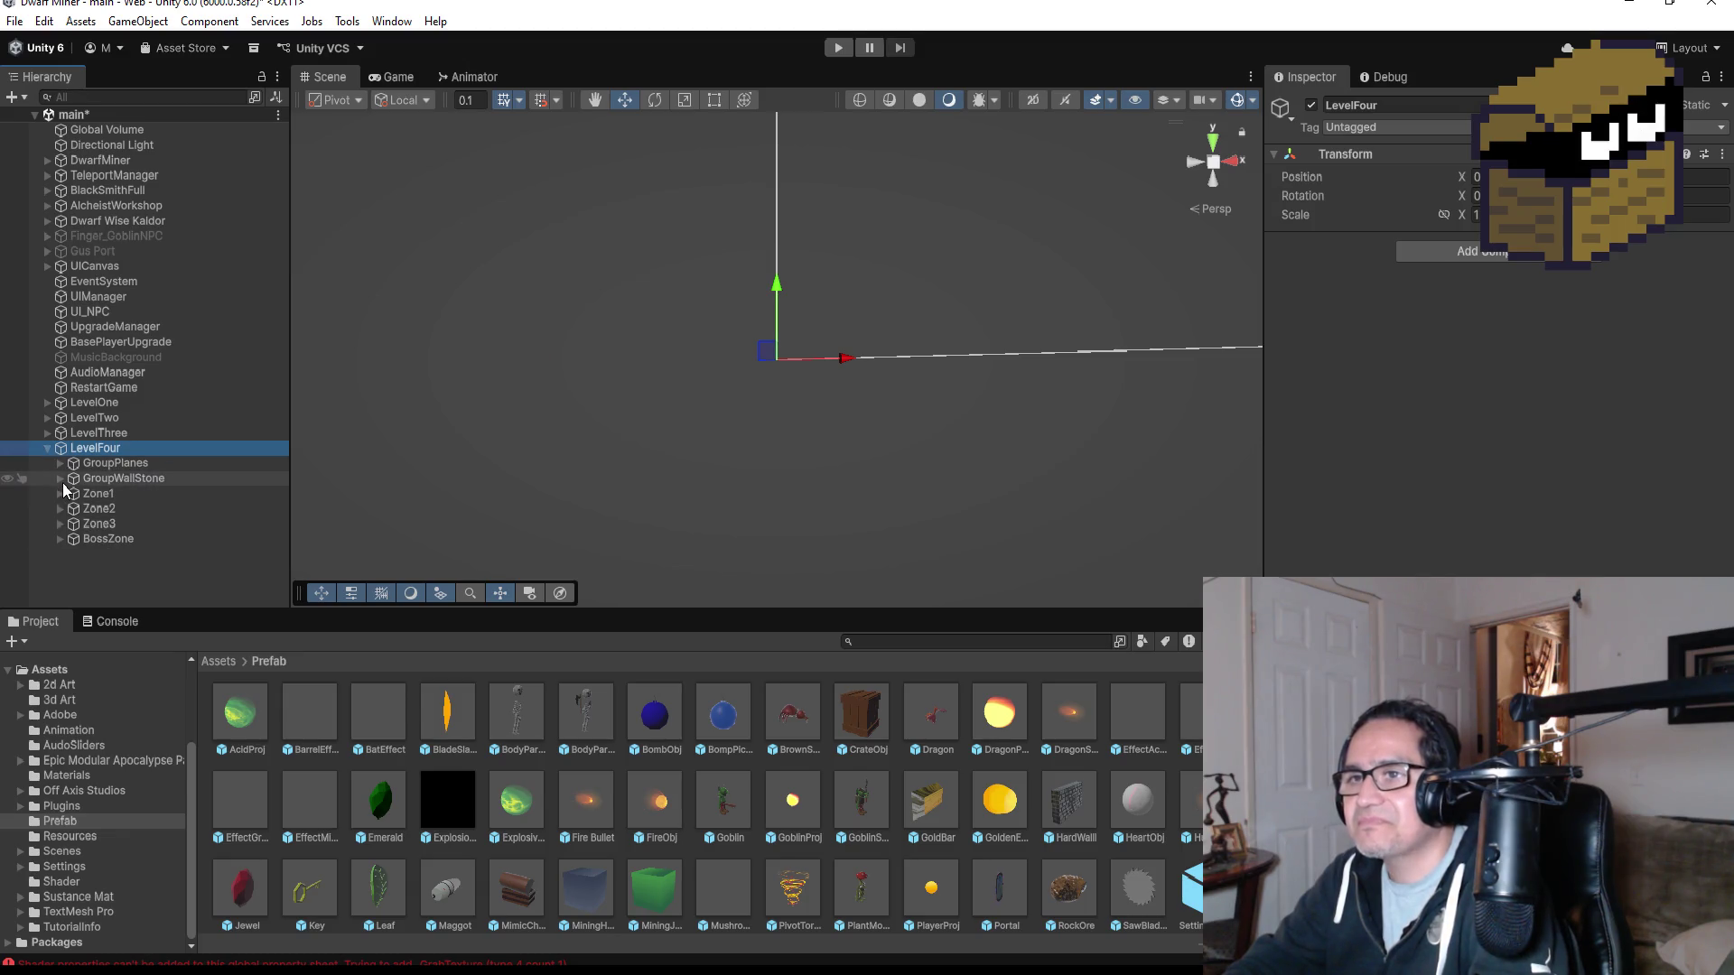
left_click(60, 539)
scroll(151, 567, "down", 1)
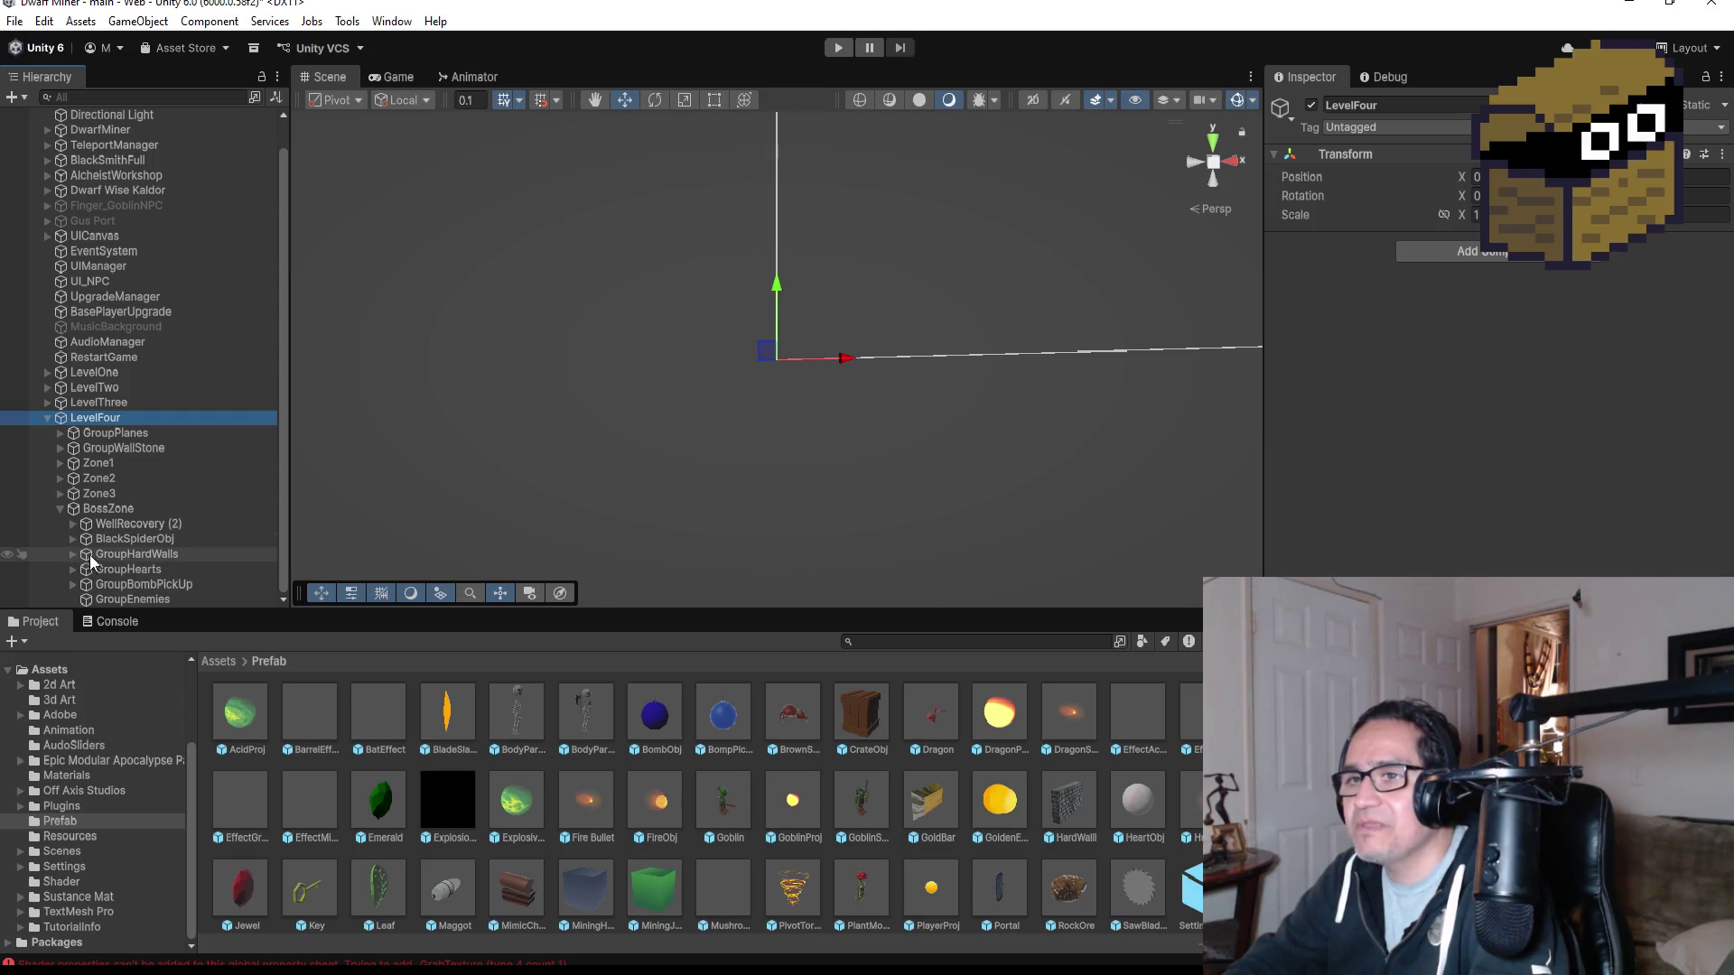
left_click(72, 539)
left_click(105, 554)
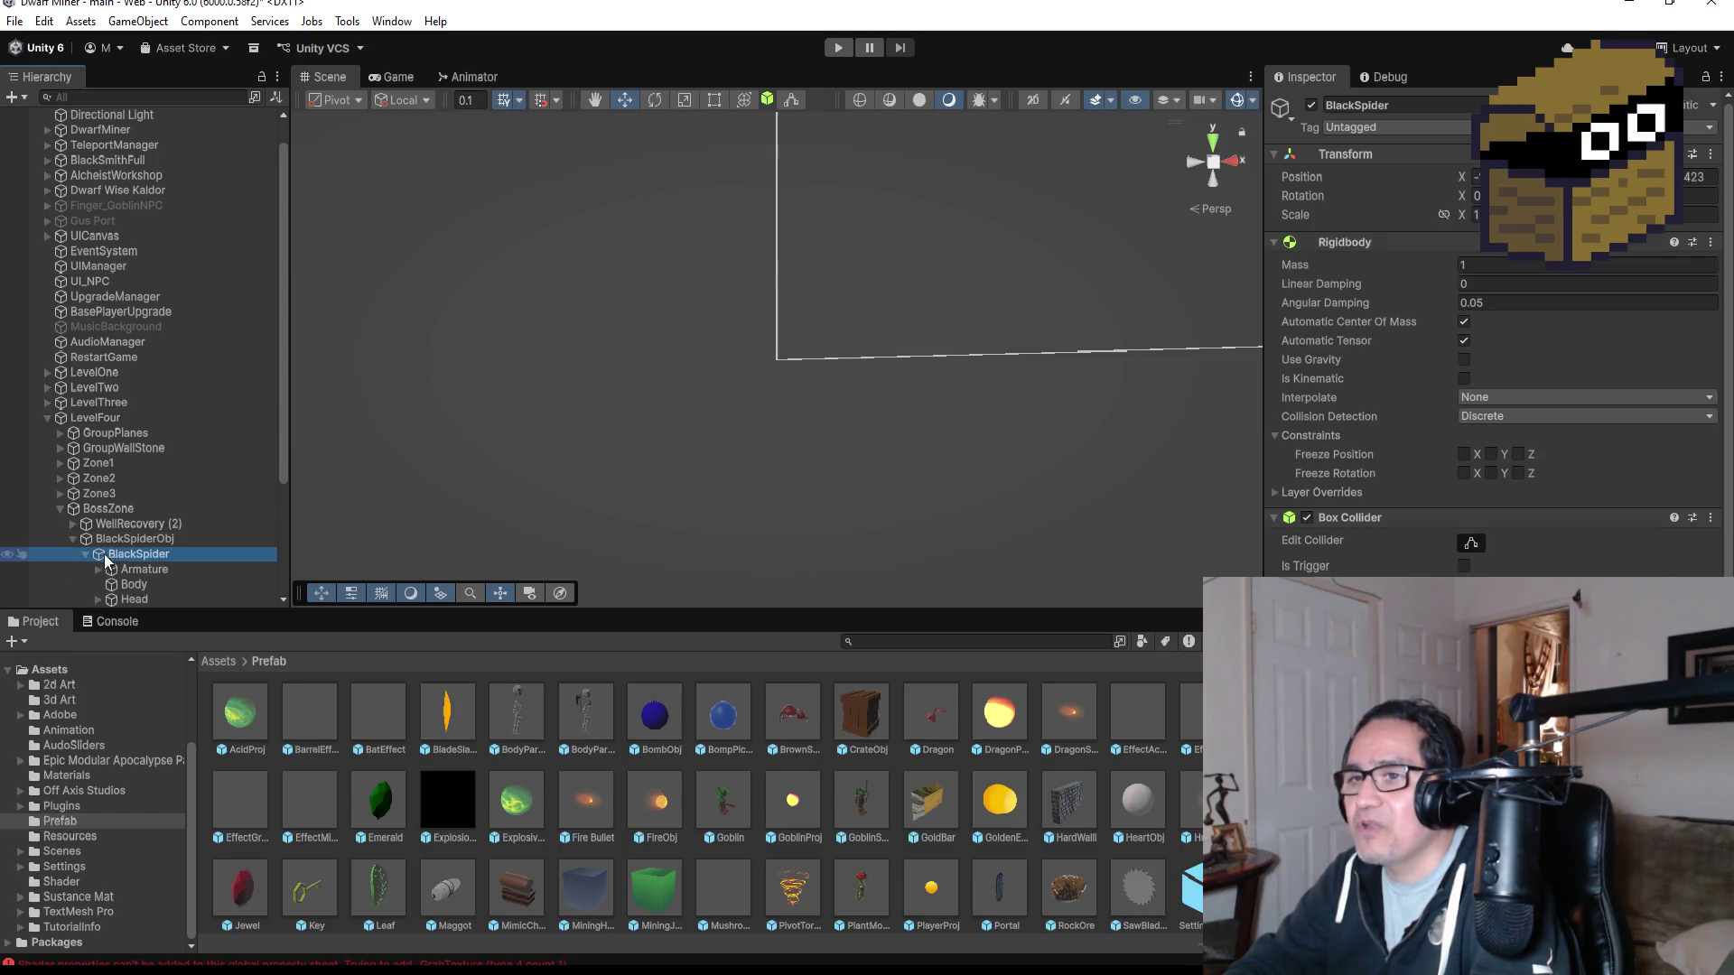
- Drag the ExplosiveAcidBall prefab onto the Boss Black Spider script in the Inspector, then enter Play Mode
scroll(1497, 521, "down", 5)
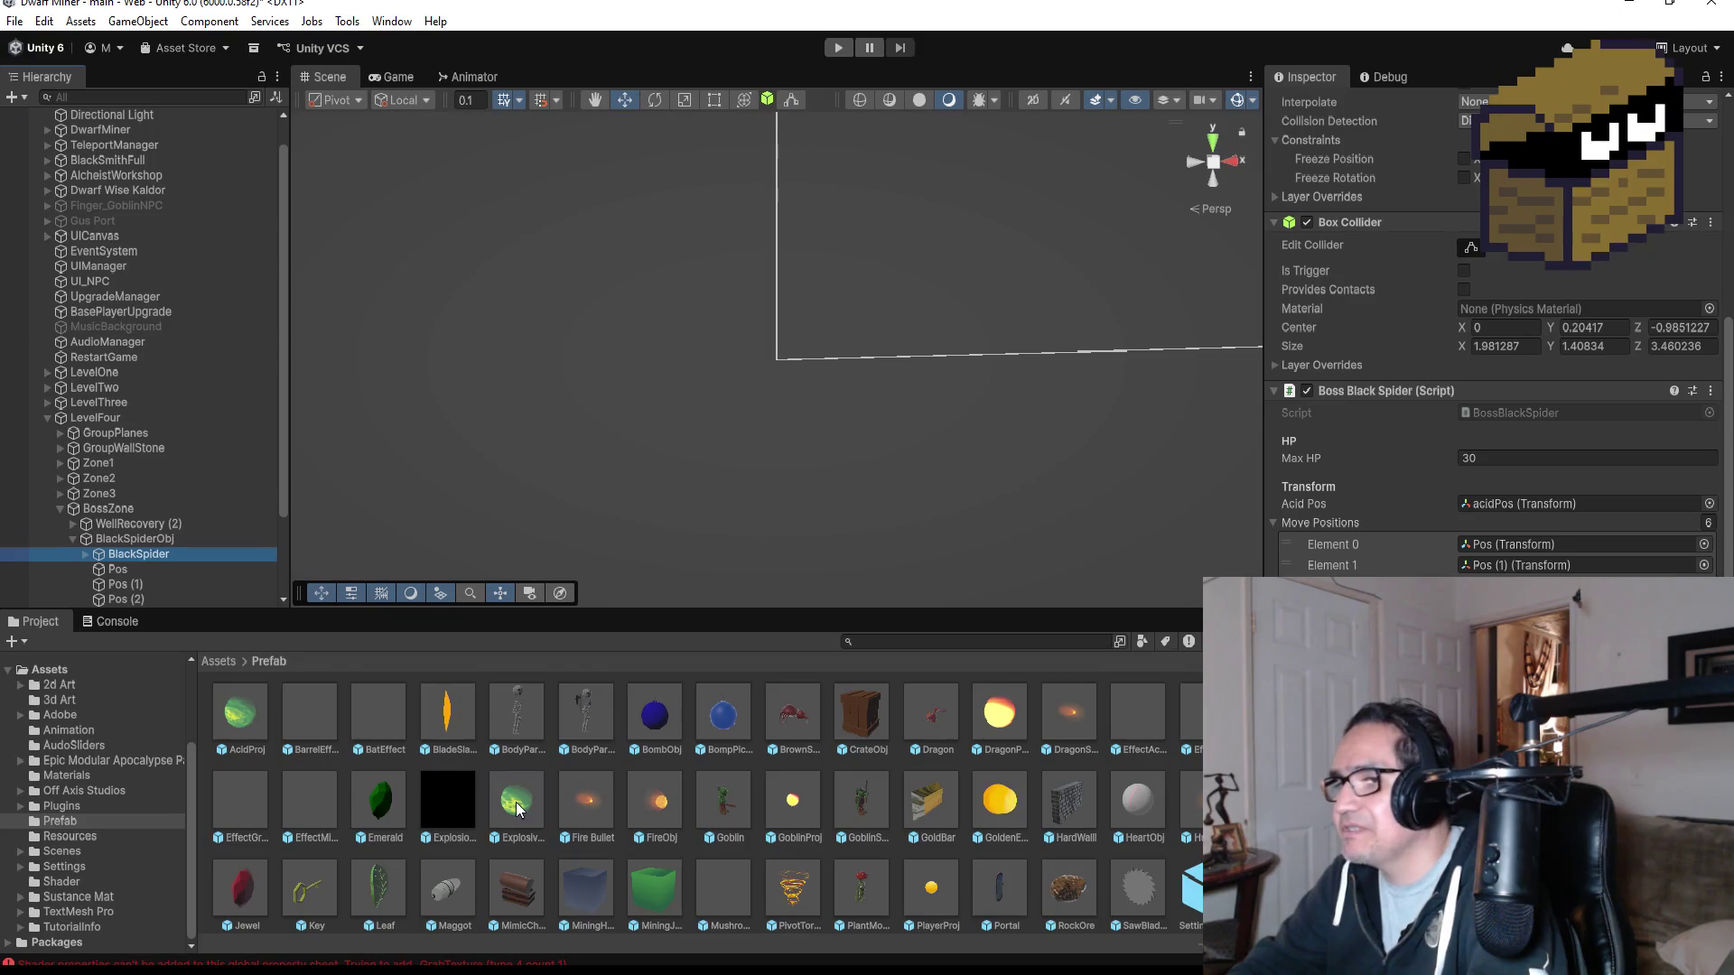
left_click_drag(518, 808, 1355, 687)
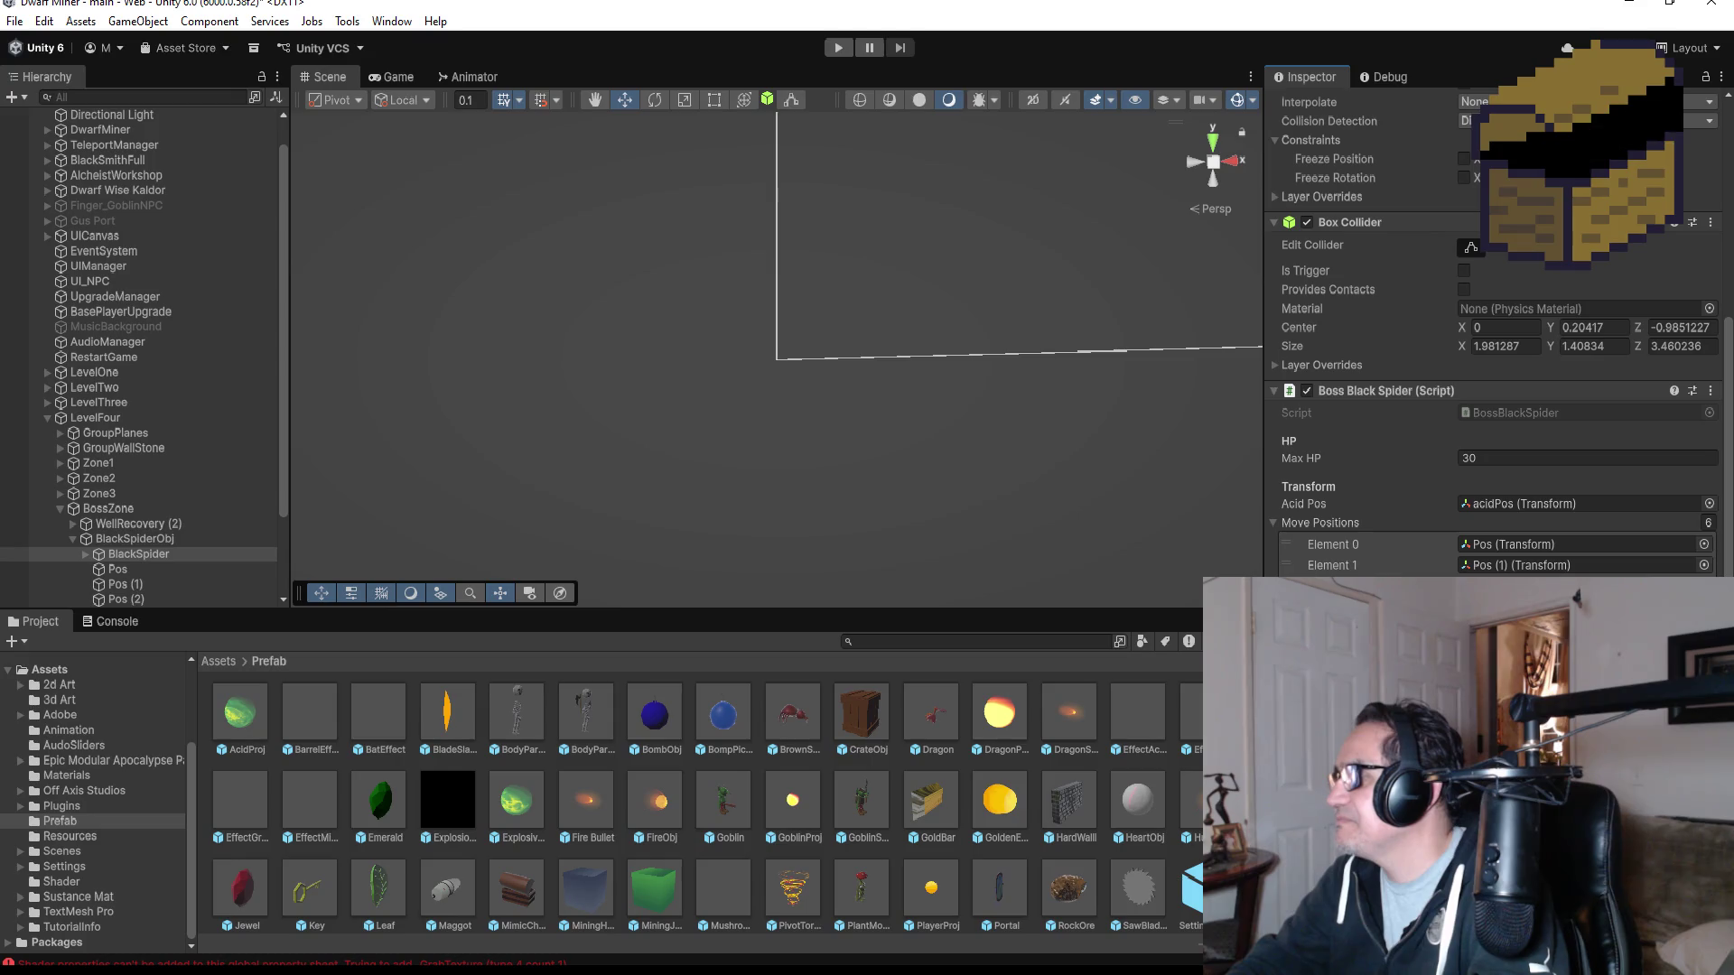
scroll(1490, 343, "up", 5)
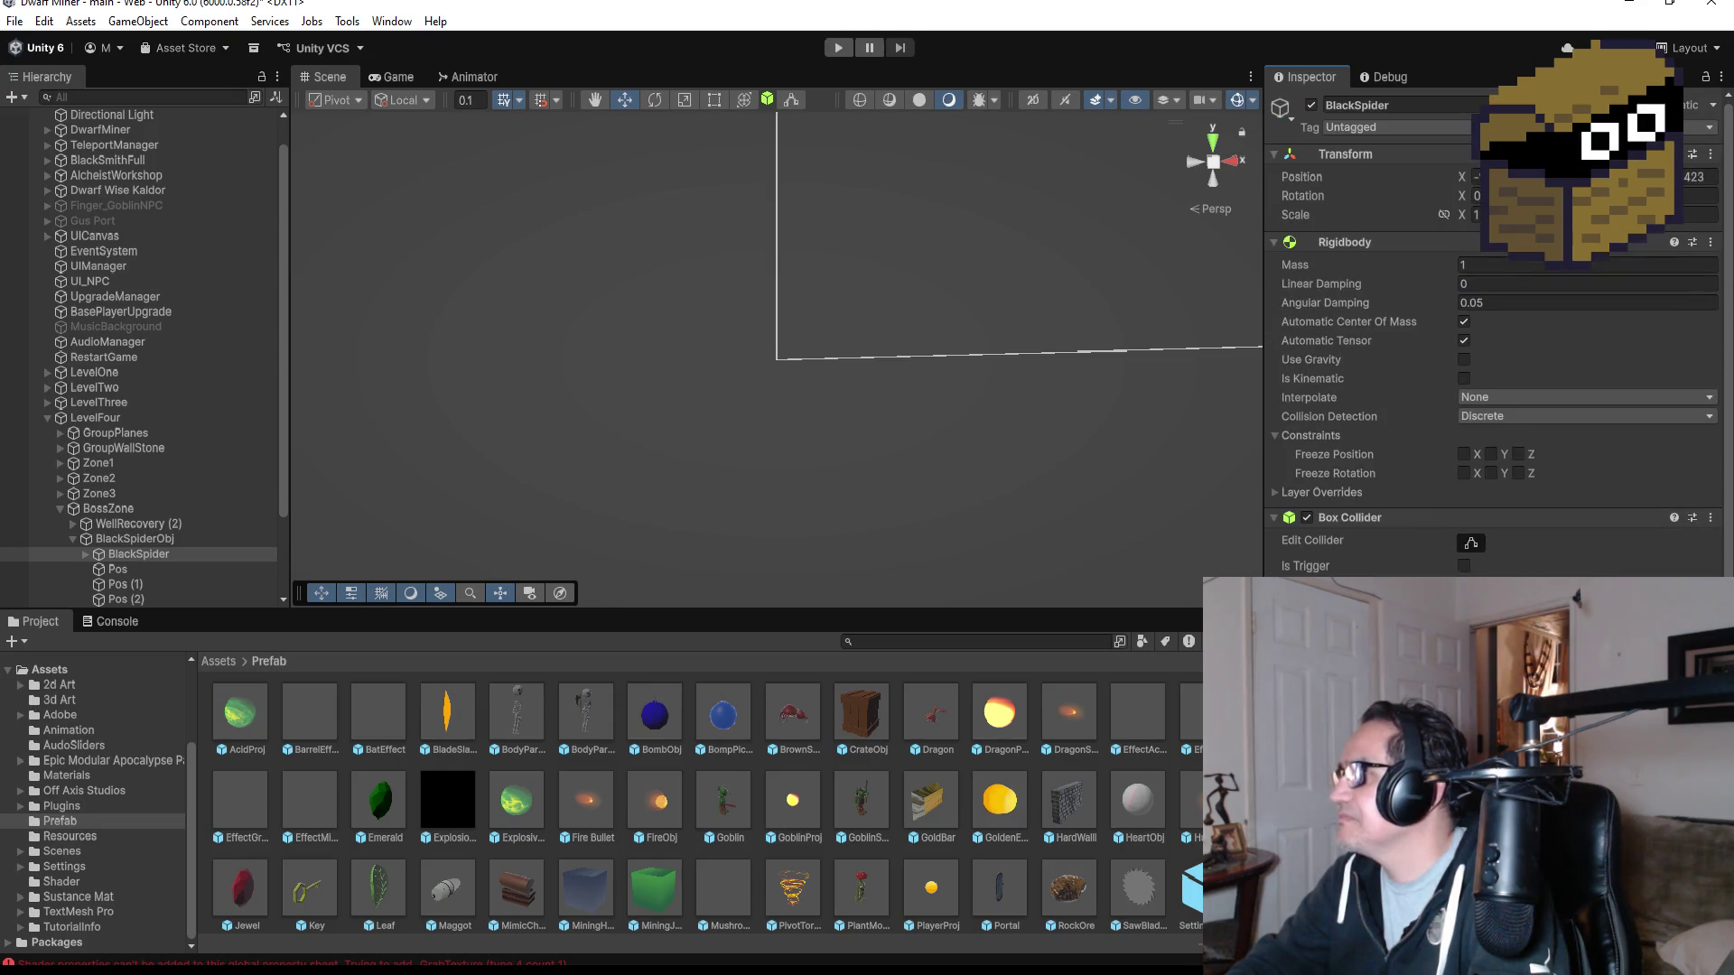
scroll(1326, 388, "down", 5)
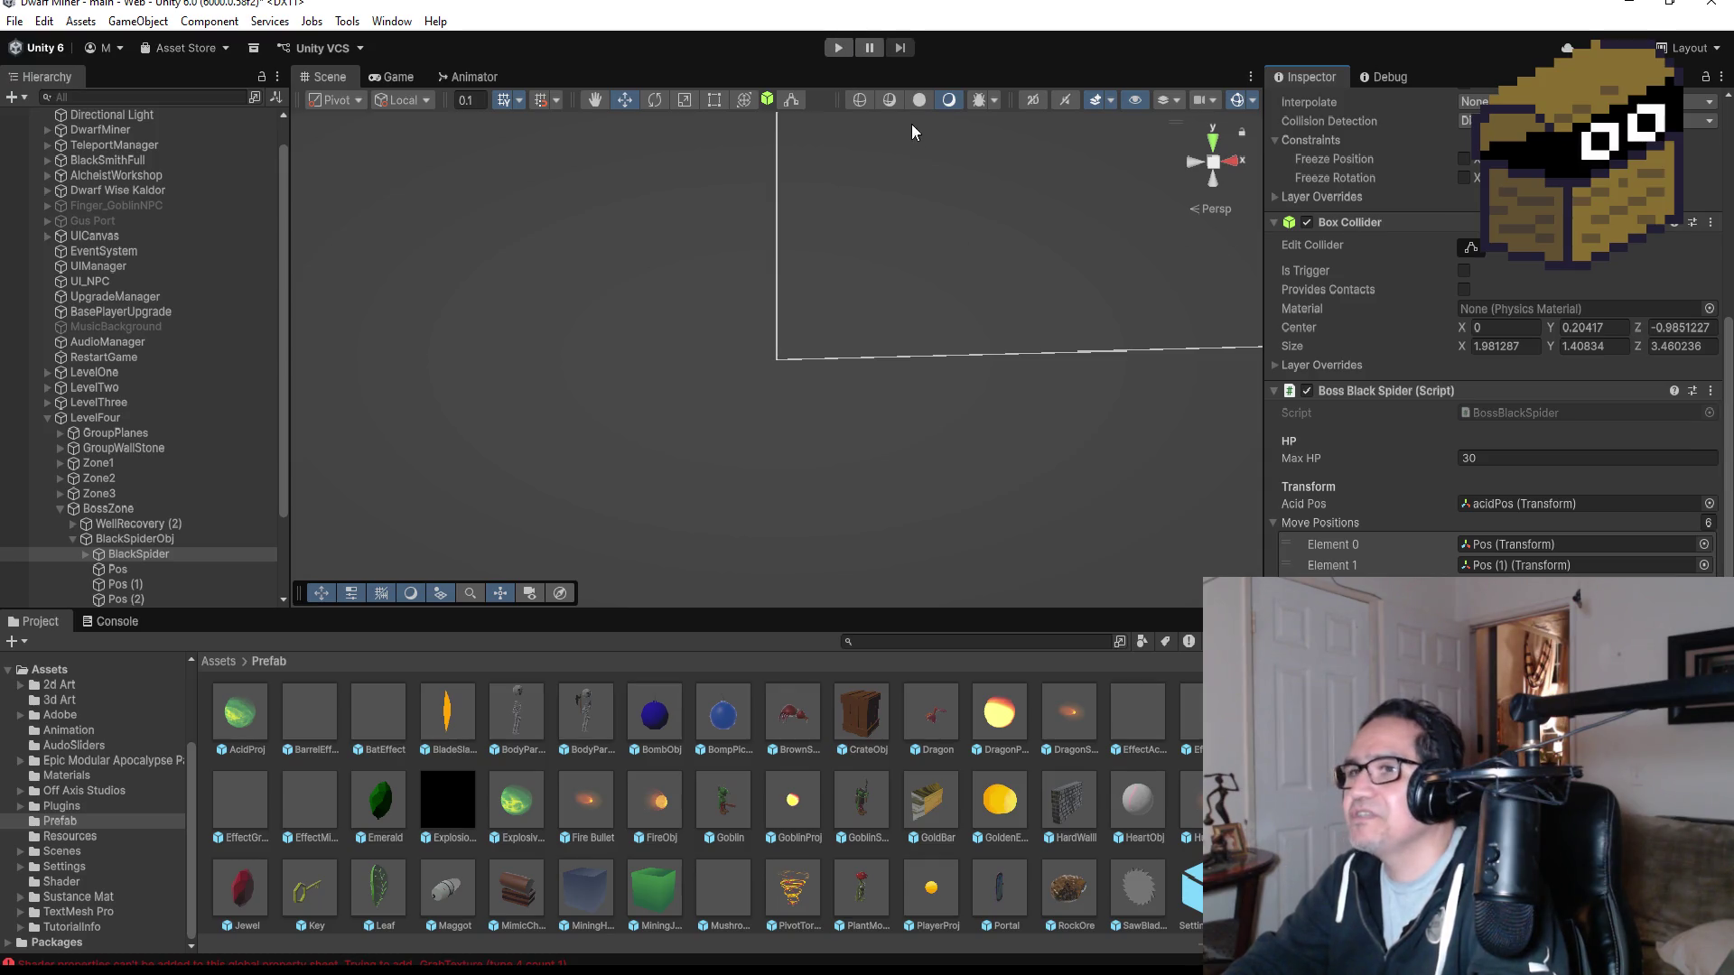
left_click(840, 51)
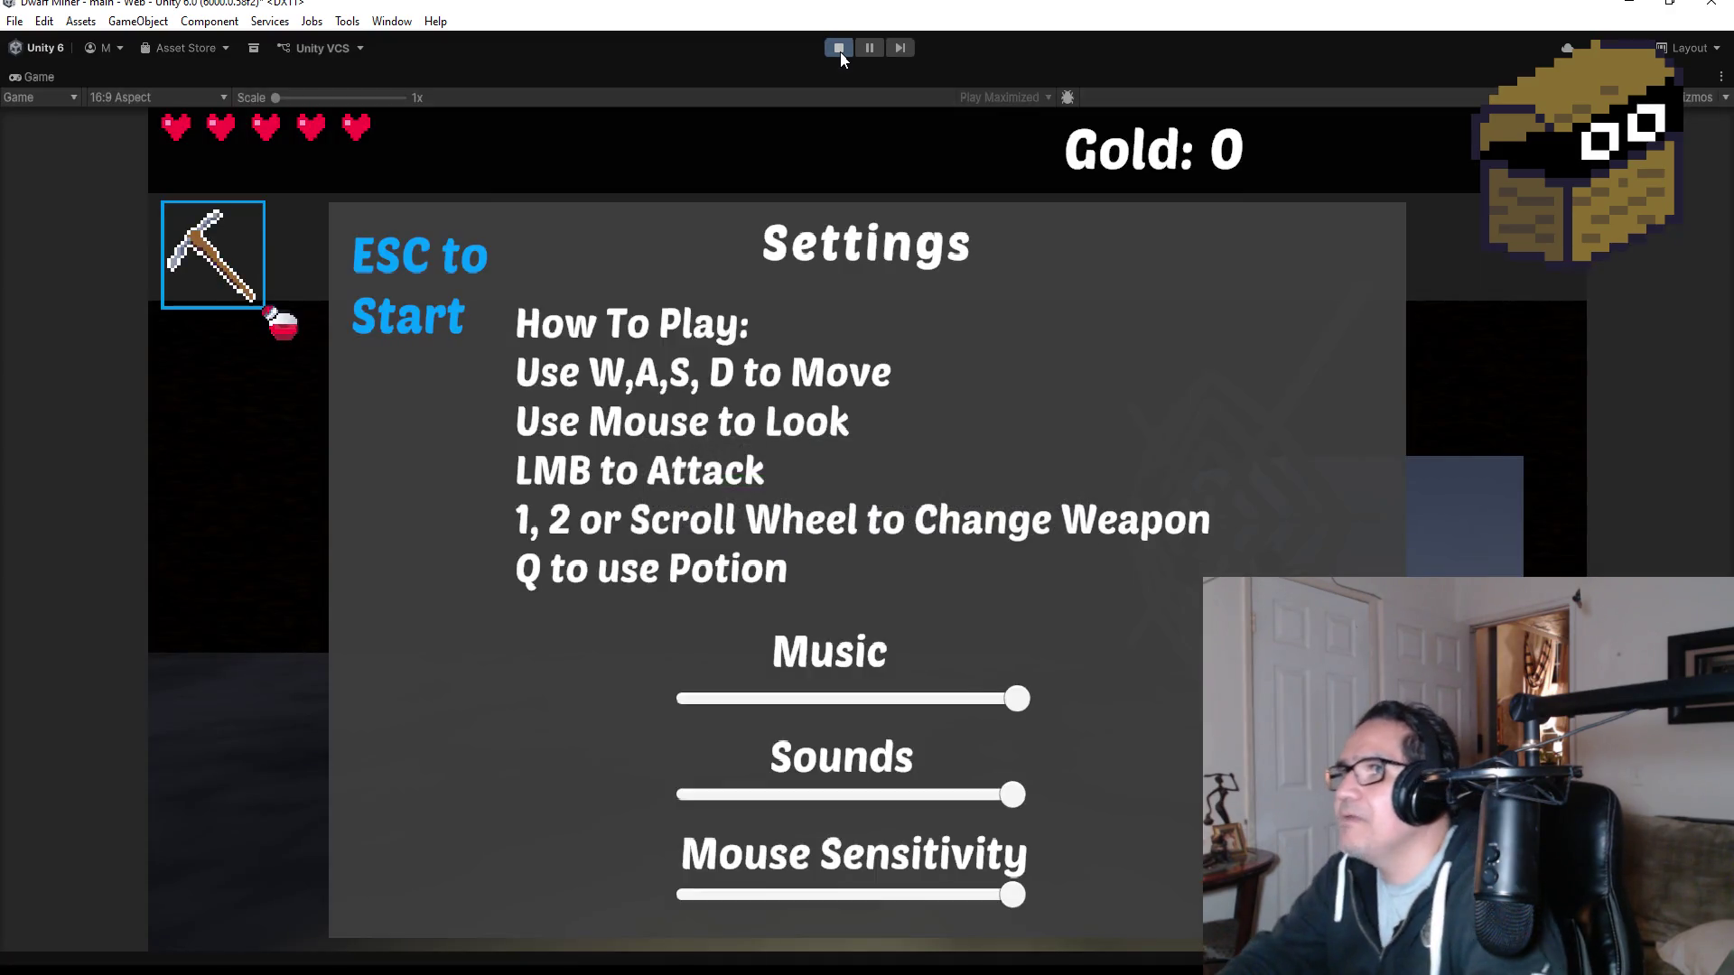
- Stop Play Mode, switch to Top view, and frame Zone4 under TeleportManager
left_click(840, 51)
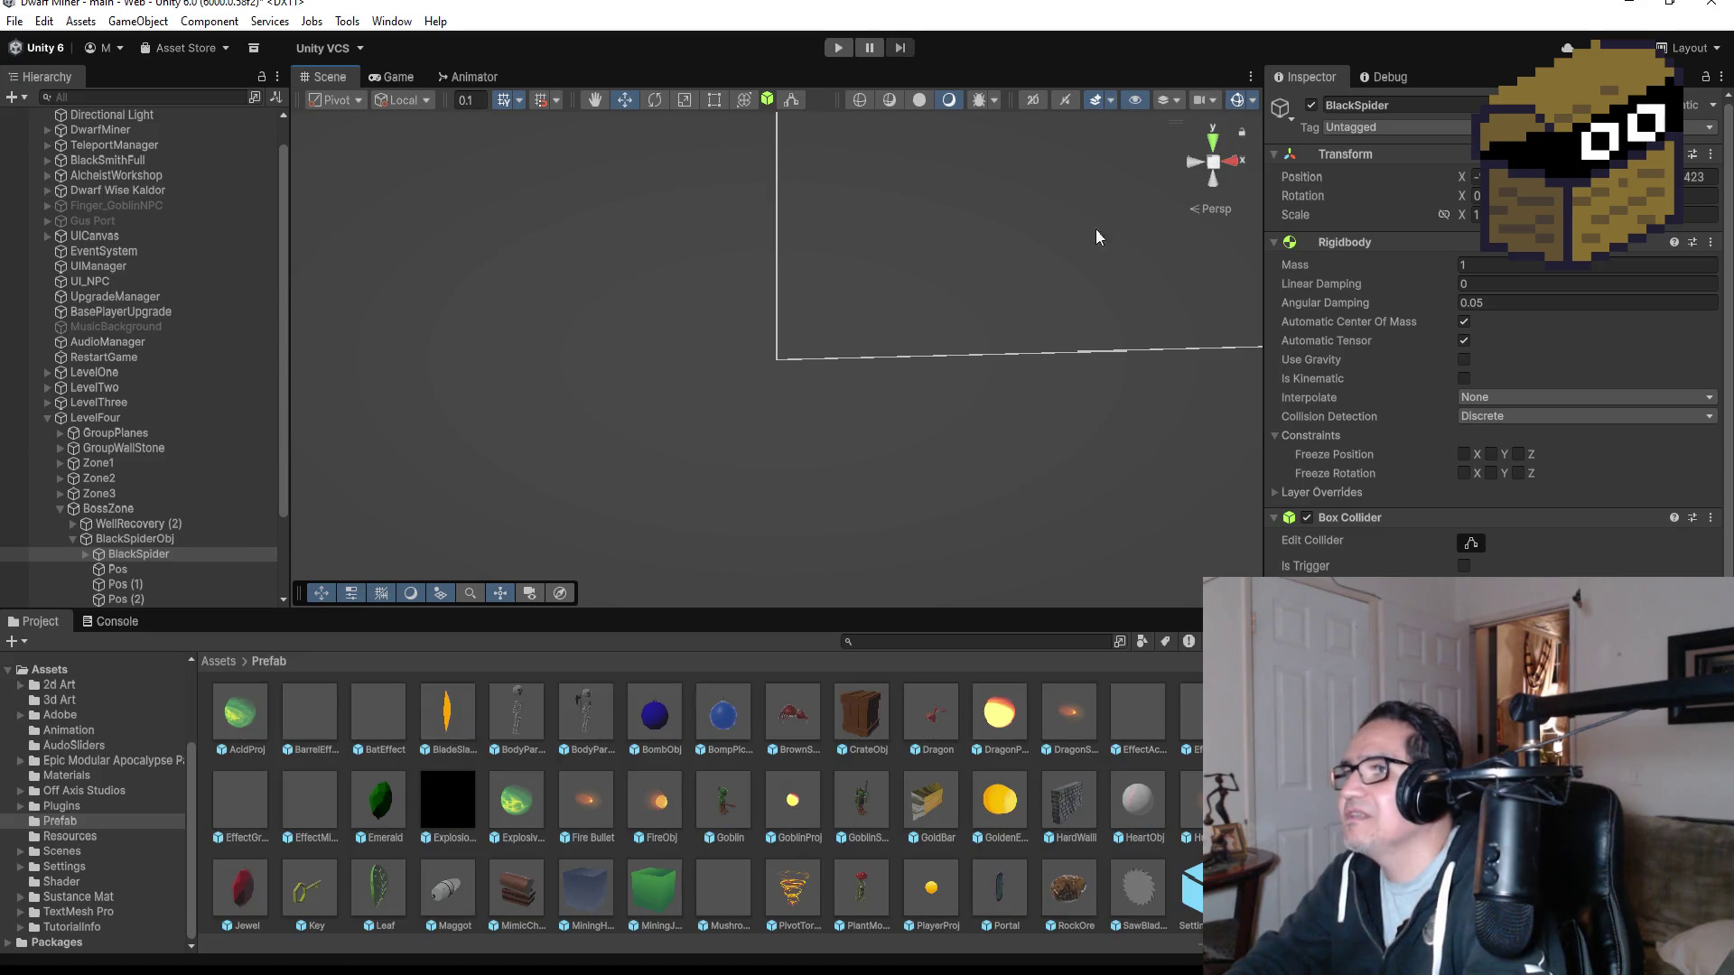
left_click(1212, 141)
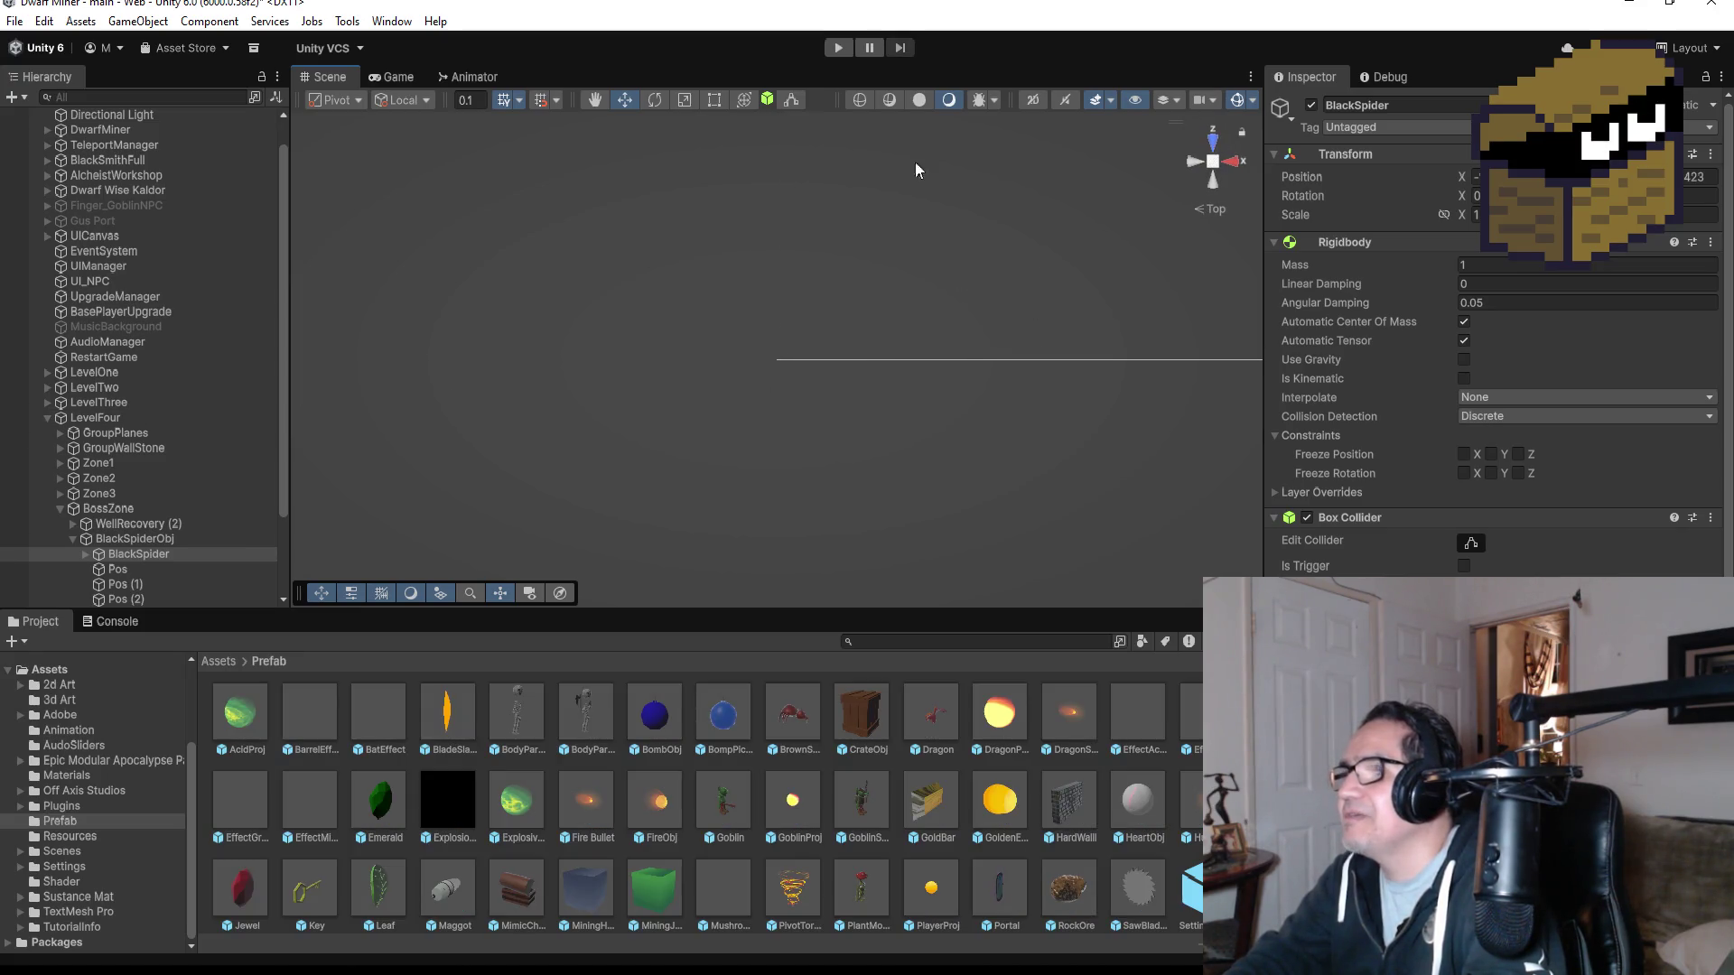
scroll(117, 220, "up", 2)
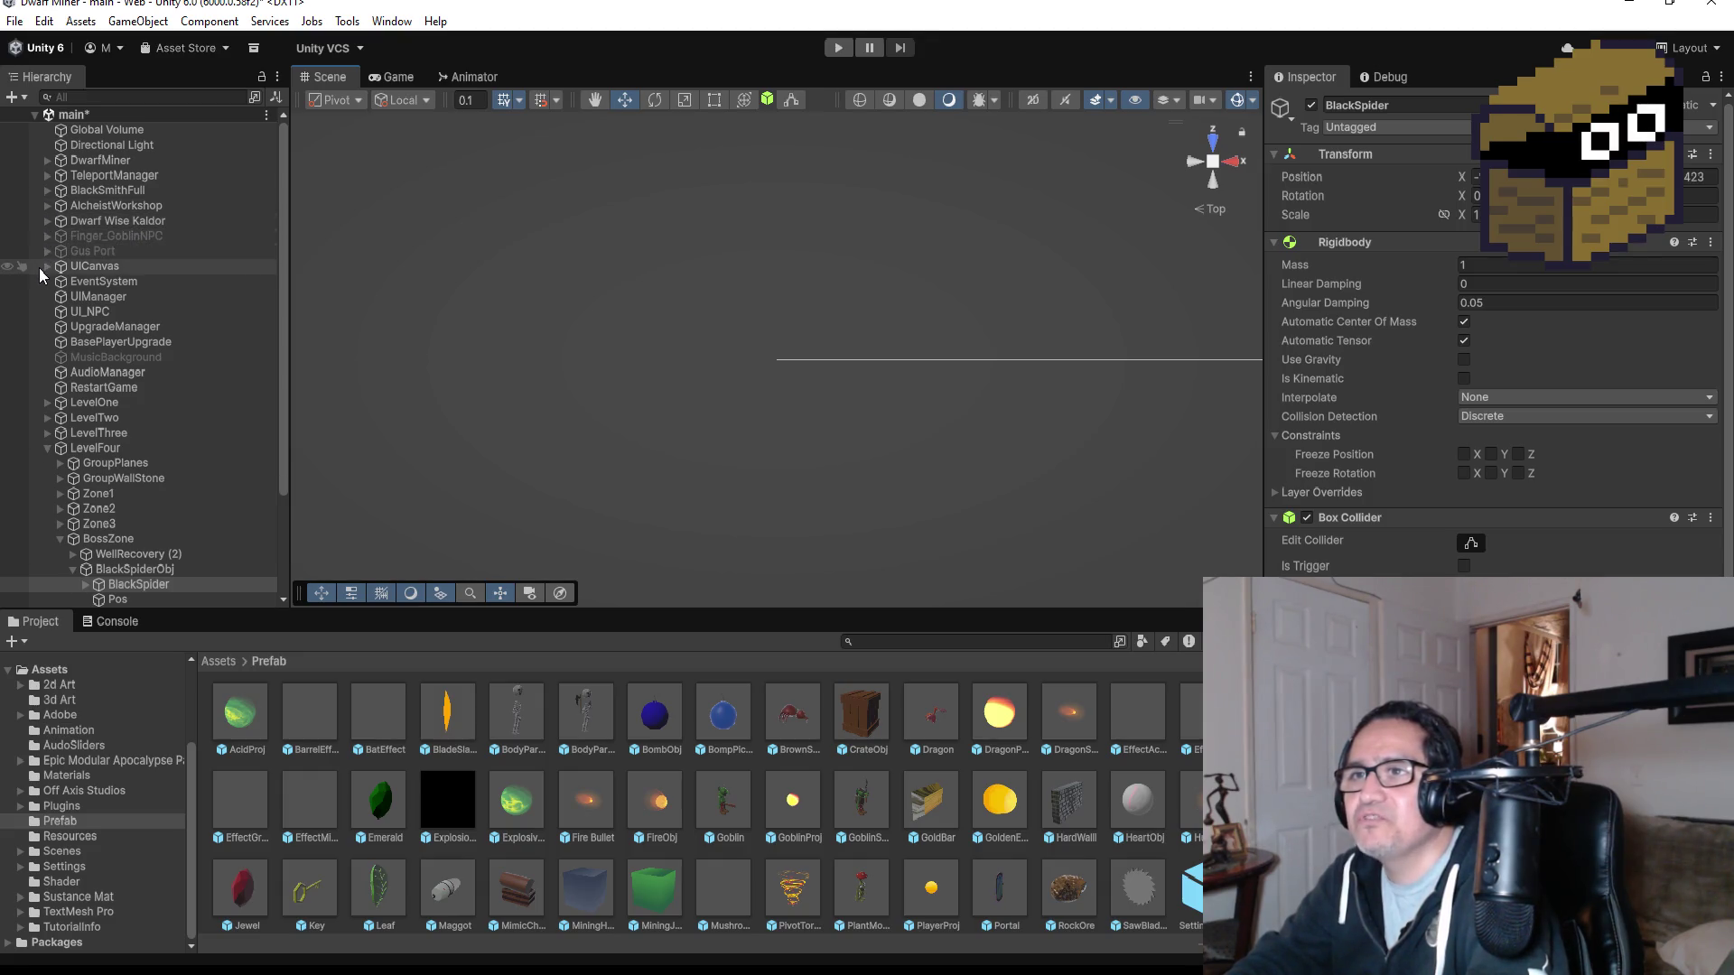
left_click(46, 175)
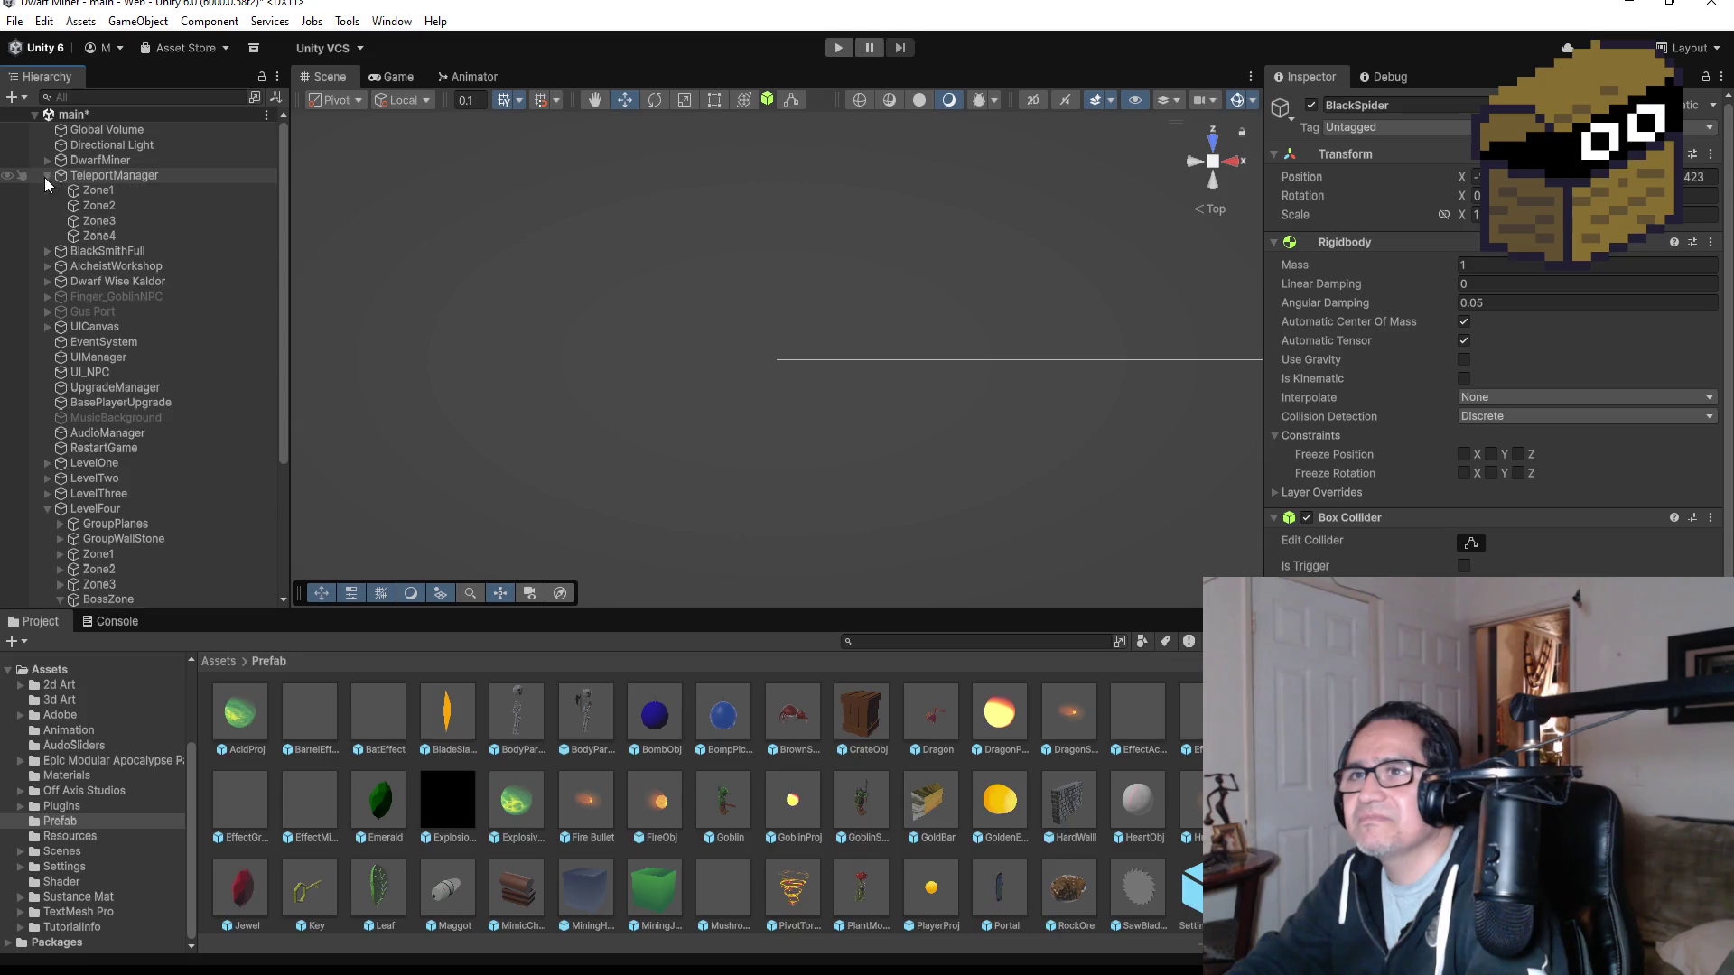
double_click(99, 237)
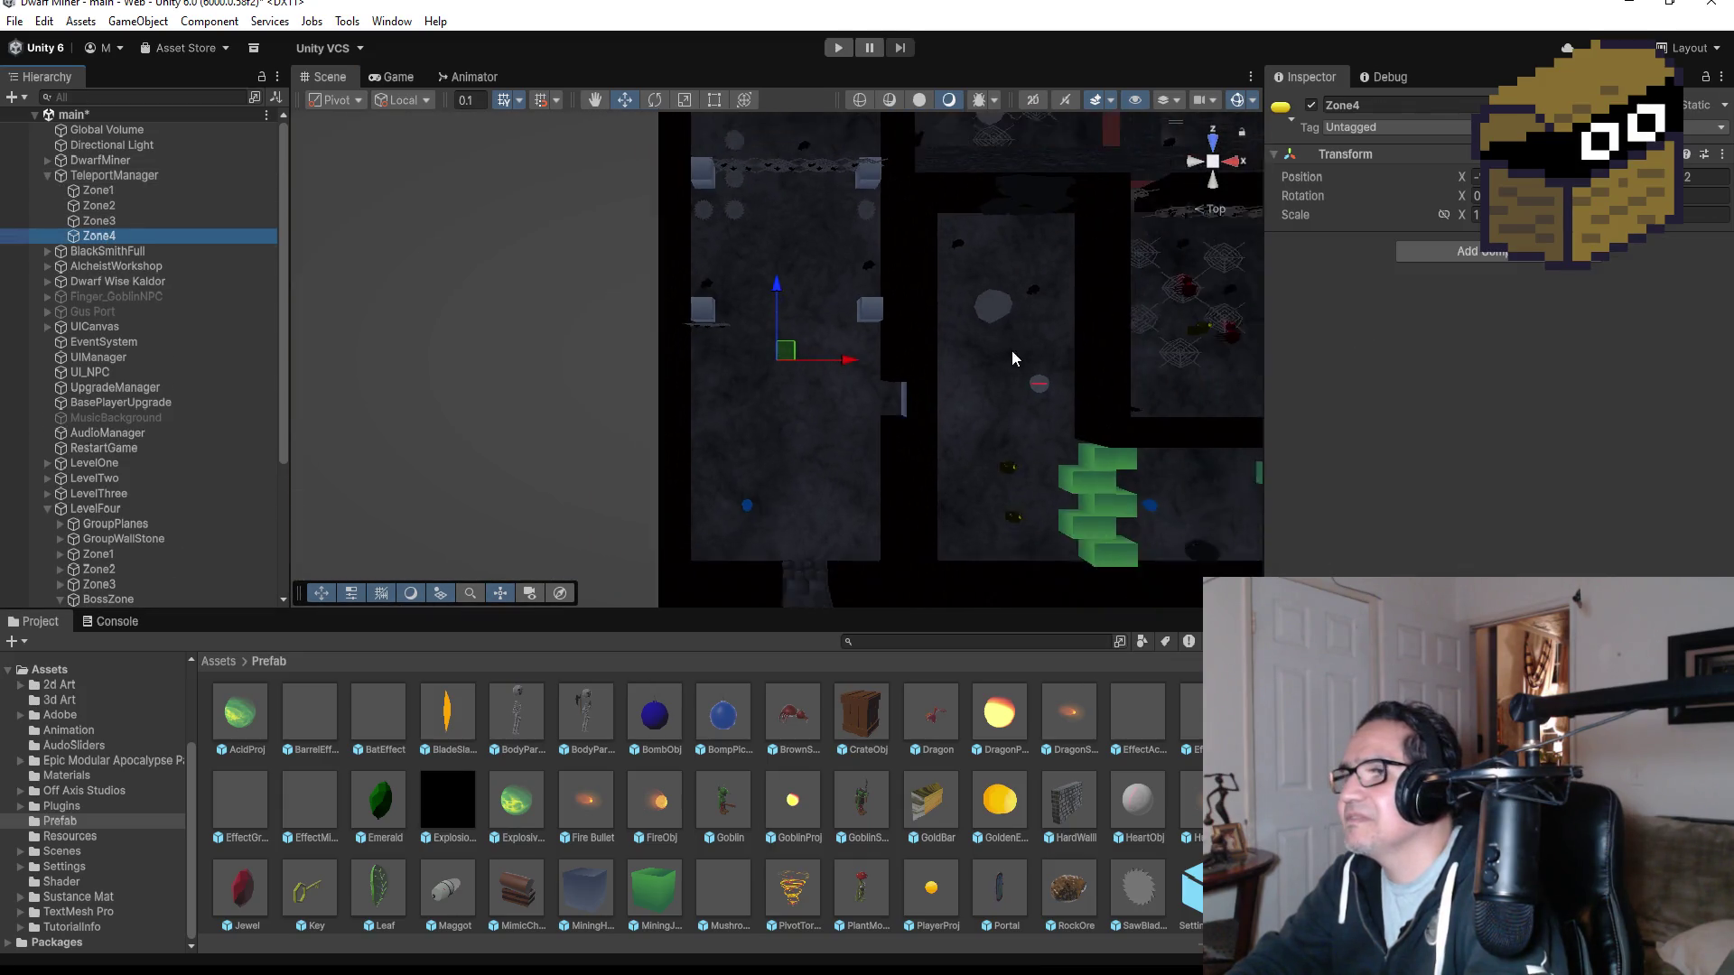
- Drag the Zone4 teleport point along X and Z to its new spot, then enter Play Mode
scroll(957, 343, "down", 8)
left_click_drag(835, 369, 1152, 400)
mouse_move(1082, 311)
left_mouse_down()
mouse_move(1101, 447)
mouse_move(1102, 411)
left_mouse_up()
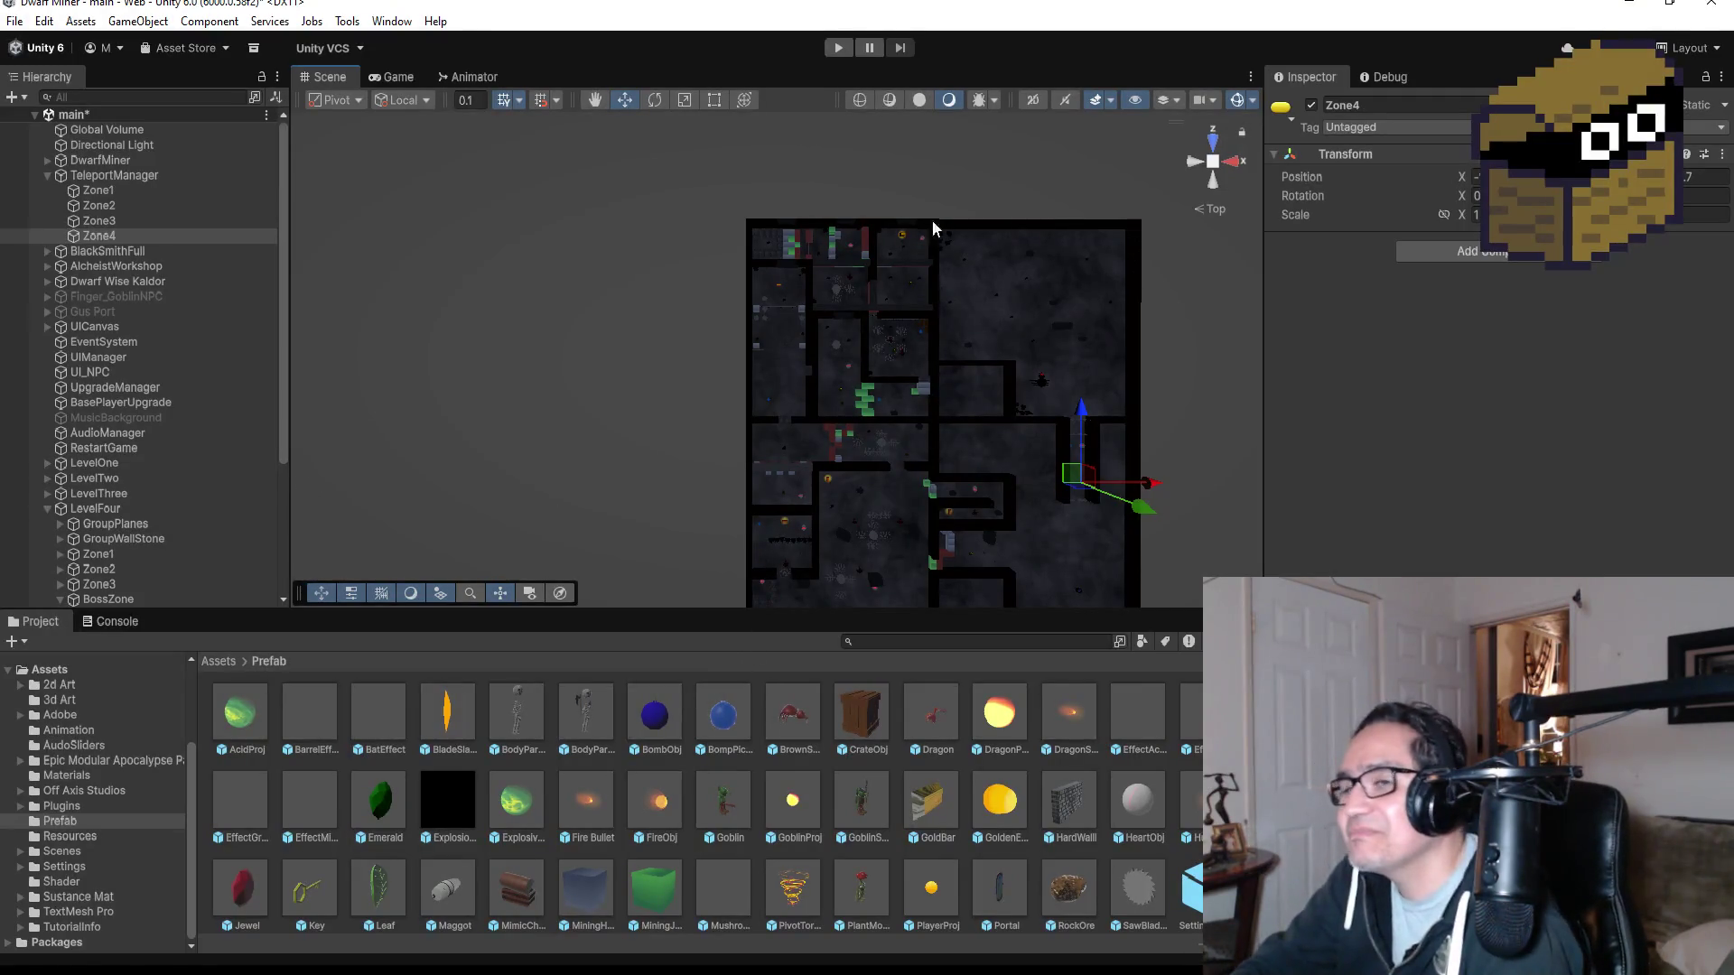
left_click(841, 48)
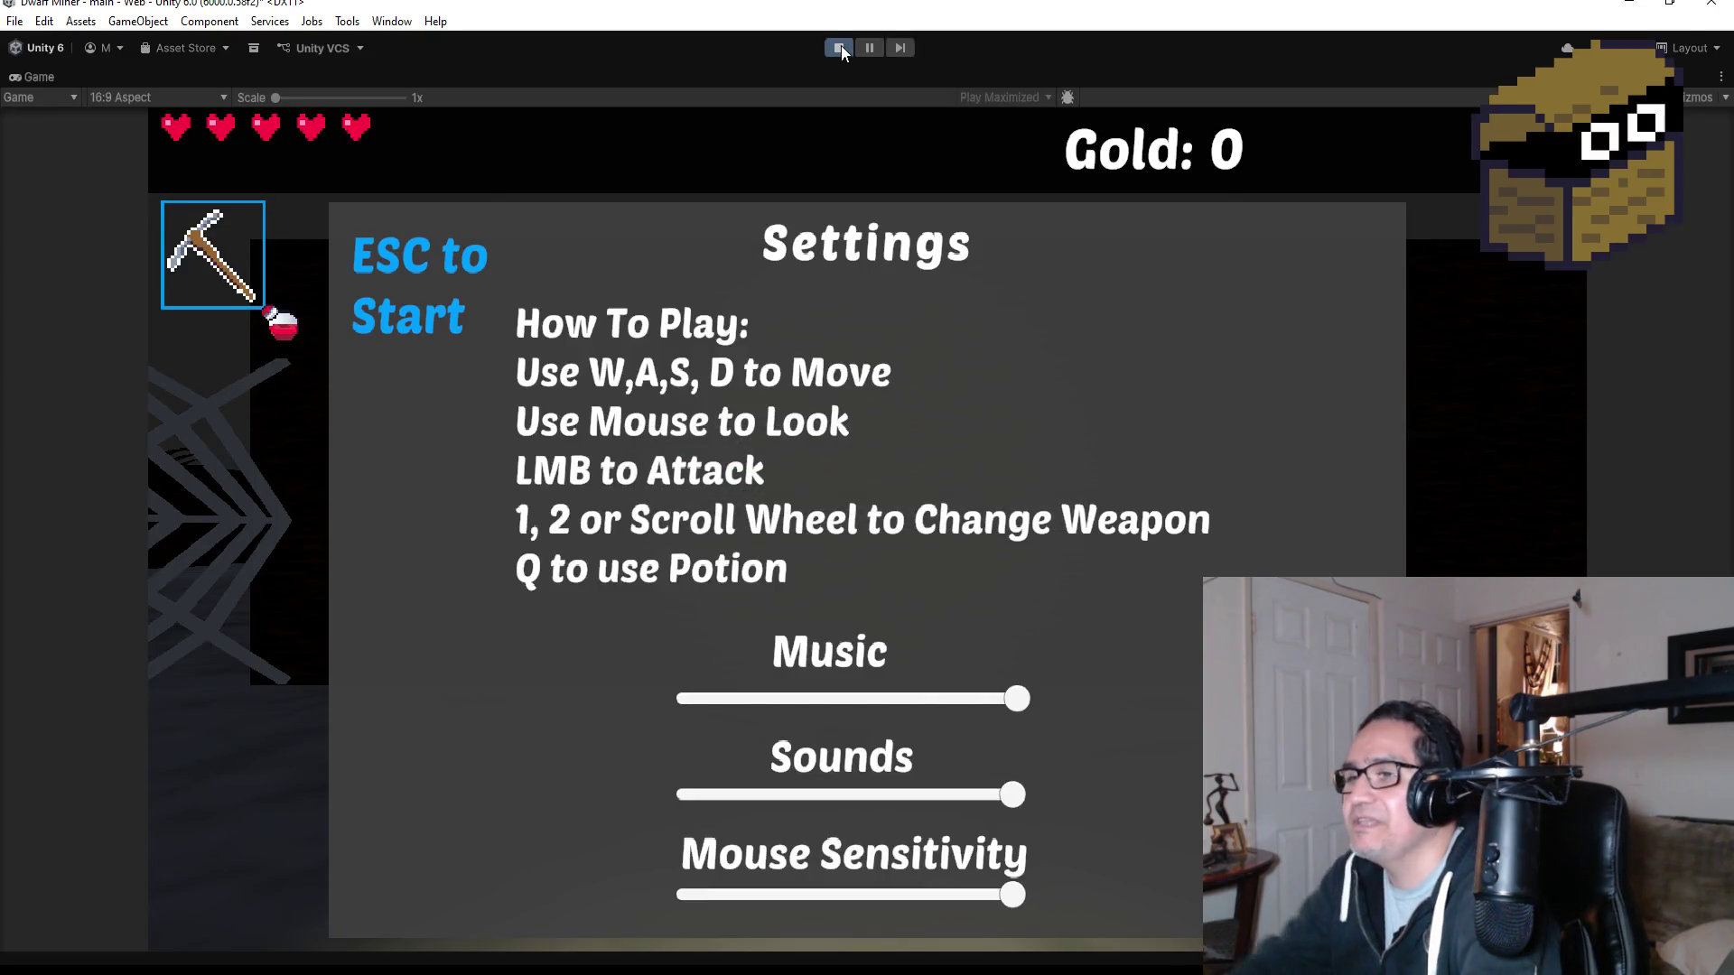
- Dismiss the settings overlay and walk down the web-covered corridor through the blue orb
key("Escape")
key("w")
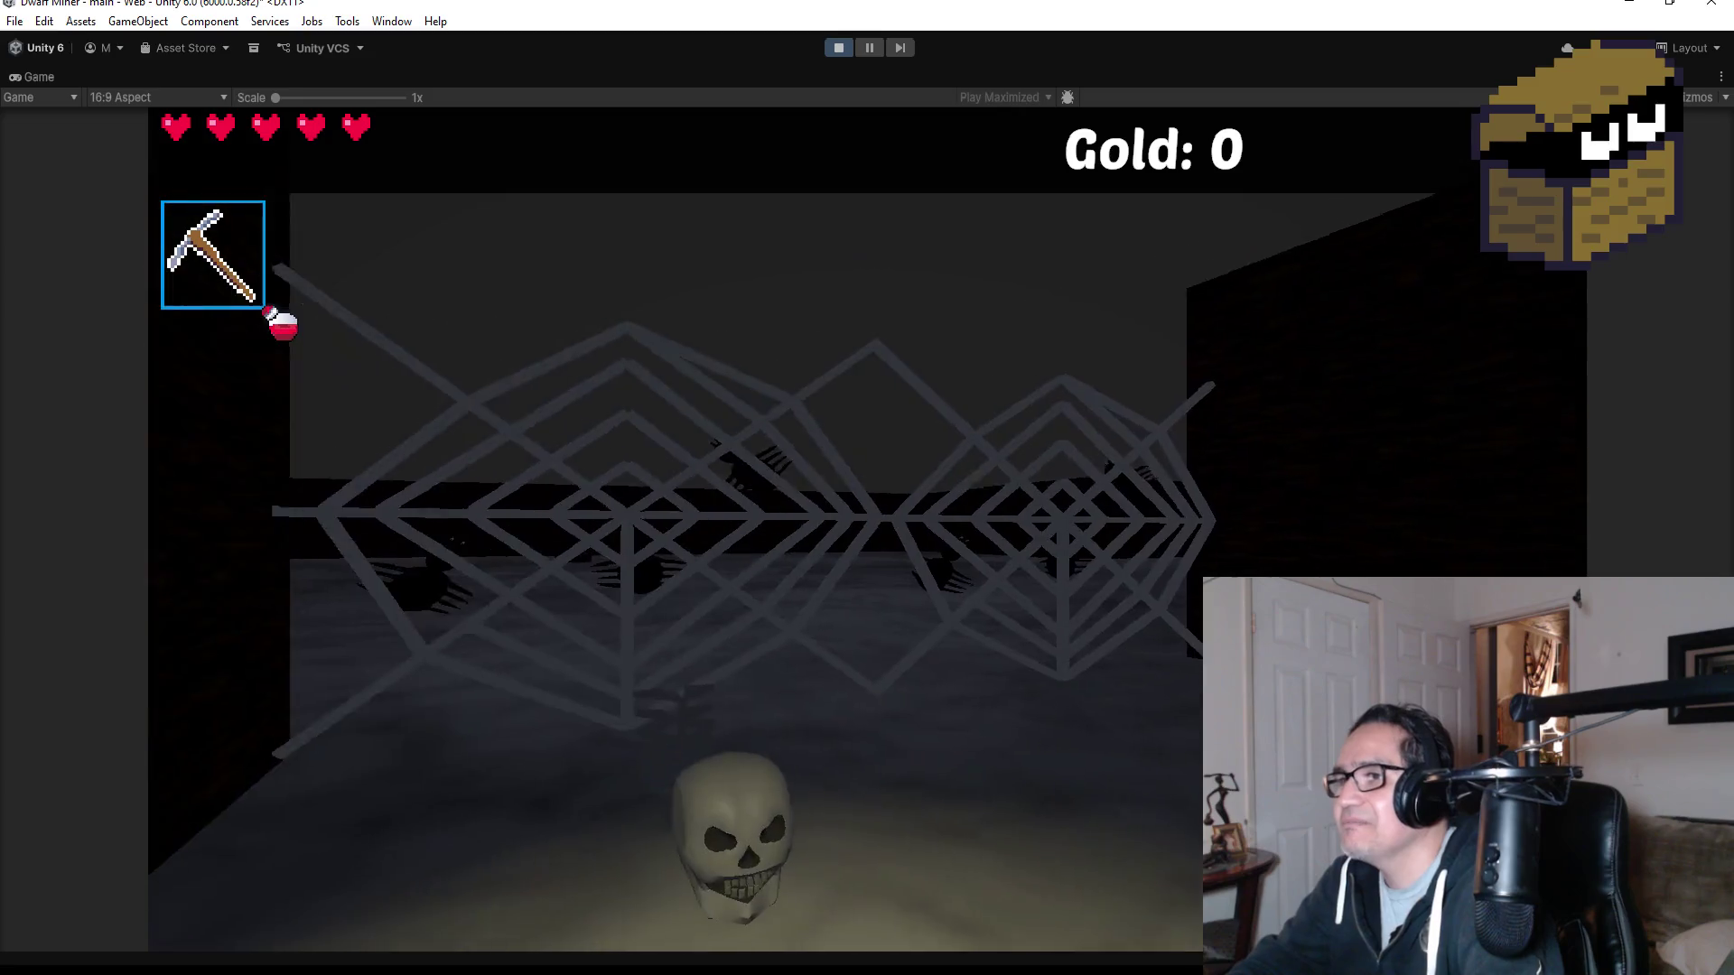
key("w")
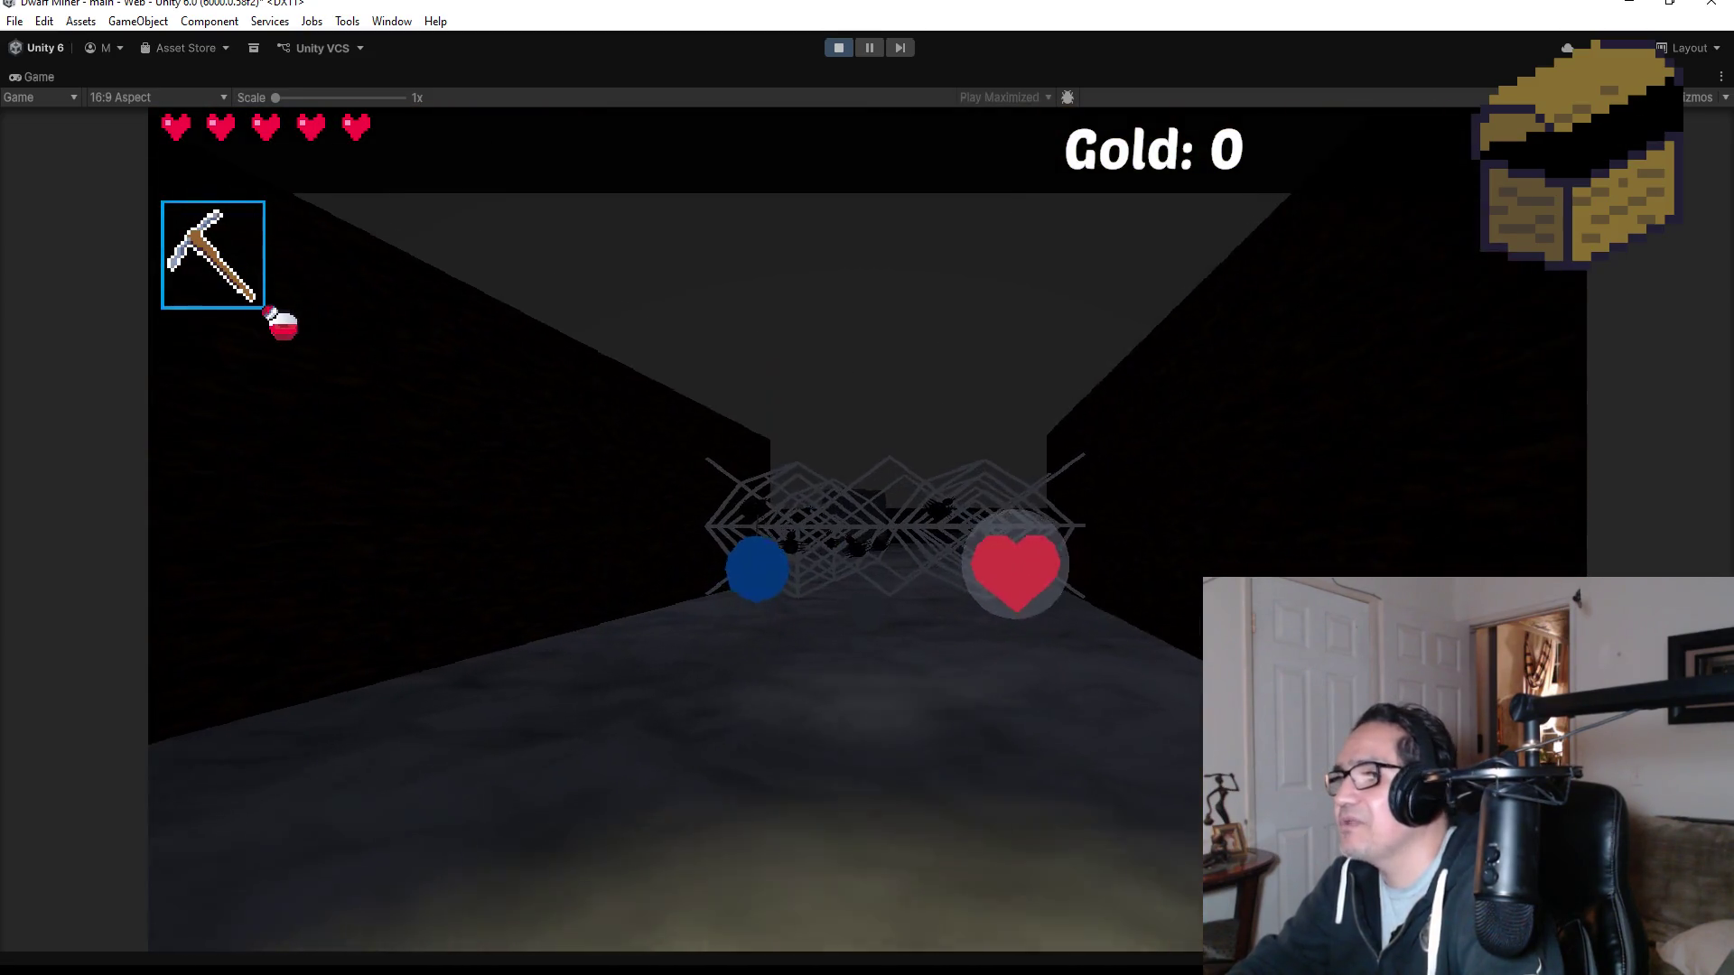
key("w")
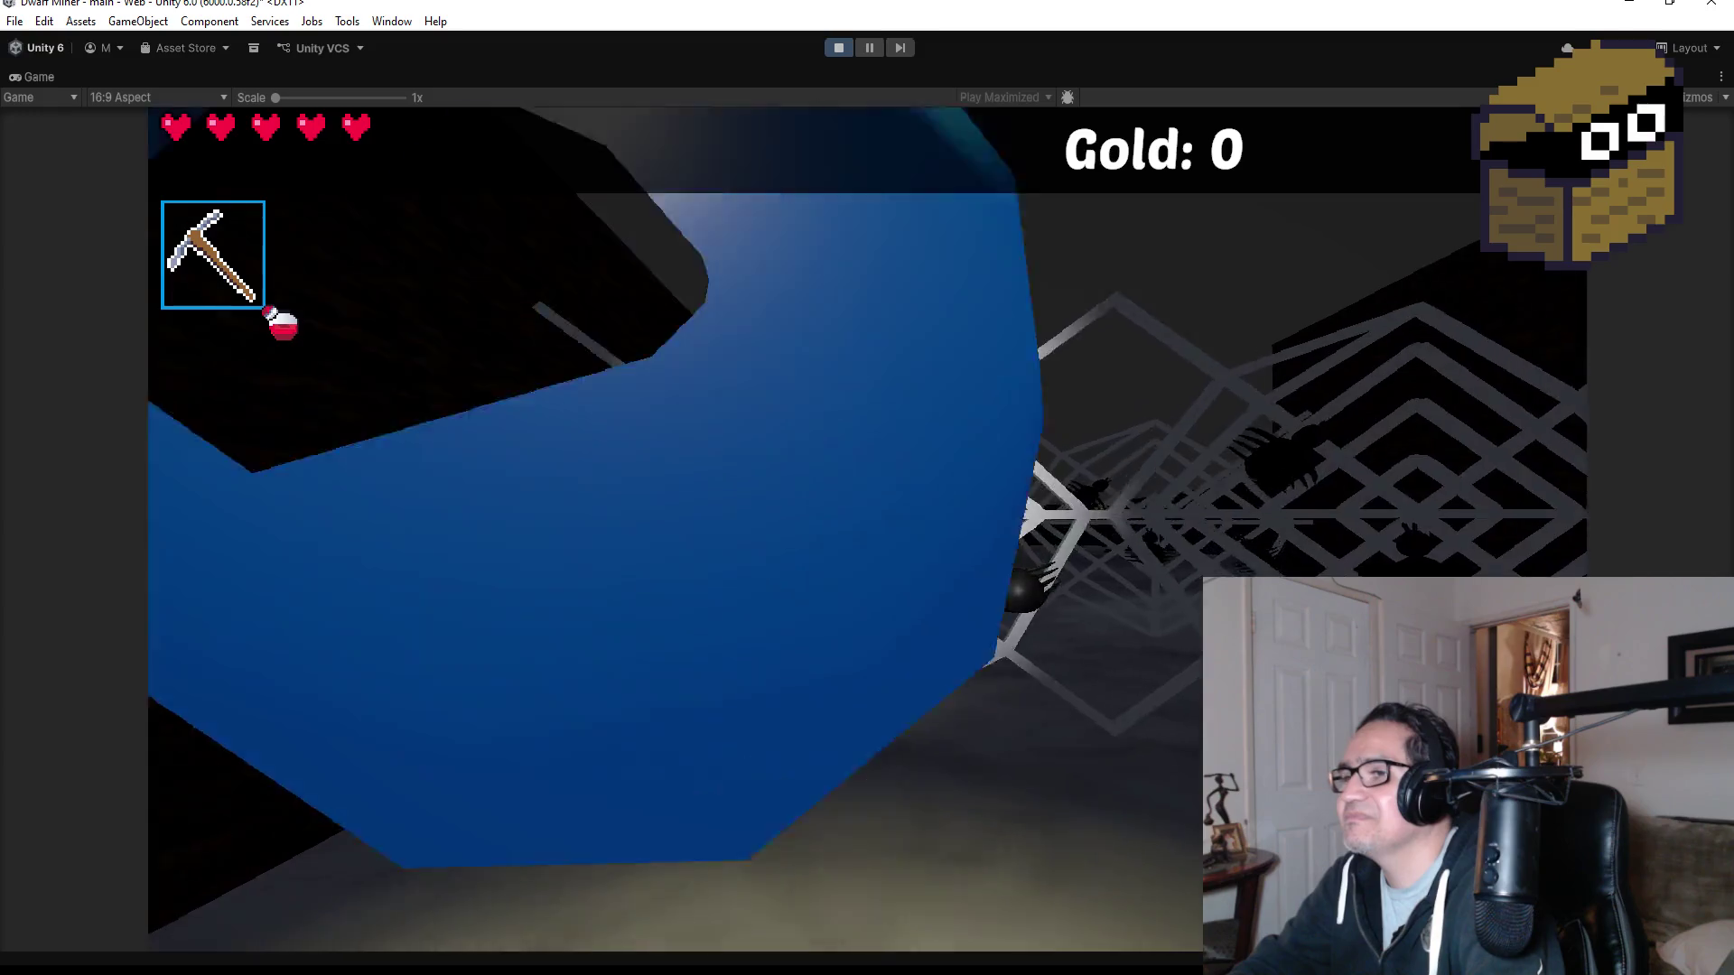
- Switch to weapon 2, push past the web into the boss arena and shoot the Black Spider
key("2")
key("s")
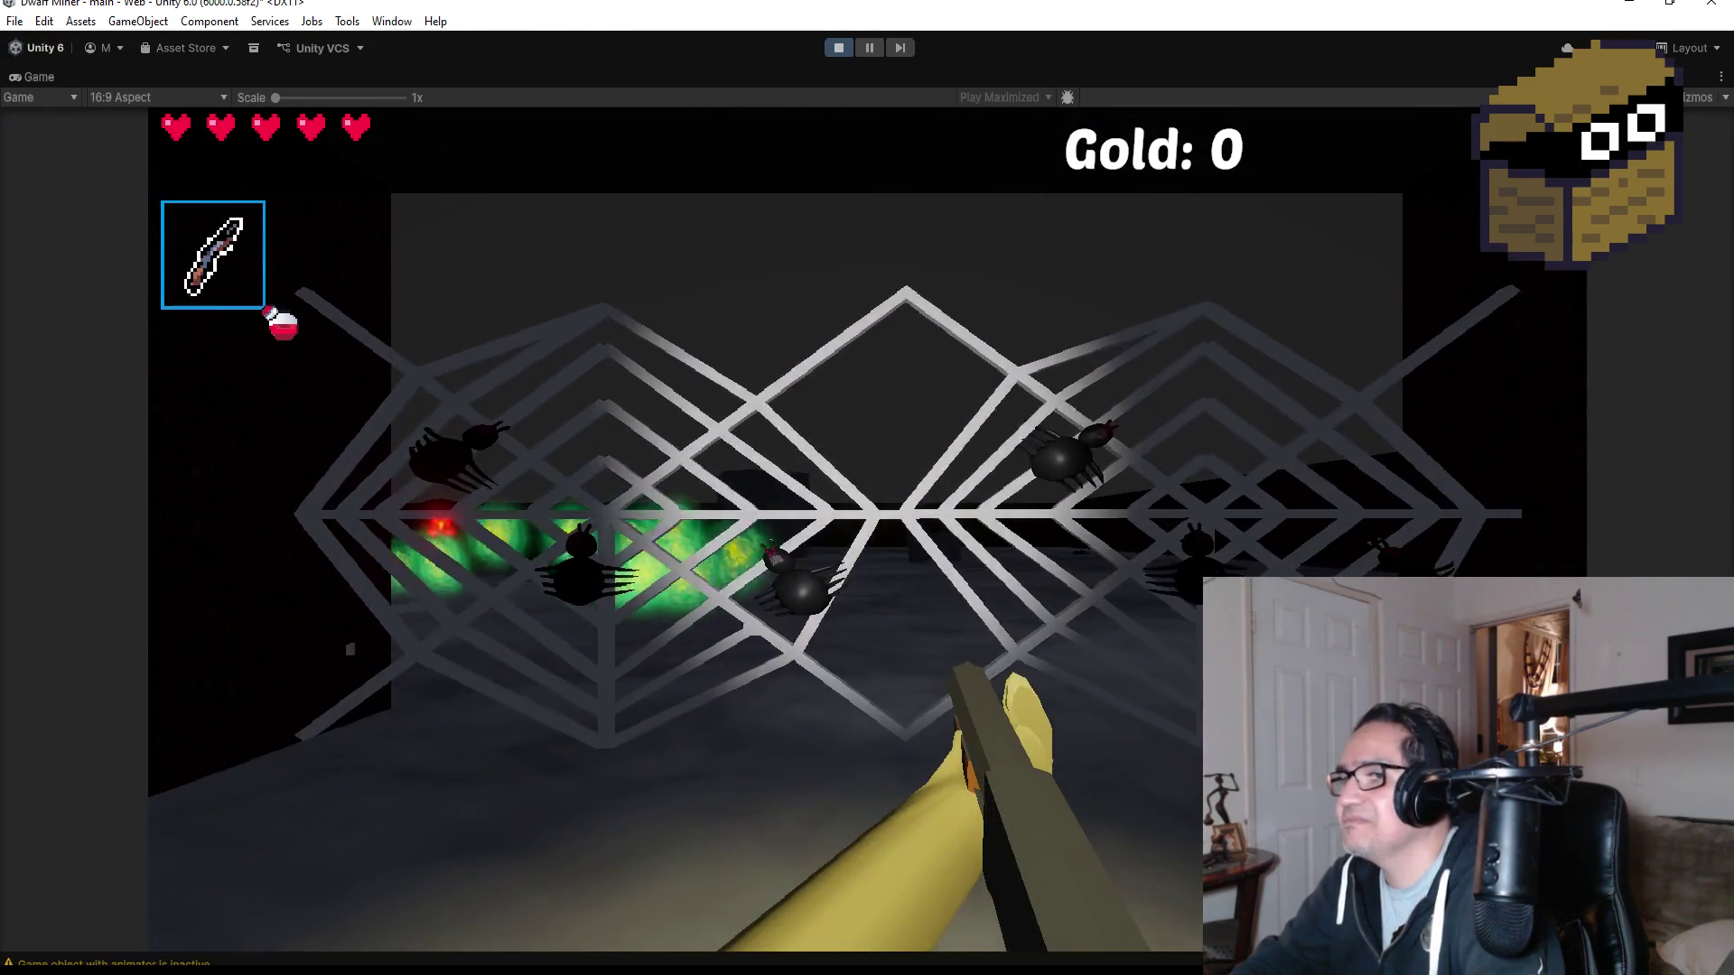
key("w")
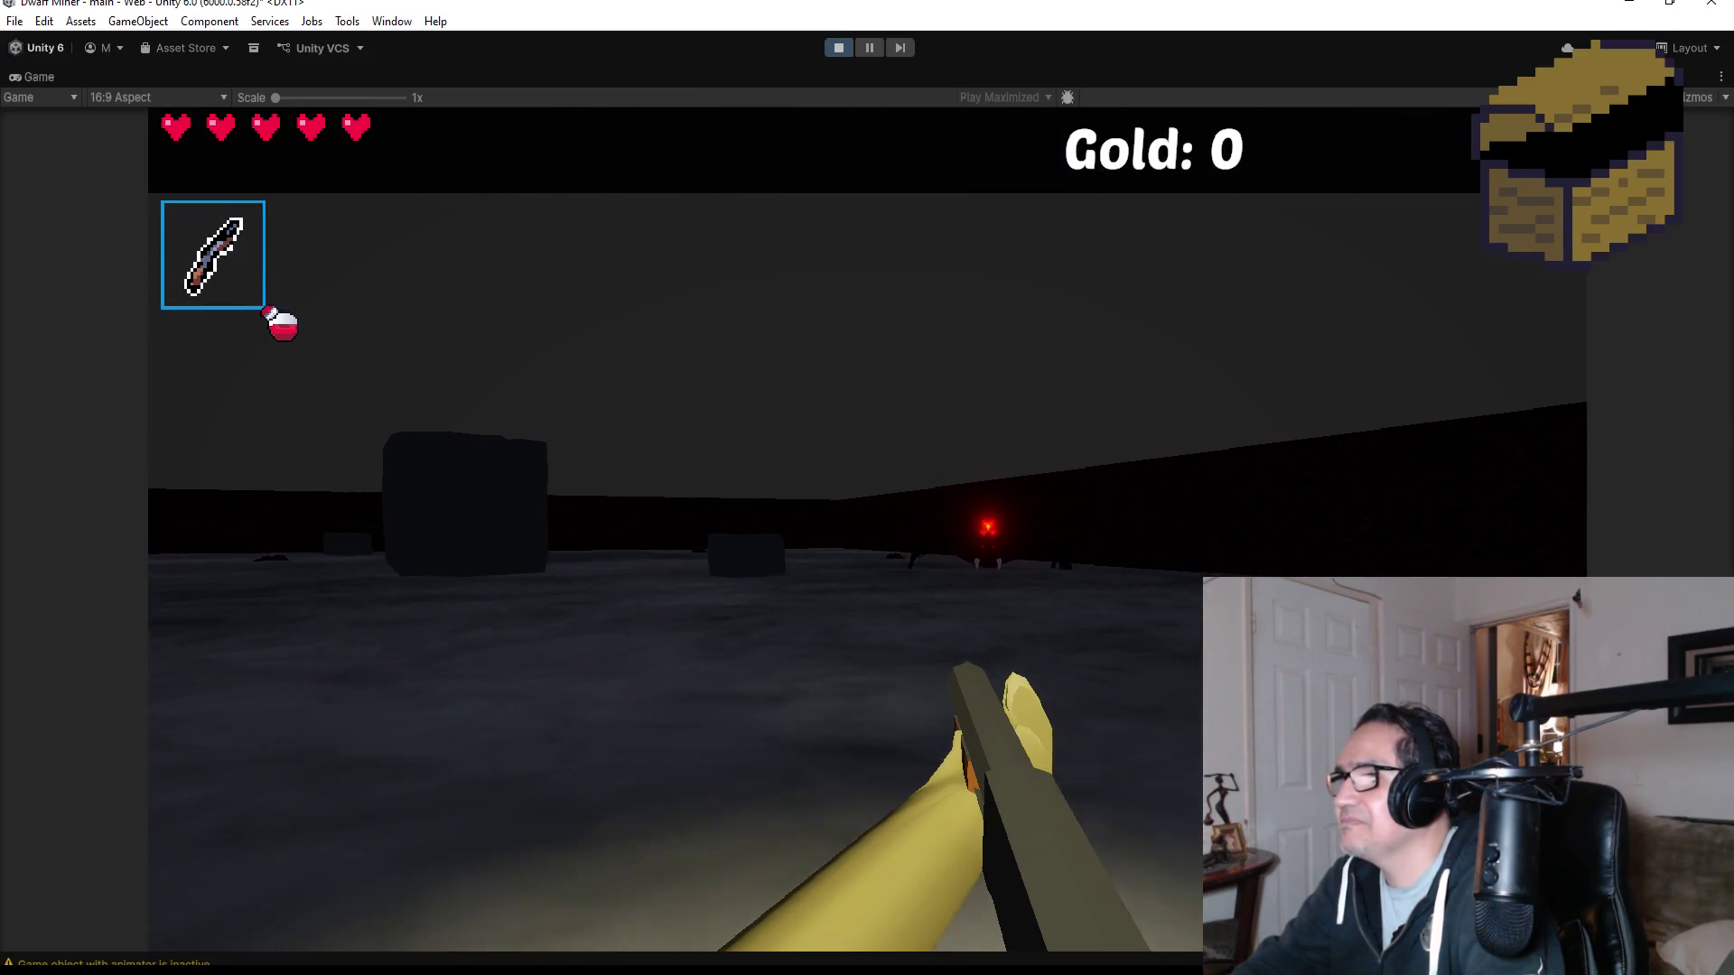
left_click(866, 529)
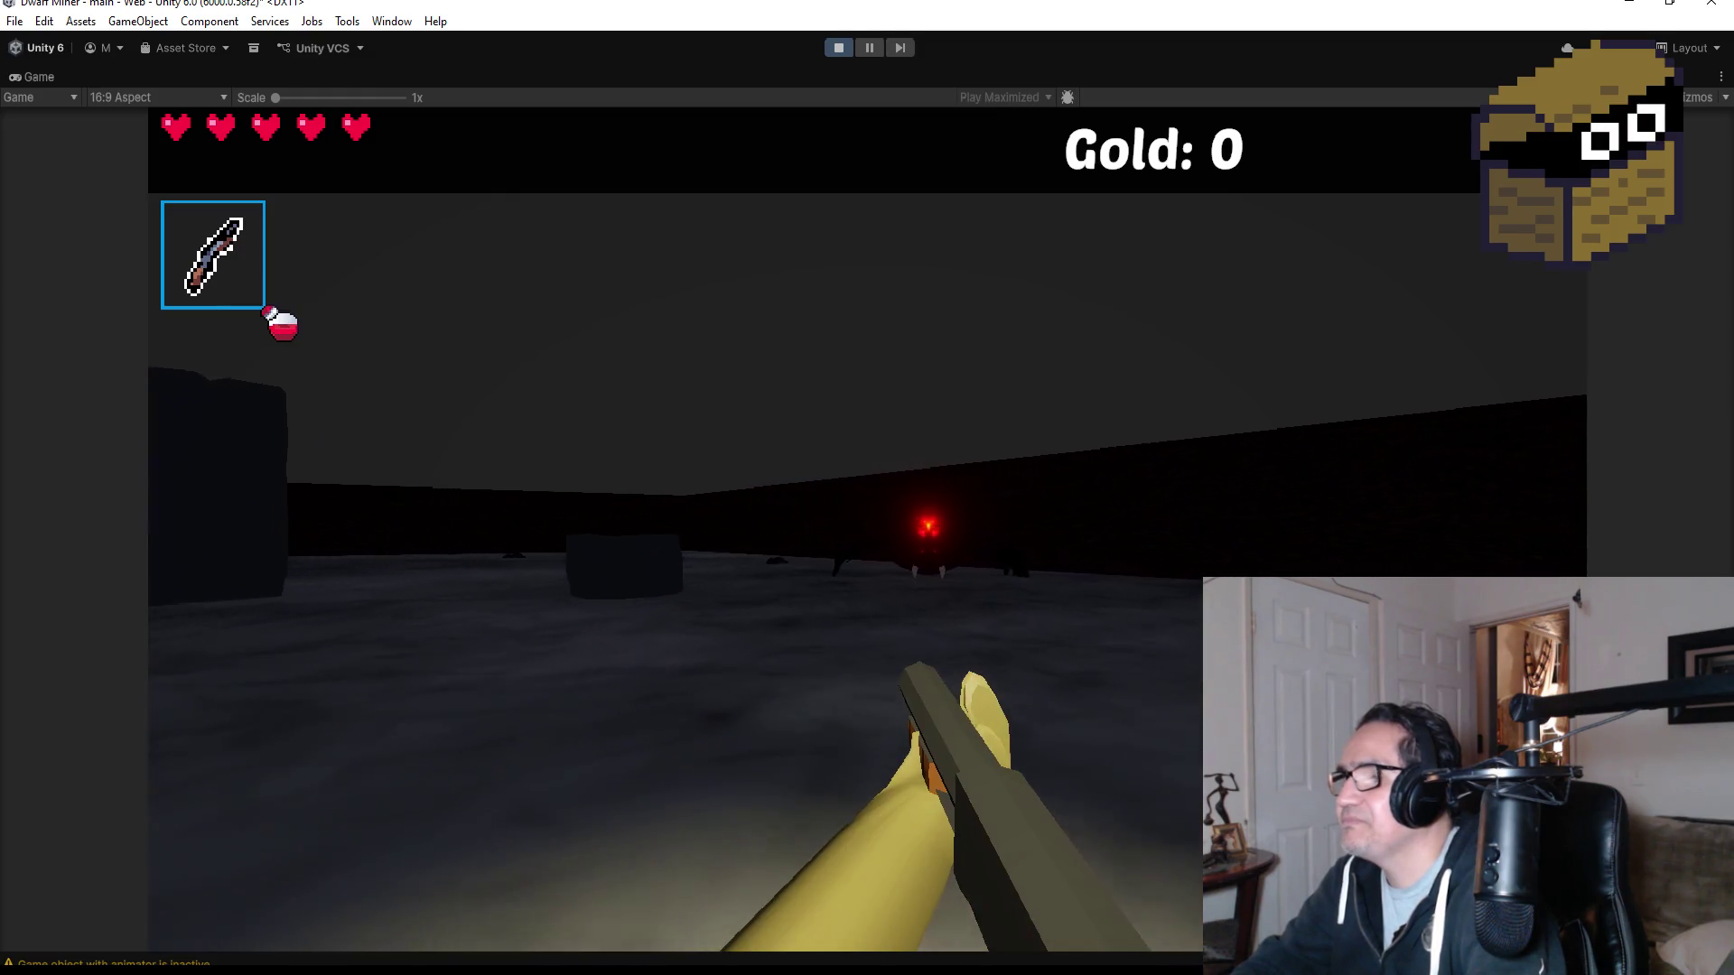
left_click(867, 529)
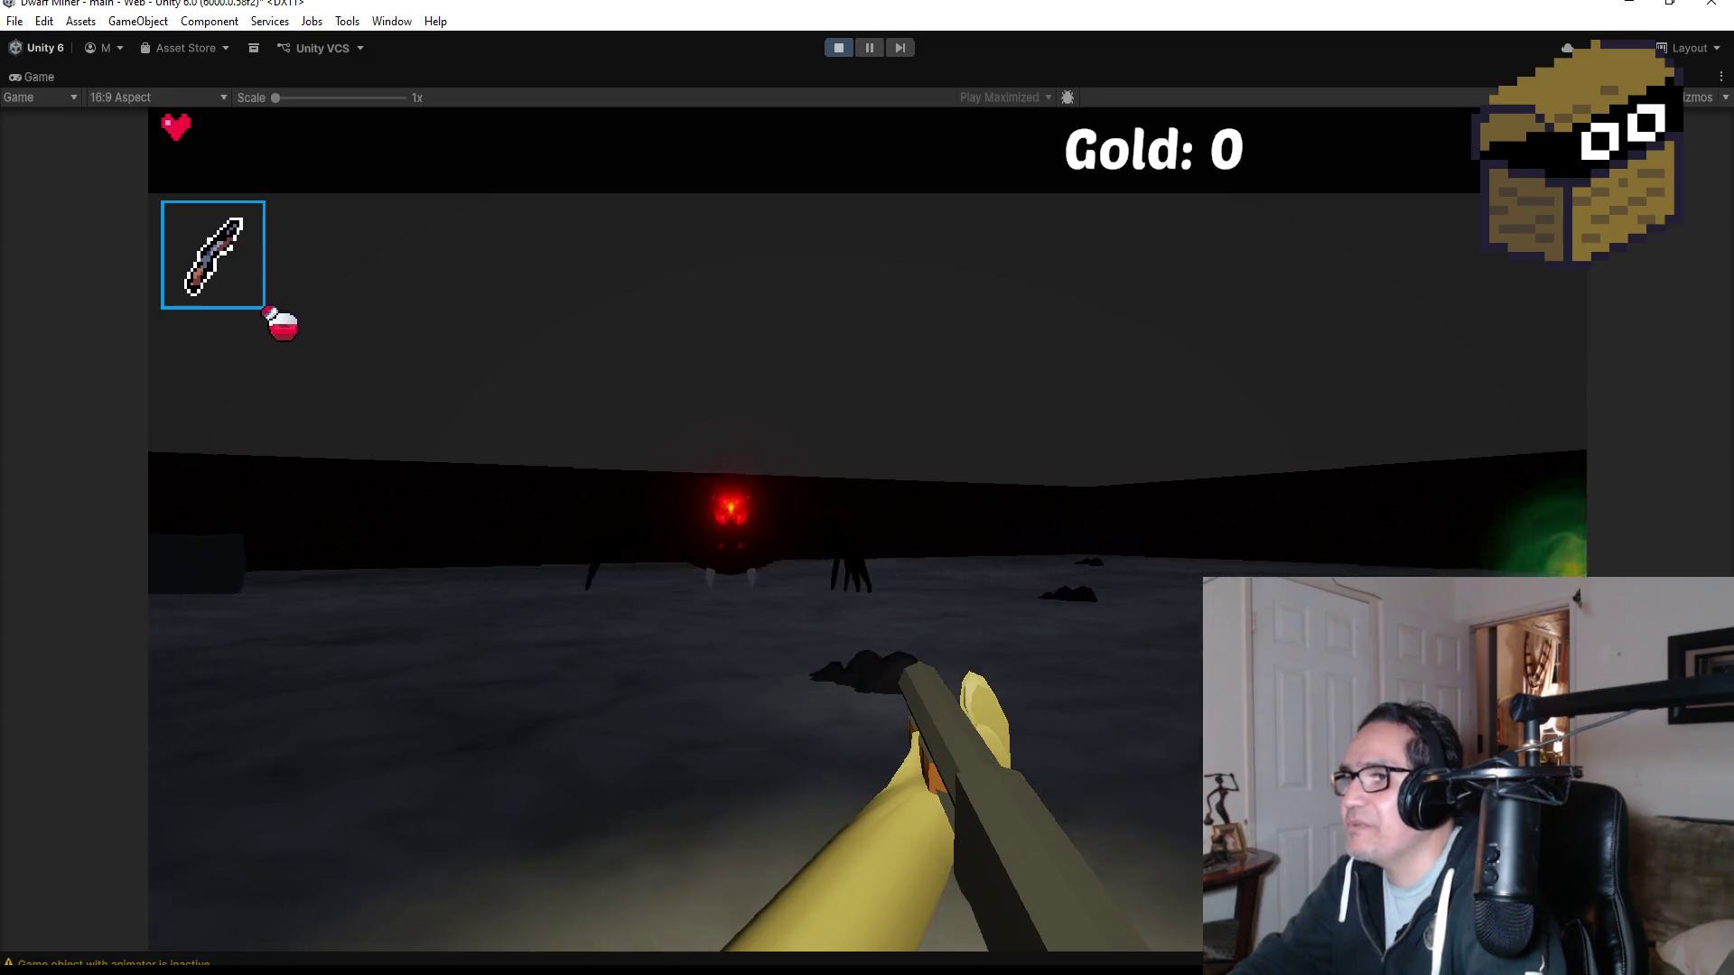
- Fire ten staff fireballs at the Black Spider until Game Over, then bring up the settings panel
left_click(867, 530)
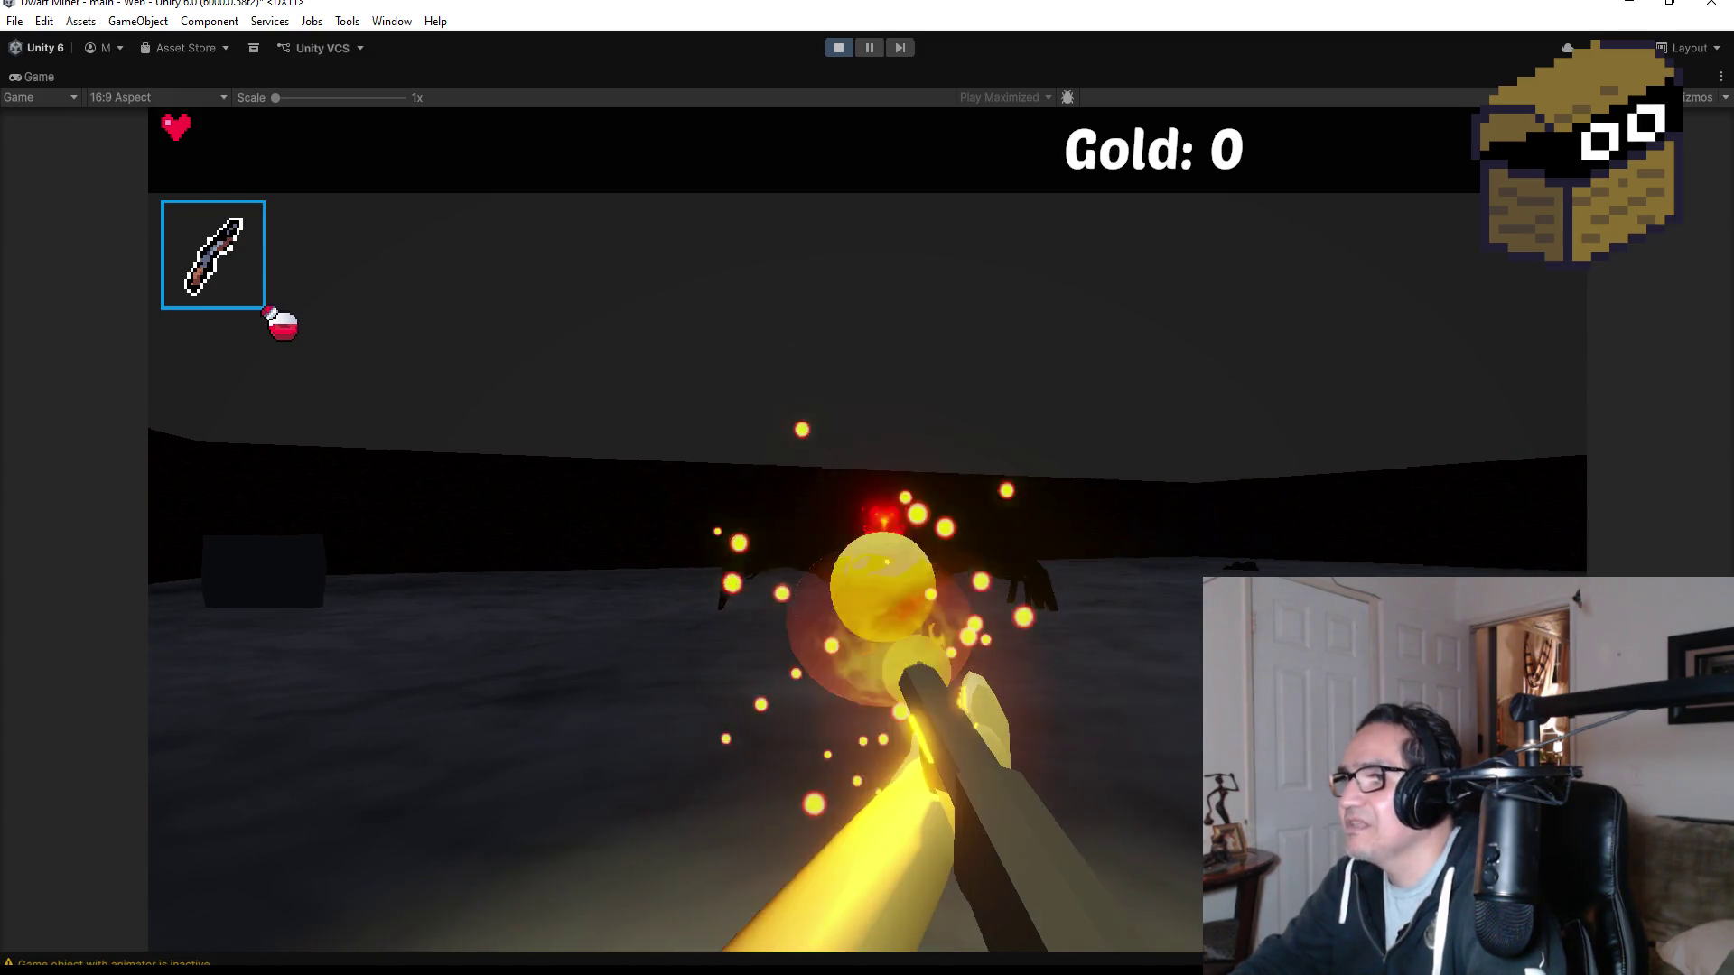
left_click(867, 530)
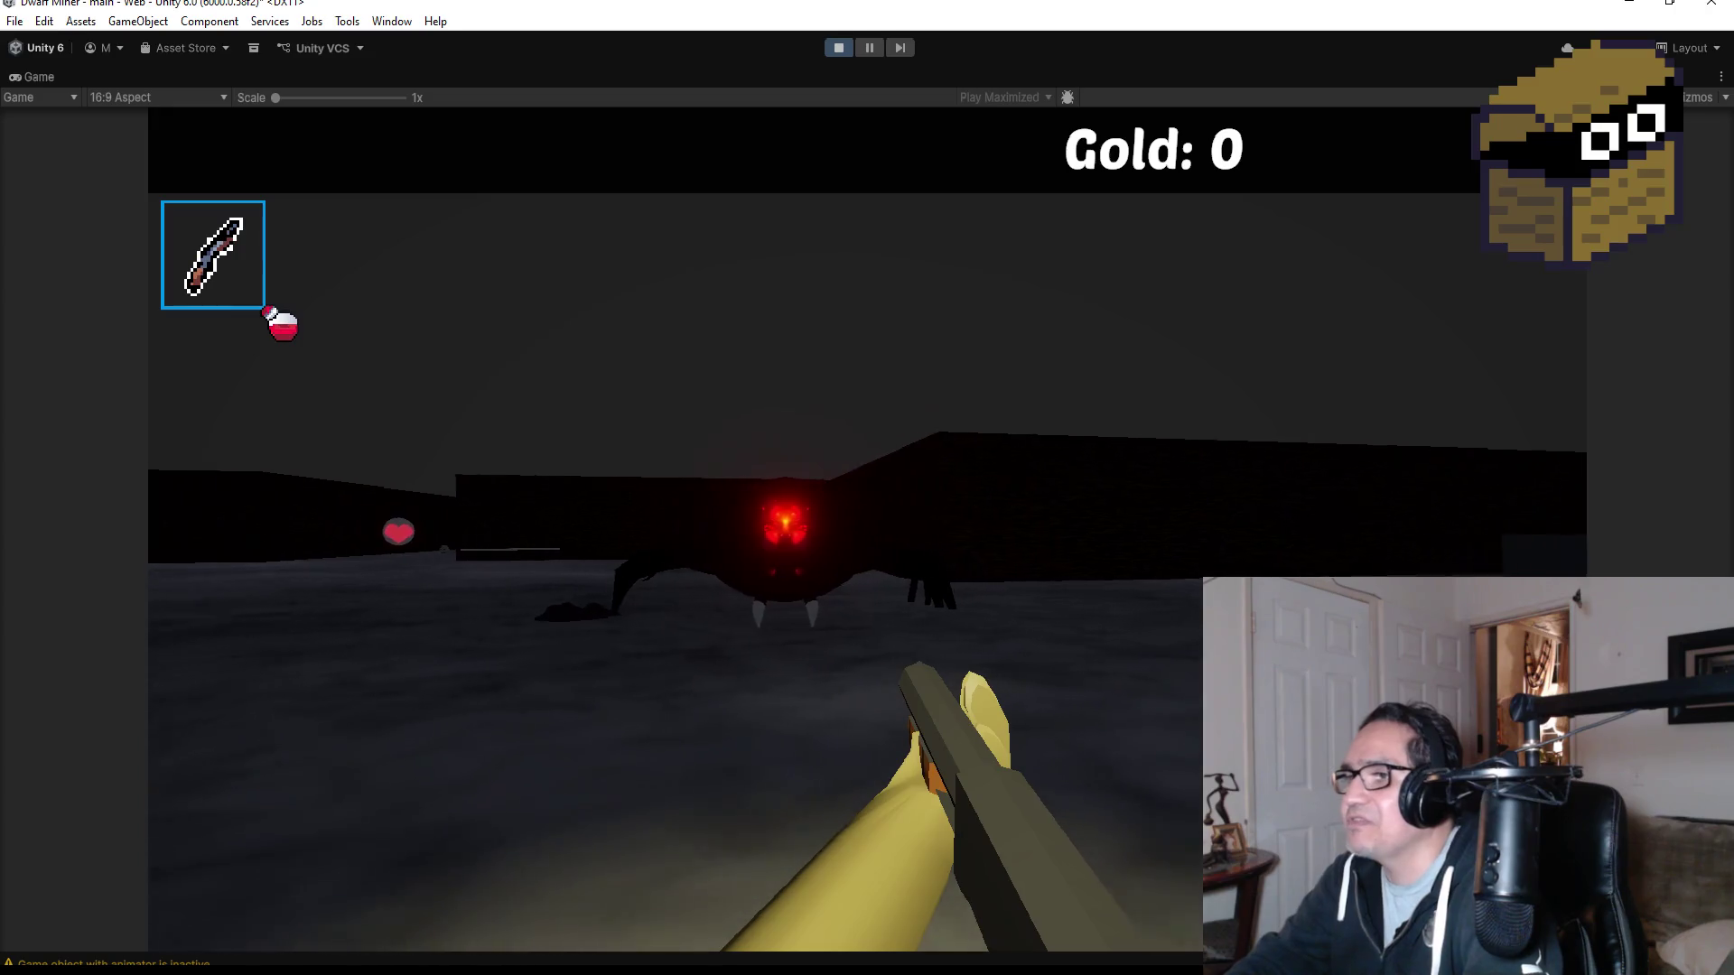
left_click(867, 530)
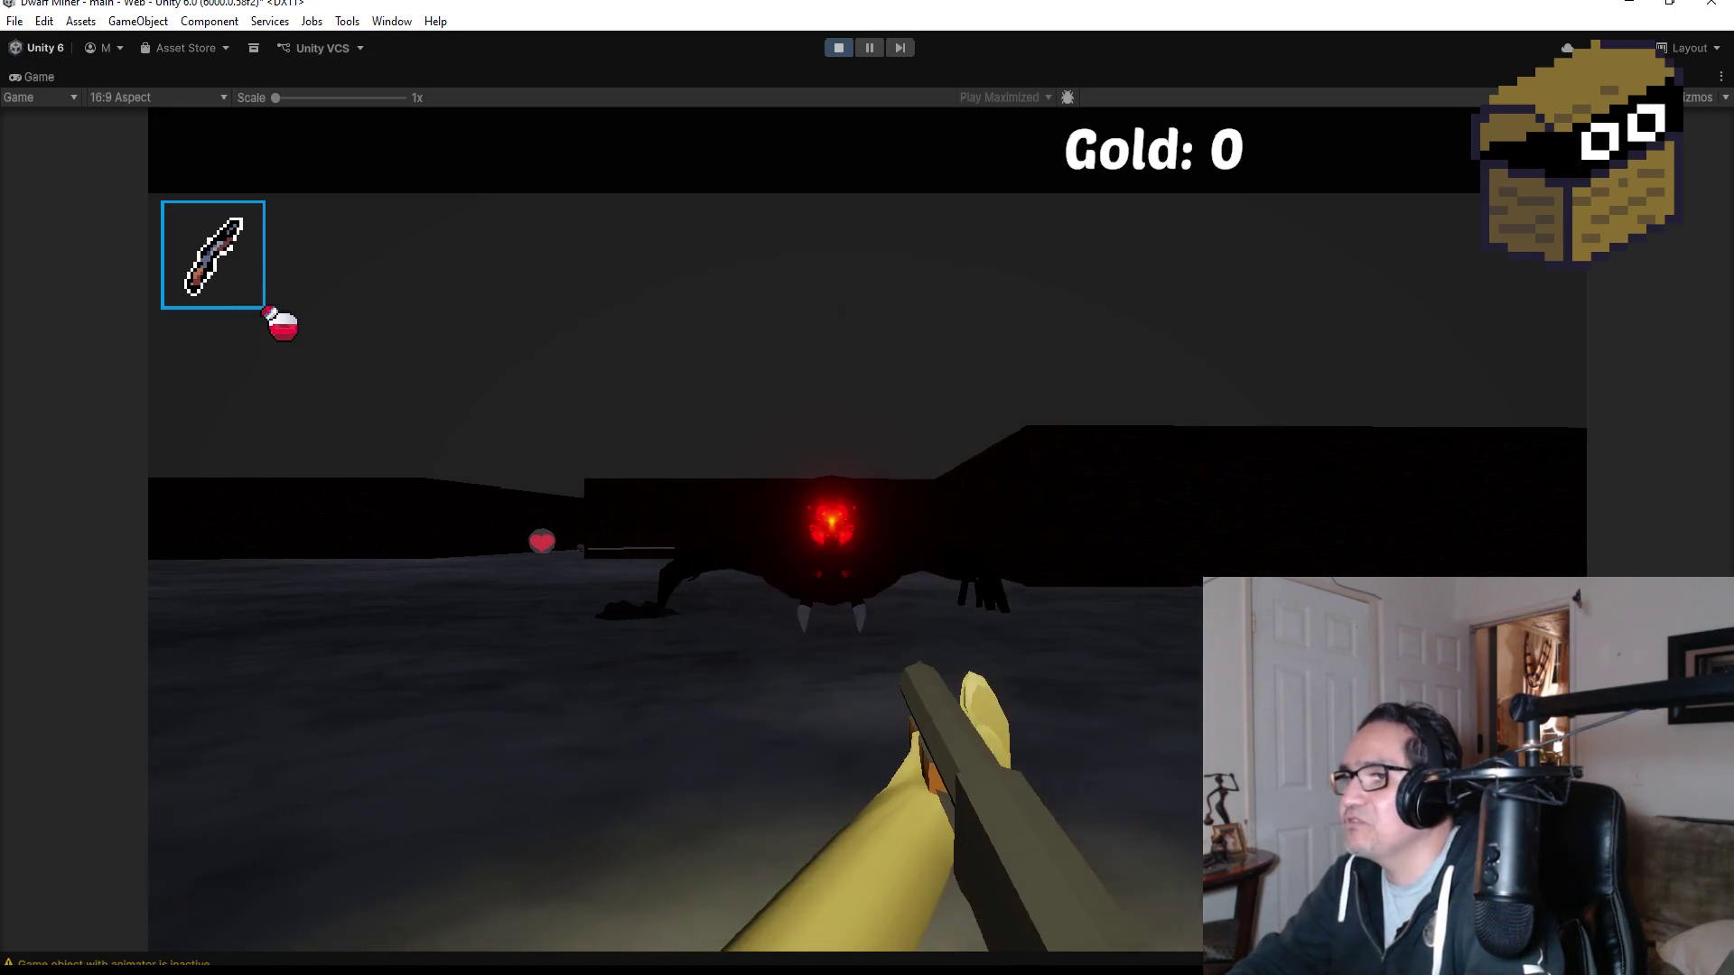
left_click(867, 530)
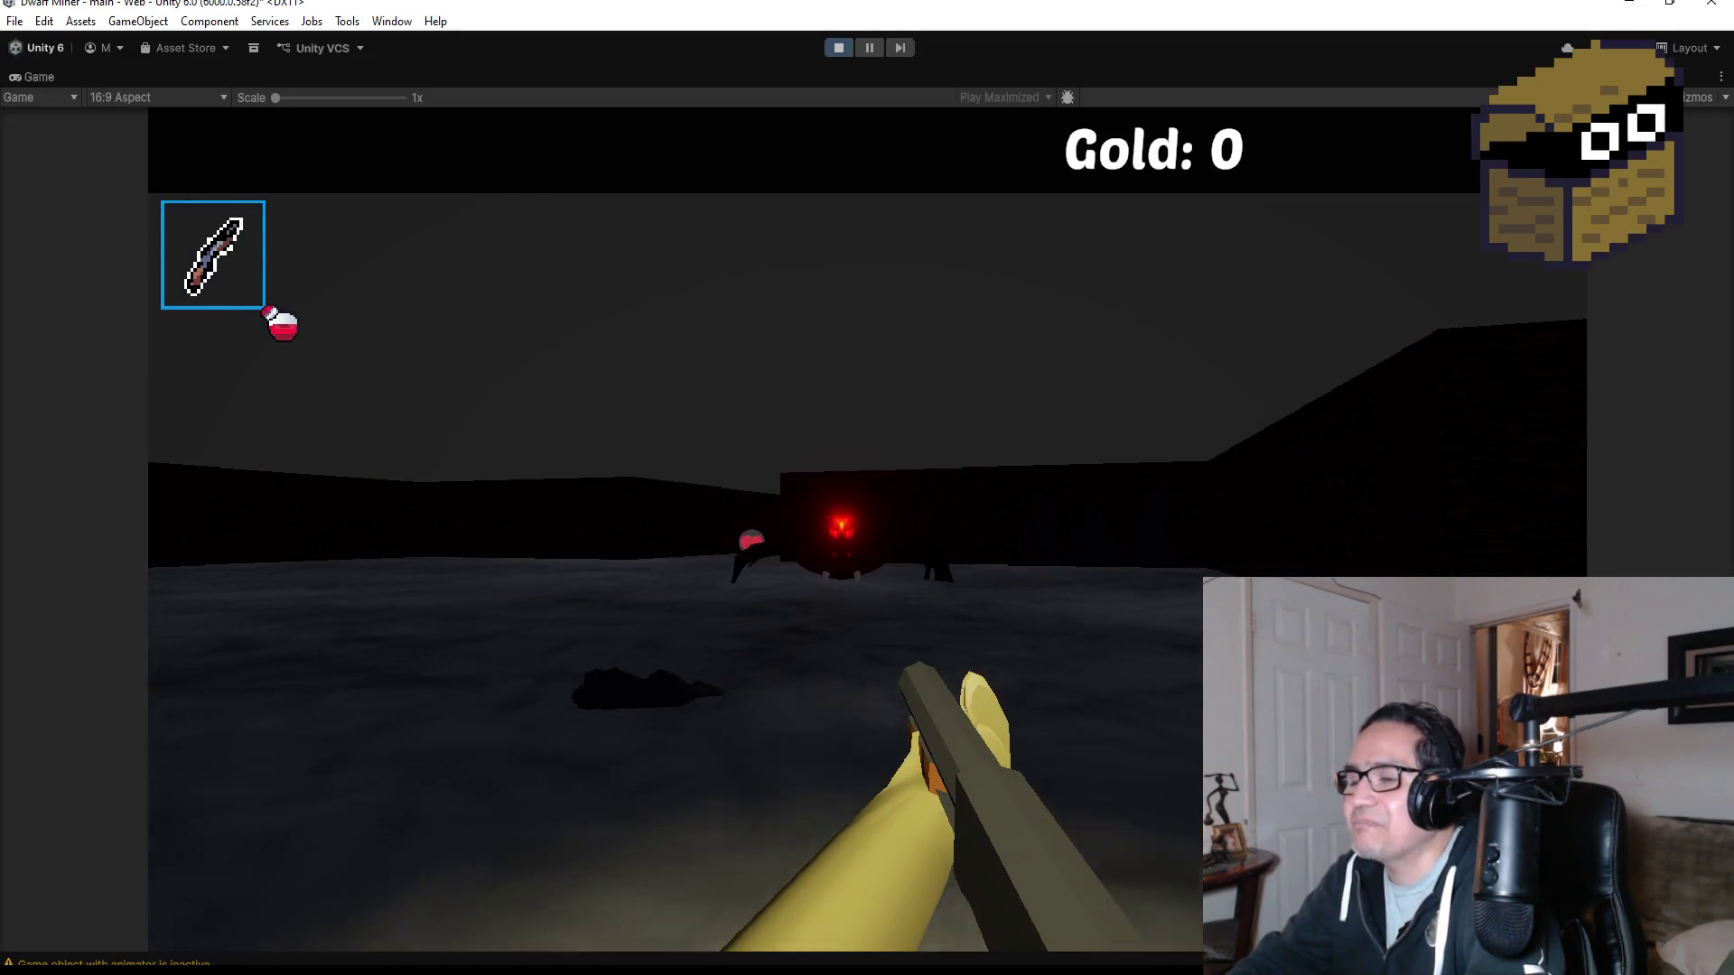
left_click(867, 530)
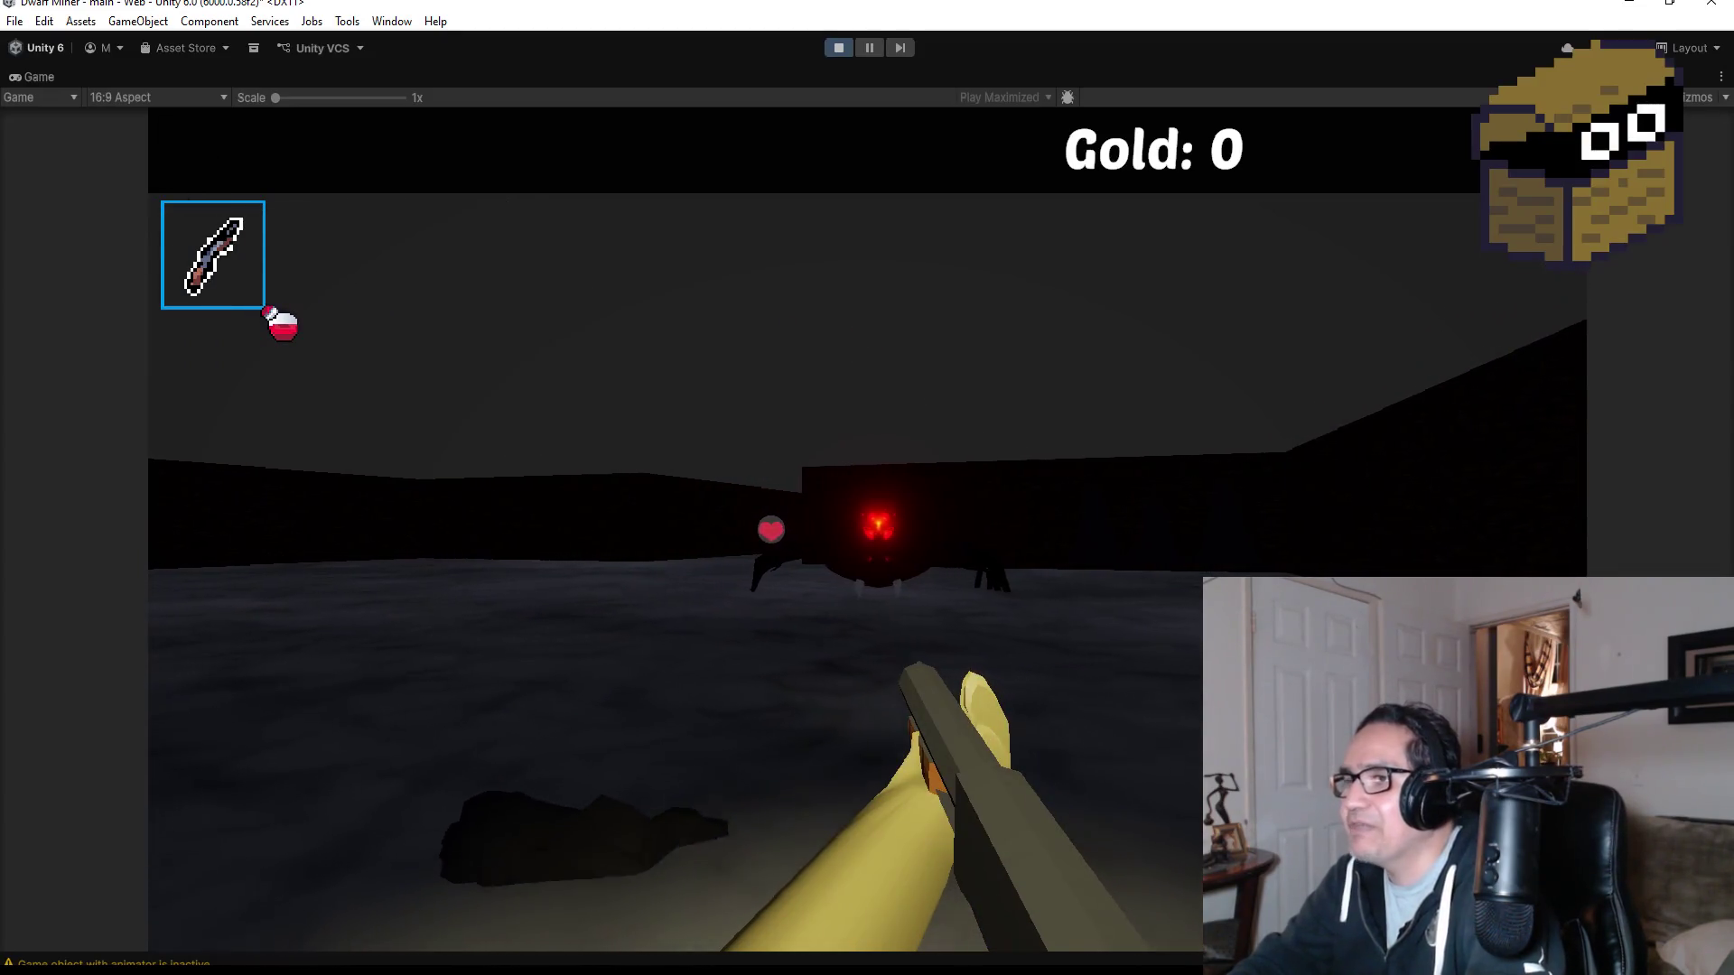
left_click(867, 530)
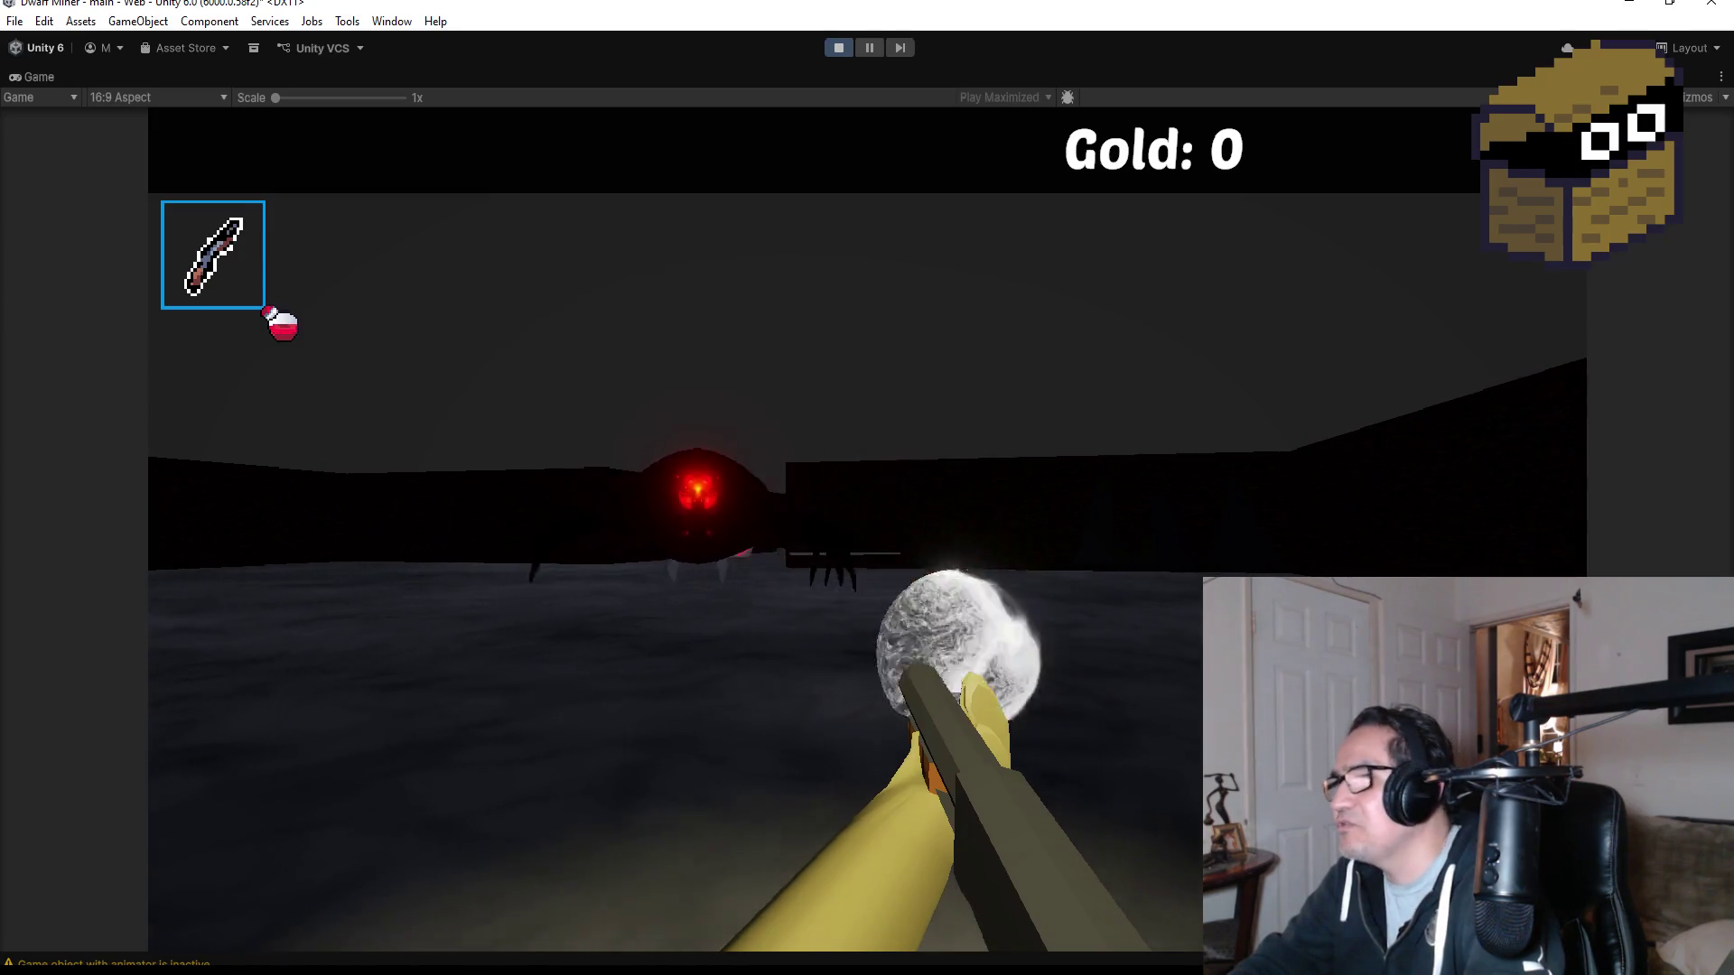
left_click(867, 530)
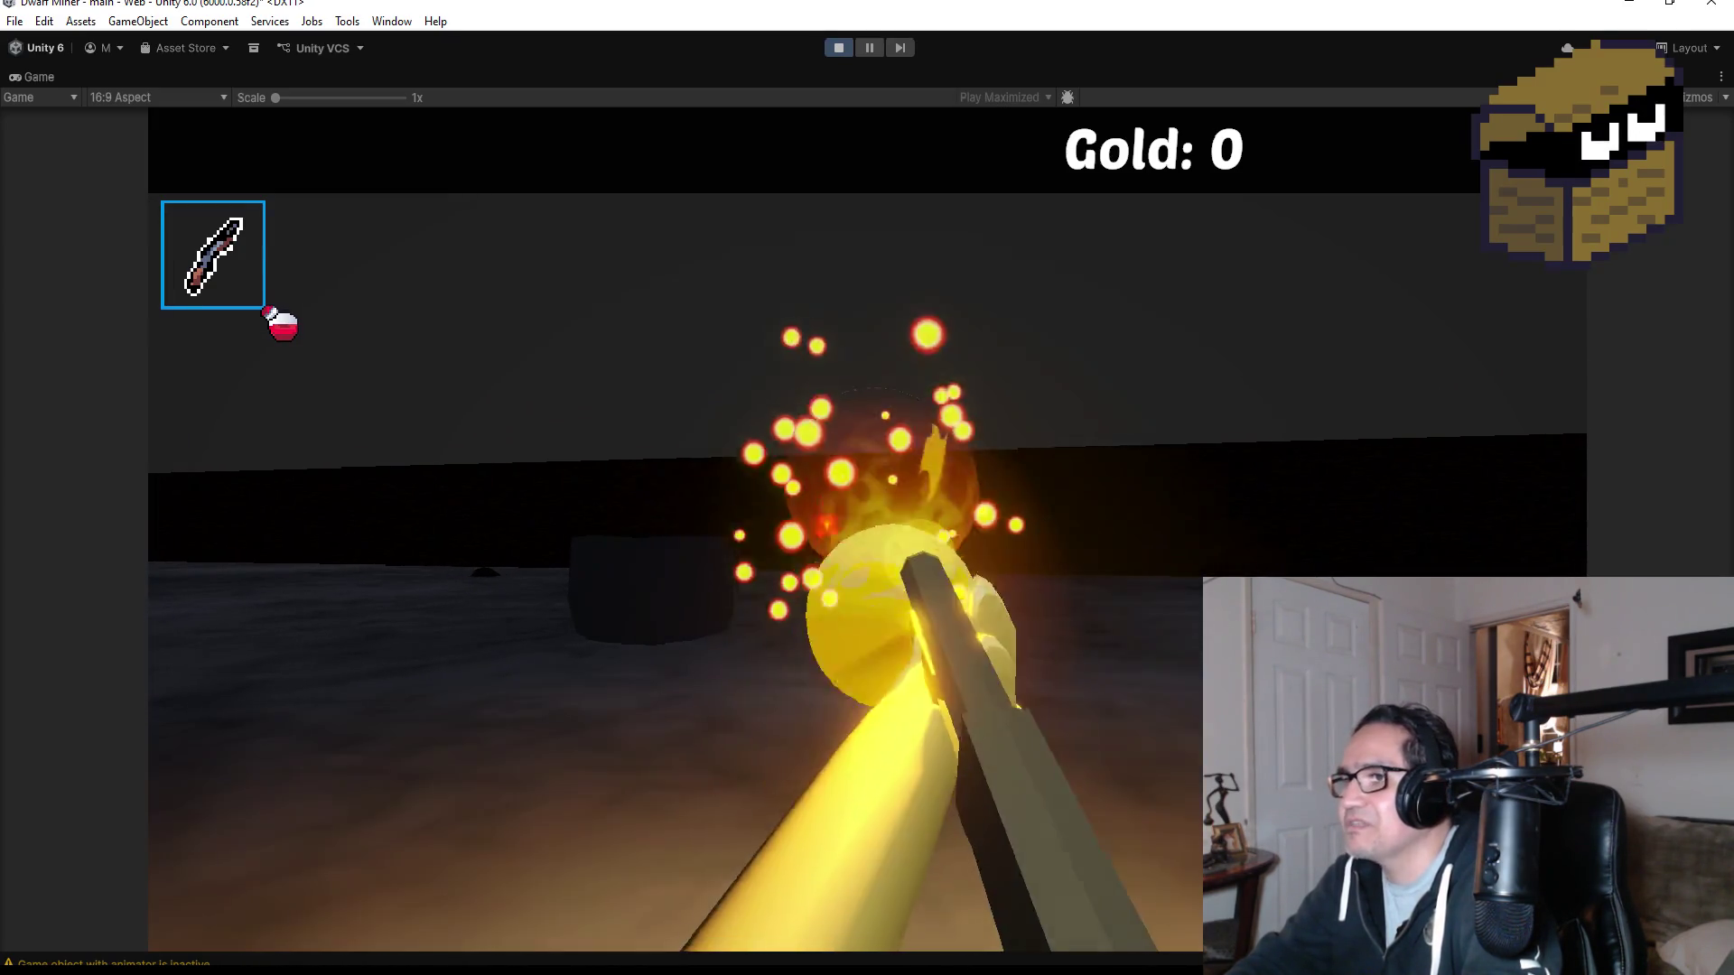
left_click(866, 531)
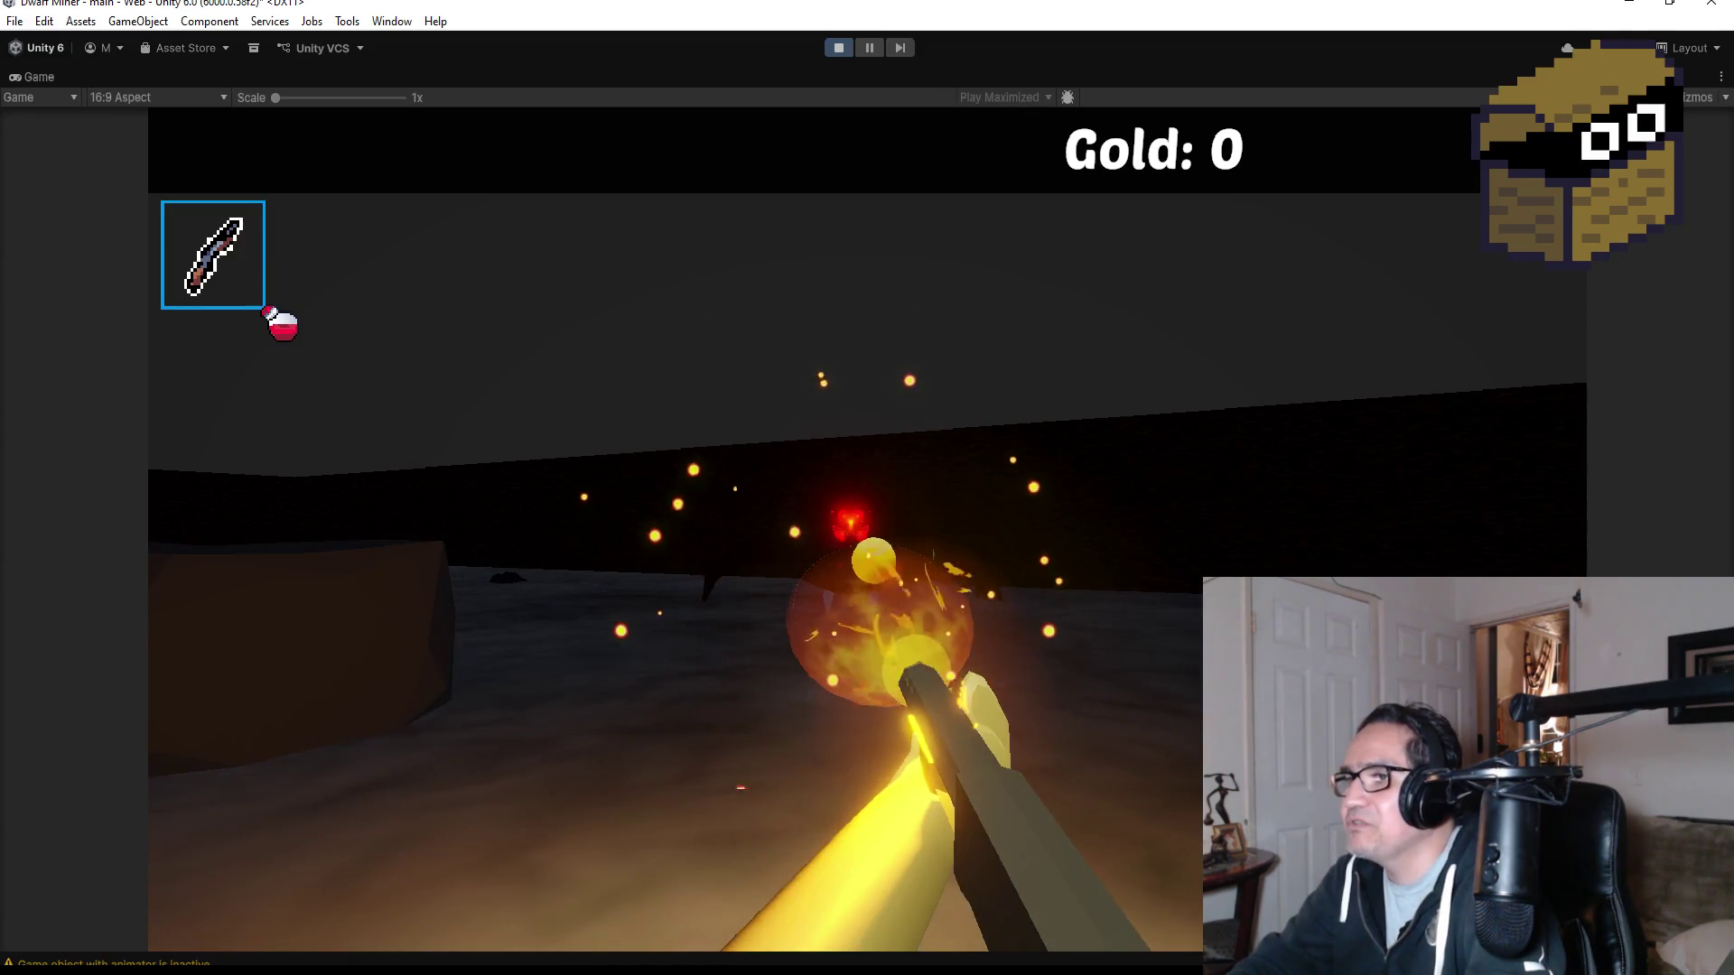
left_click(867, 530)
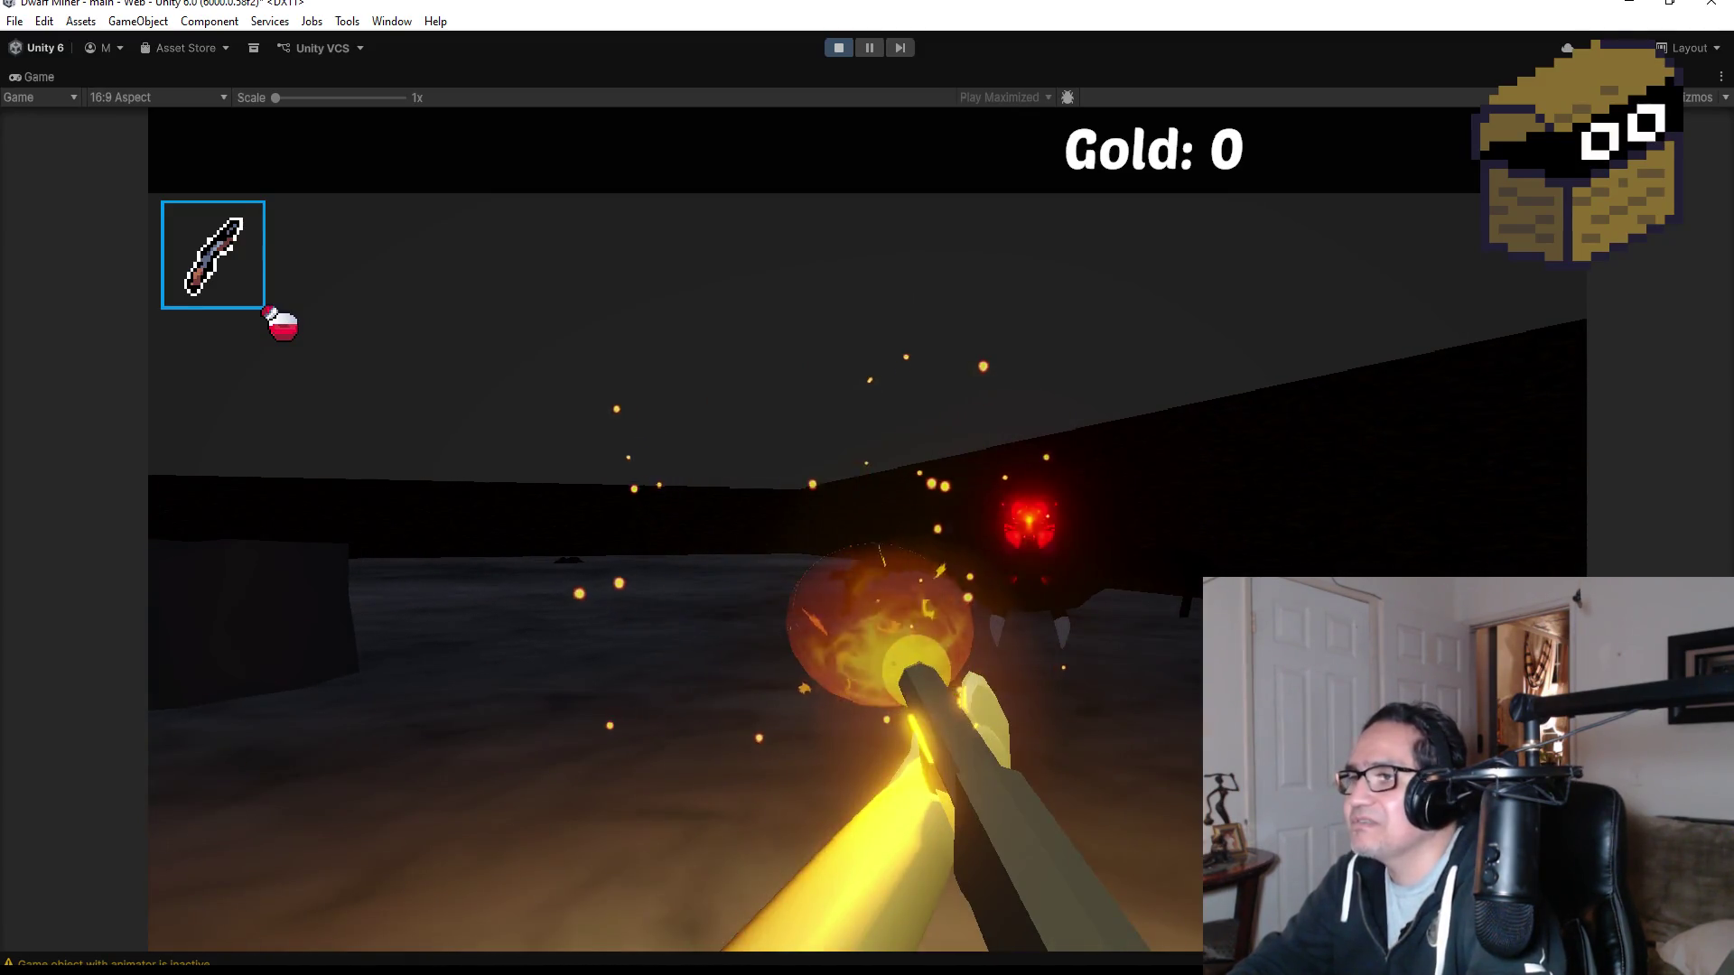
left_click(866, 530)
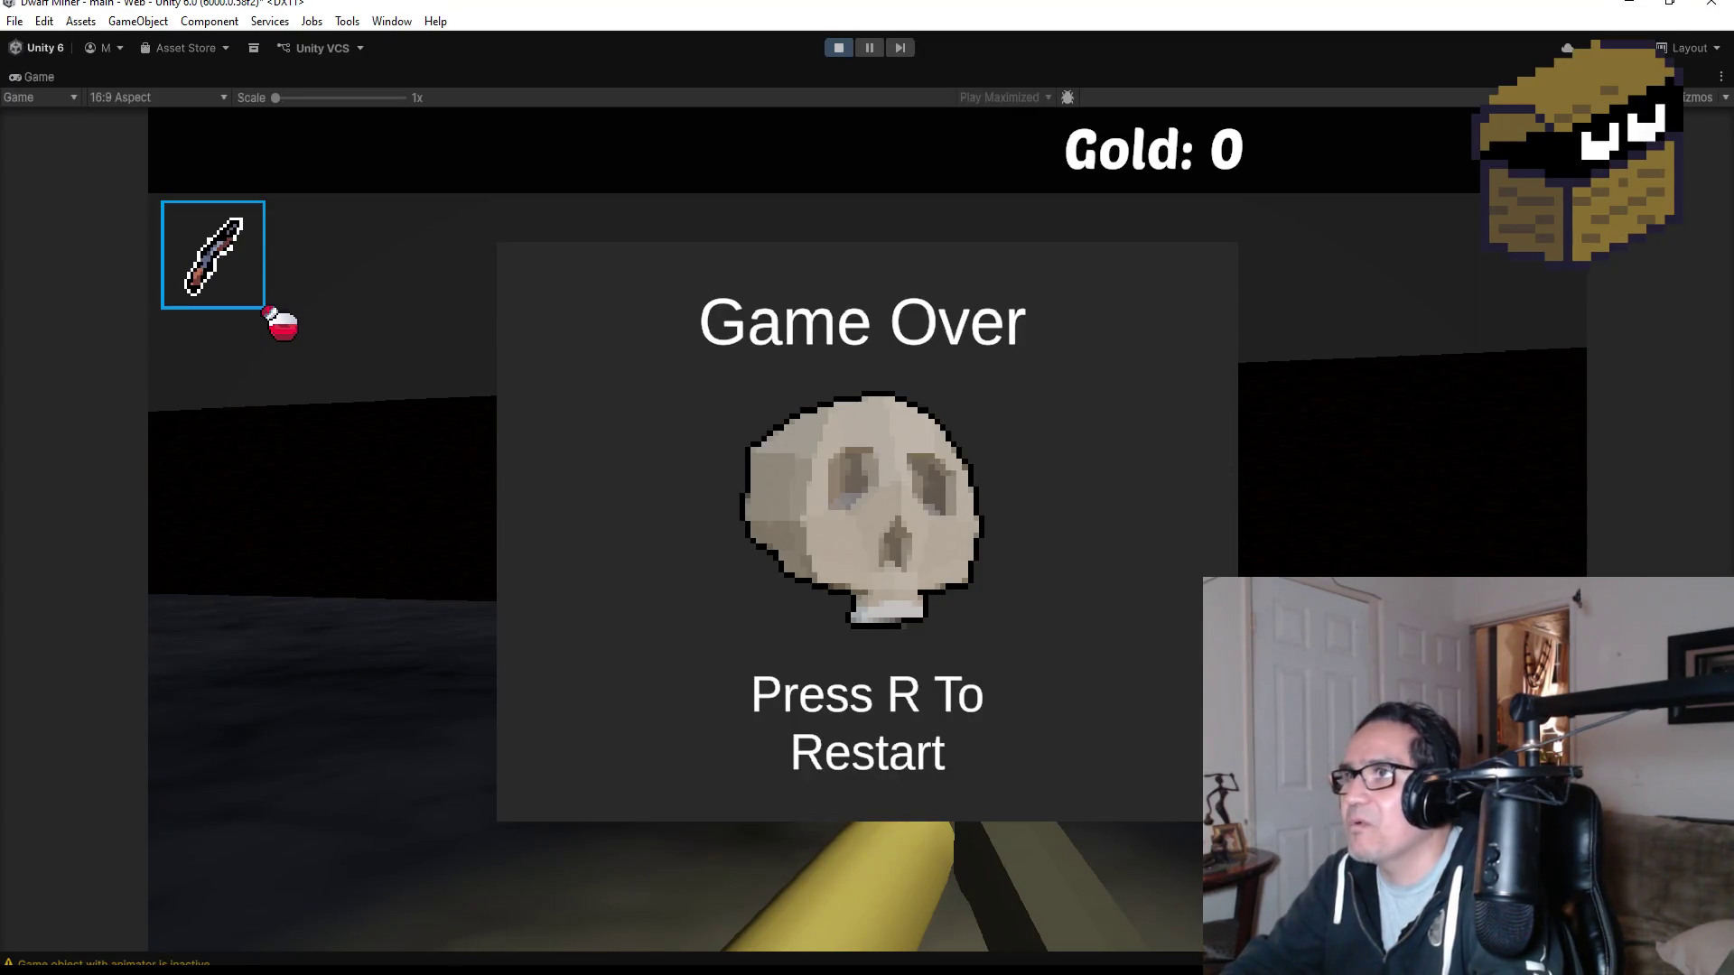
key("Escape")
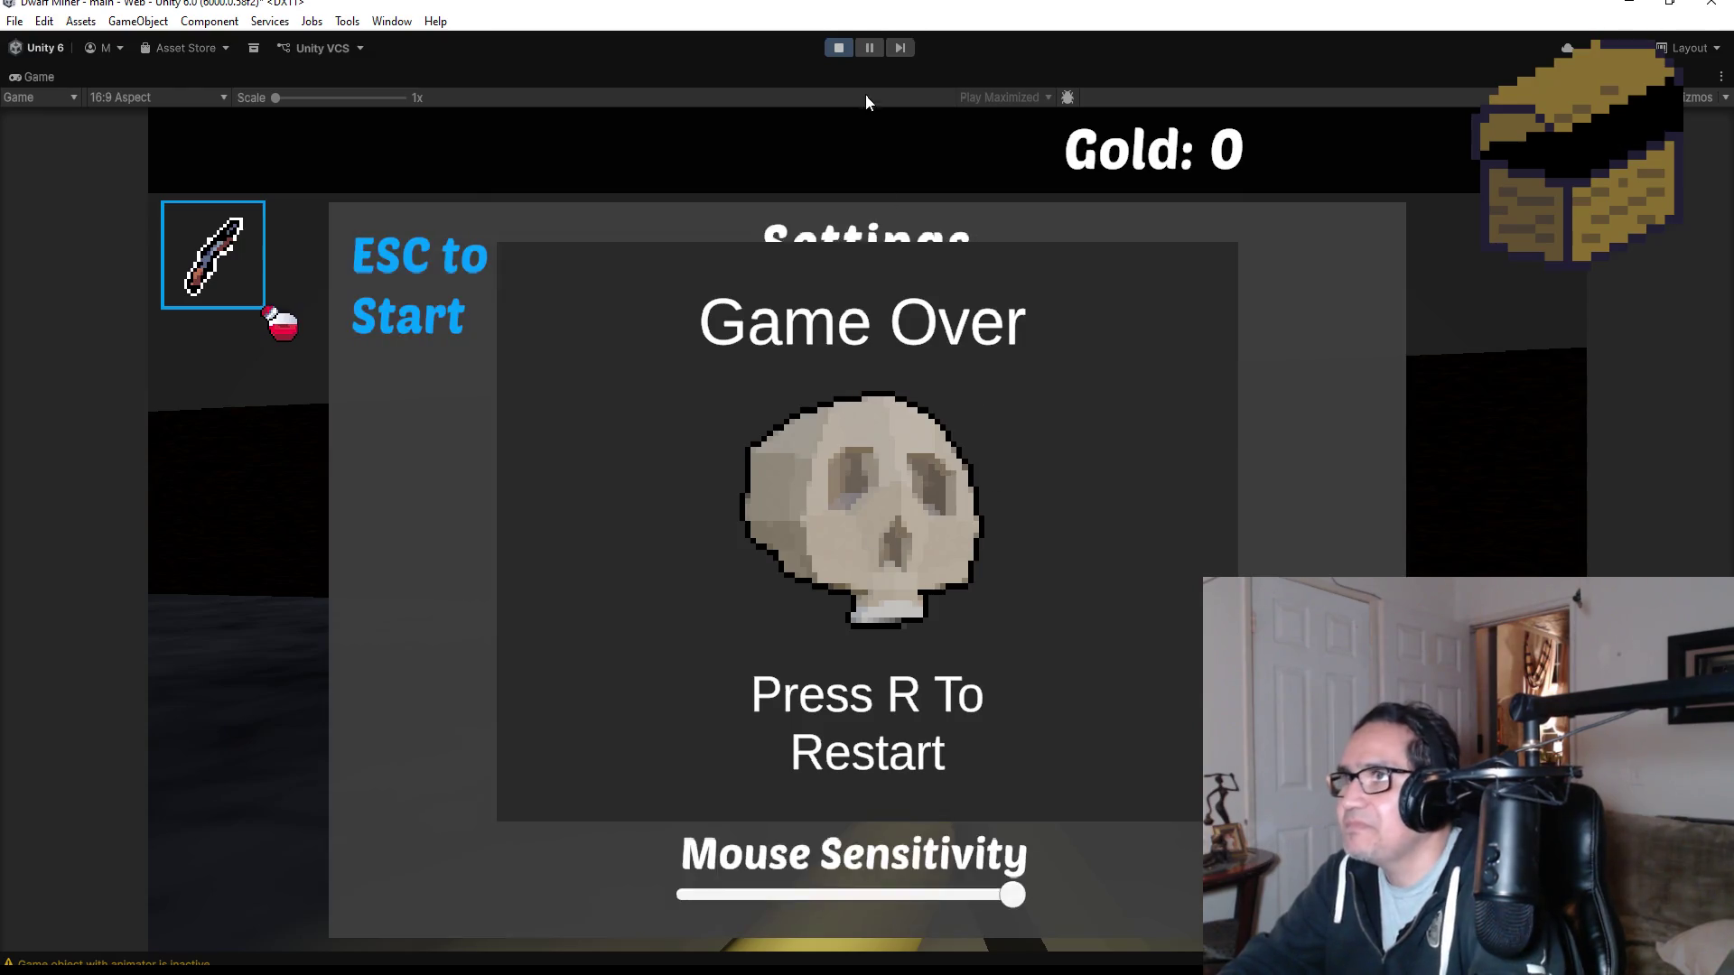
- Stop Play Mode, save the scene, collapse TeleportManager in the Hierarchy and start a new play test
left_click(836, 51)
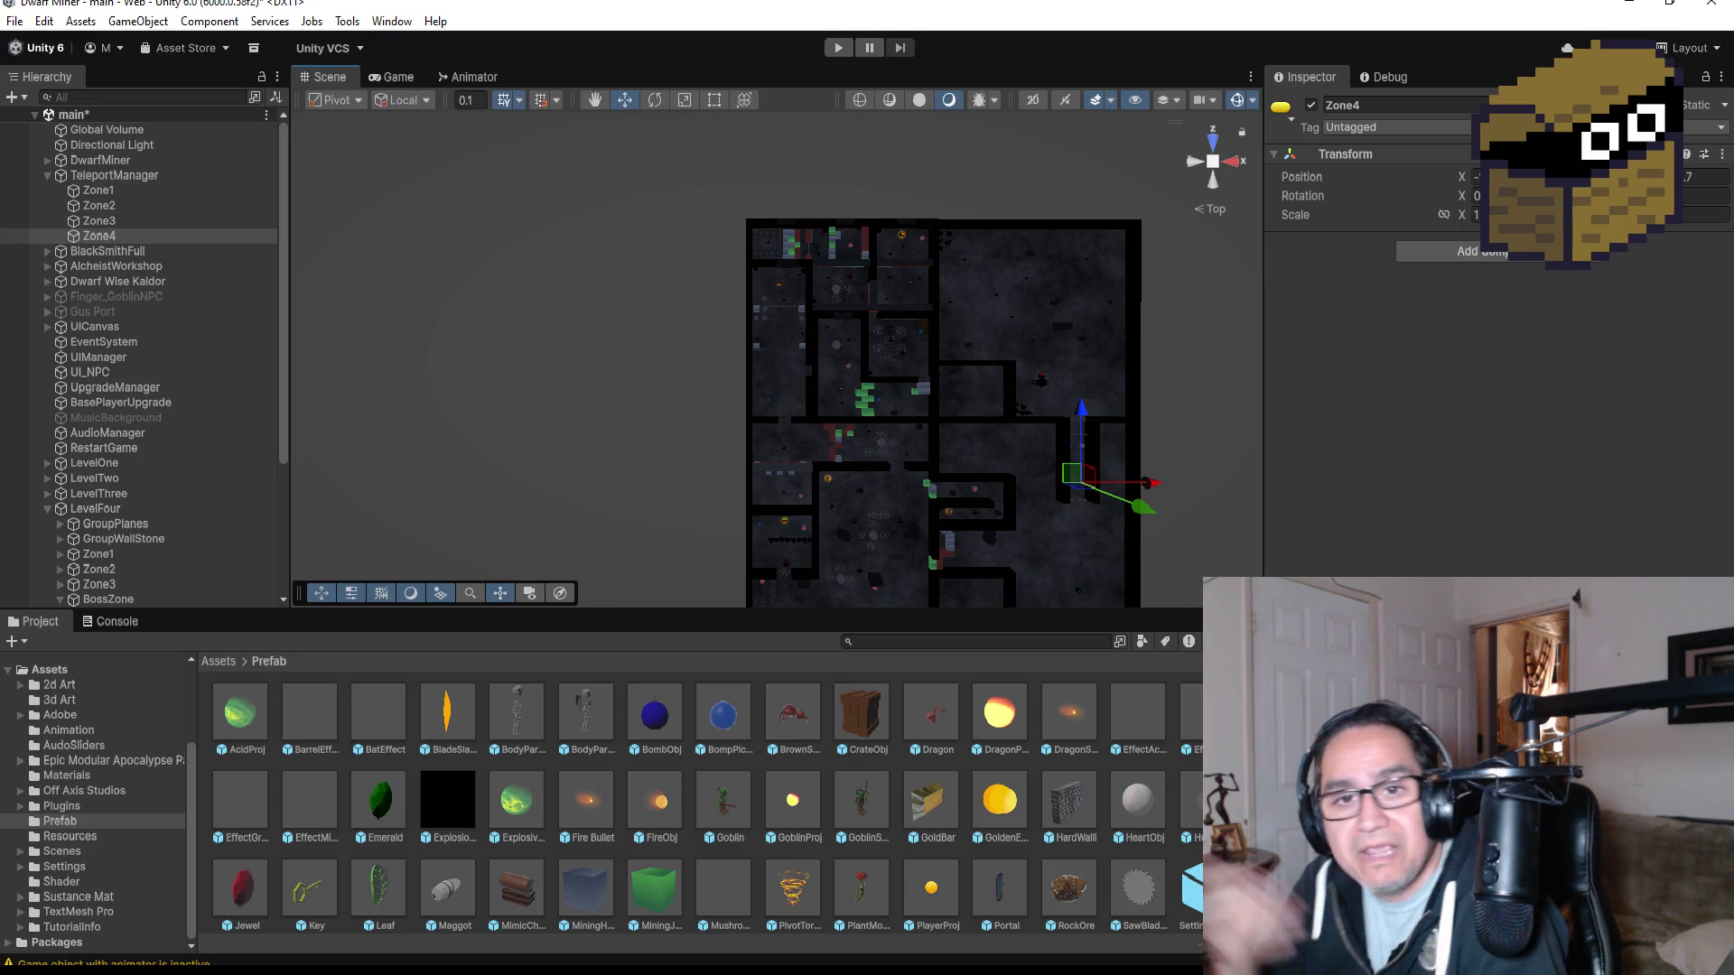
left_click(18, 20)
left_click(41, 112)
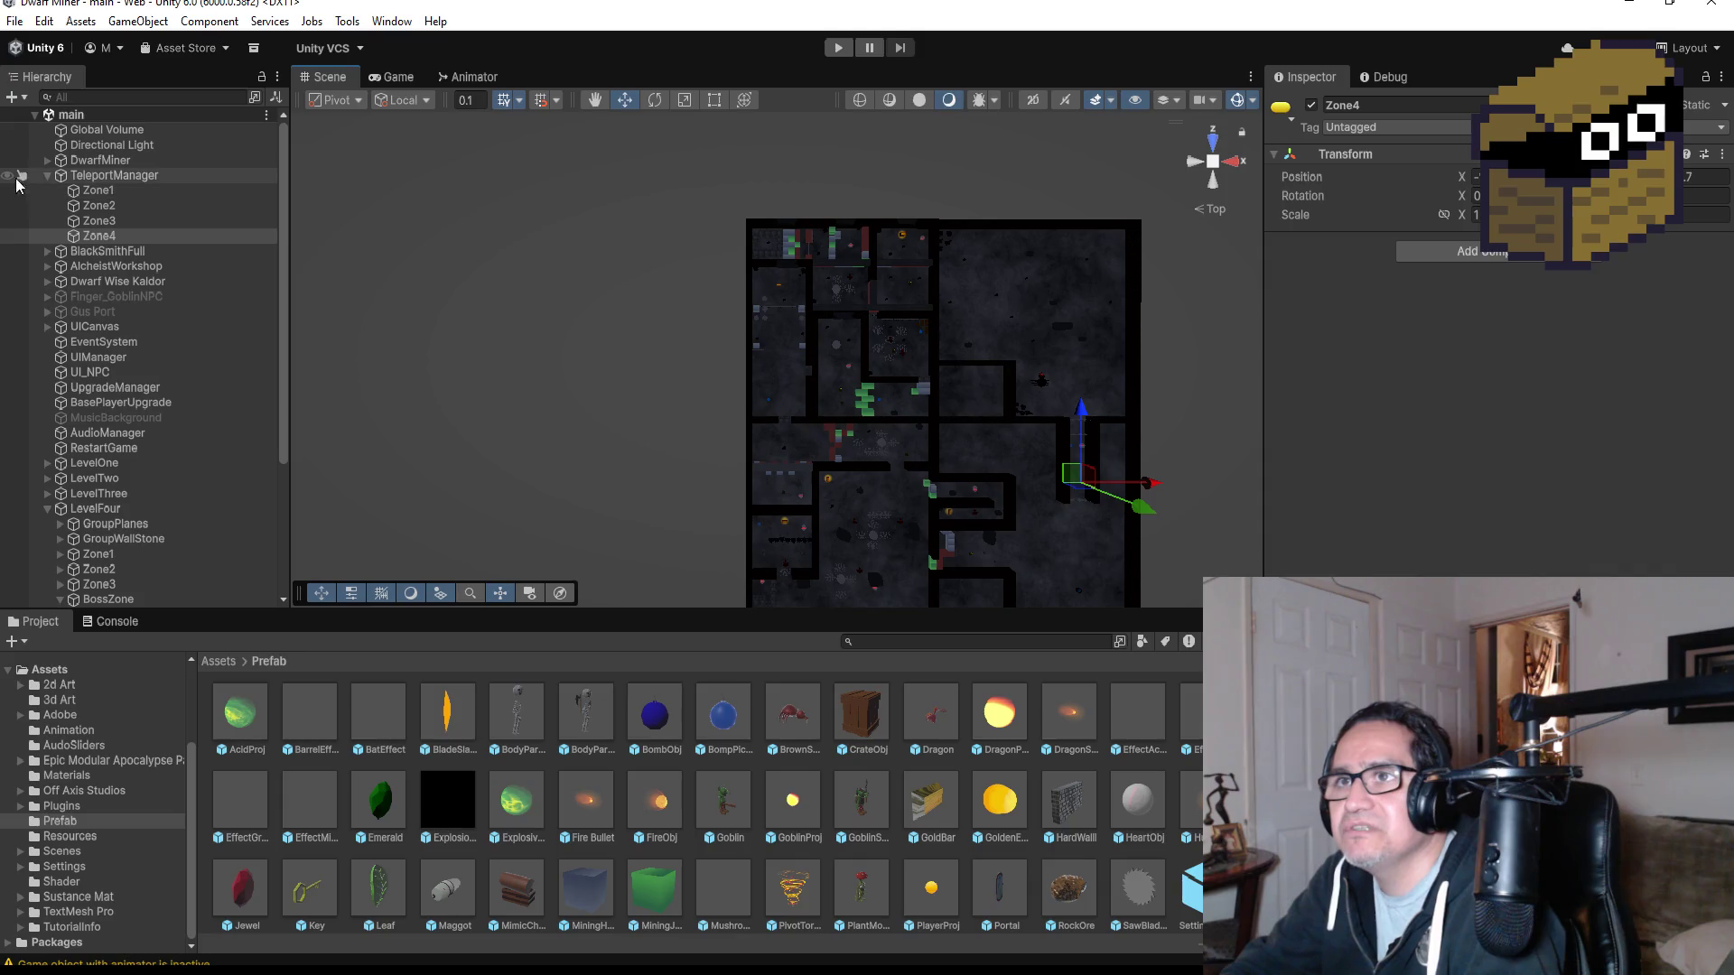
left_click(46, 176)
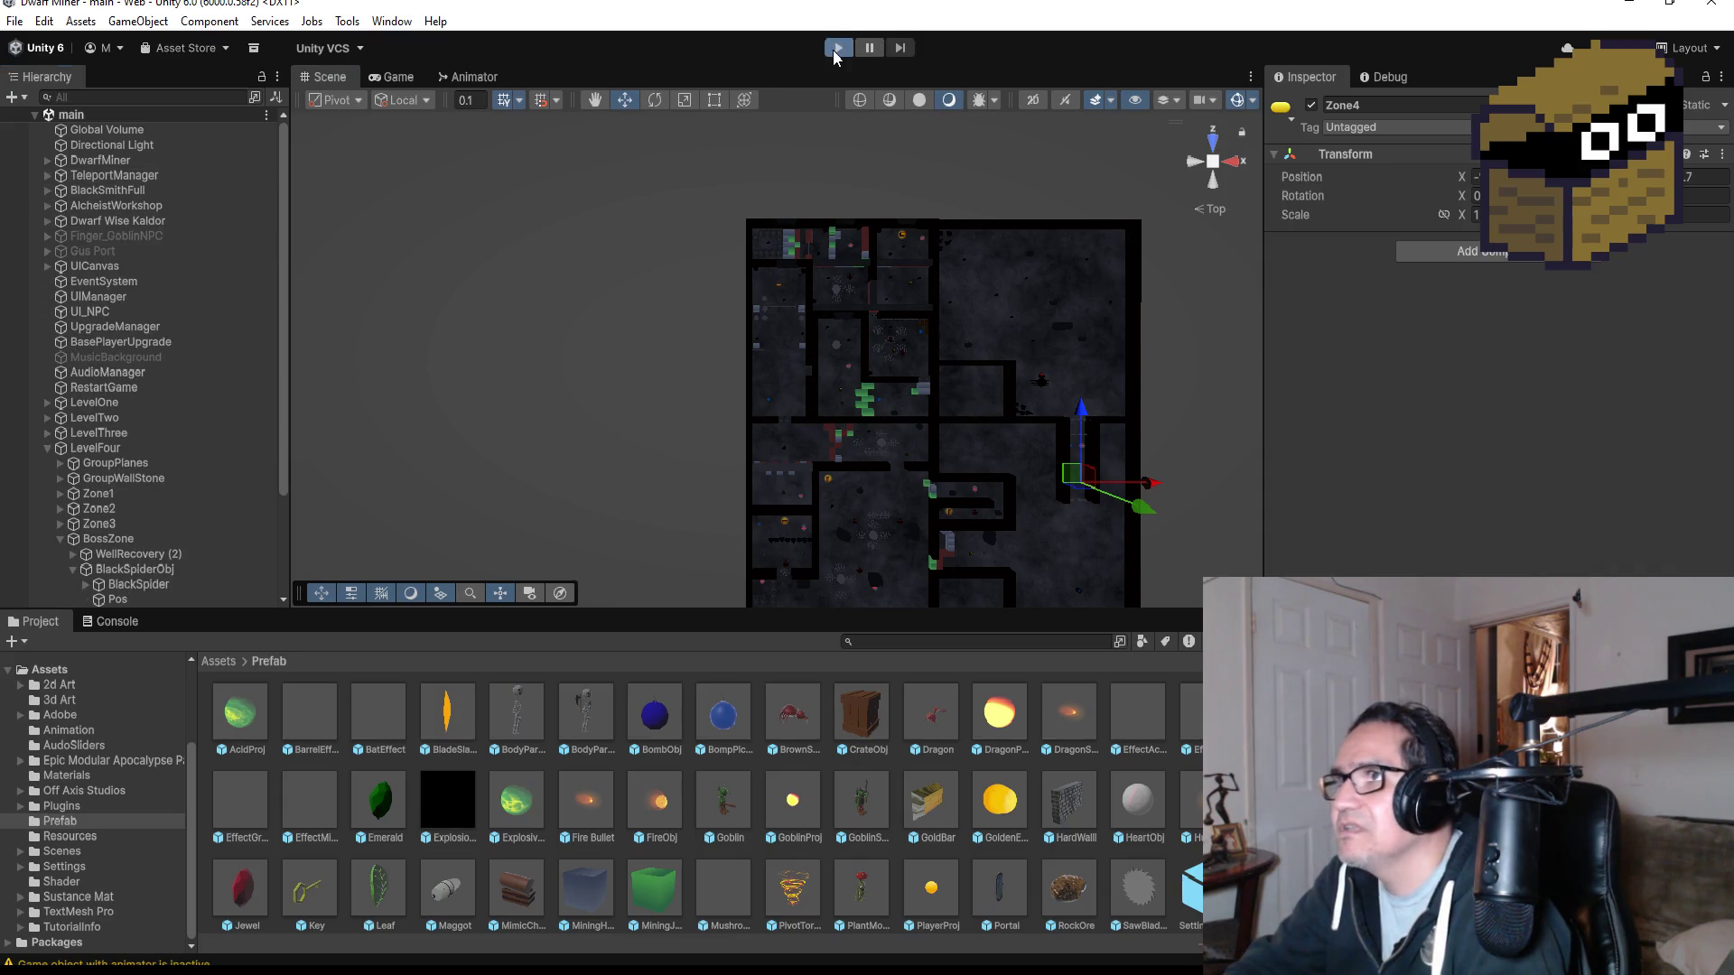
left_click(836, 49)
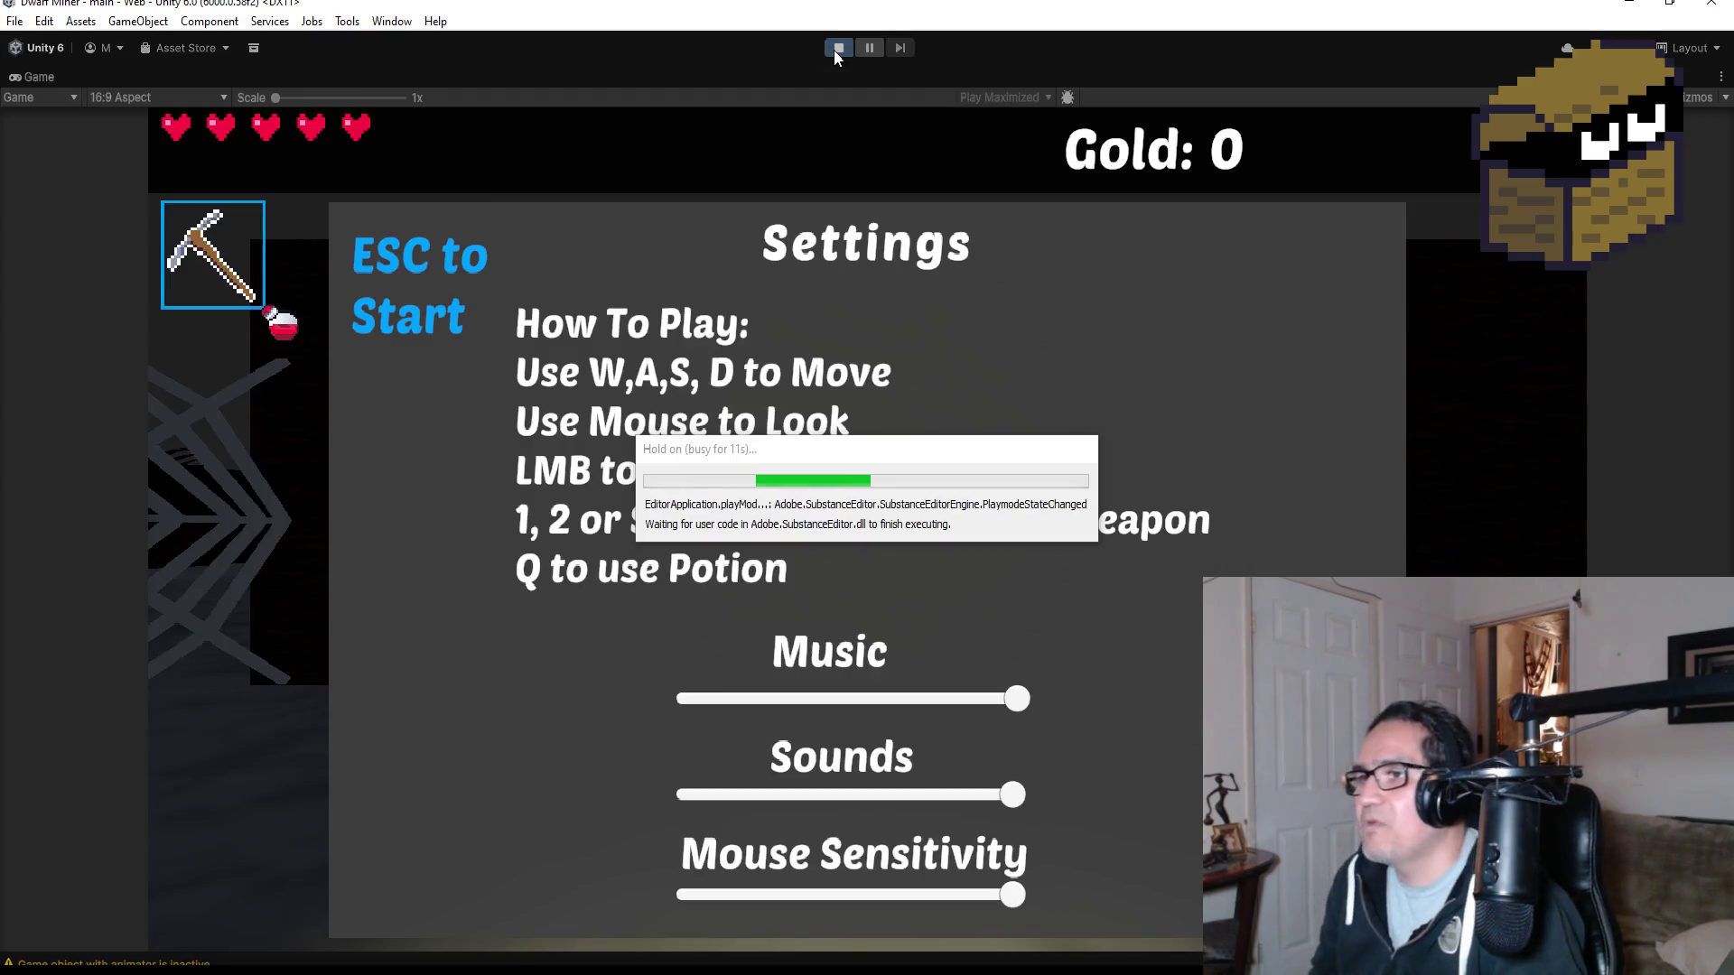
- Begin playing, scroll to the knife and advance through the web toward the skeletons
key("Escape")
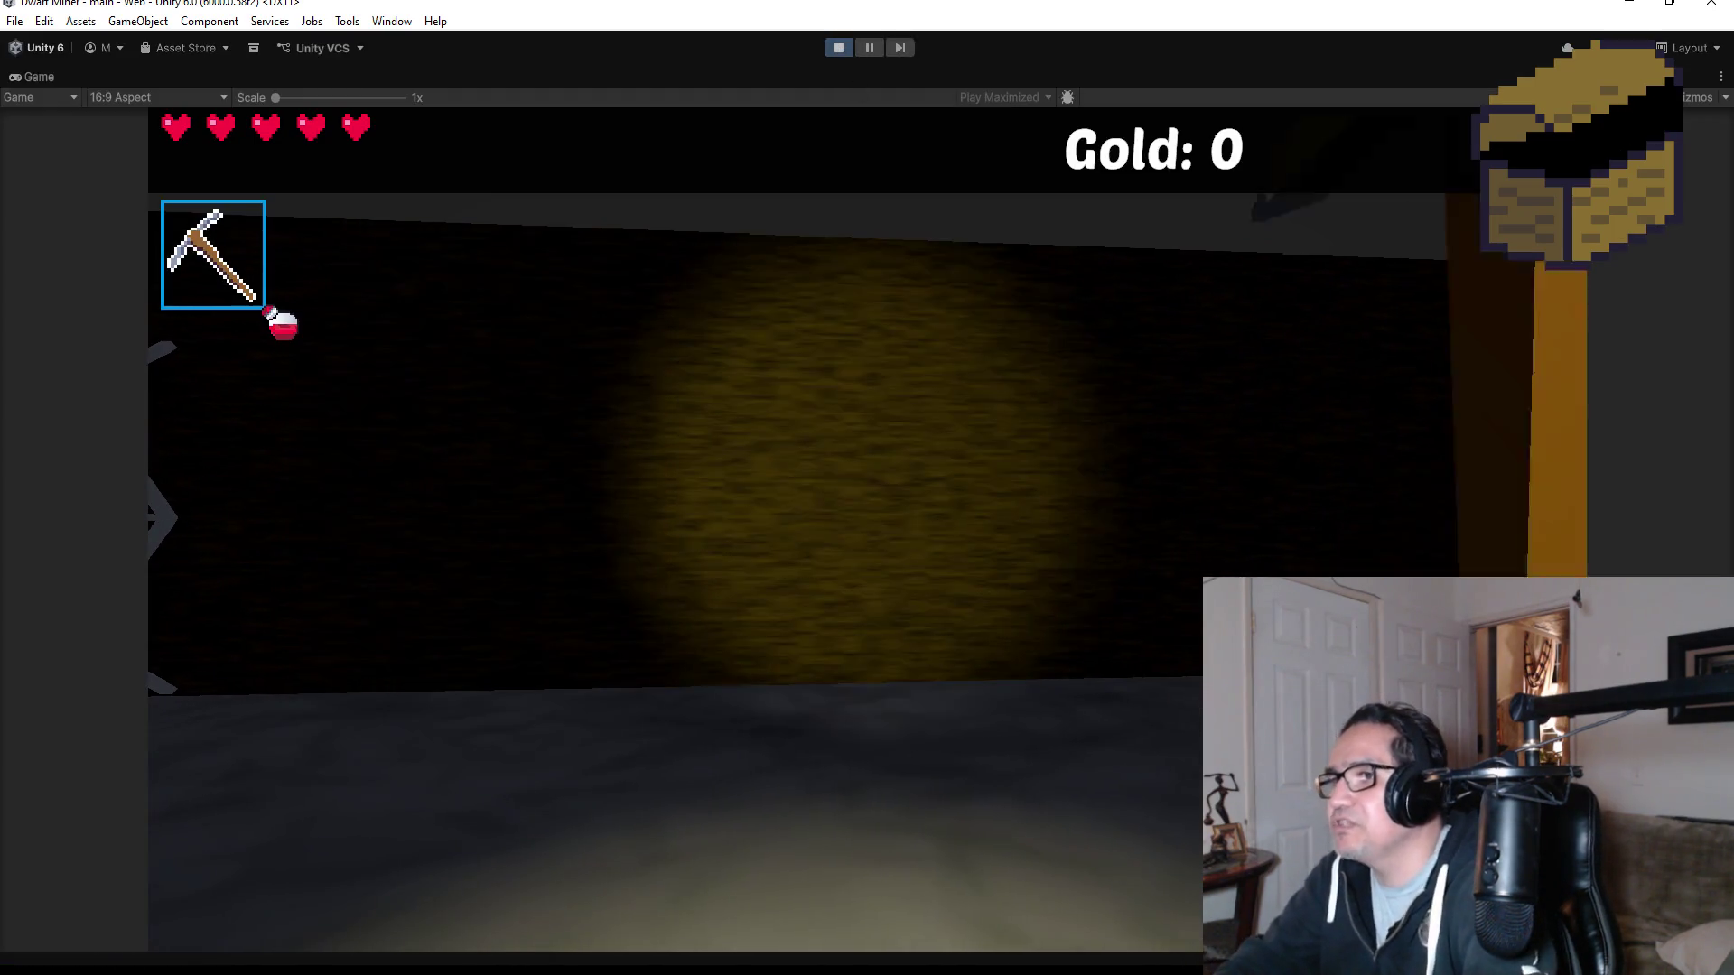
scroll(867, 488, "down", 1)
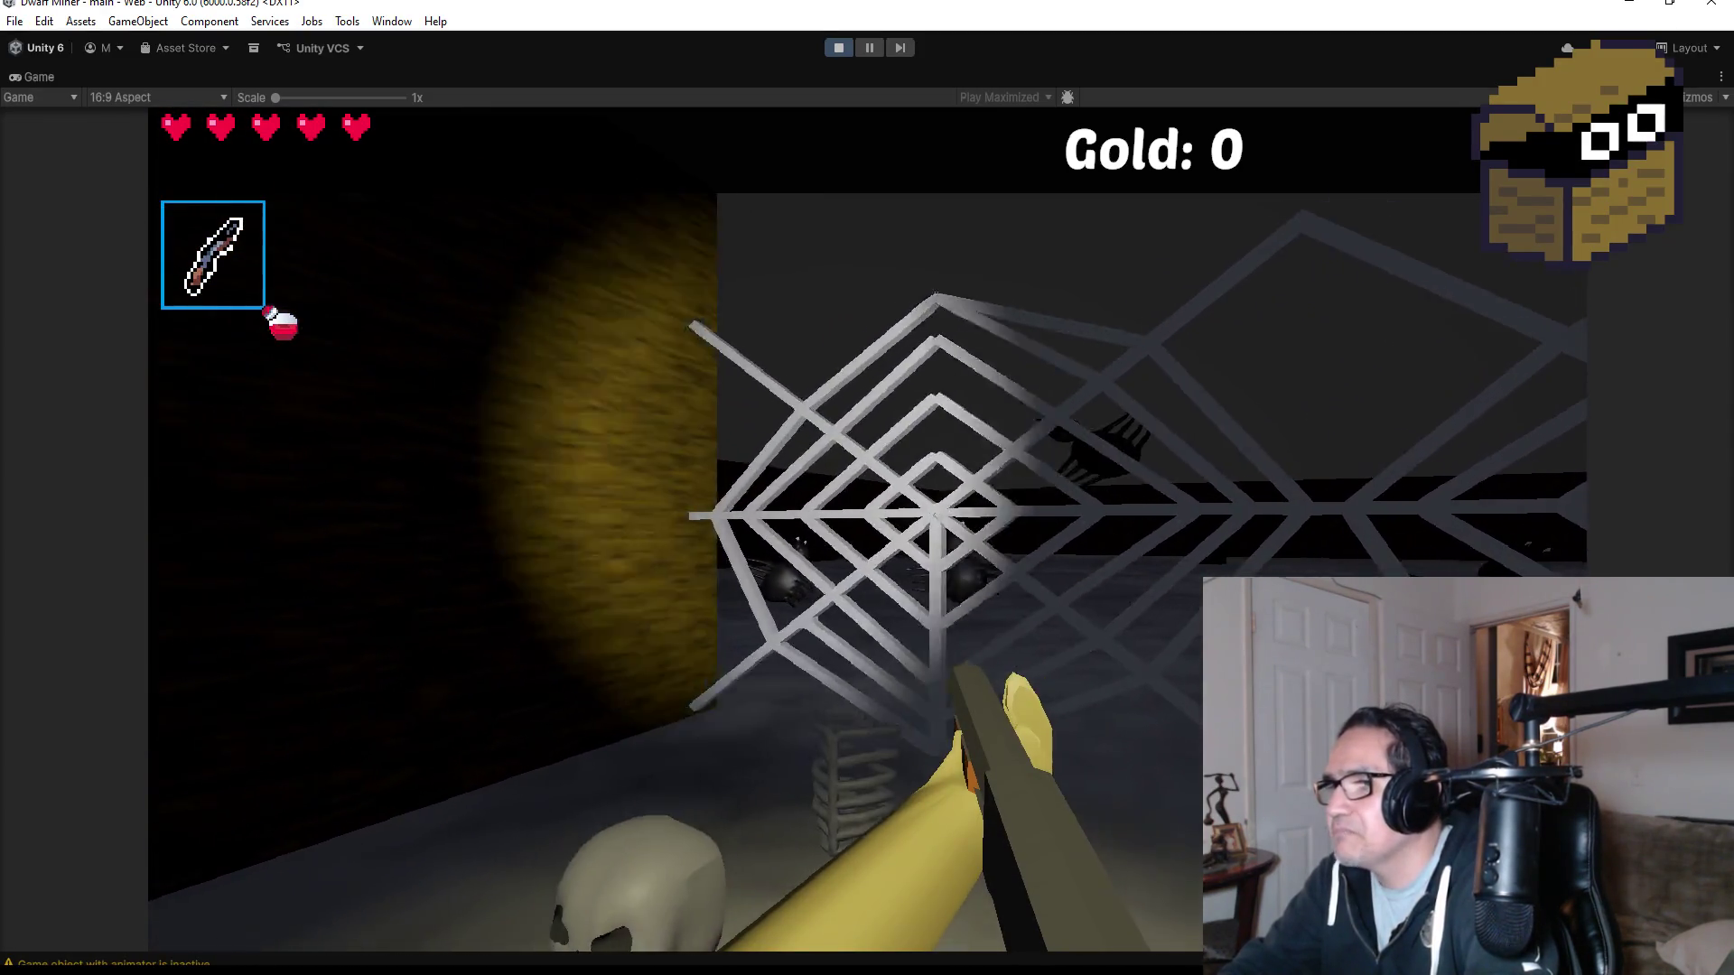
key("w")
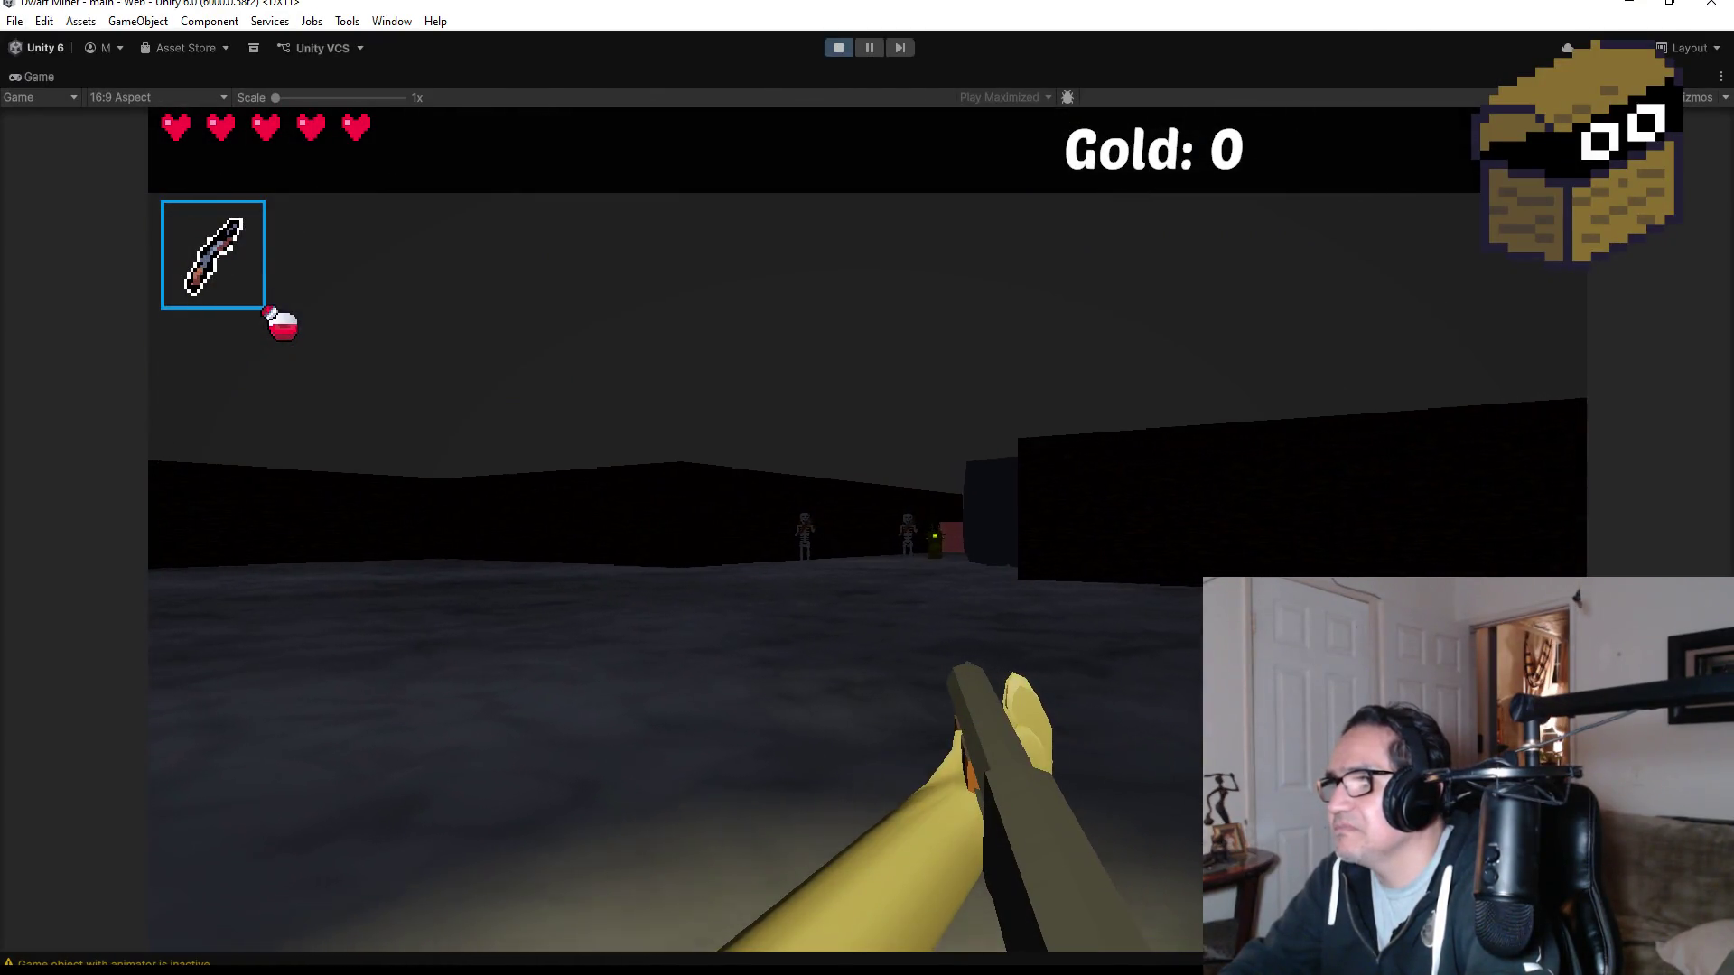
key("w")
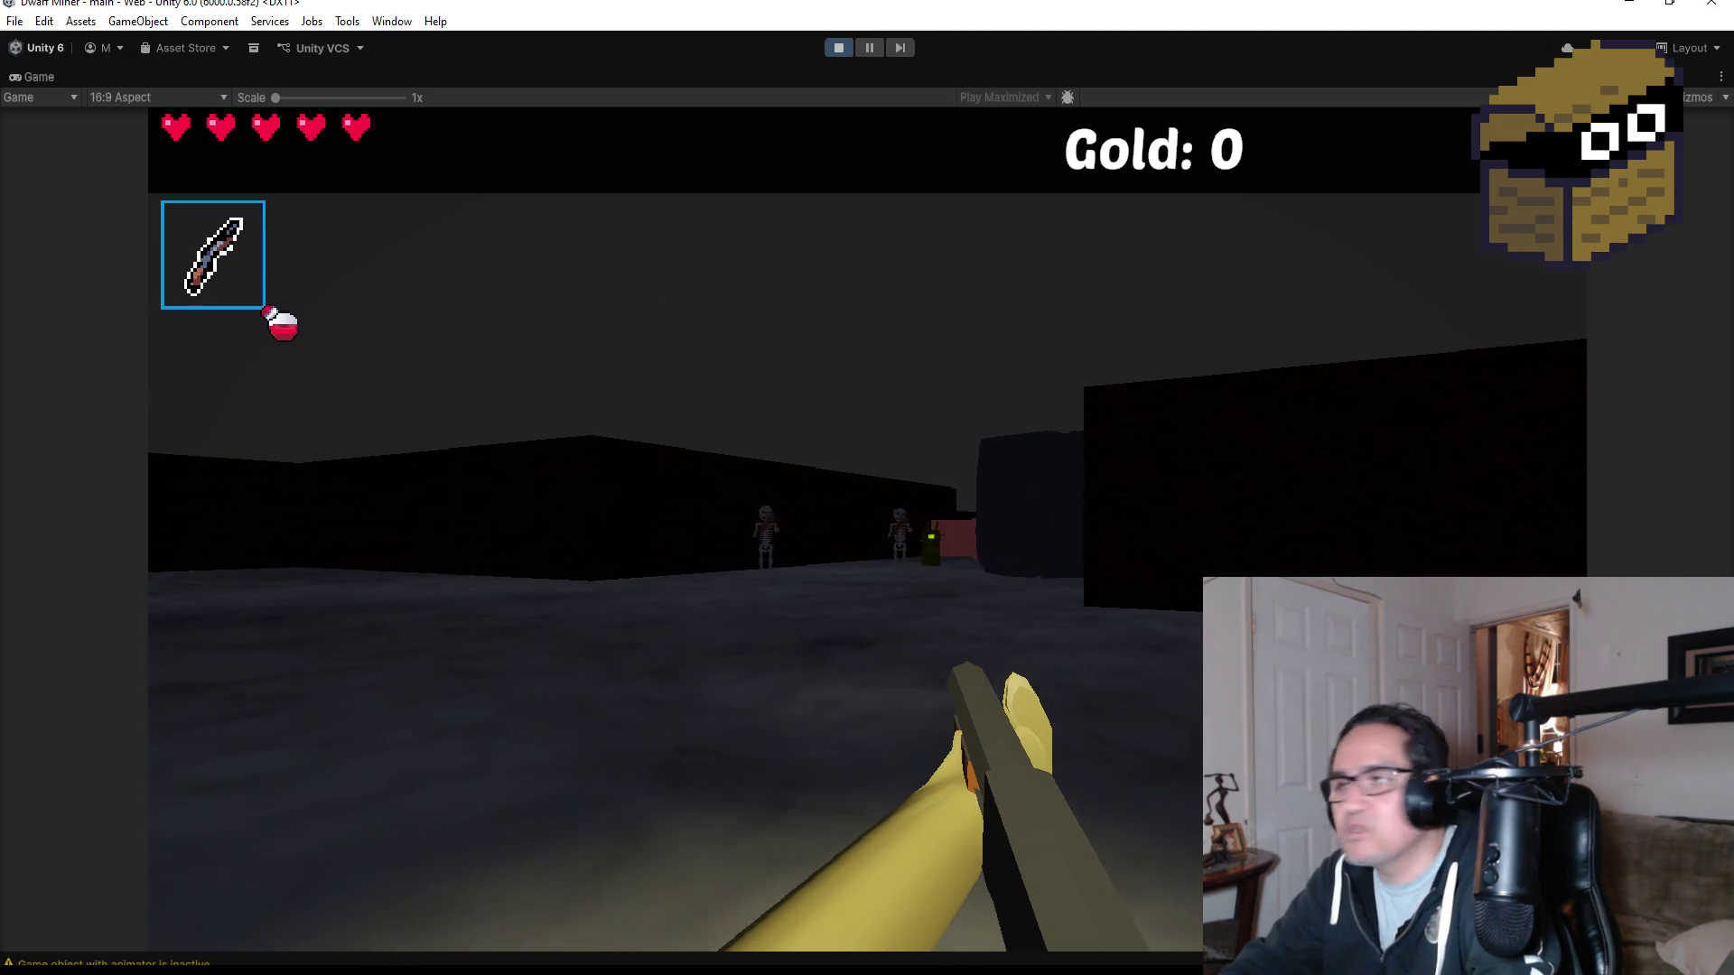
key("w")
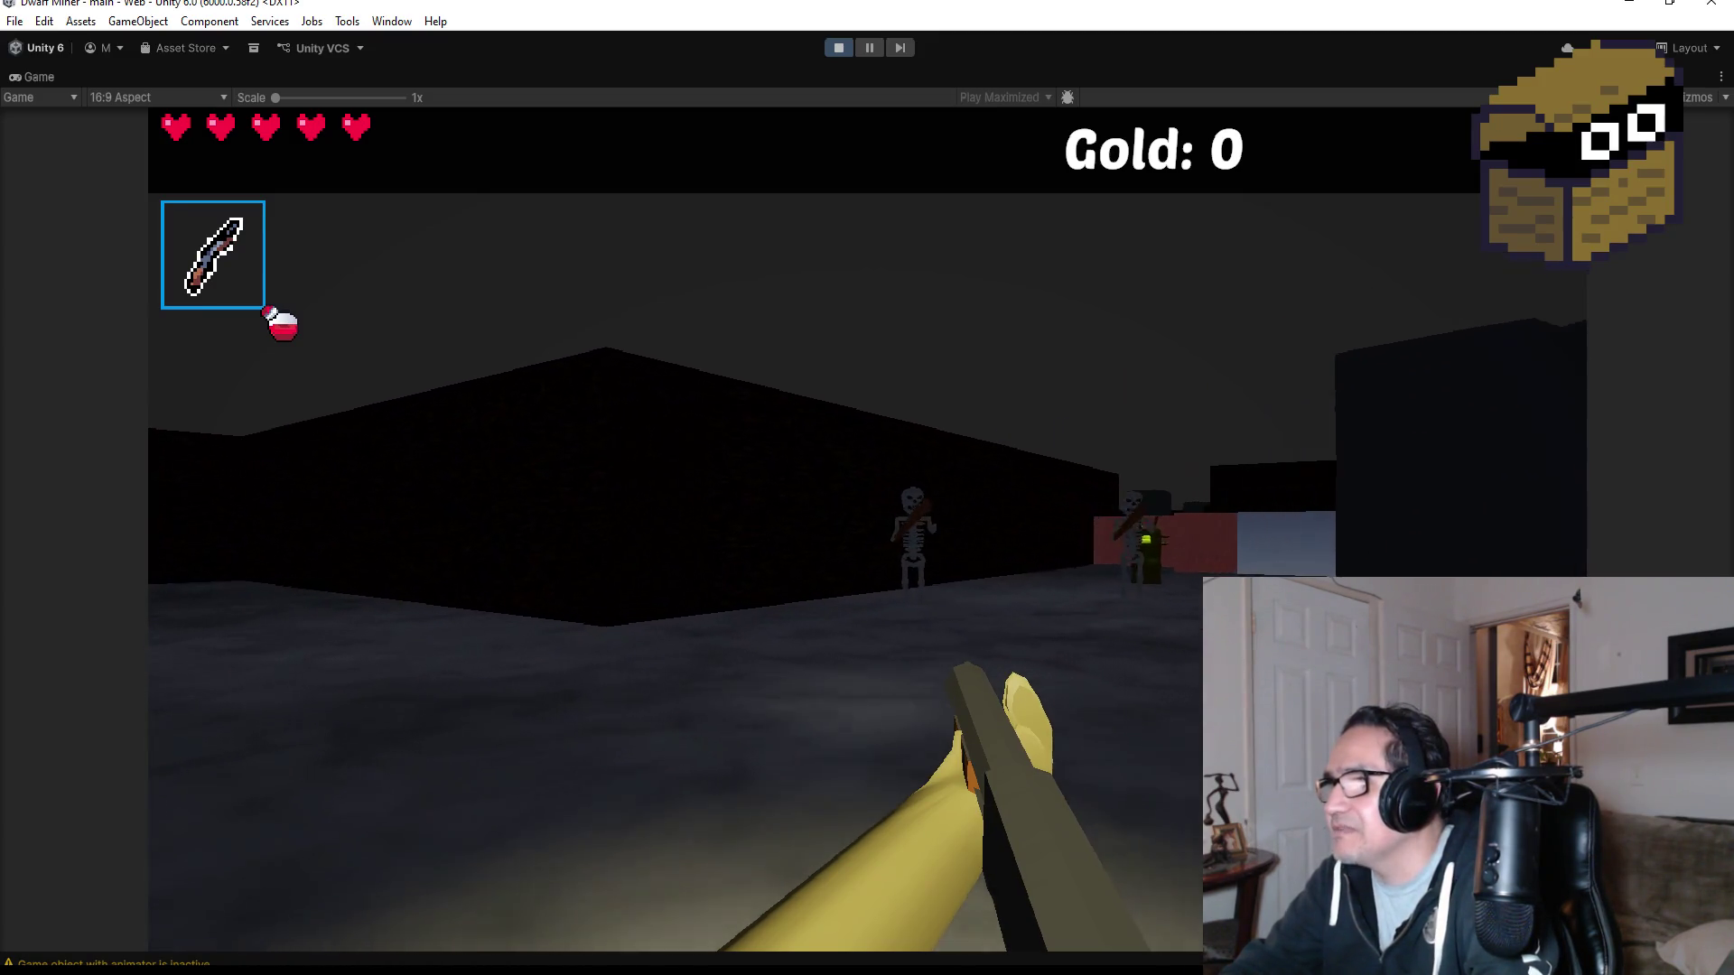
key("w")
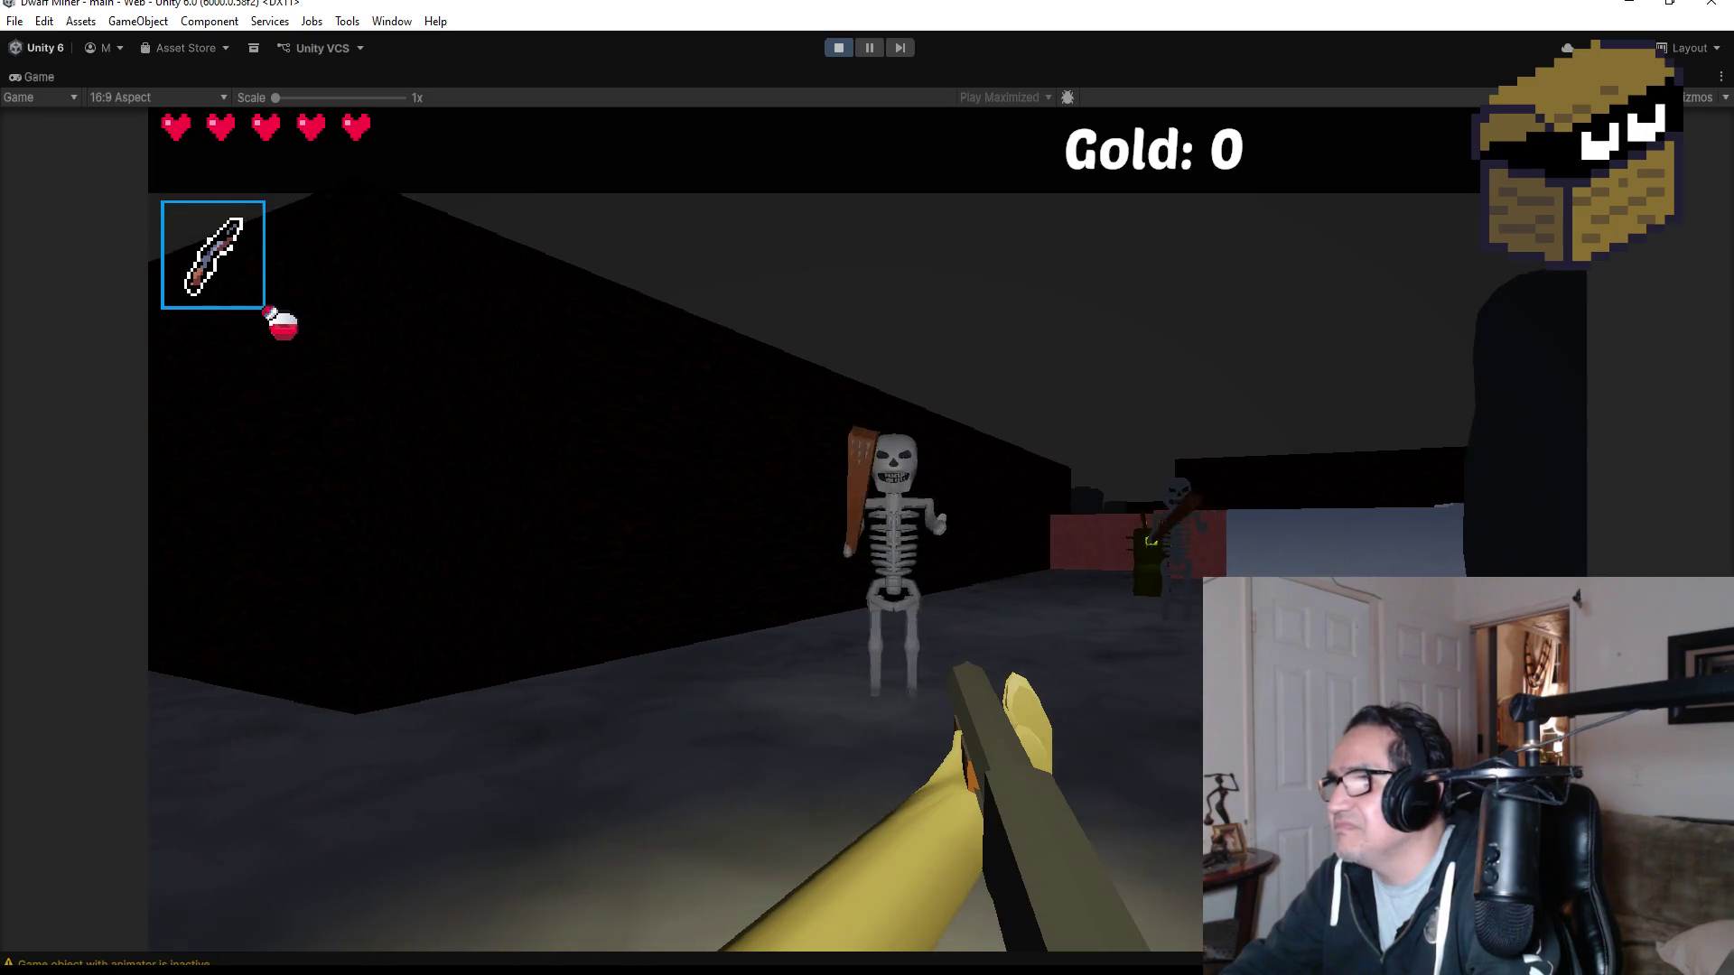
- Fight the nearest skeleton with the knife, then pause and stop Play Mode
key("s")
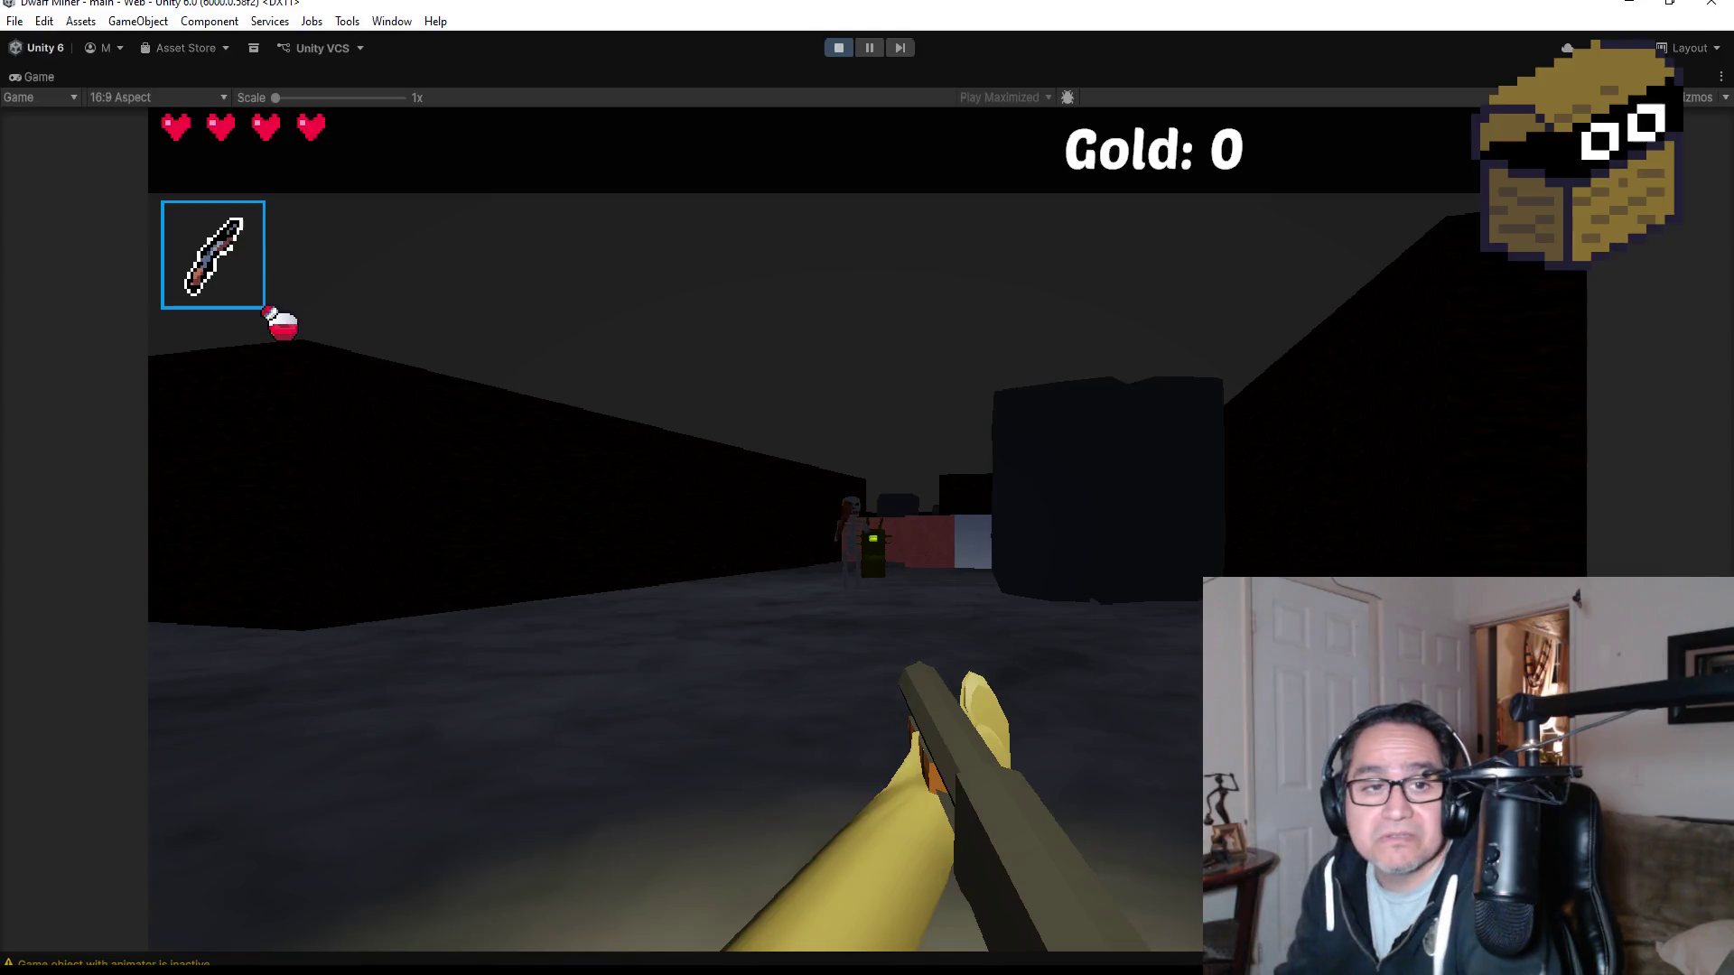
key("w")
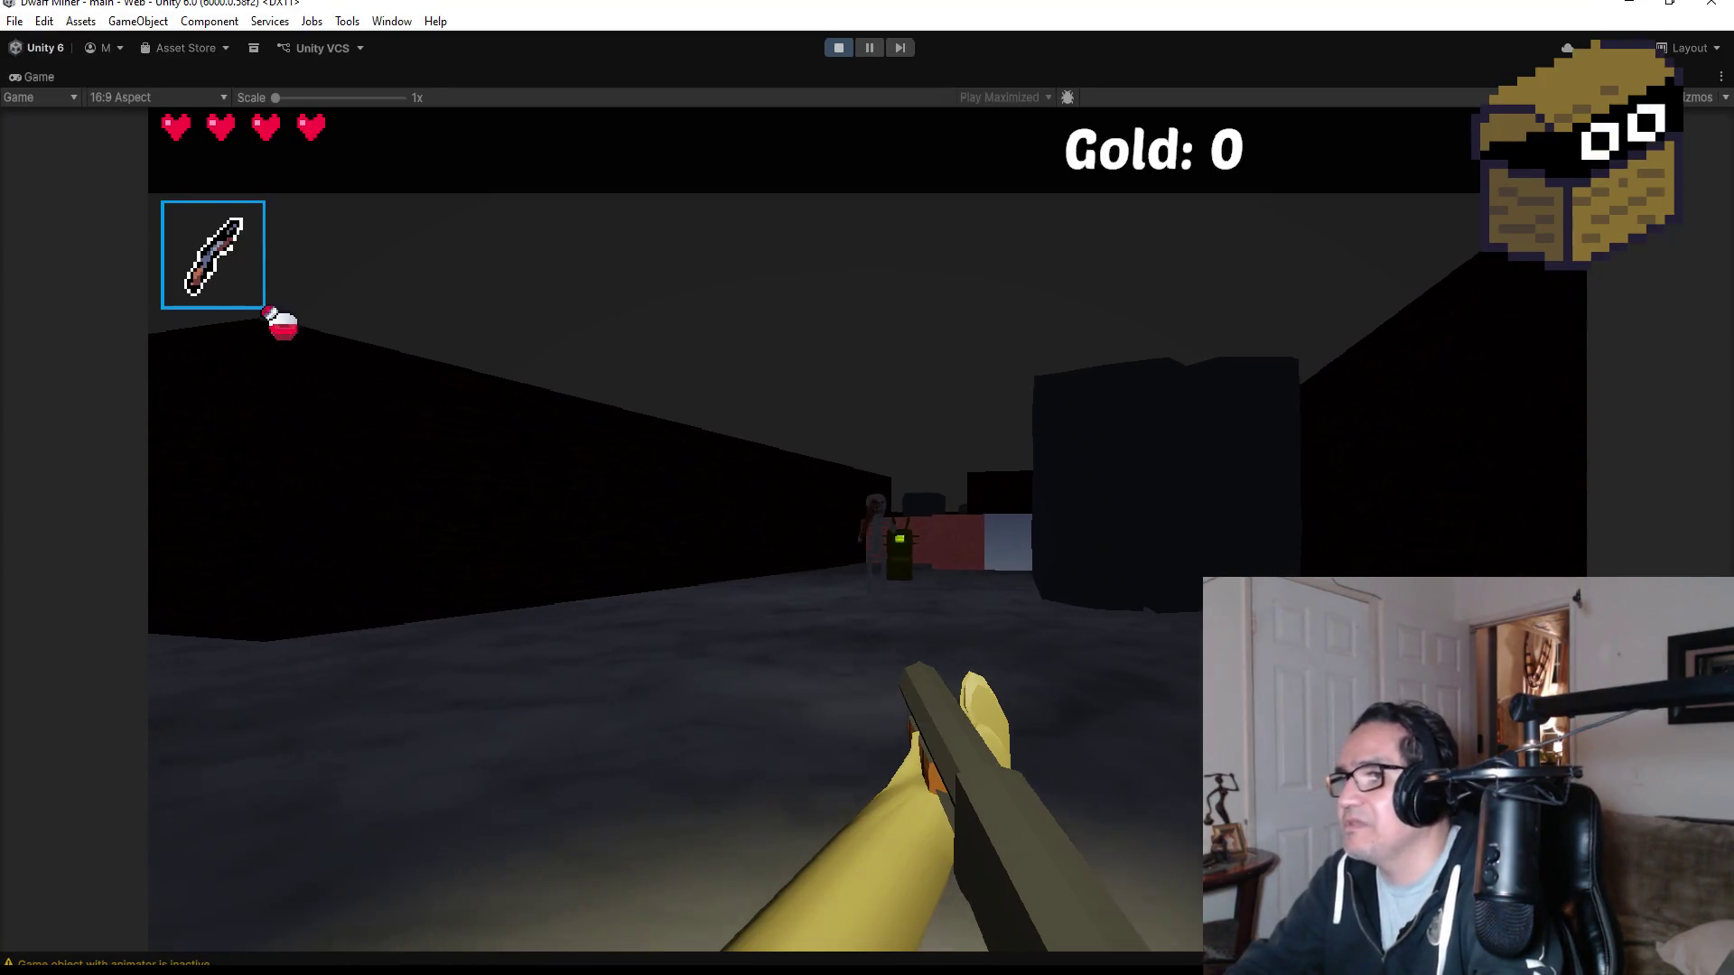
key("w")
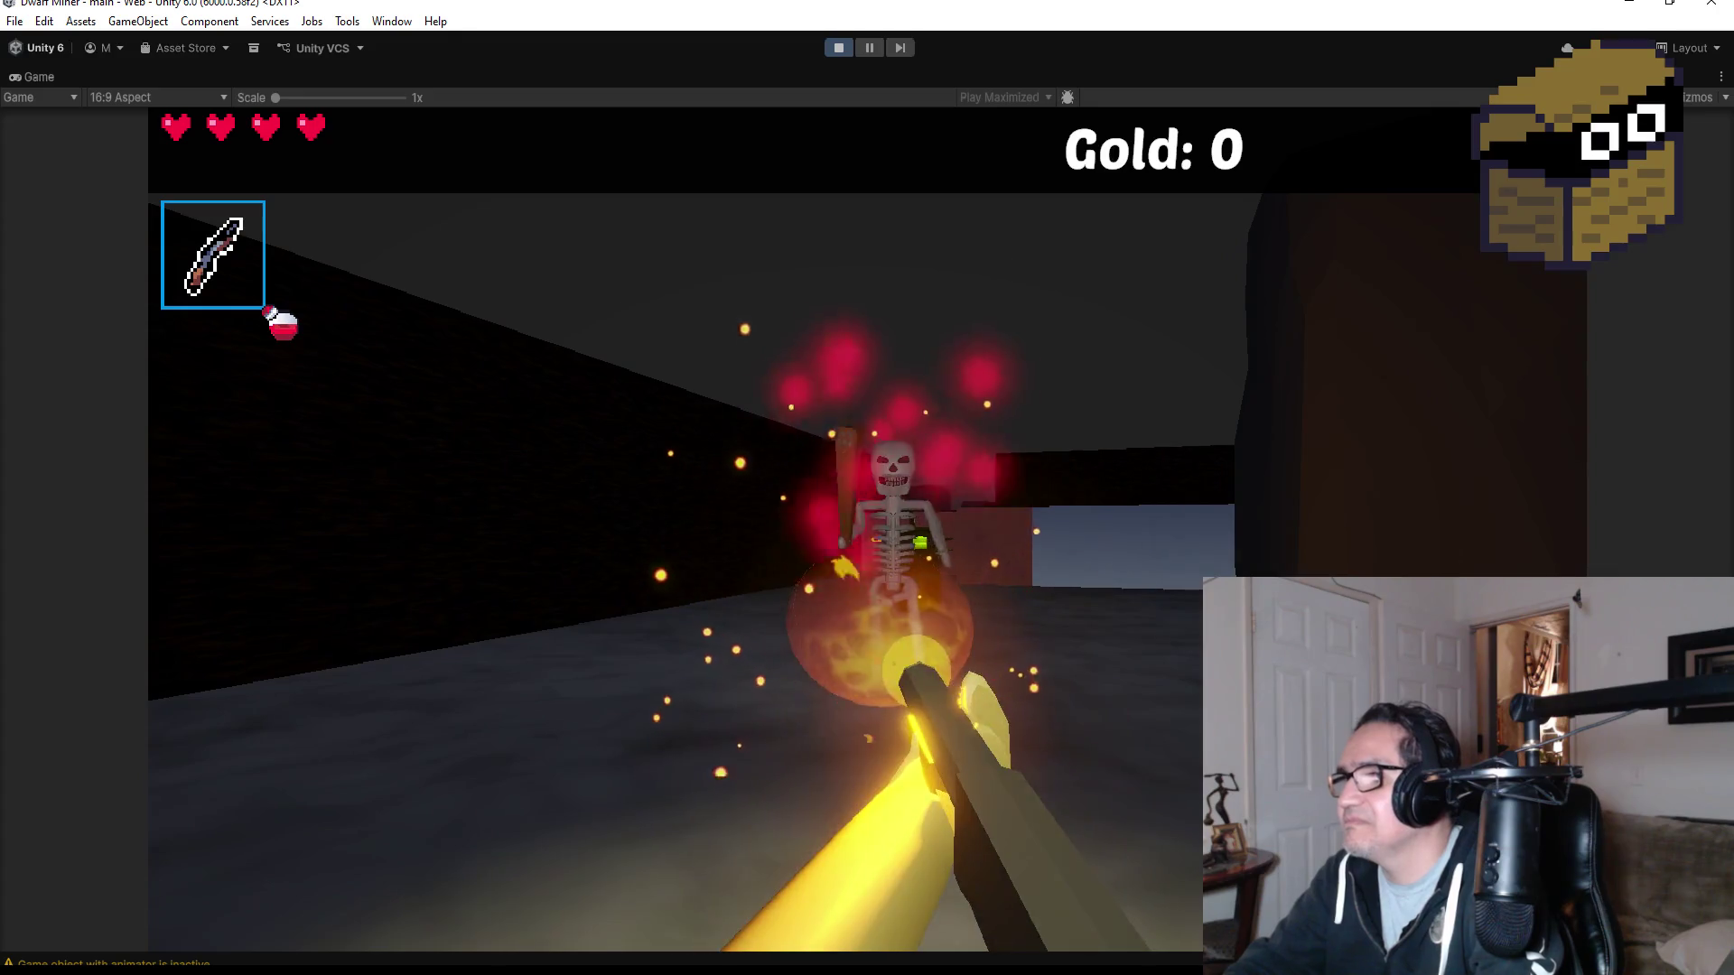
key("w")
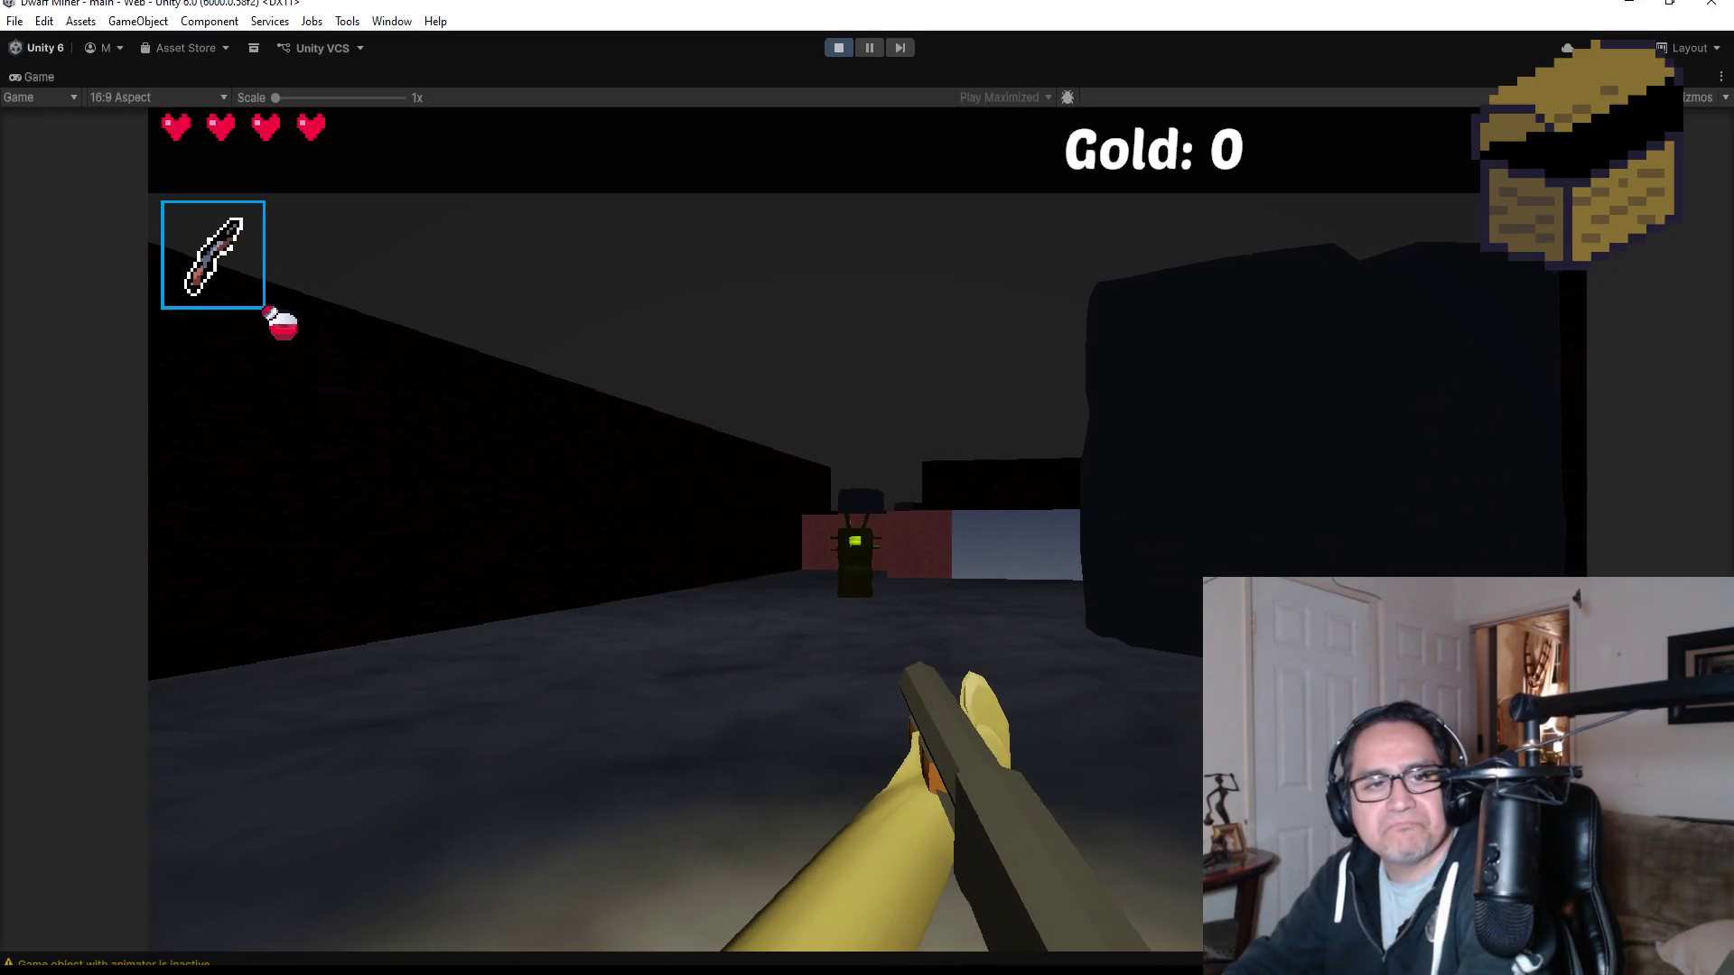
key("Escape")
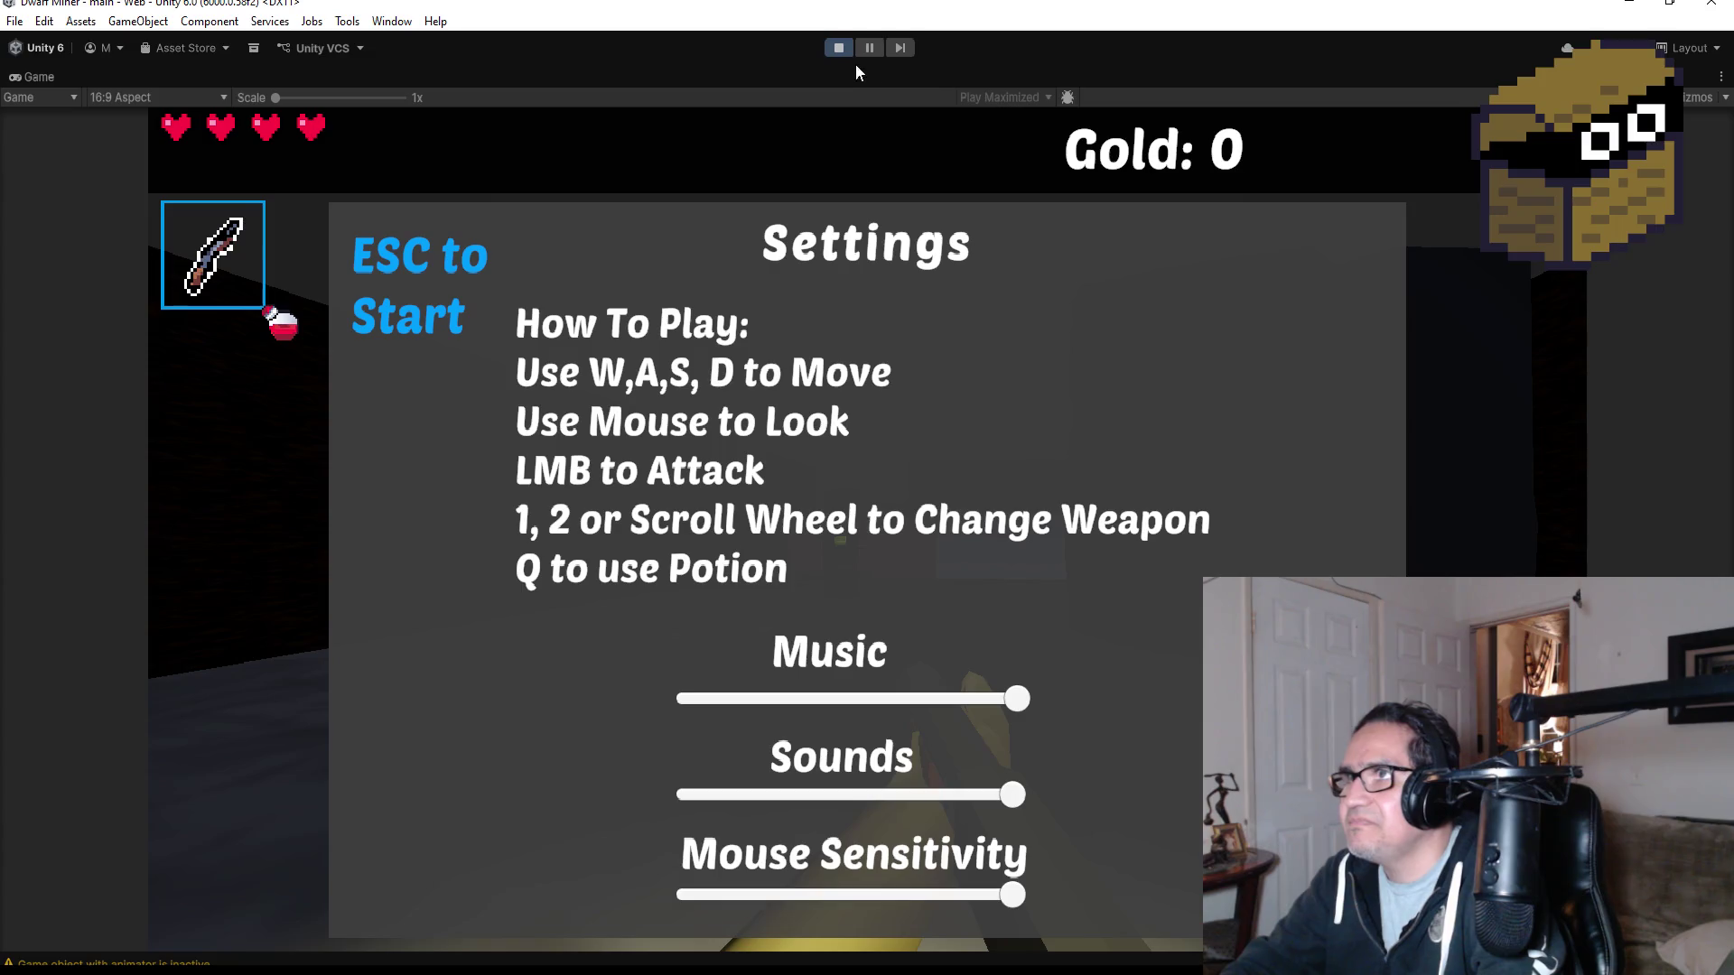
left_click(836, 48)
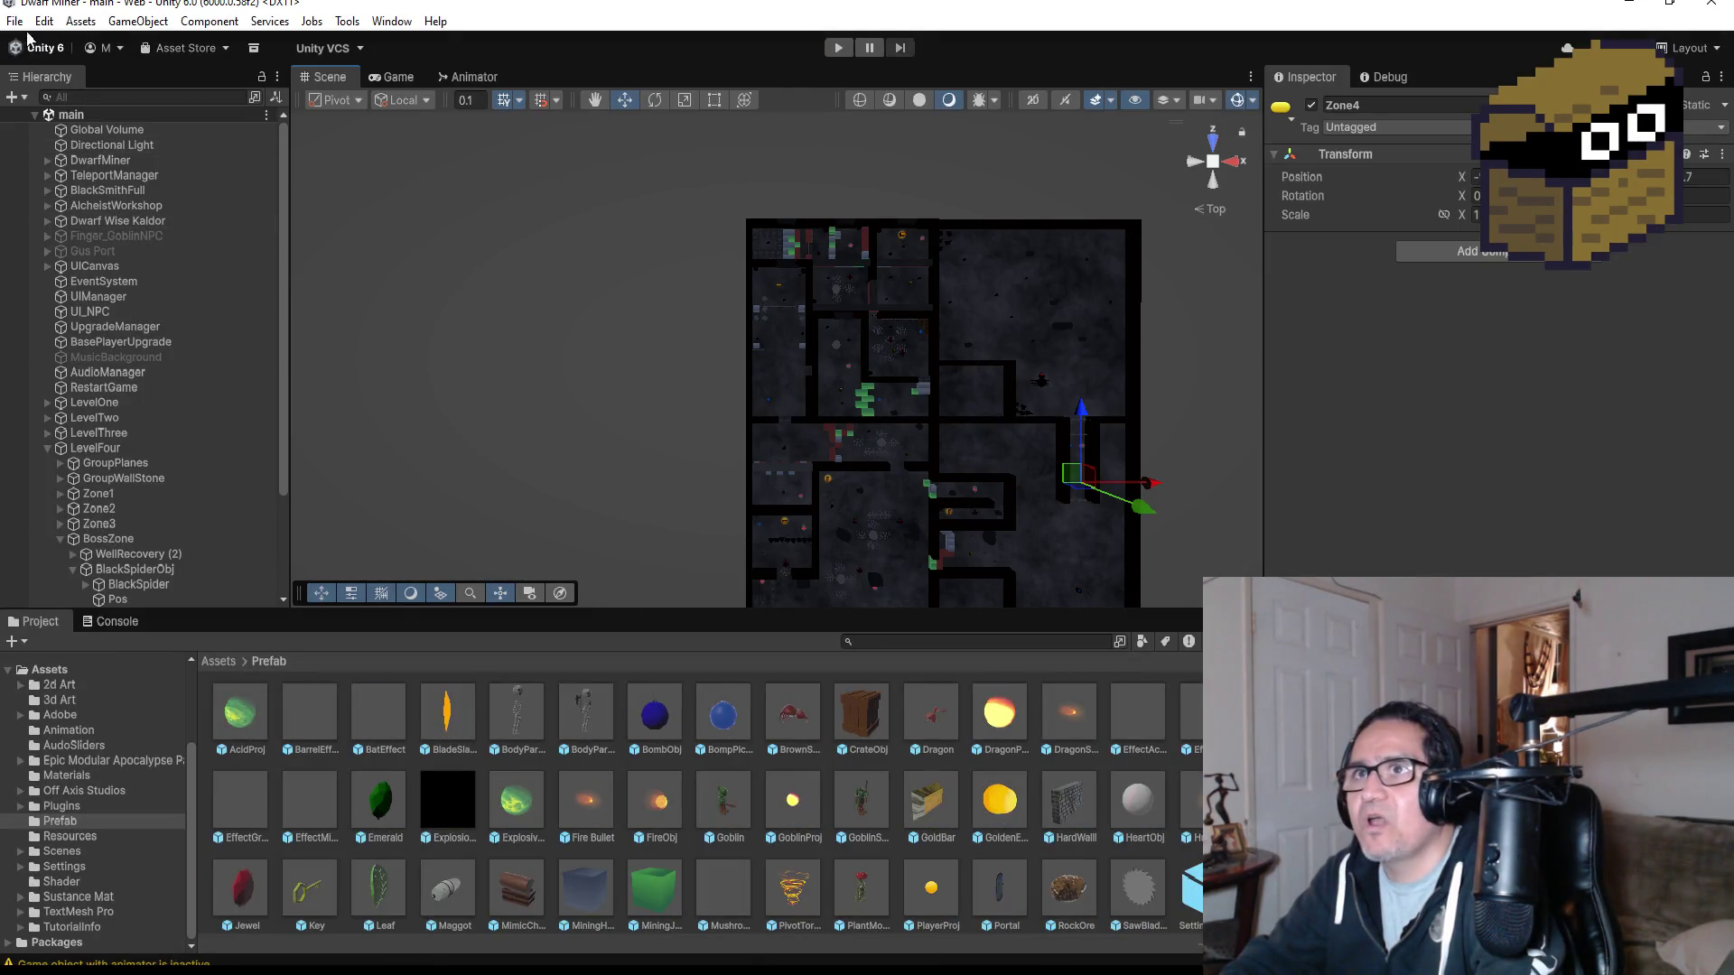
- Save the scene and collapse BossZone and LevelFour in the Hierarchy
left_click(15, 21)
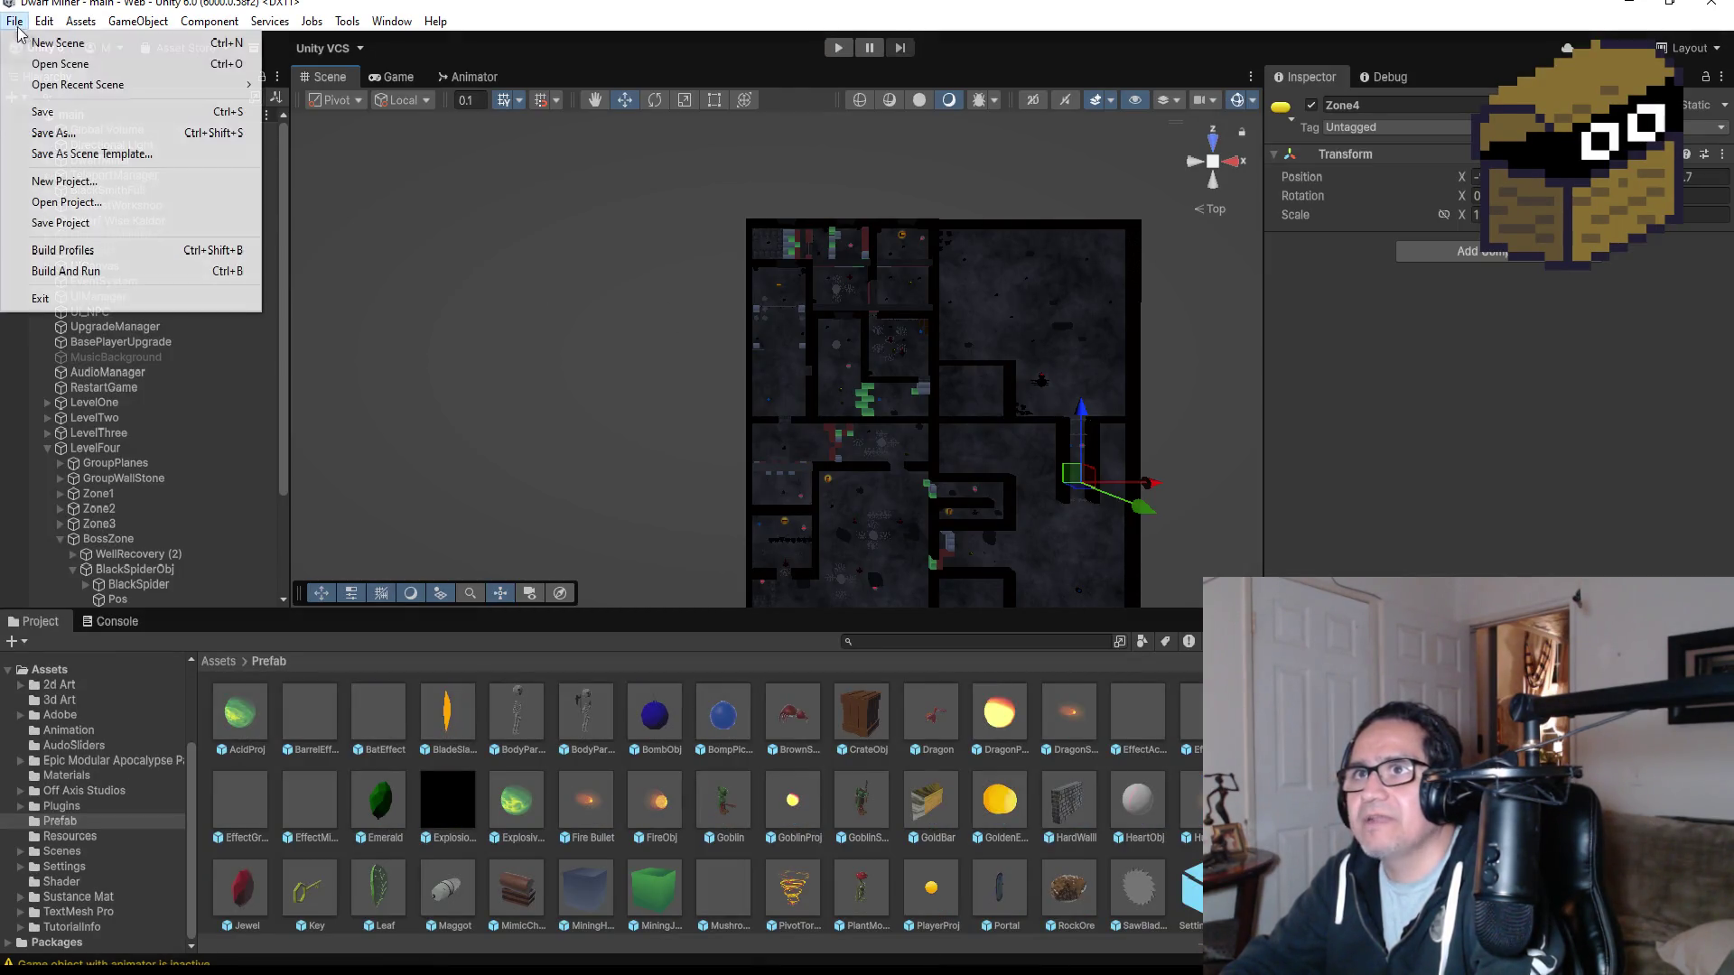
left_click(36, 108)
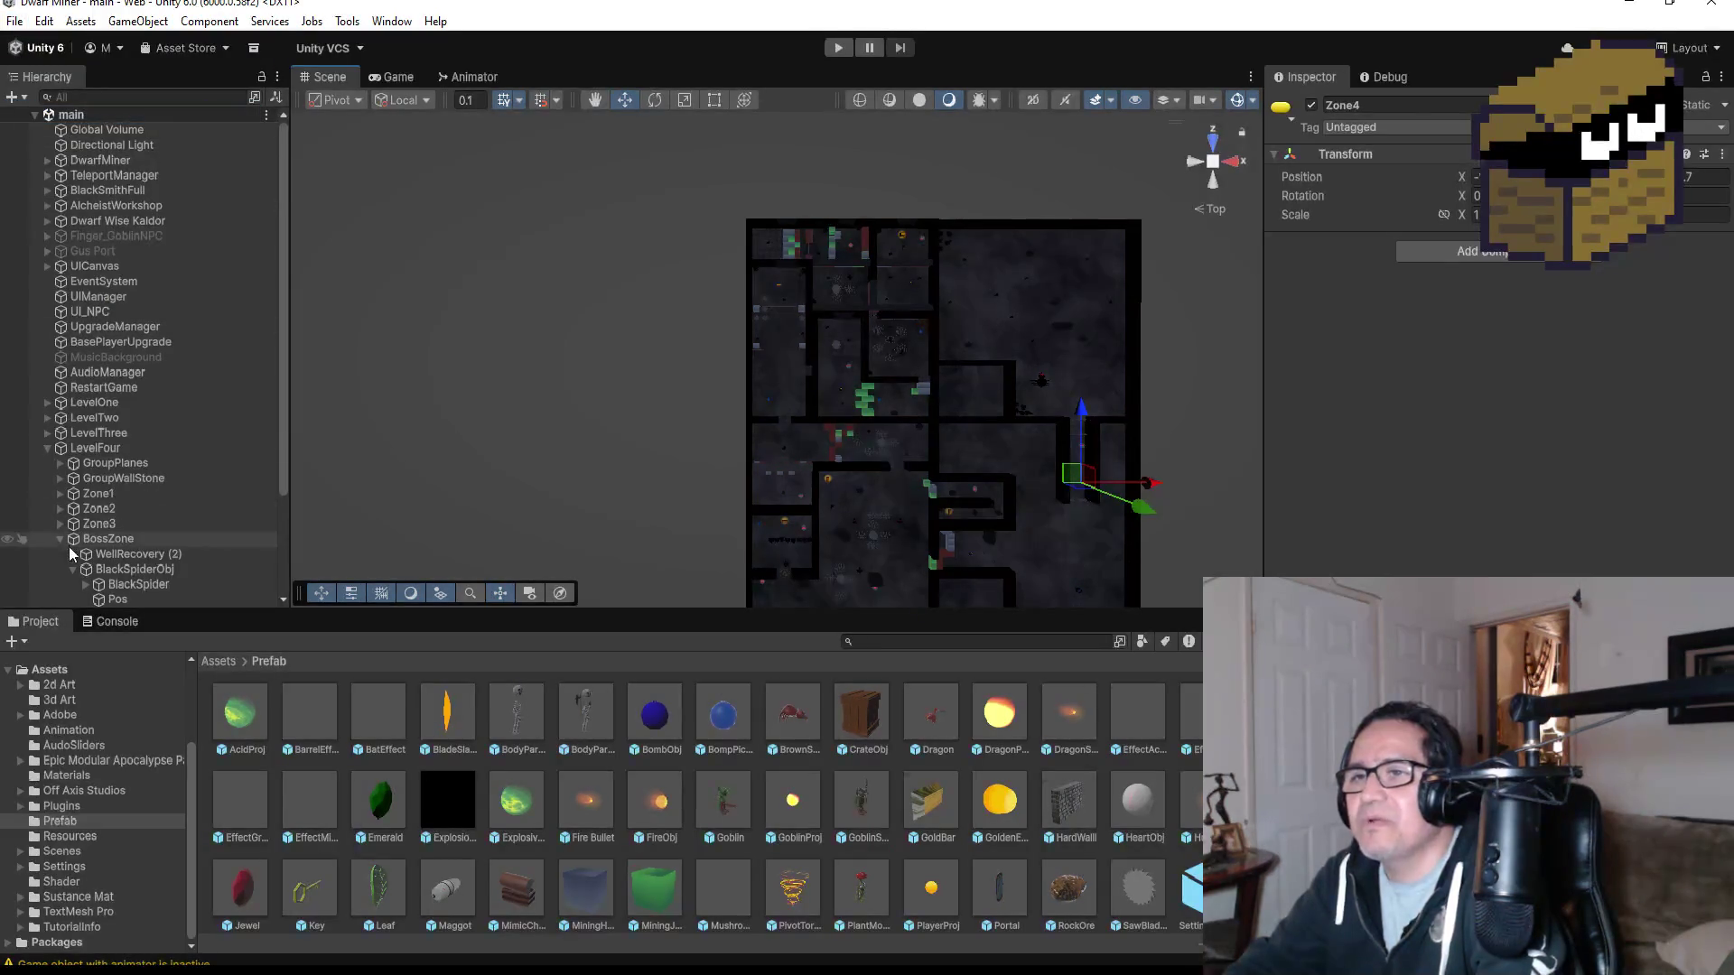
left_click(61, 539)
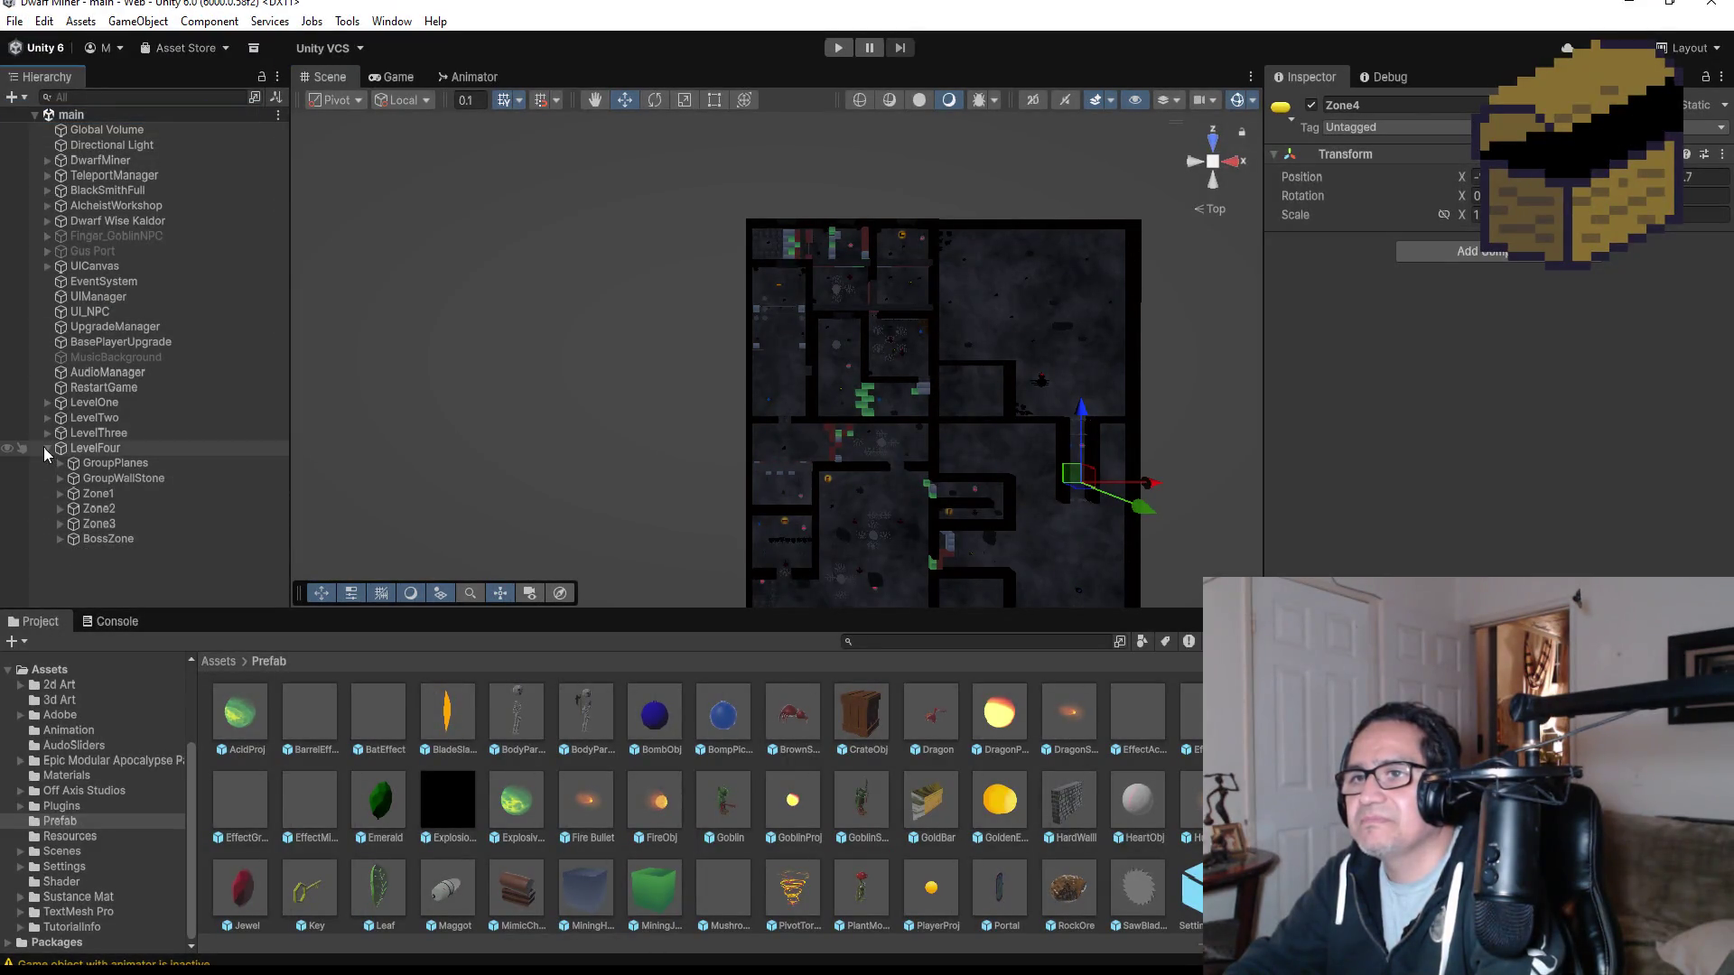
left_click(47, 448)
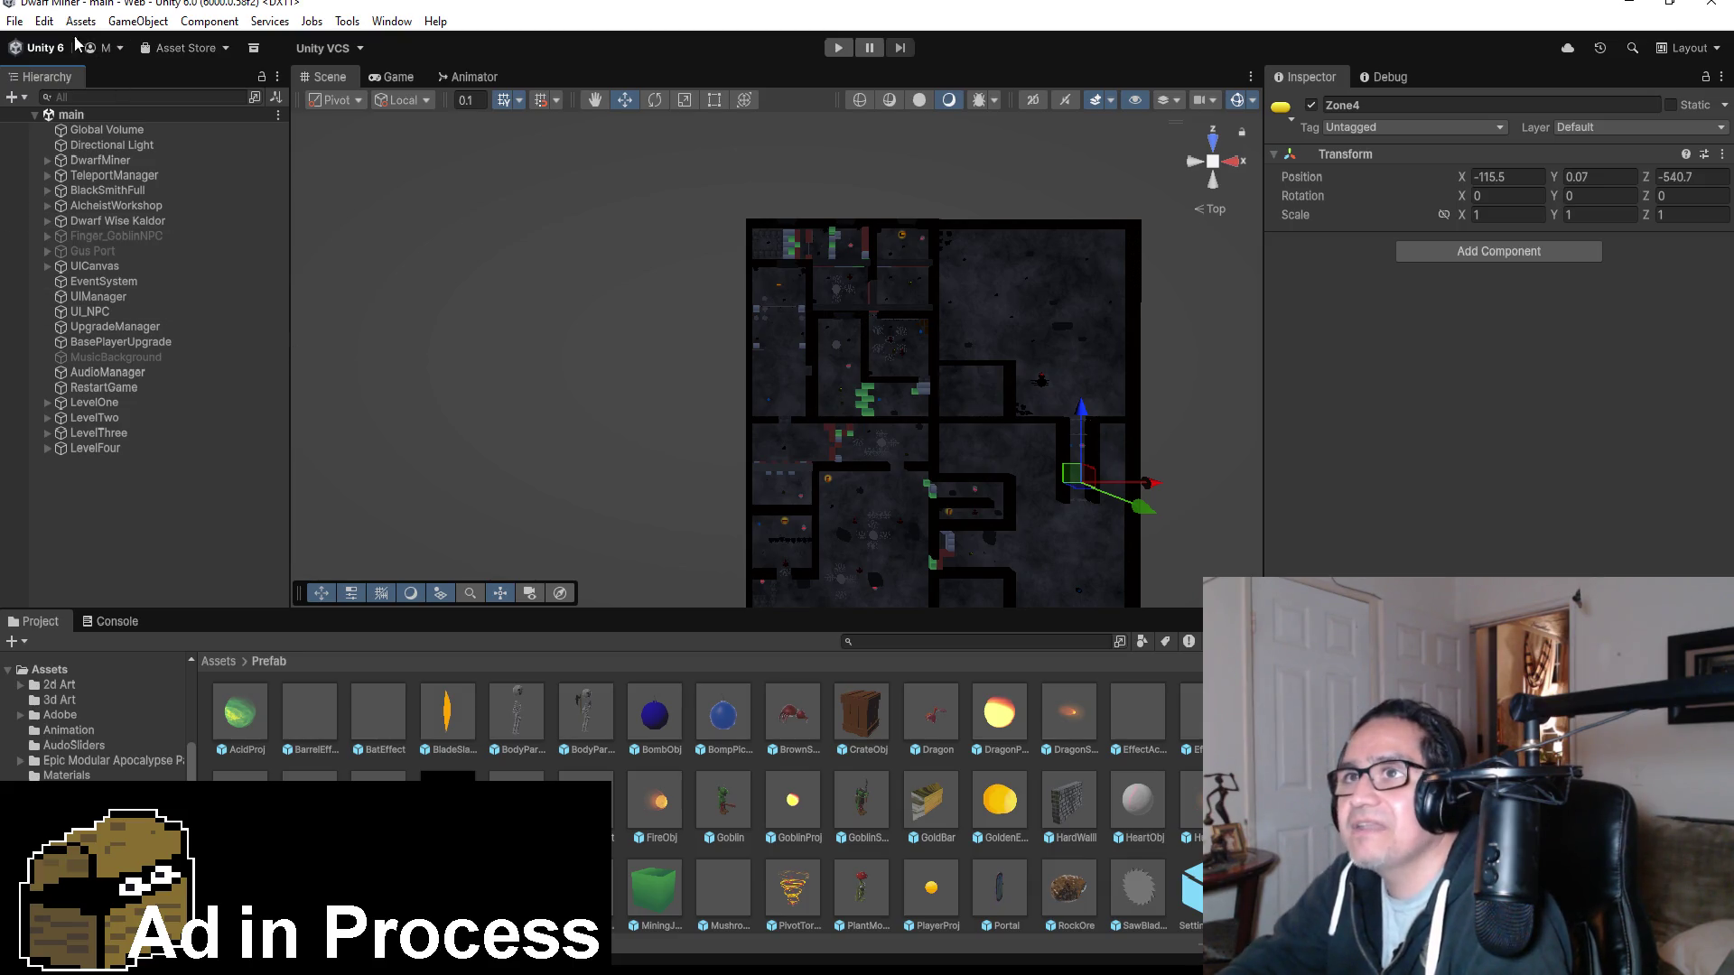
- Save the scene again and select LevelFour to outline its geometry in the Scene view
left_click(12, 21)
left_click(36, 109)
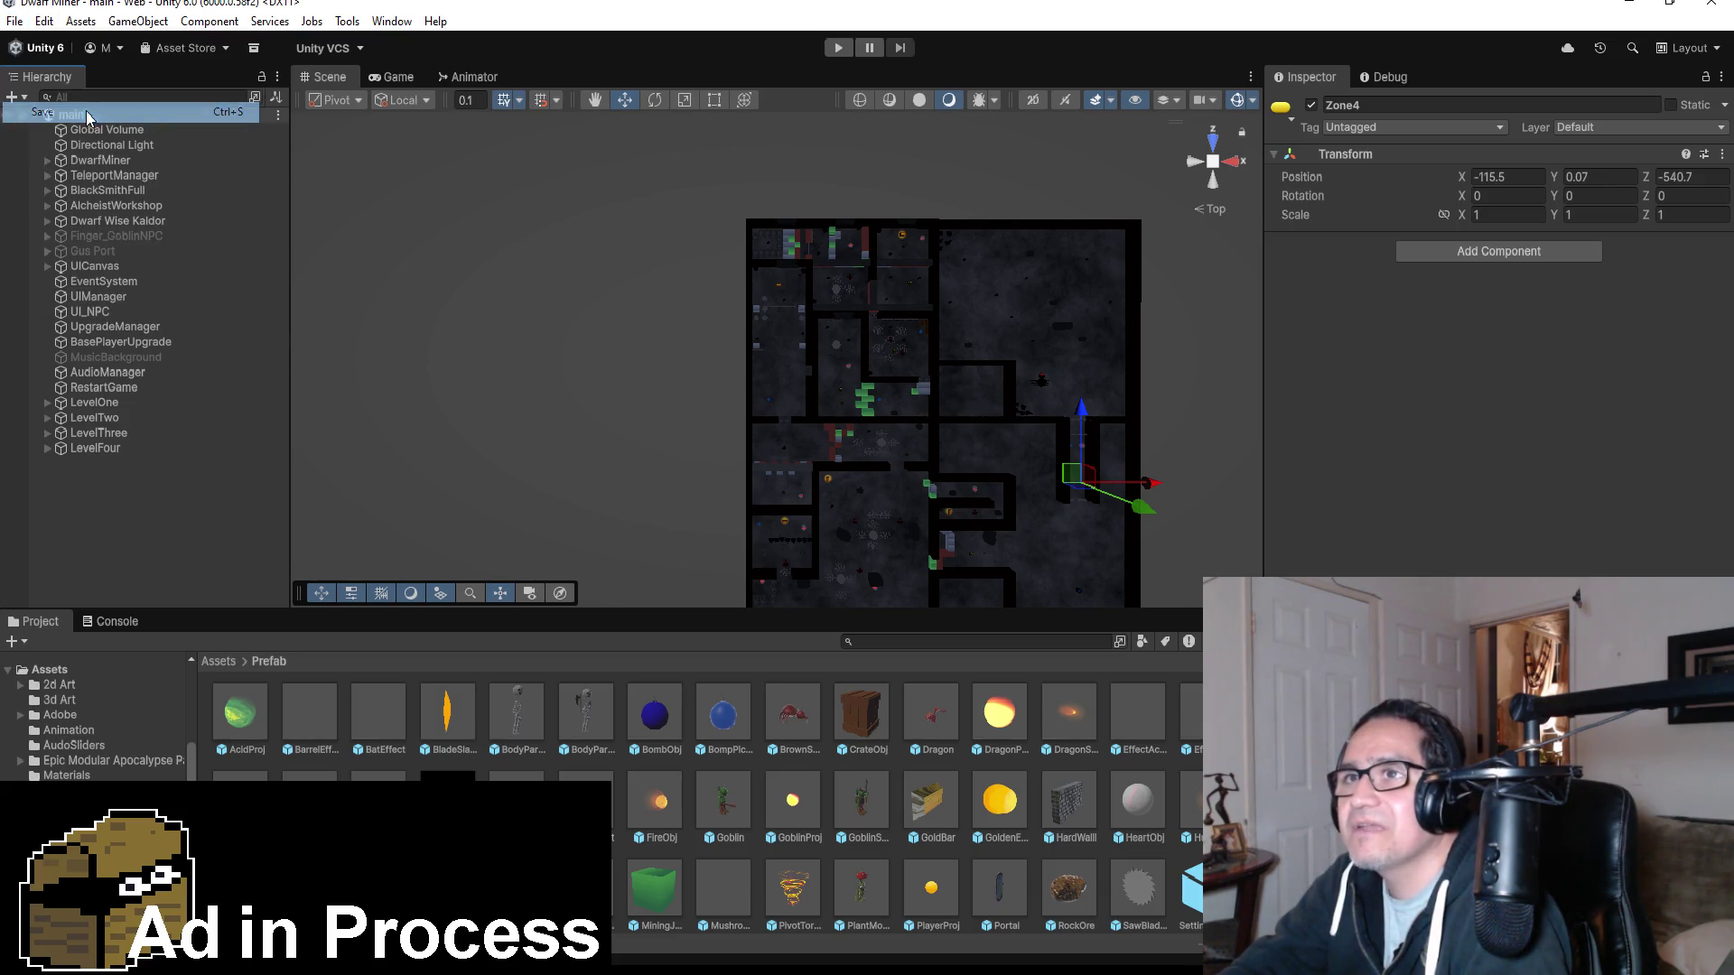
left_click(121, 448)
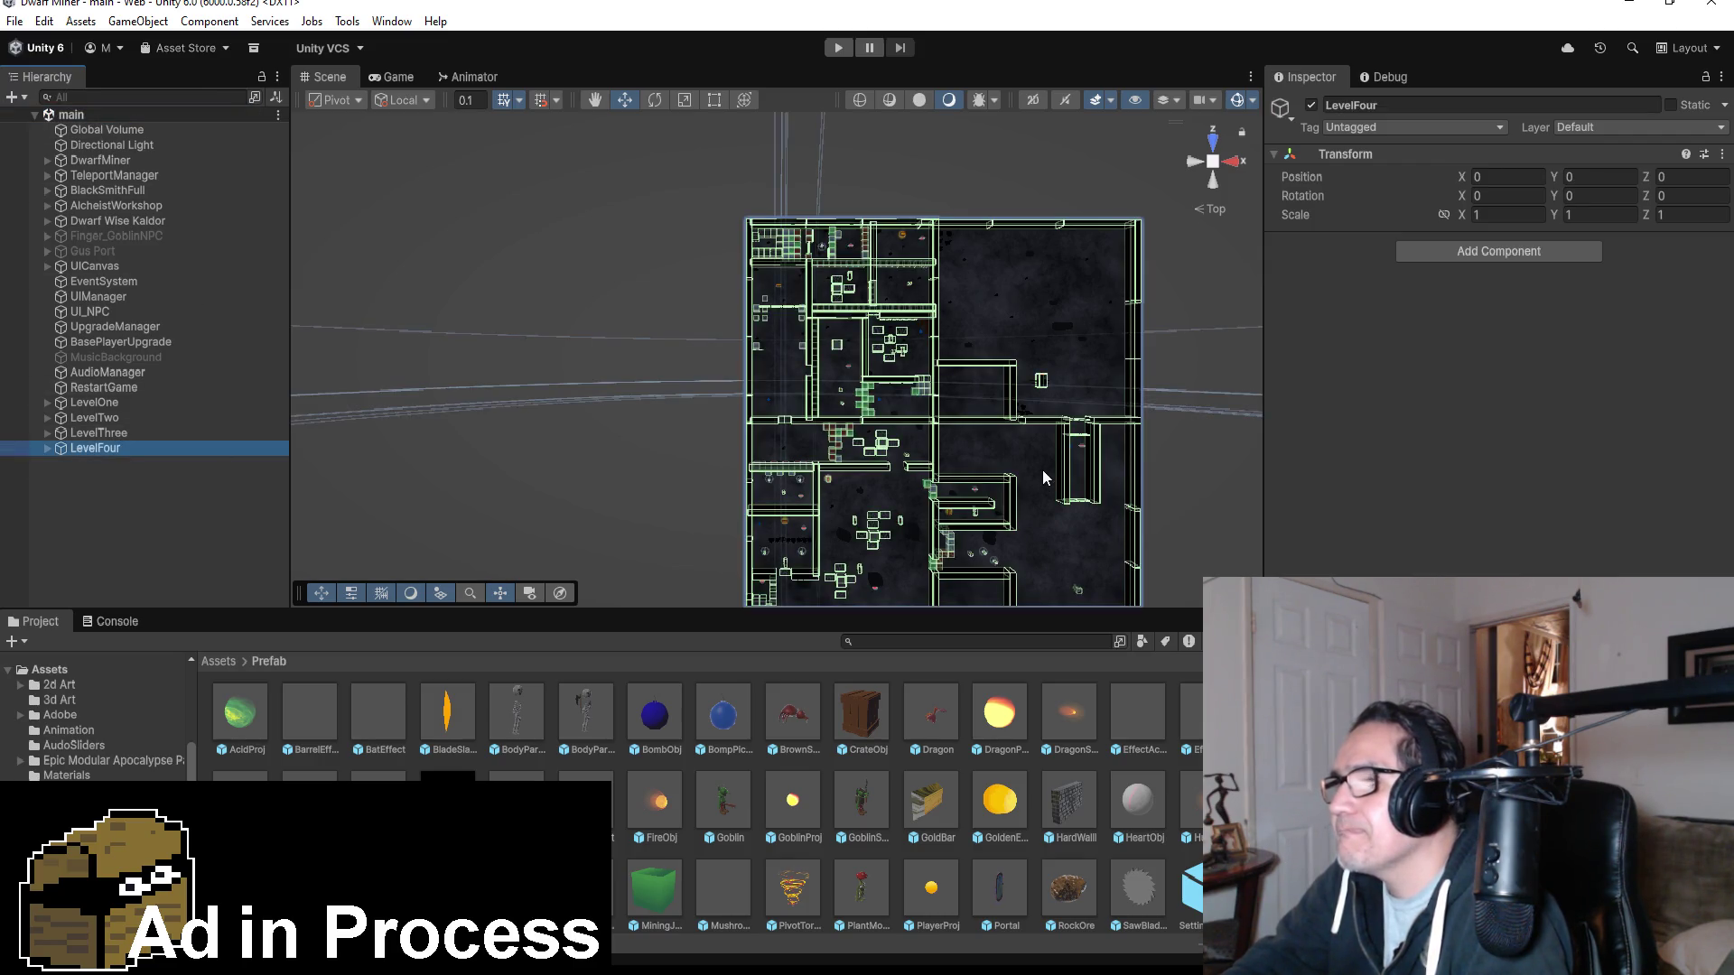
scroll(1042, 471, "down", 4)
scroll(973, 461, "up", 5)
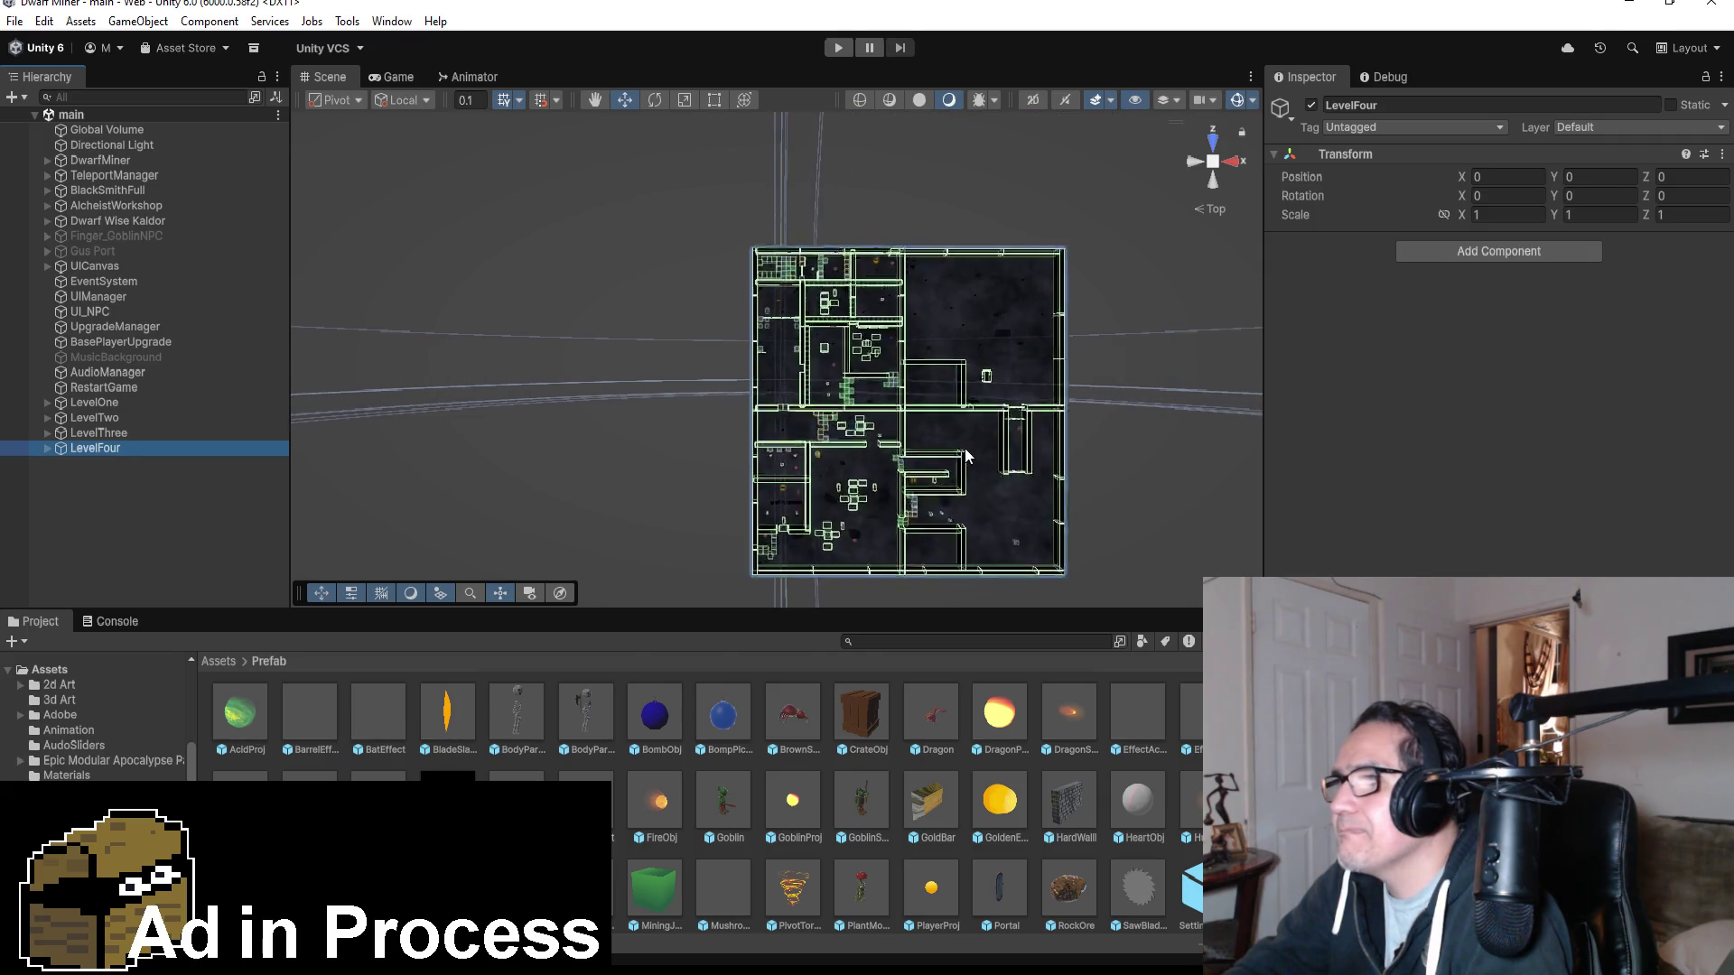